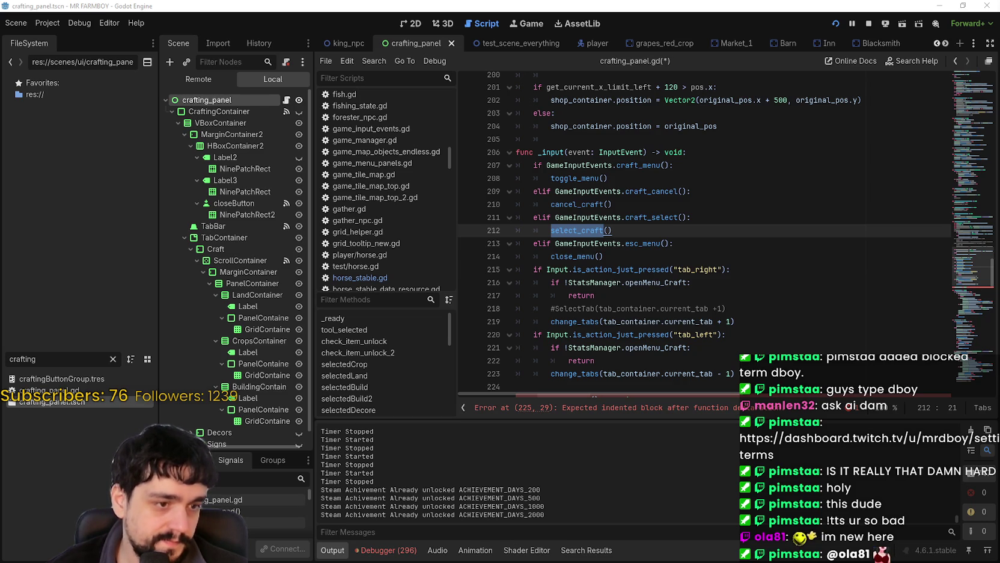
# Add a pass statement on line 226 inside select_craft() and save the script
pyautogui.hotkey('alt', 'Tab')
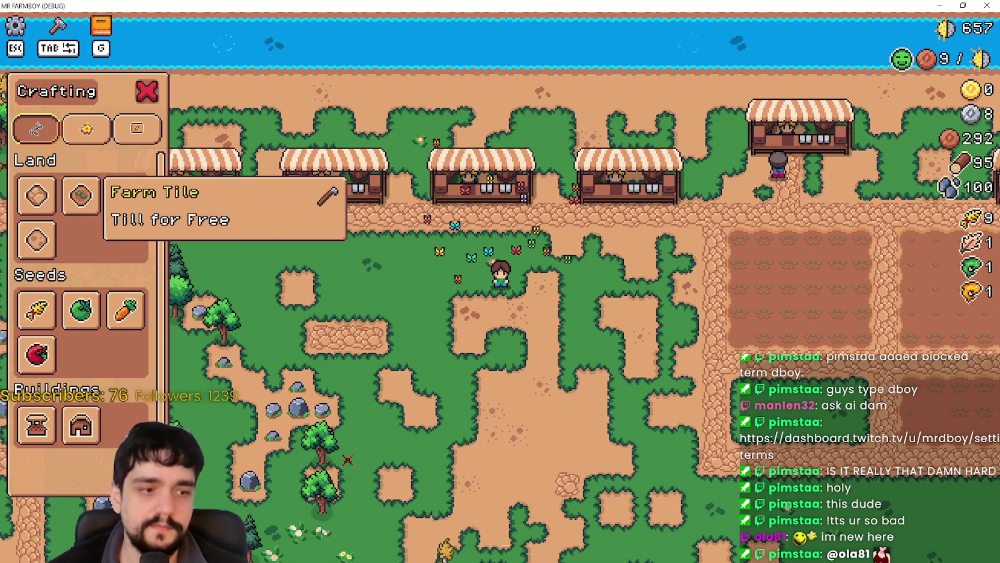
pyautogui.hotkey('alt', 'Tab')
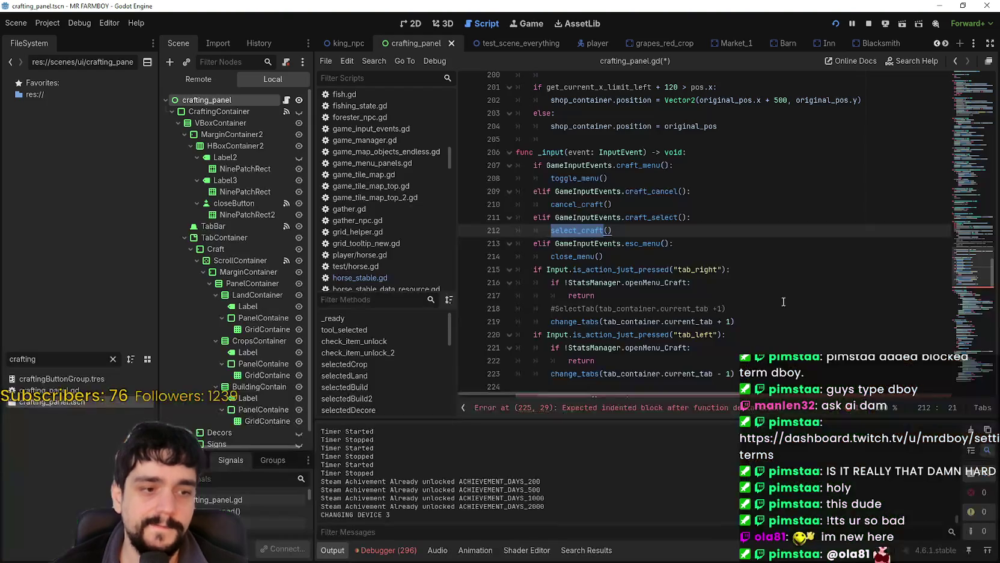
pyautogui.click(737, 246)
pyautogui.scroll(-3, 691, 298)
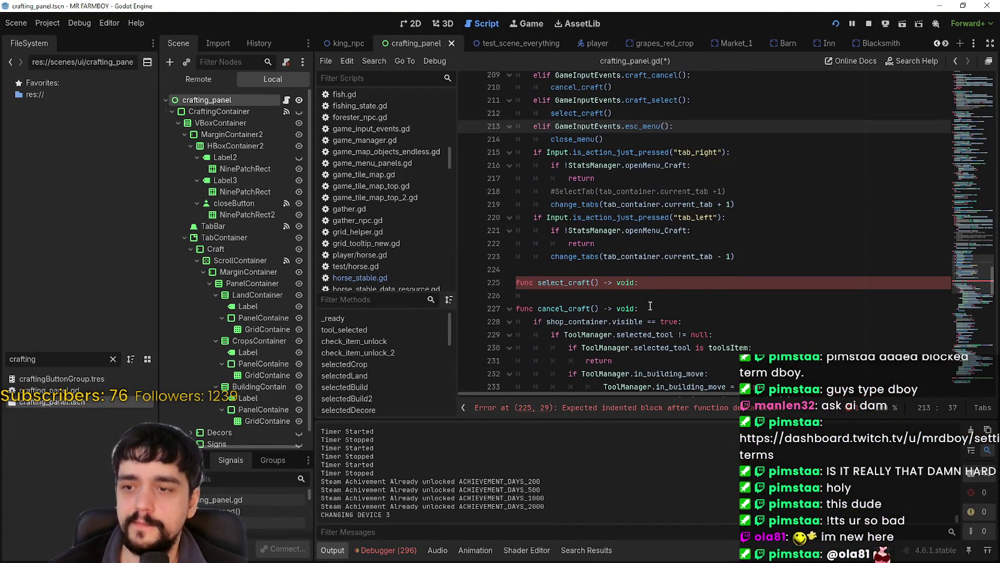
pyautogui.click(650, 300)
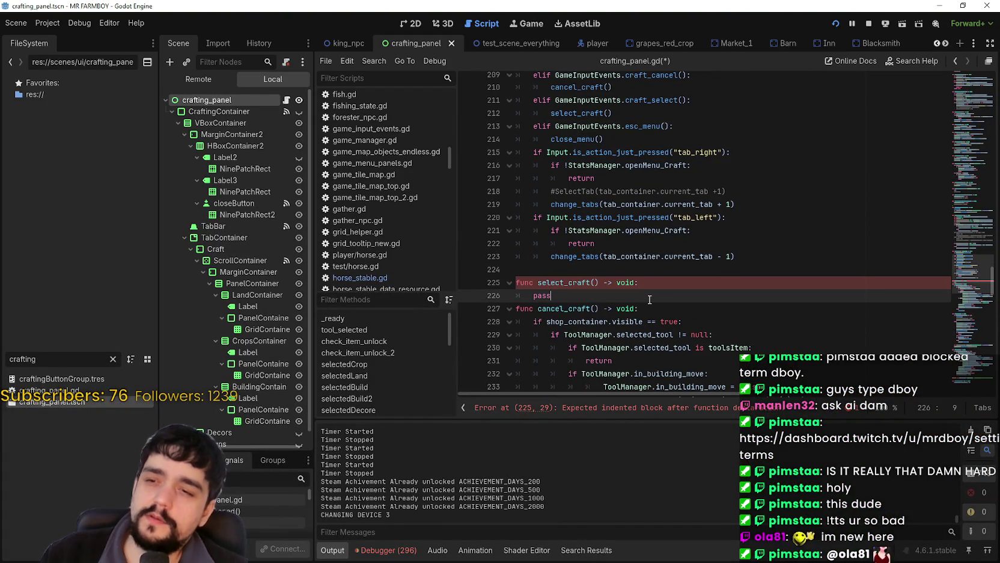
pyautogui.hotkey('ctrl', 's')
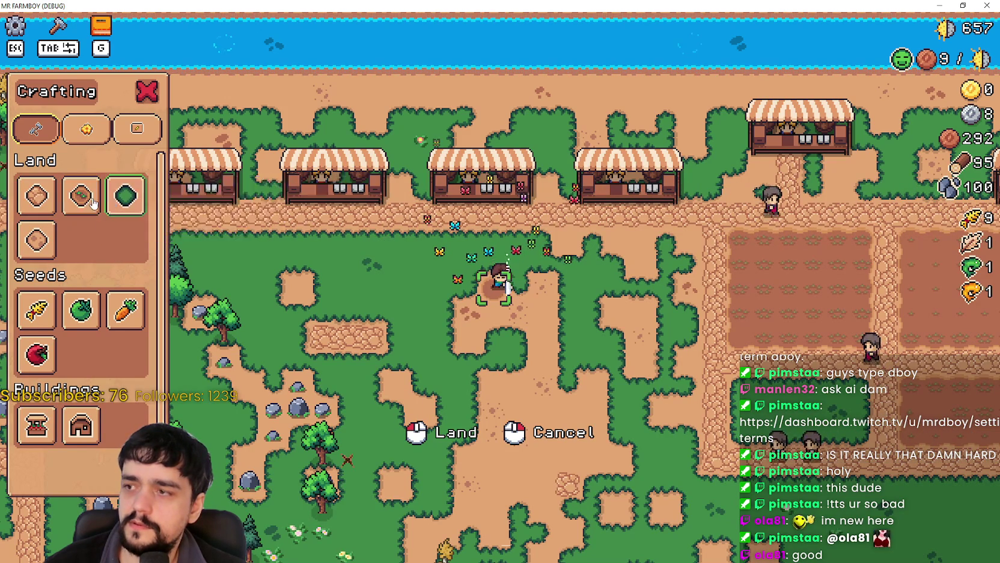
# Choose the Grass Tile from the Crafting panel's Land row, then switch back to crafting_panel.gd
pyautogui.click(112, 196)
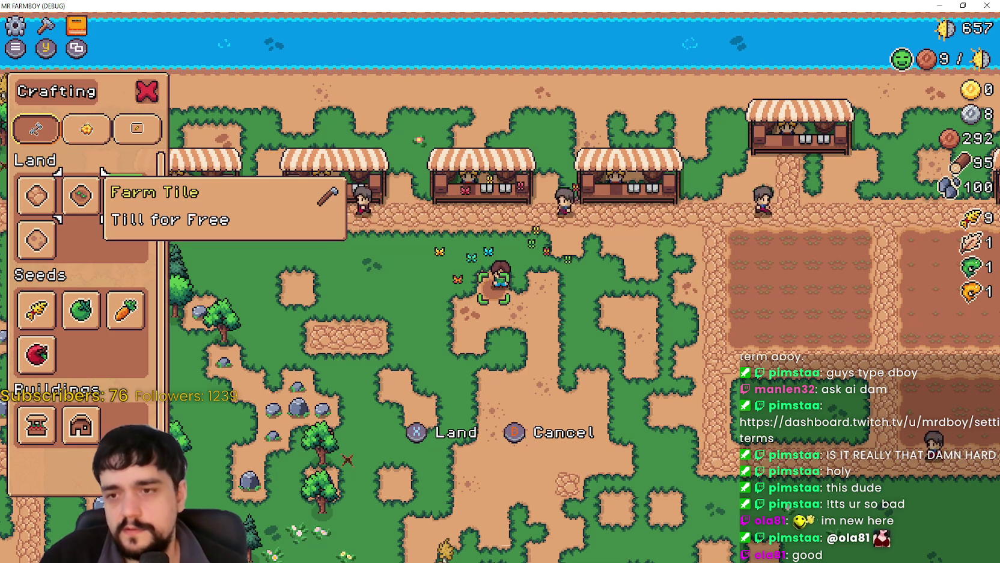
pyautogui.hotkey('alt', 'Tab')
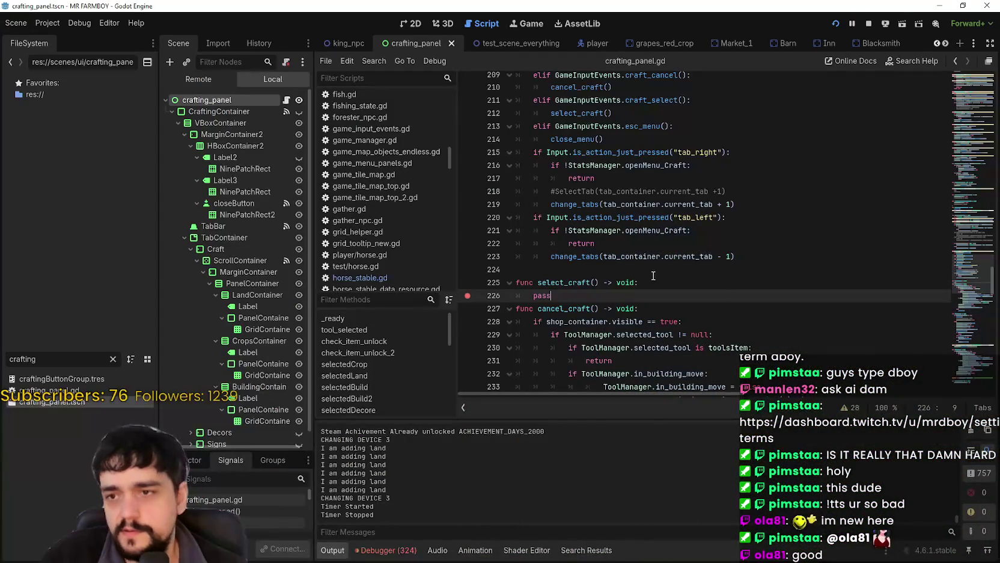
# Set a breakpoint on the select_craft() call on line 212 of _input
pyautogui.doubleClick(559, 282)
pyautogui.click(583, 295)
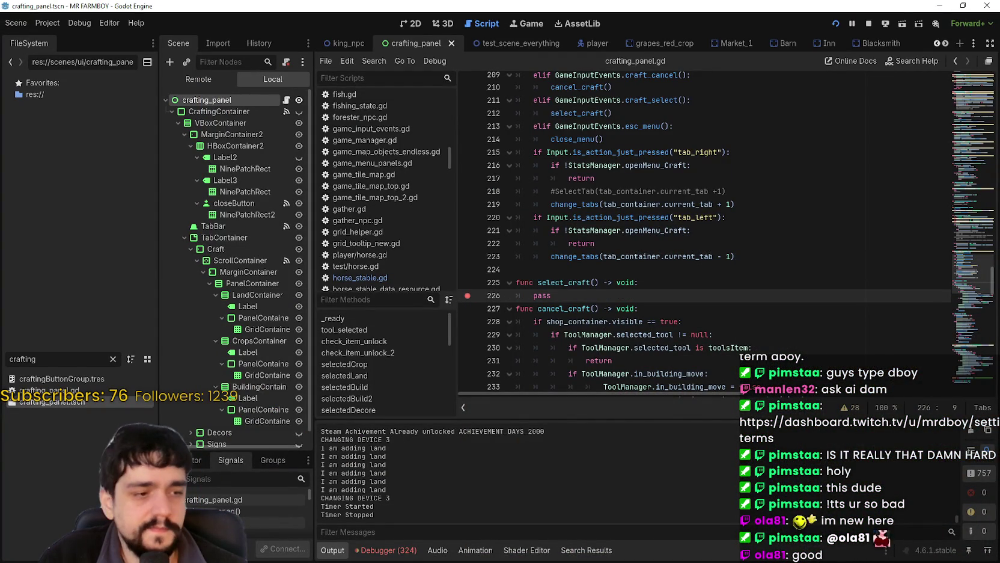
pyautogui.scroll(3, 623, 214)
pyautogui.click(623, 214)
pyautogui.click(691, 261)
pyautogui.click(694, 240)
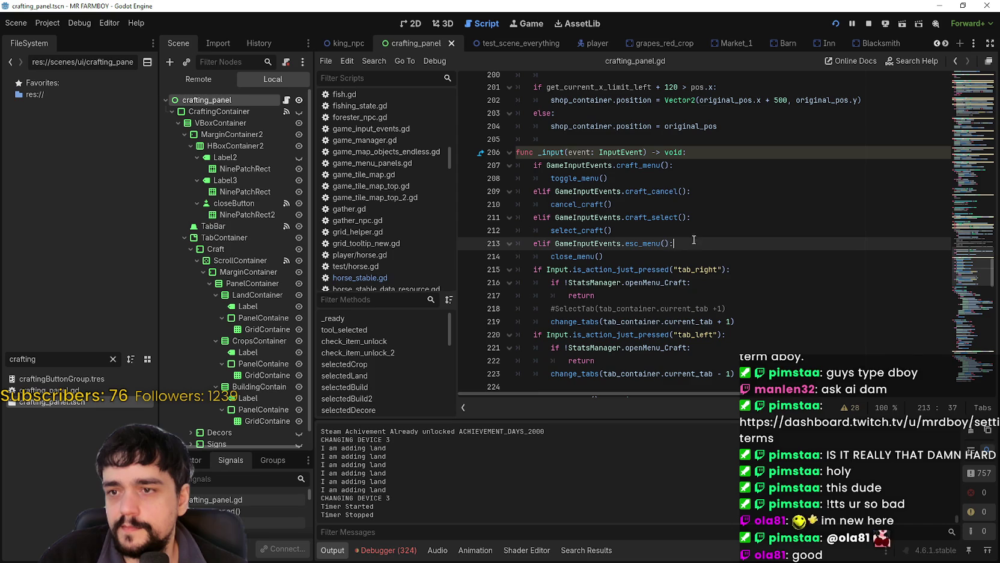
pyautogui.click(647, 226)
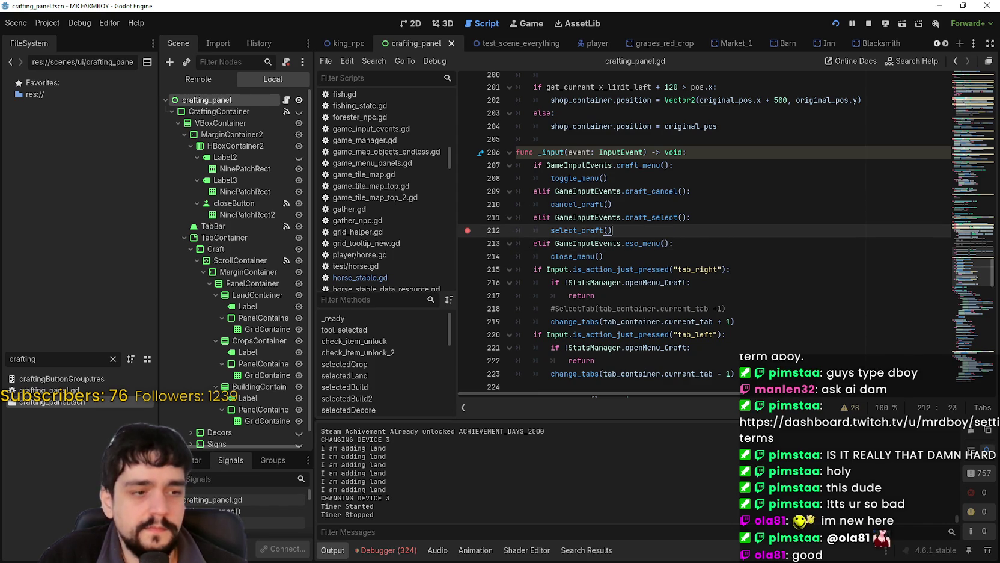
# Quit the running game through its pause menu's Quit Game, then save the scene and script
pyautogui.hotkey('alt', 'Tab')
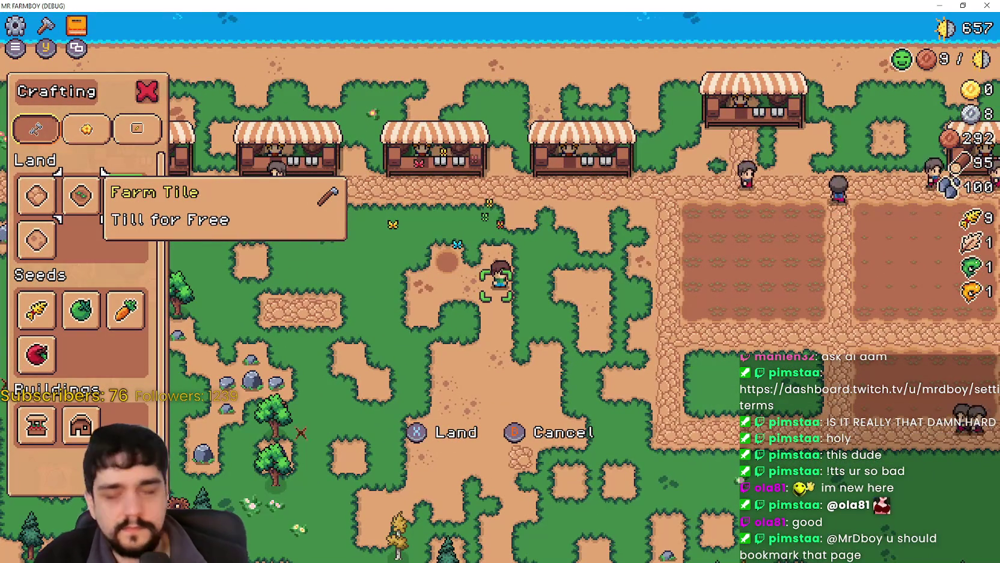
pyautogui.press('Escape')
pyautogui.click(544, 394)
pyautogui.click(729, 192)
pyautogui.hotkey('ctrl', 's')
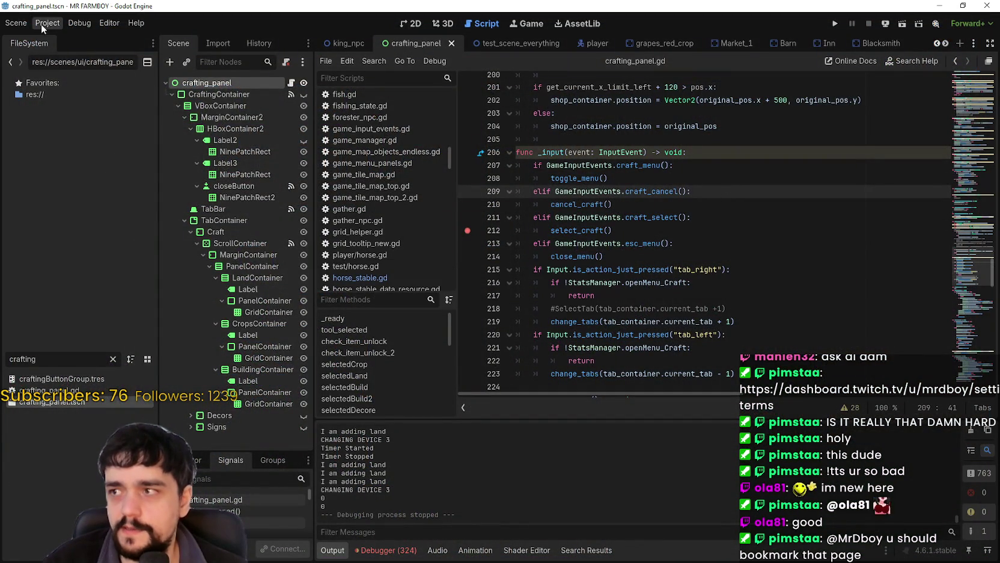
# Inspect craft_select's bindings in the Input Map with built-in actions hidden, then run the game with F5
pyautogui.click(40, 23)
pyautogui.click(60, 37)
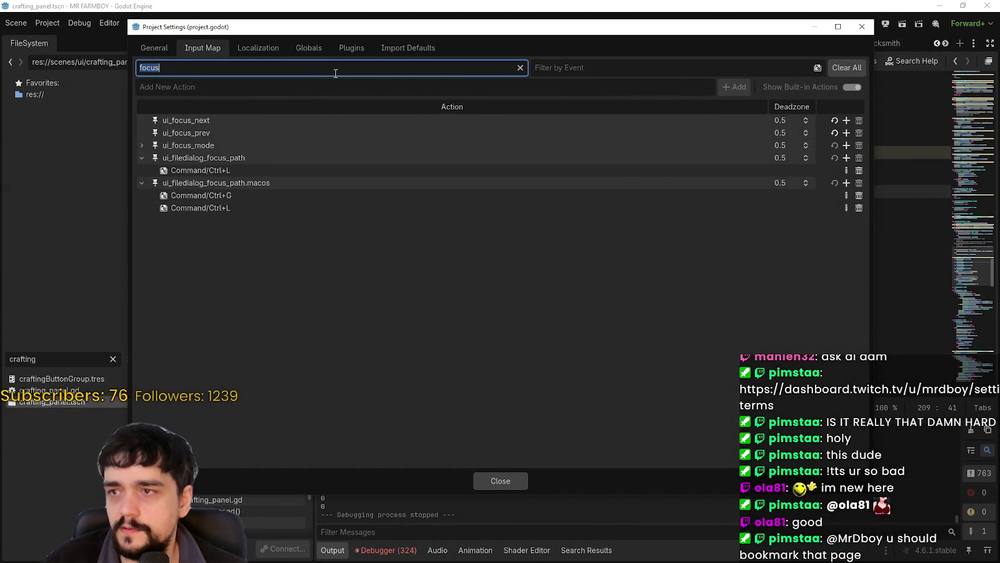
pyautogui.press('BackSpace')
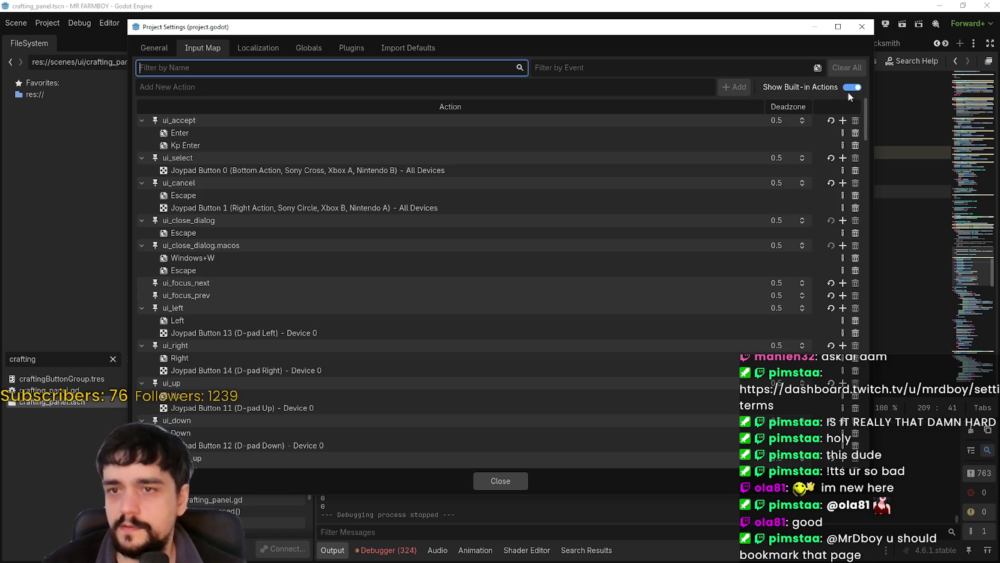
pyautogui.click(850, 88)
pyautogui.scroll(-3, 214, 326)
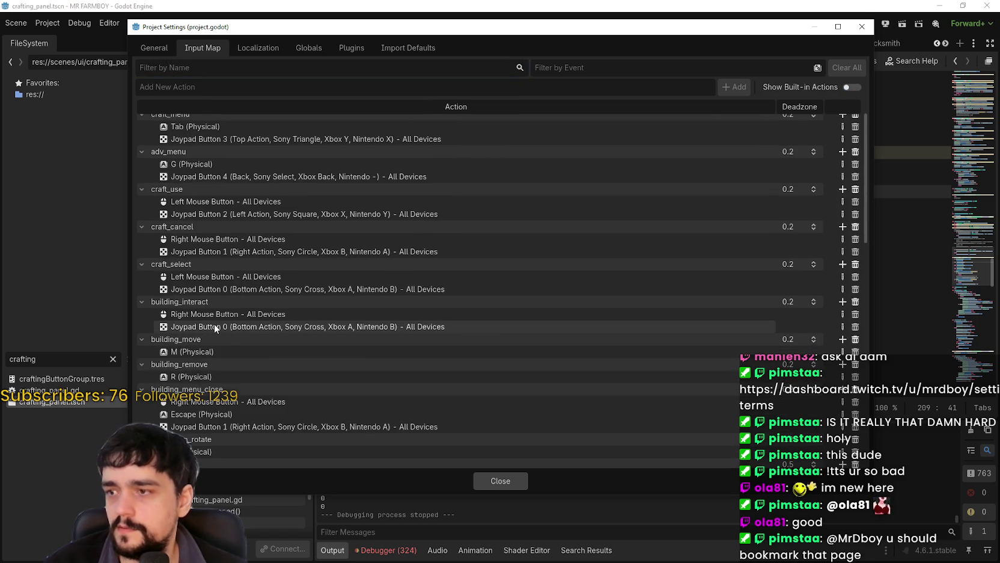
pyautogui.click(513, 479)
pyautogui.press('F5')
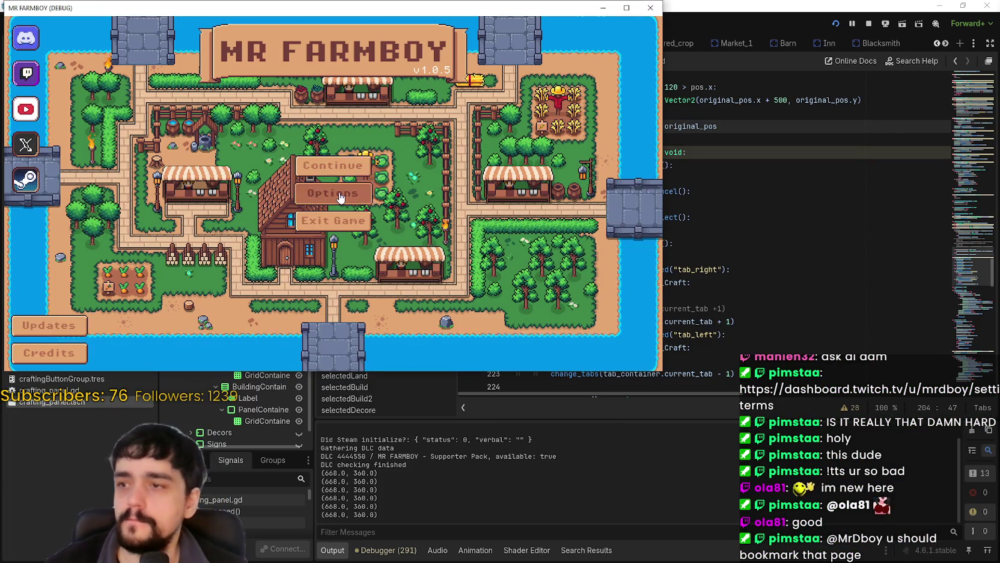
# Review the game's keybinds under Options > Input > Change Keybinds and apply them
pyautogui.click(340, 198)
pyautogui.click(406, 82)
pyautogui.click(344, 134)
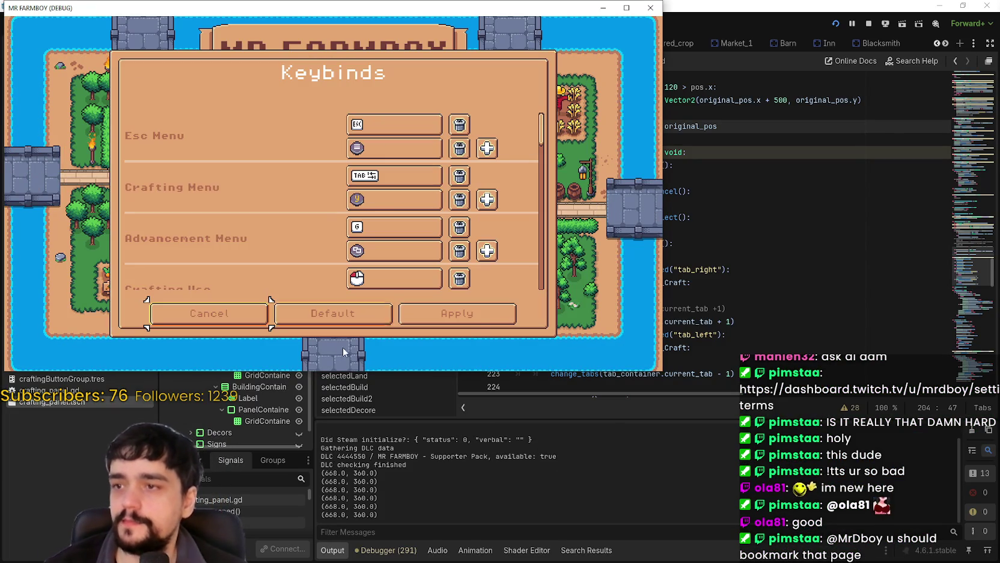
pyautogui.click(457, 315)
pyautogui.click(386, 320)
# Continue to the save list and load Save 4 (Normal) into the farm
pyautogui.click(347, 173)
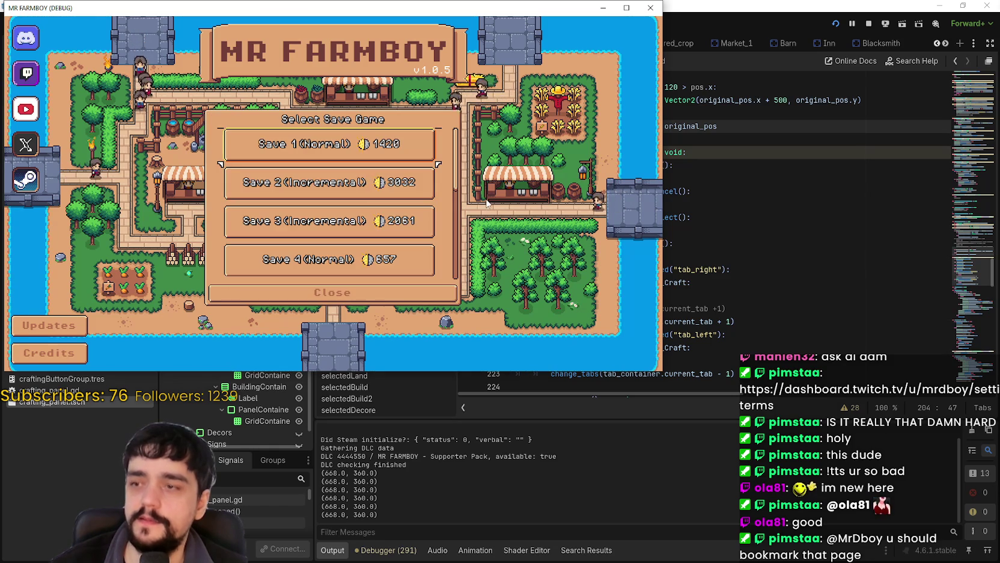
pyautogui.scroll(-4, 554, 243)
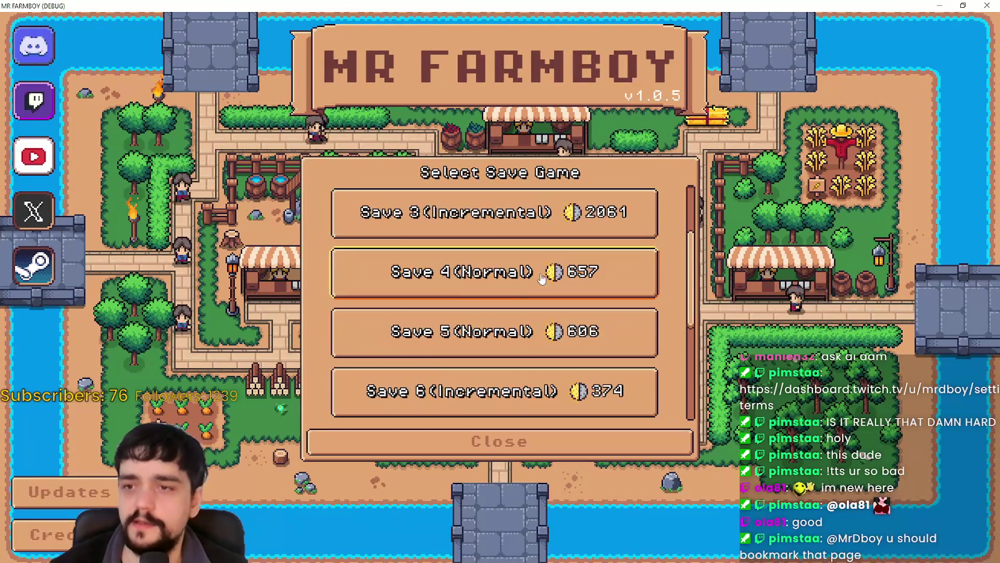
pyautogui.scroll(2, 539, 264)
pyautogui.click(539, 265)
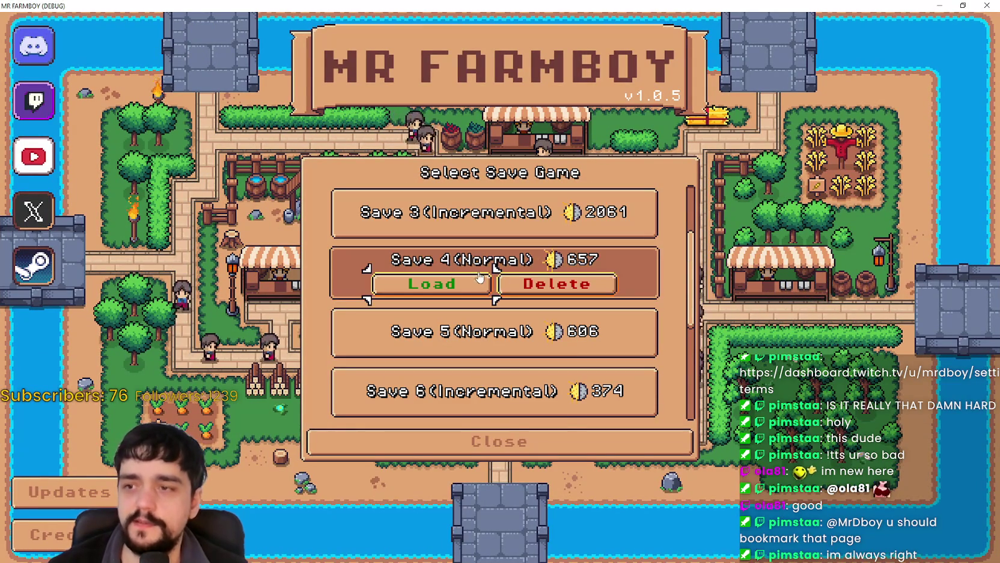
pyautogui.click(454, 290)
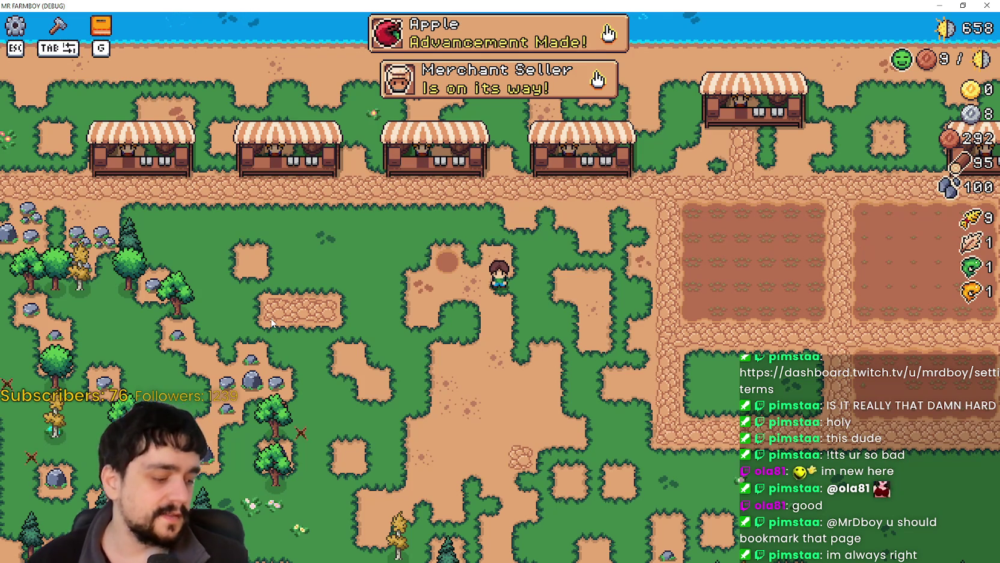
# Walk the farmer left, down and right around the farm
pyautogui.press('a')
pyautogui.press('s')
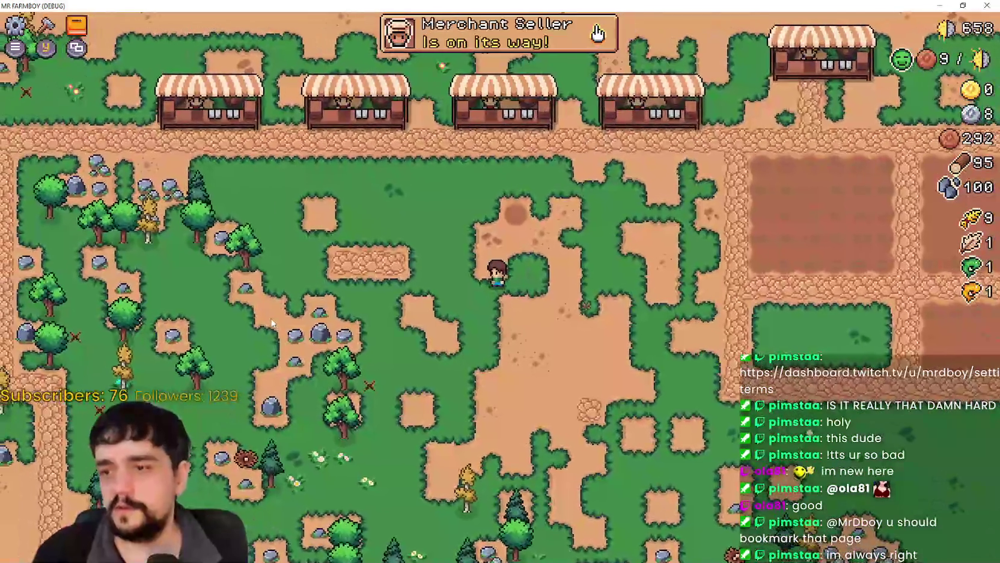
pyautogui.press('d')
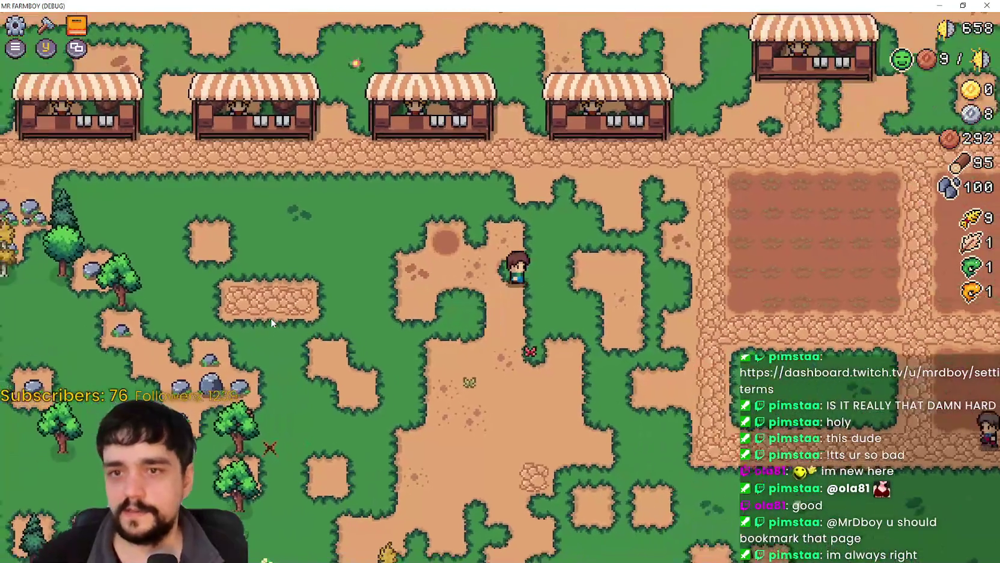
pyautogui.scroll(-3, 272, 322)
# Open the Crafting panel, cycle through land tiles, Sand Tile, seeds and buildings, then open Options
pyautogui.press('c')
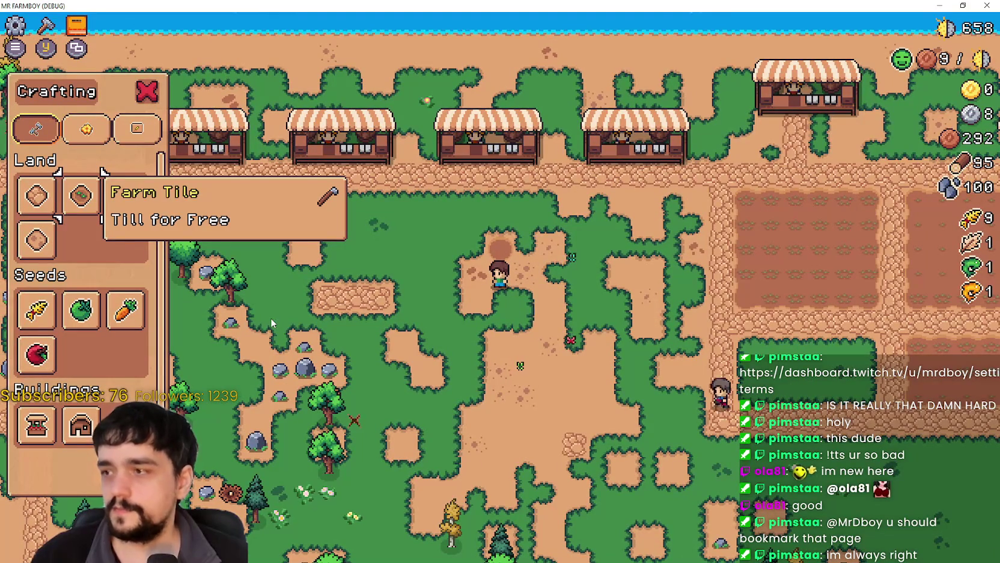
pyautogui.press('w')
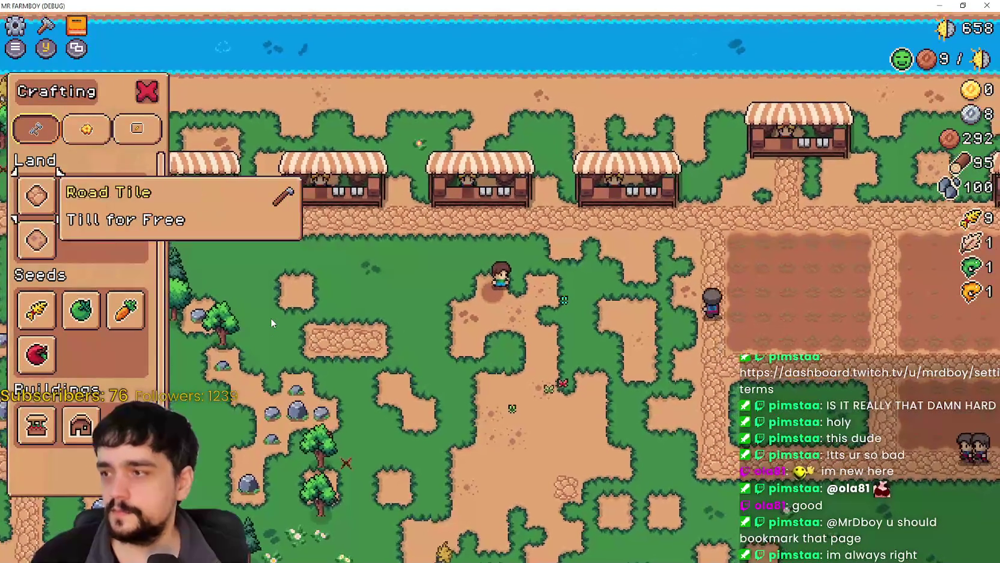
pyautogui.press('Right')
pyautogui.press('Right')
pyautogui.press('Right')
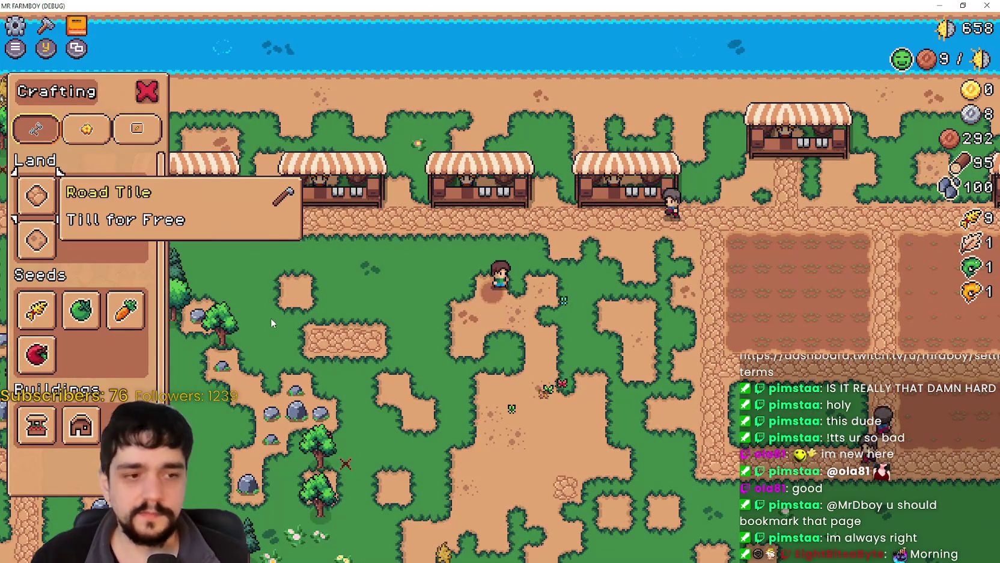
pyautogui.press('Down')
pyautogui.press('Down')
pyautogui.press('Down')
pyautogui.press('Down')
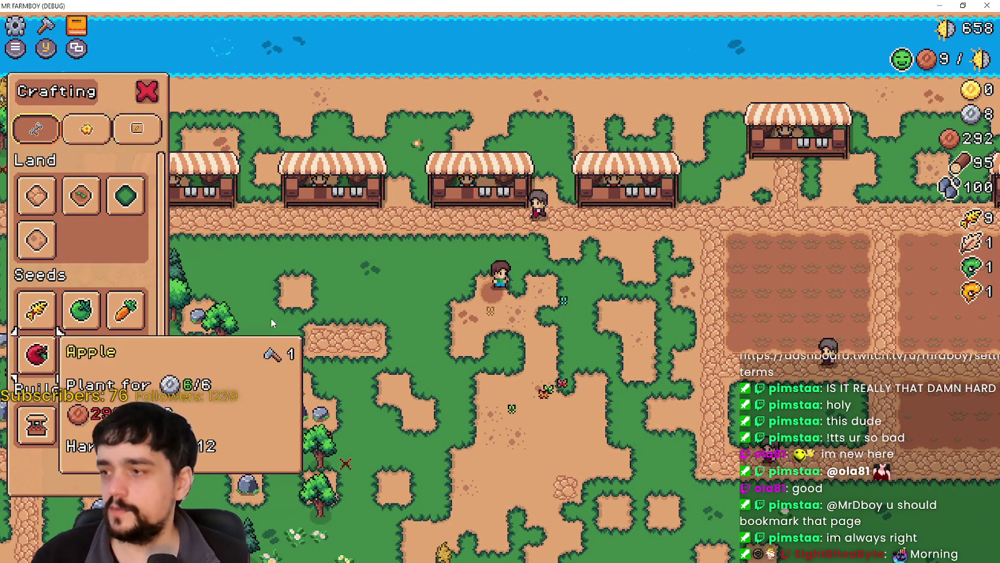
pyautogui.press('Up')
pyautogui.press('Up')
pyautogui.press('Up')
pyautogui.press('Up')
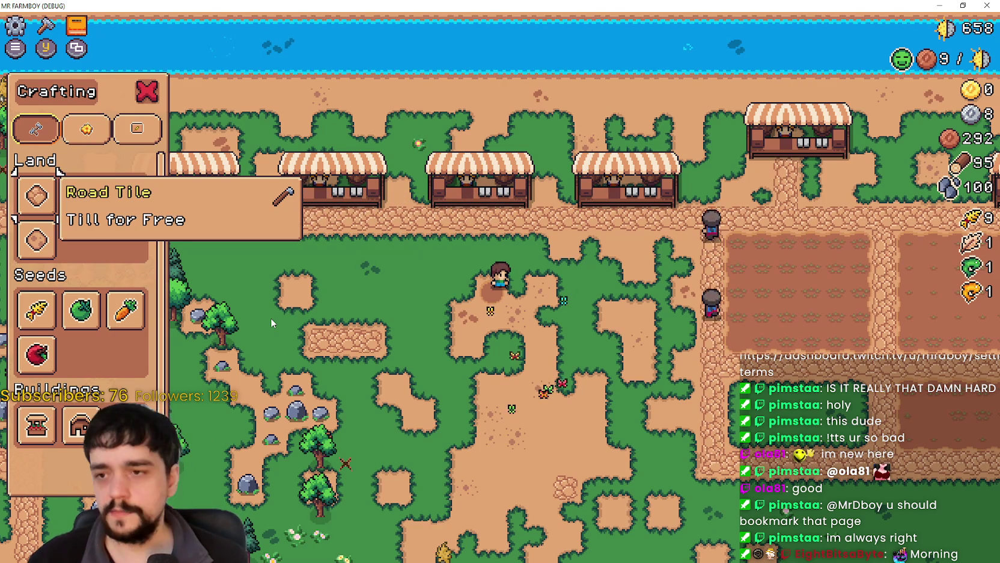
pyautogui.press('Escape')
pyautogui.press('Escape')
pyautogui.click(500, 223)
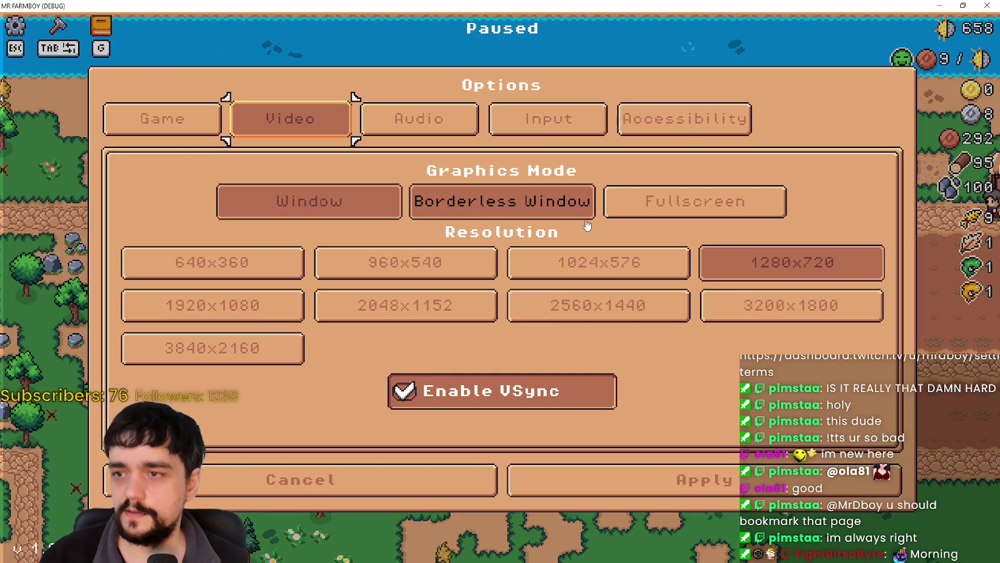
# Open the Input keybinds list and scroll down to Crafting Select's bindings
pyautogui.click(539, 120)
pyautogui.click(487, 198)
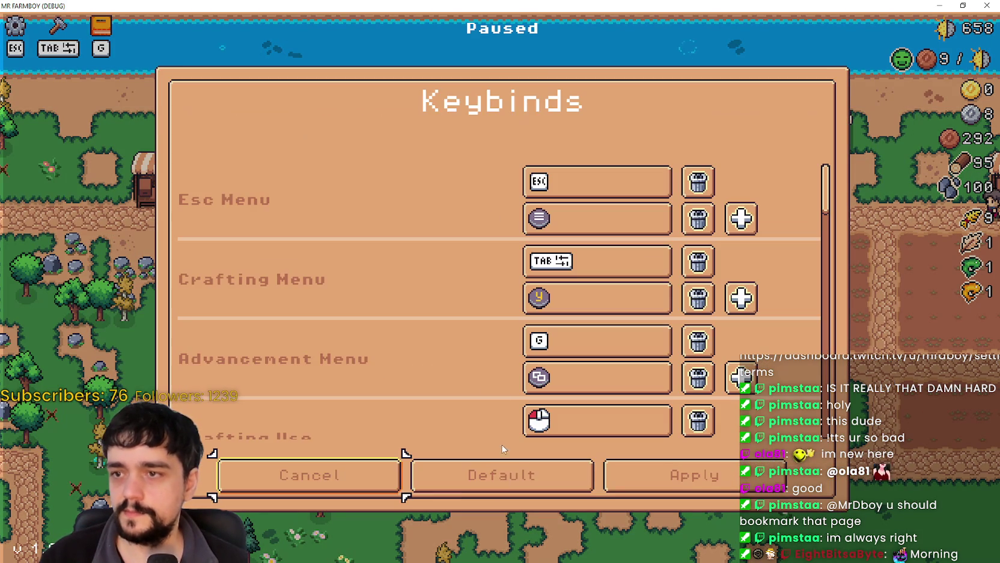
pyautogui.click(682, 490)
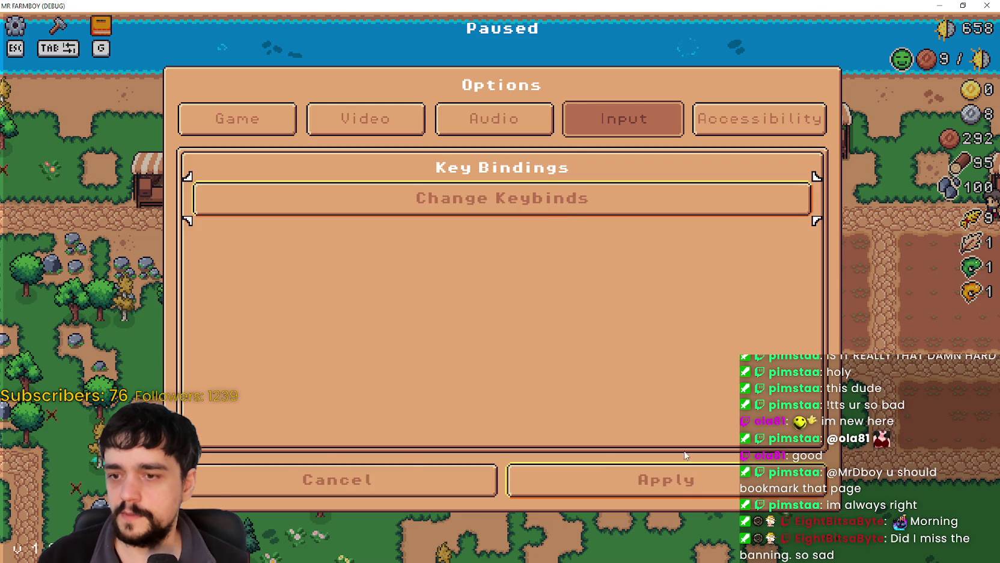
pyautogui.click(570, 203)
pyautogui.scroll(-3, 560, 329)
pyautogui.scroll(-2, 580, 365)
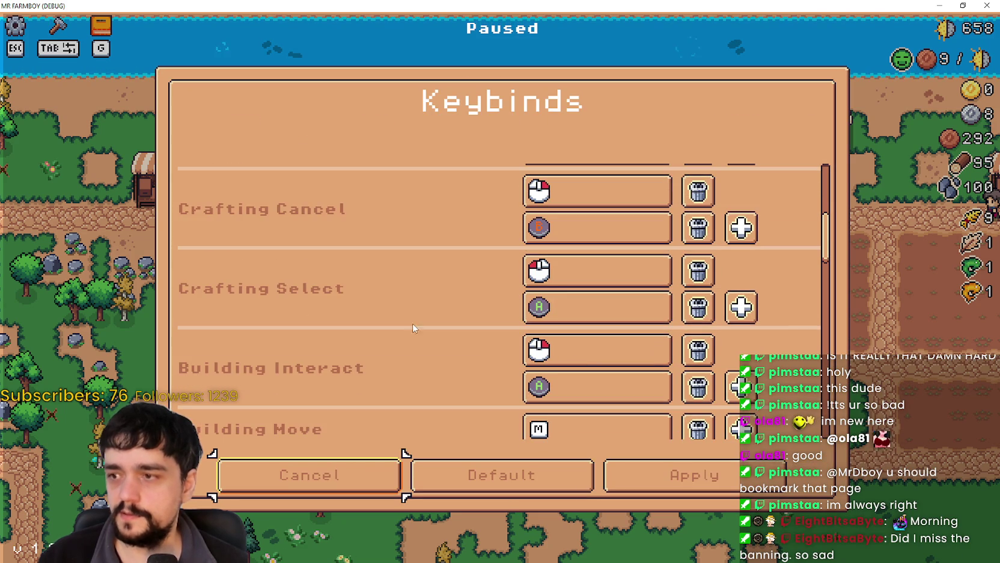
# Close the keybinds, options and pause menus, walk left and open the Crafting panel
pyautogui.click(658, 475)
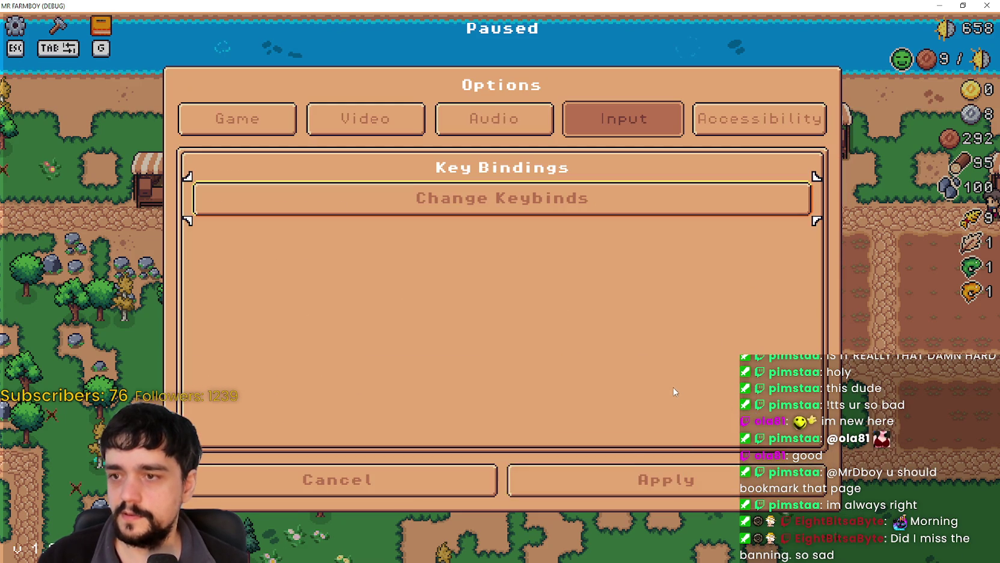
pyautogui.click(659, 477)
pyautogui.click(577, 193)
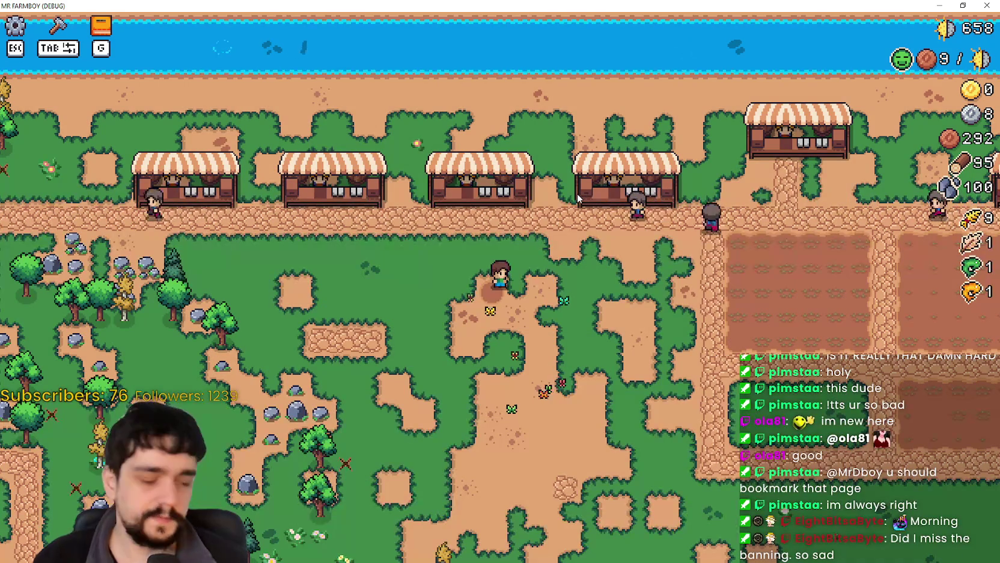
pyautogui.press('a')
pyautogui.press('c')
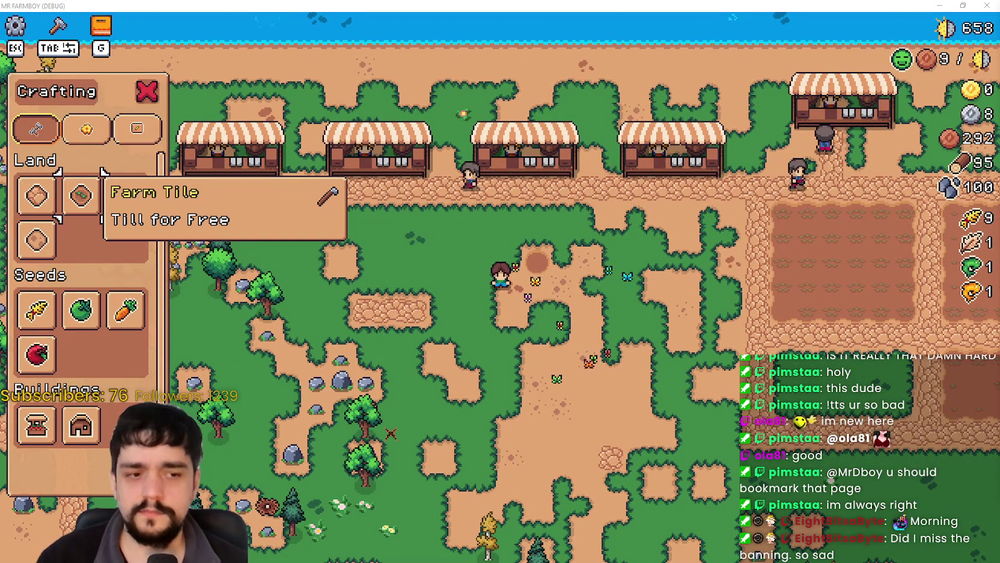
# Bring the Godot editor back to crafting_panel.gd's _input handler
pyautogui.hotkey('alt', 'Tab')
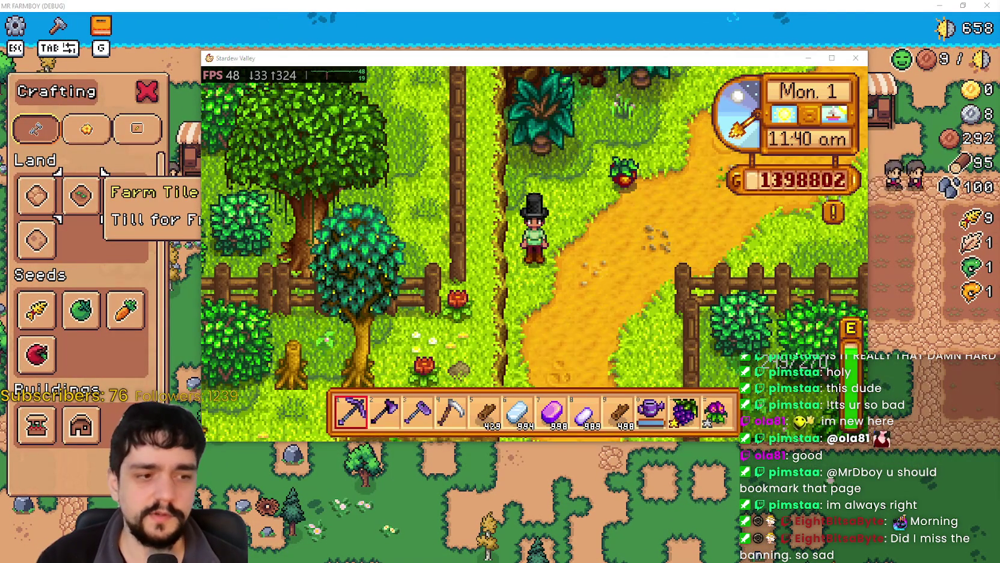
pyautogui.hotkey('alt', 'Tab')
pyautogui.hotkey('alt', 'F4')
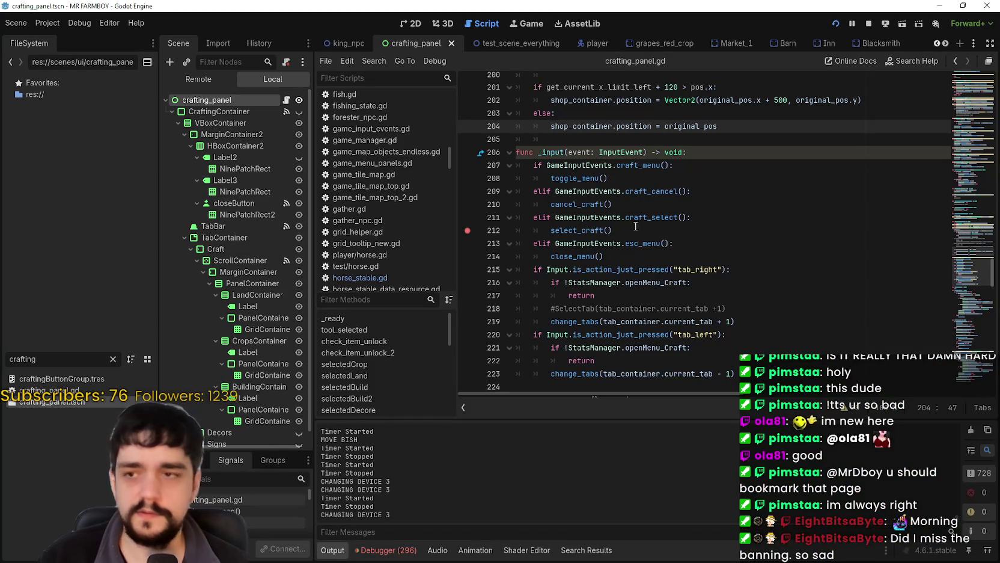
# Examine the craft_select condition on line 211 and add breakpoints on lines 208, 210 and 214
pyautogui.click(627, 225)
pyautogui.doubleClick(667, 218)
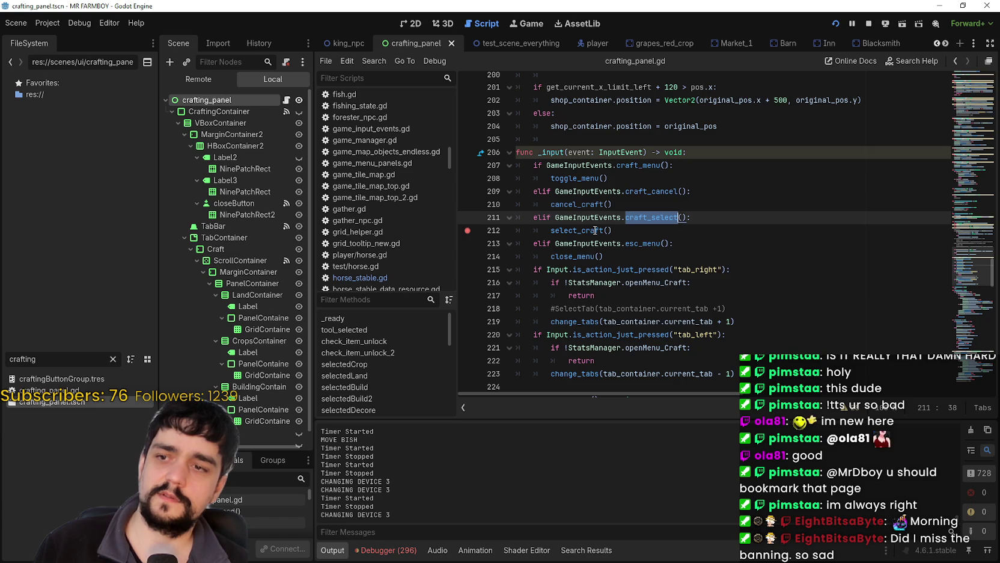
pyautogui.moveTo(533, 217); pyautogui.dragTo(691, 217)
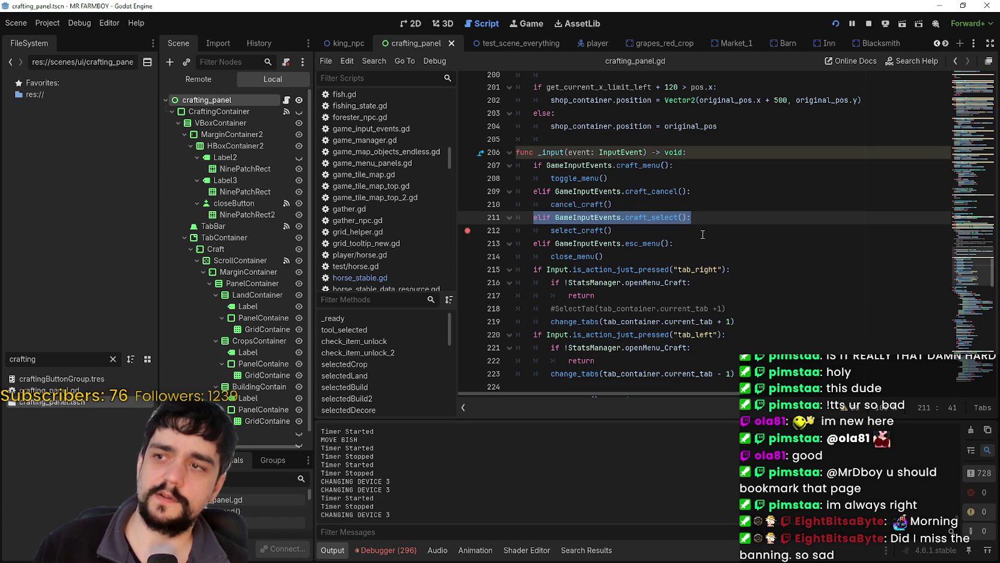
pyautogui.click(670, 226)
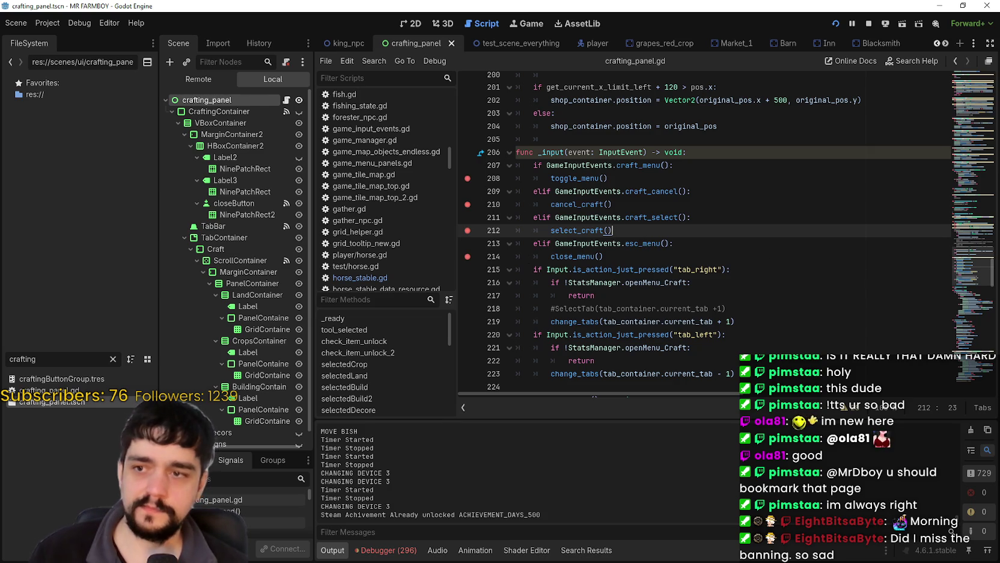
pyautogui.hotkey('alt', 'Tab')
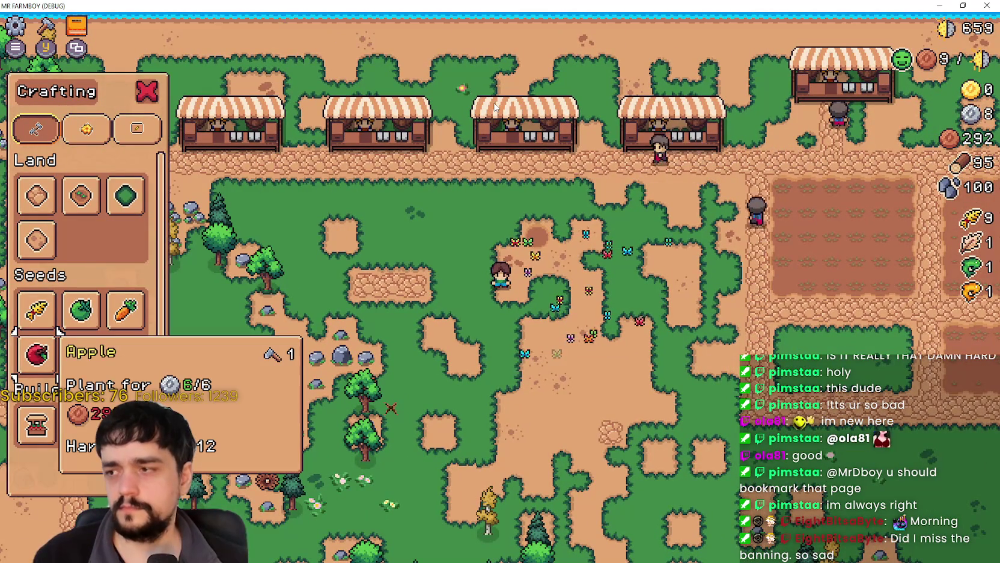
# Browse the crafting items from the Wheat seed through land tiles to Sand Tile
pyautogui.click(37, 310)
pyautogui.press('Up')
pyautogui.press('Right')
pyautogui.press('Right')
pyautogui.press('Left')
pyautogui.press('Left')
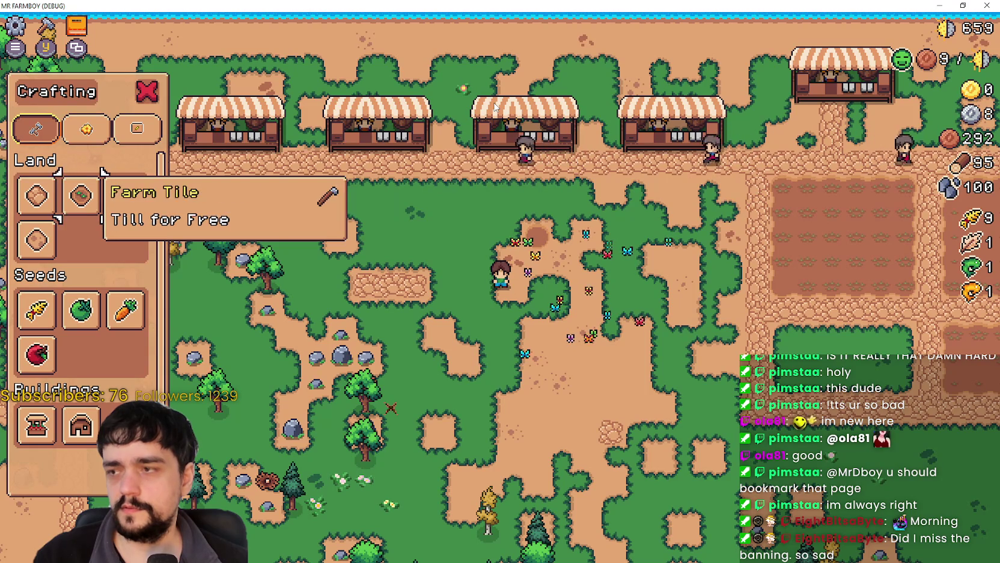
pyautogui.press('Down')
# Walk to the market stall and browse its inventory to Fish VIII and the green tomato
pyautogui.press('w')
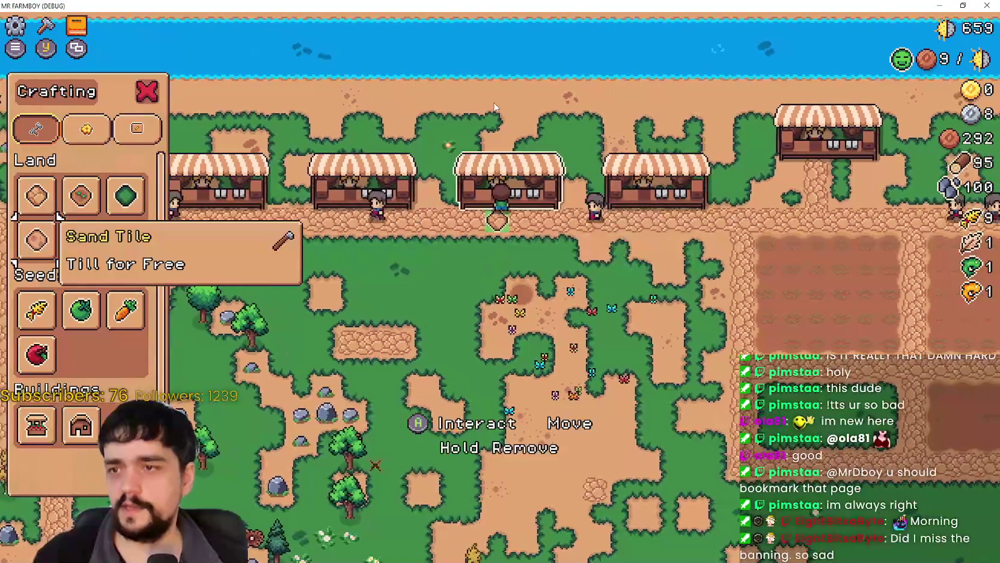
pyautogui.press('e')
pyautogui.press('Right')
pyautogui.press('Right')
pyautogui.press('Right')
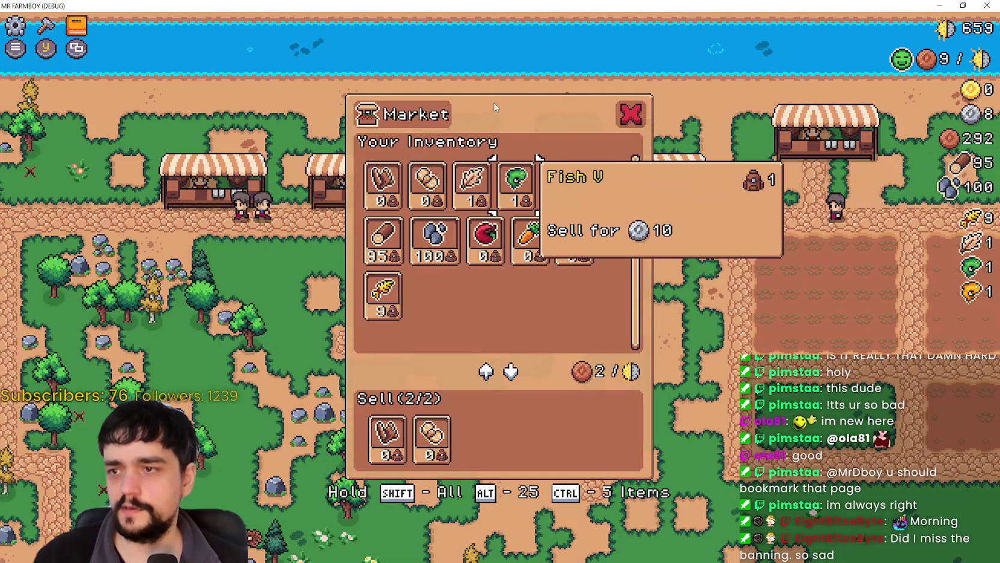
pyautogui.press('Right')
pyautogui.press('Down')
pyautogui.press('Down')
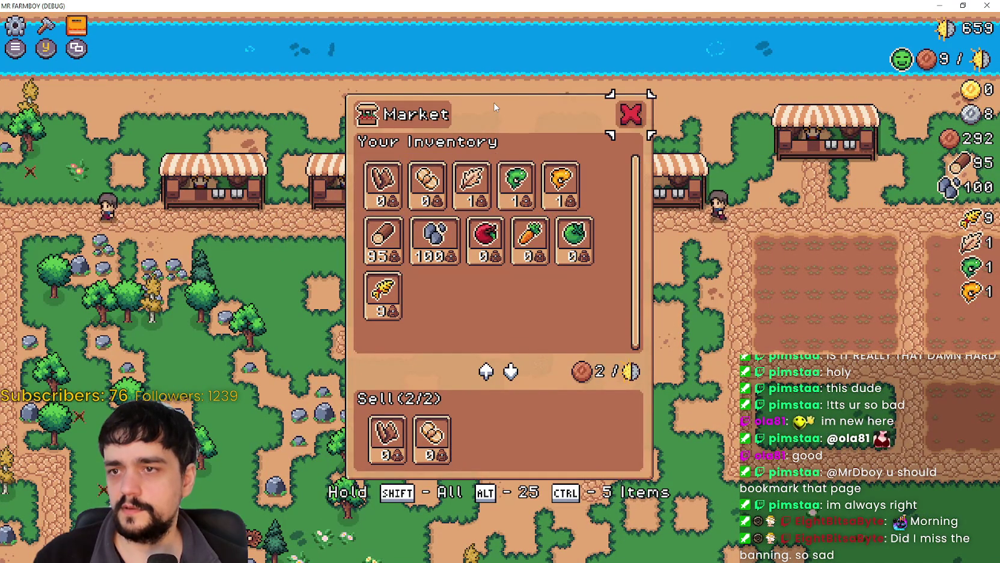
pyautogui.press('Escape')
# Walk down and open, then close, the Advancements window
pyautogui.press('s')
pyautogui.press('y')
pyautogui.press('Escape')
pyautogui.press('Escape')
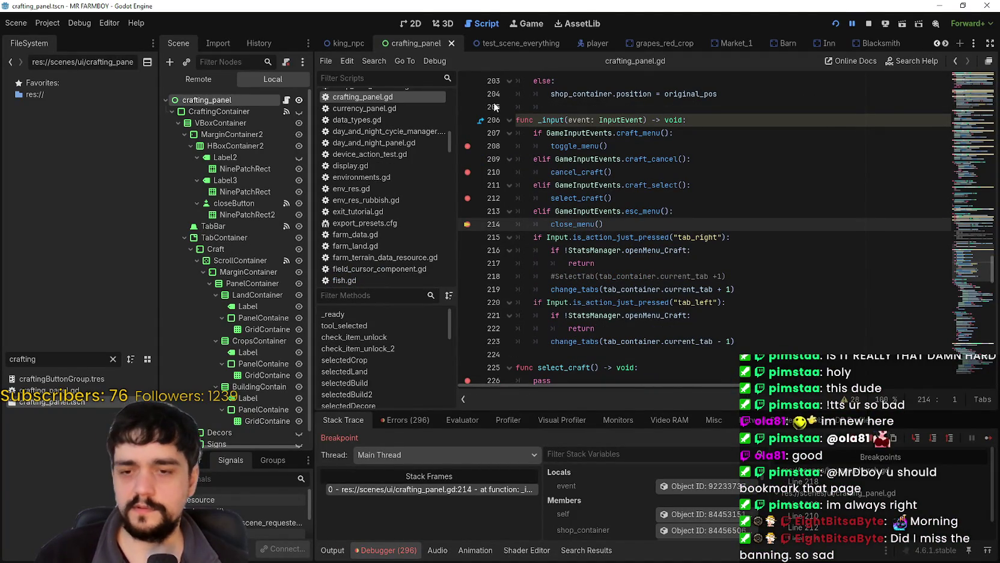
# Continue the game past the close_menu and toggle_menu breakpoints, then return to the editor
pyautogui.click(989, 438)
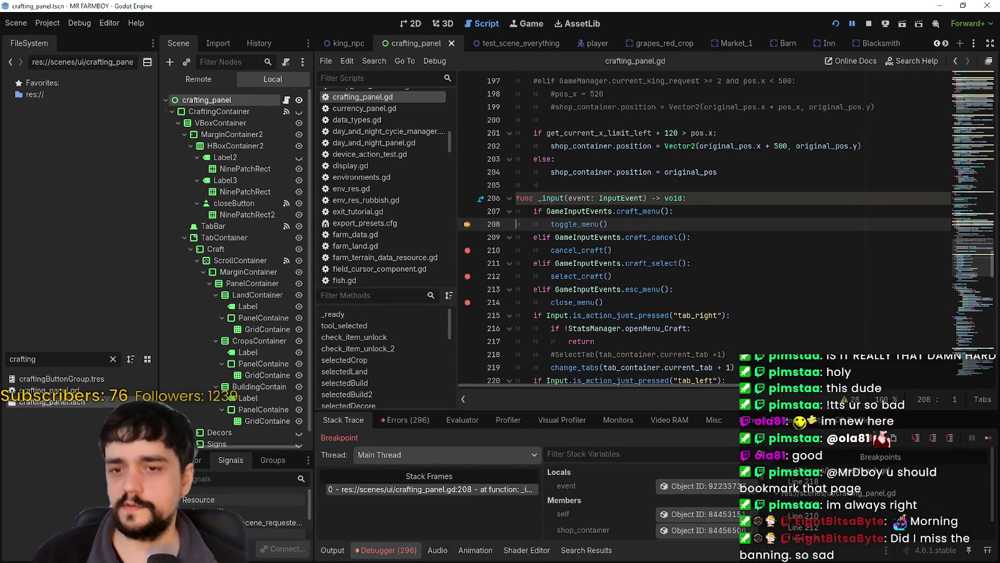
pyautogui.click(989, 437)
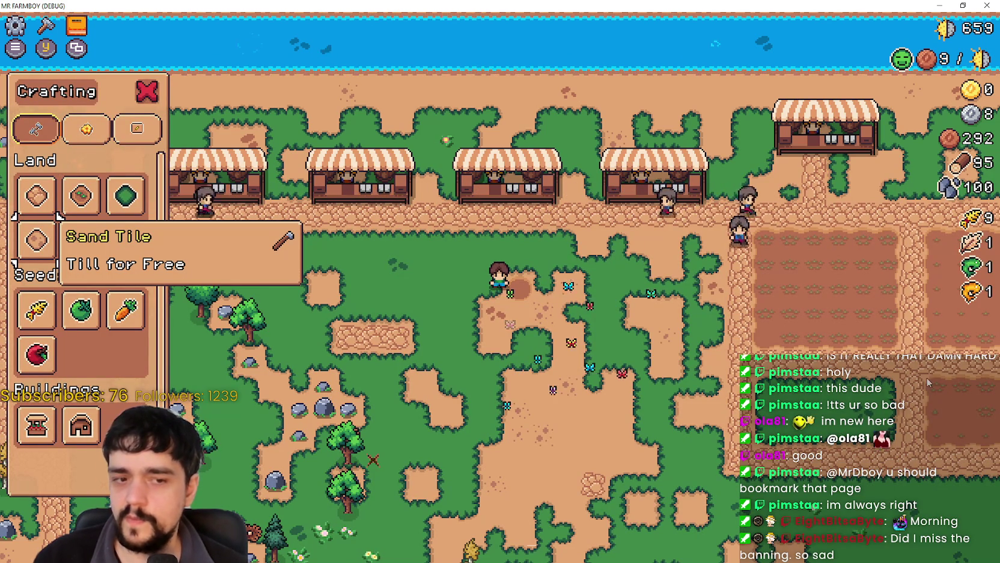
pyautogui.hotkey('alt', 'Tab')
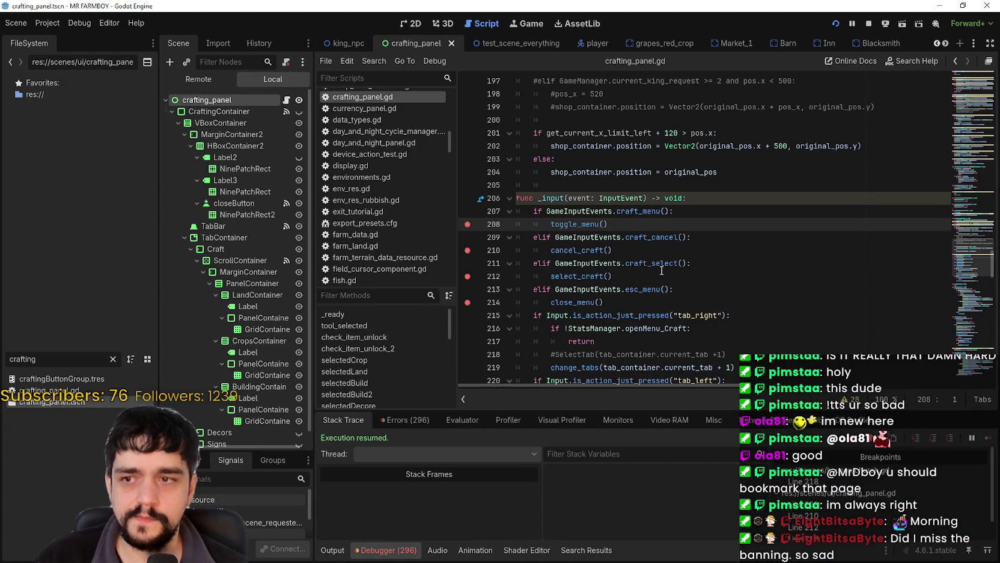
# Cut the craft_select branch from lines 211–212, paste it below close_menu(), and save
pyautogui.moveTo(629, 273)
pyautogui.mouseDown()
pyautogui.moveTo(523, 250)
pyautogui.moveTo(518, 224)
pyautogui.mouseUp()
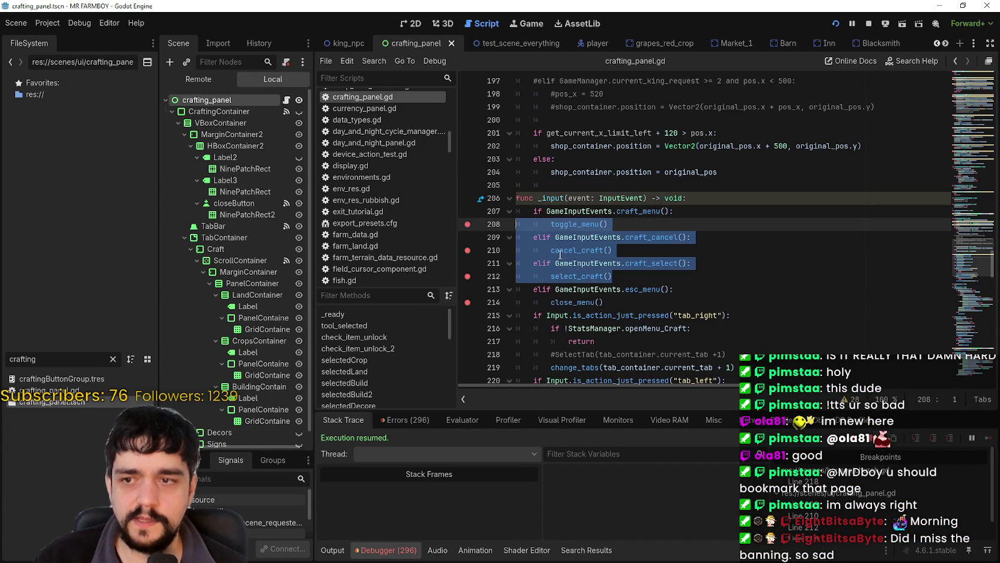
pyautogui.moveTo(613, 276); pyautogui.dragTo(509, 263)
pyautogui.hotkey('ctrl', 'c')
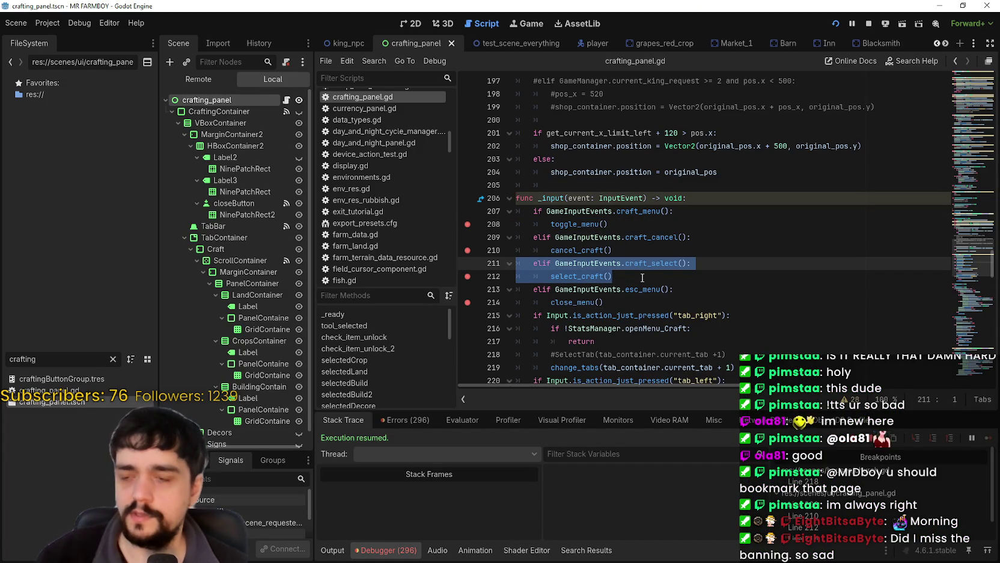
pyautogui.scroll(-1, 642, 266)
pyautogui.scroll(1, 576, 276)
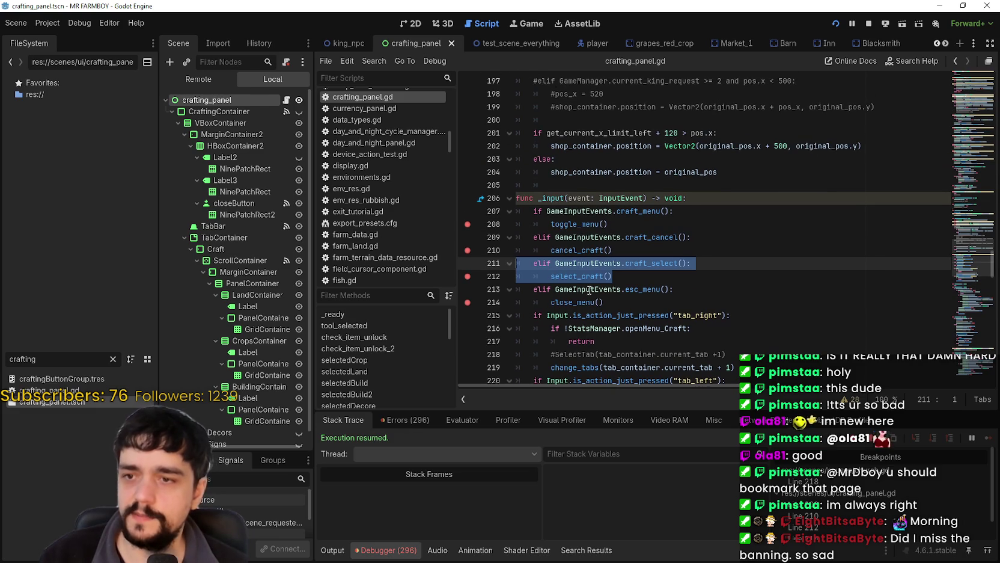
pyautogui.hotkey('ctrl', 'shift', 'k')
pyautogui.click(630, 276)
pyautogui.press('Return')
pyautogui.moveTo(579, 288); pyautogui.dragTo(481, 292)
pyautogui.hotkey('ctrl', 'v')
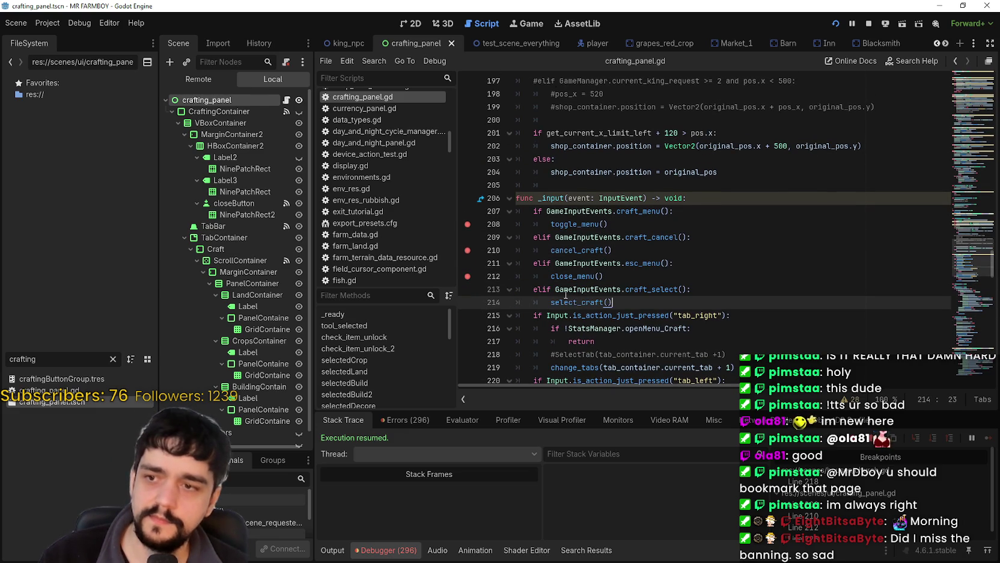
pyautogui.click(617, 313)
pyautogui.hotkey('ctrl', 's')
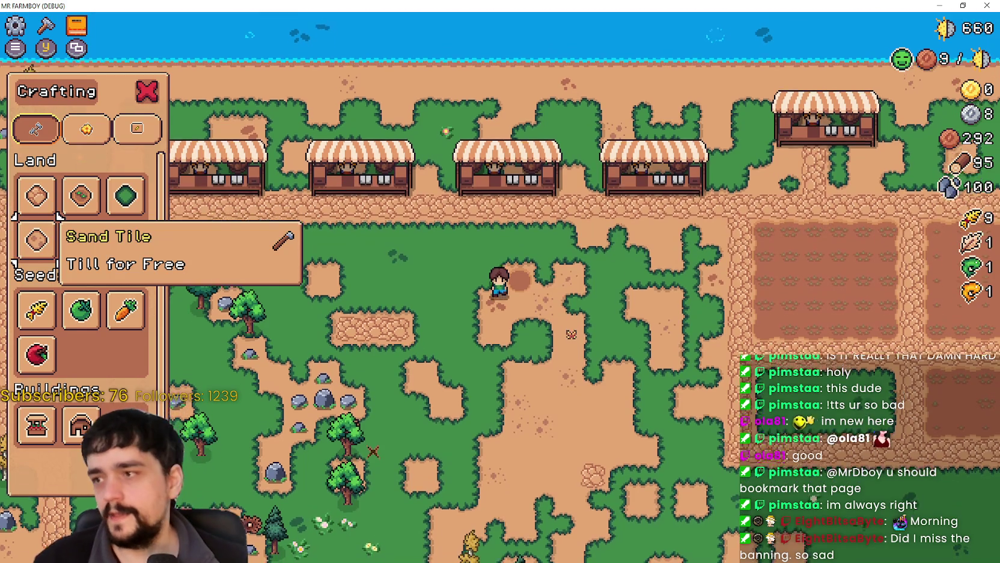
# Walk the player down one tile in game, then return to the select_craft() line
pyautogui.press('s')
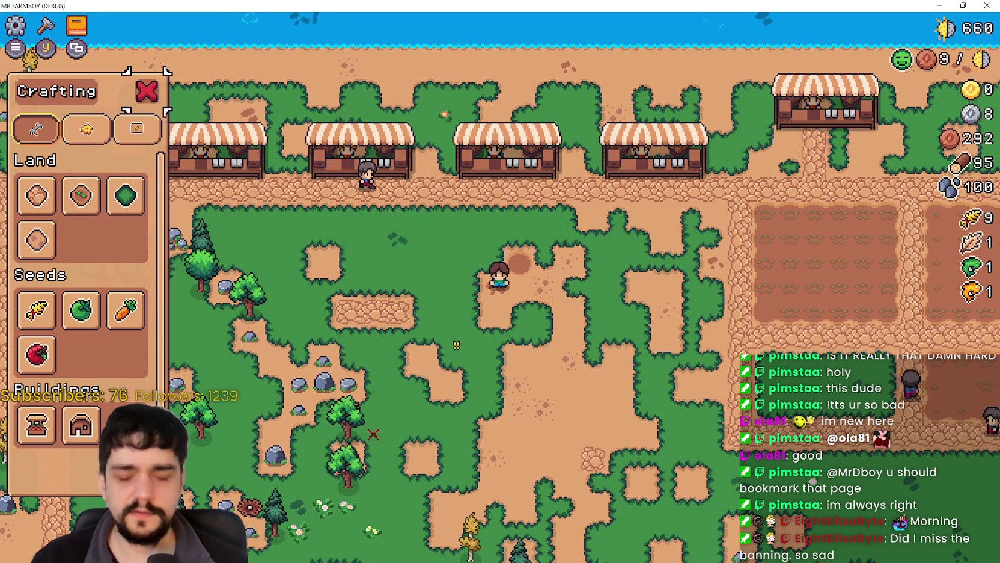
pyautogui.hotkey('alt', 'Tab')
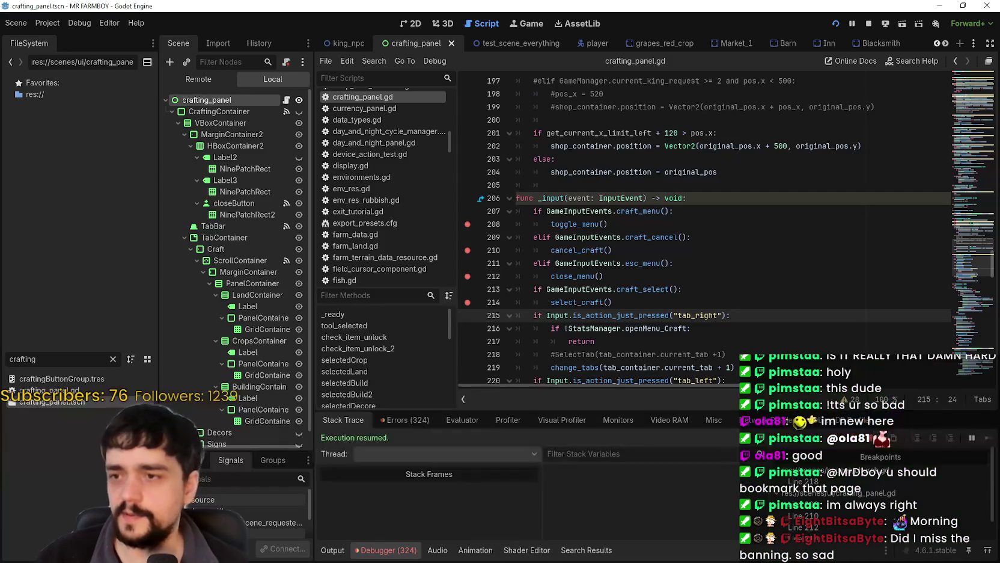
pyautogui.click(632, 304)
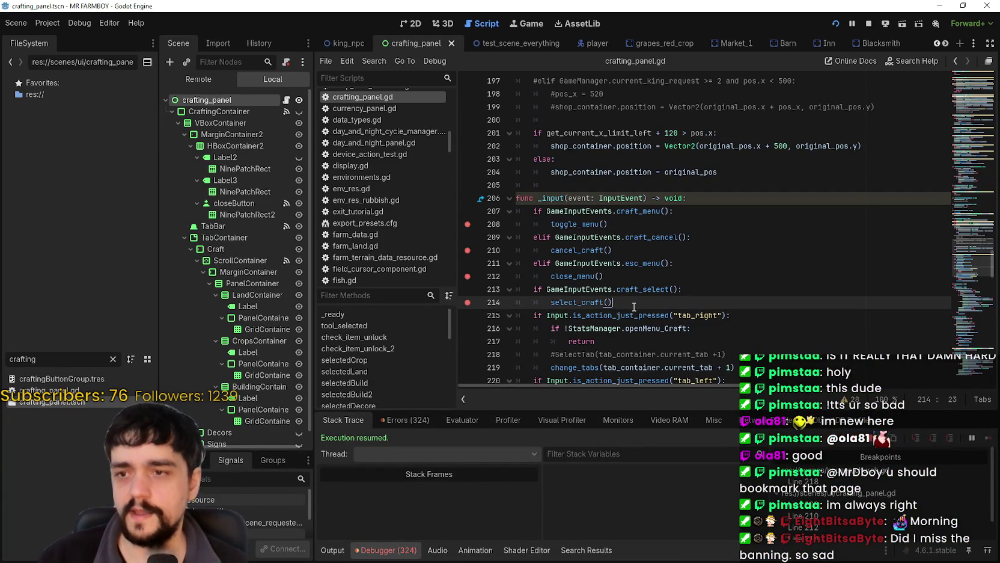
# Open the Project Settings Input Map and inspect the craft_select gamepad binding
pyautogui.click(48, 22)
pyautogui.click(61, 36)
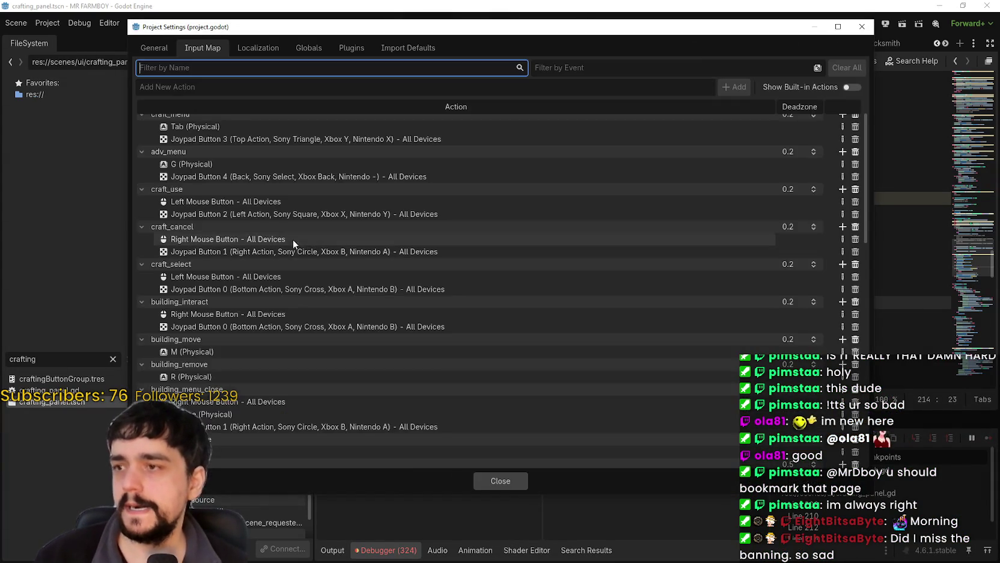
pyautogui.scroll(-4, 527, 264)
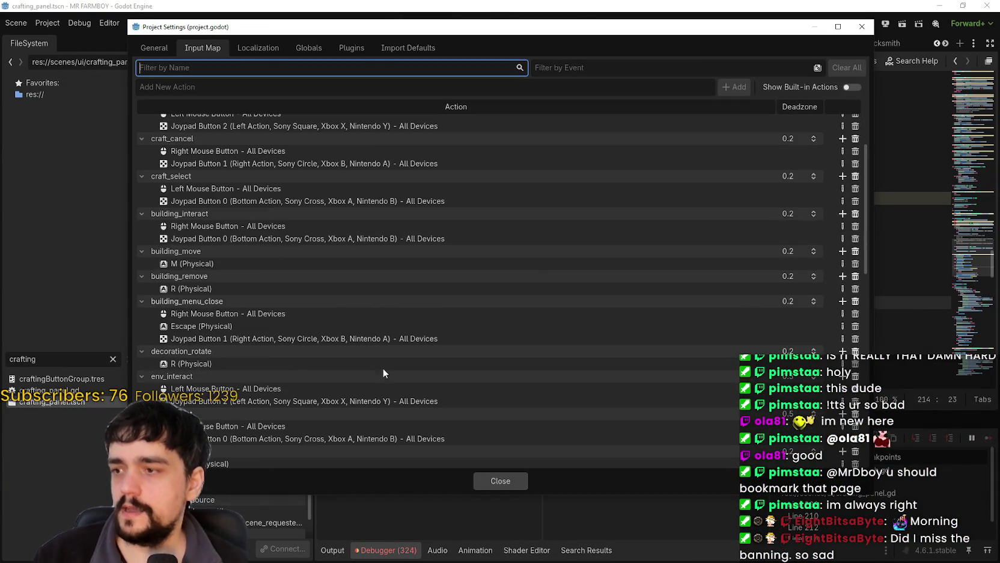
pyautogui.scroll(4, 285, 385)
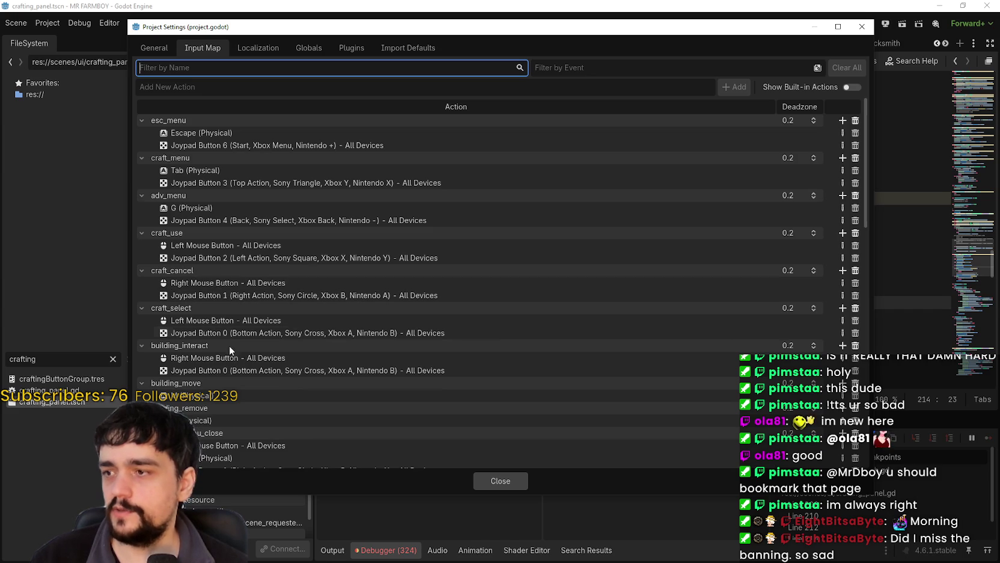
pyautogui.click(394, 333)
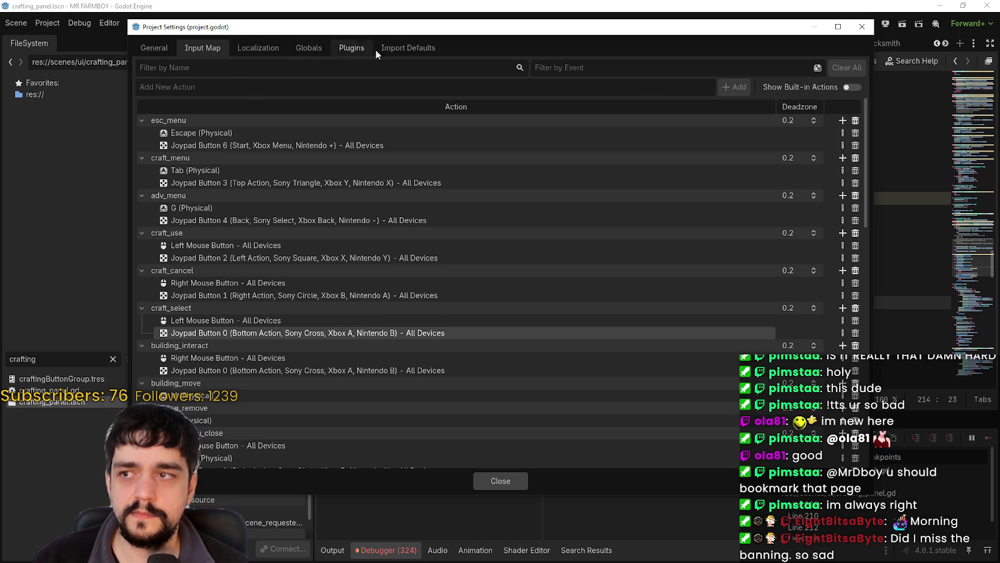
# Show built-in actions, delete ui_select's Joypad Button 0 event, close settings and save
pyautogui.click(853, 87)
pyautogui.scroll(-3, 306, 297)
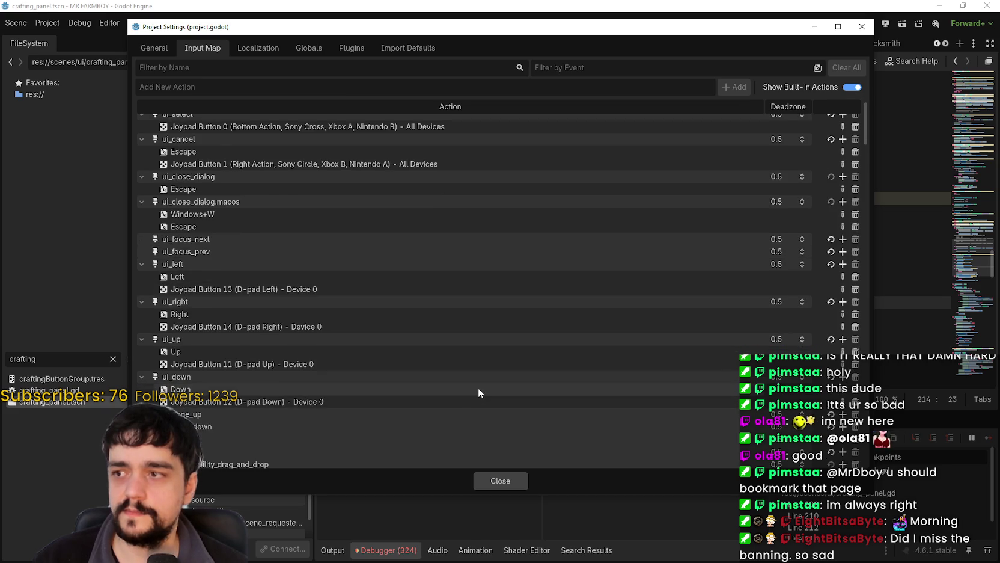
pyautogui.scroll(2, 478, 387)
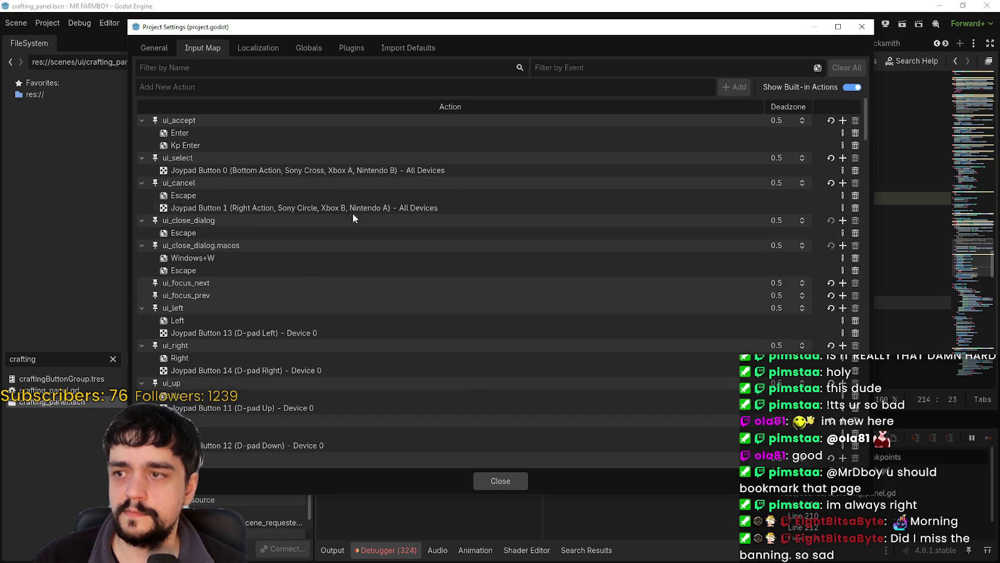
pyautogui.click(361, 175)
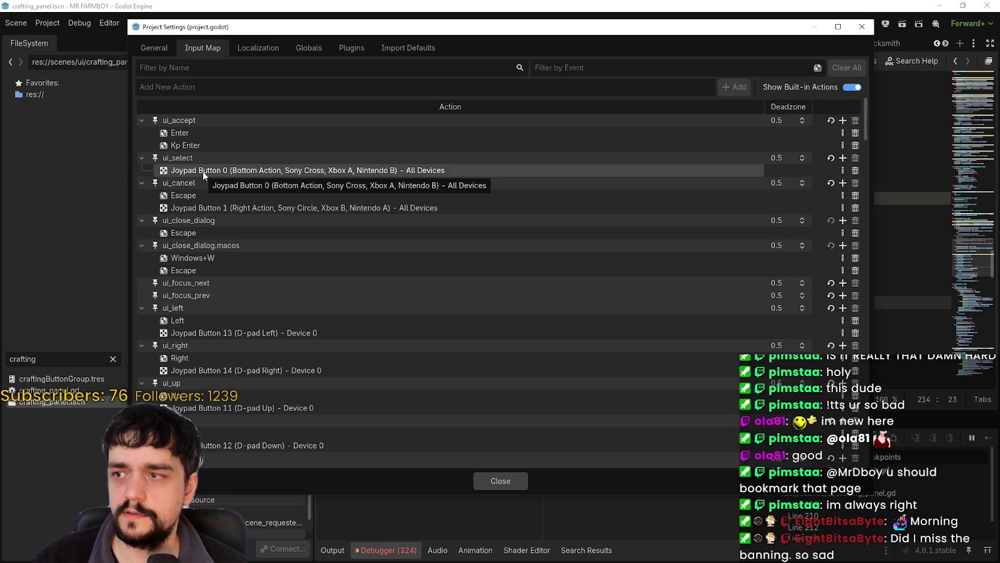
pyautogui.click(853, 173)
pyautogui.click(853, 173)
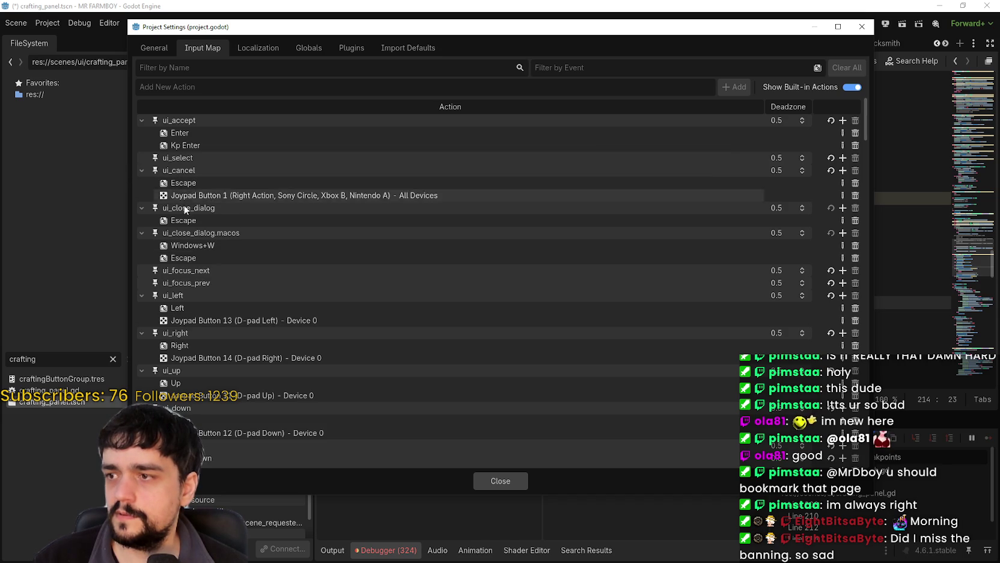
pyautogui.click(500, 480)
pyautogui.hotkey('ctrl', 's')
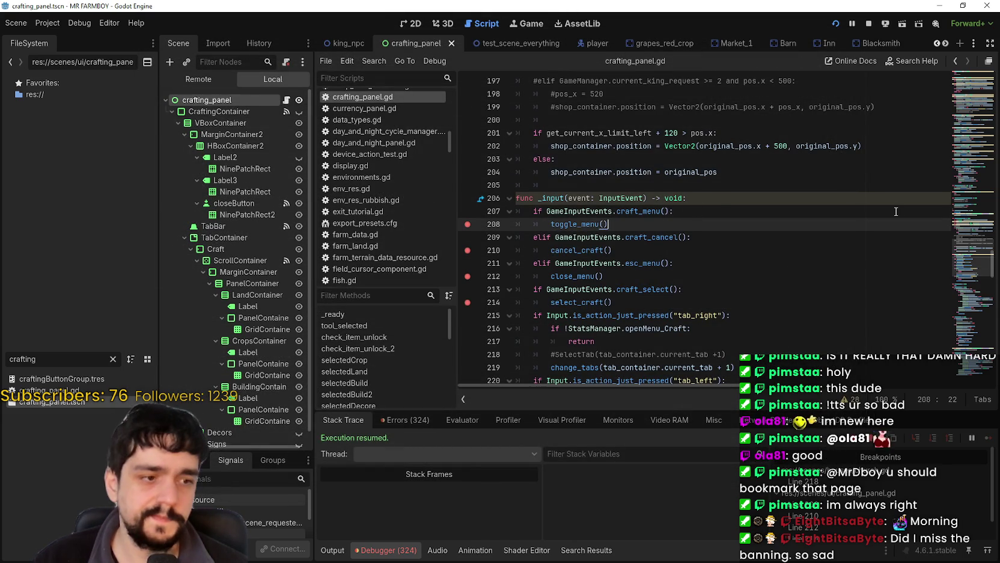
# Stop the game, relaunch it with F5, and maximize its window
pyautogui.click(870, 25)
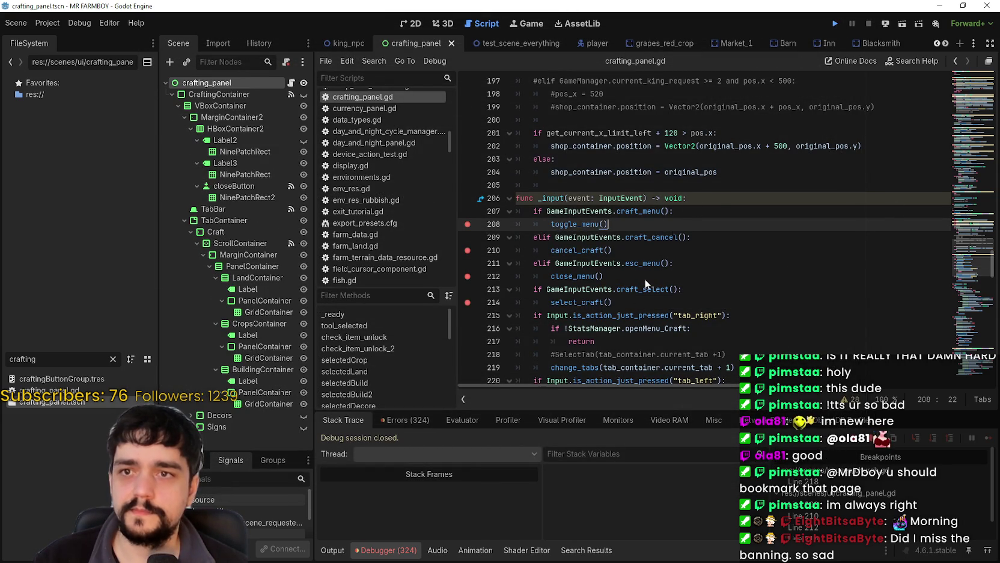
pyautogui.press('F5')
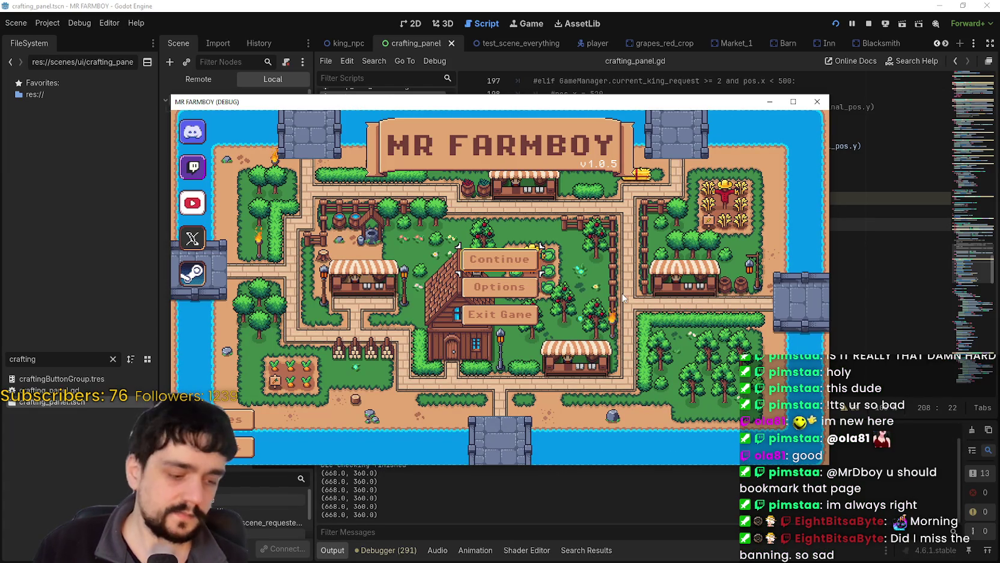
pyautogui.click(793, 102)
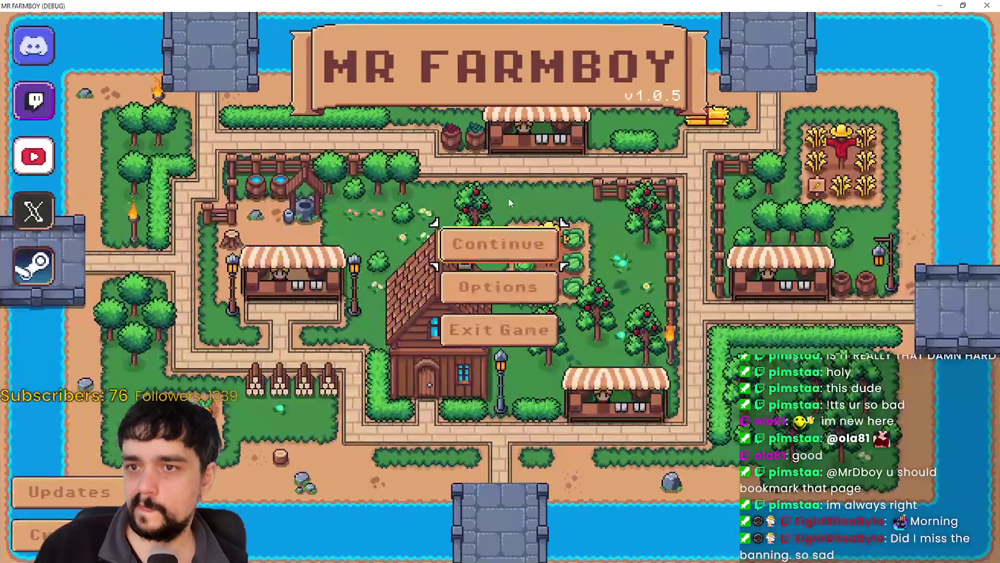
pyautogui.click(500, 244)
pyautogui.click(552, 444)
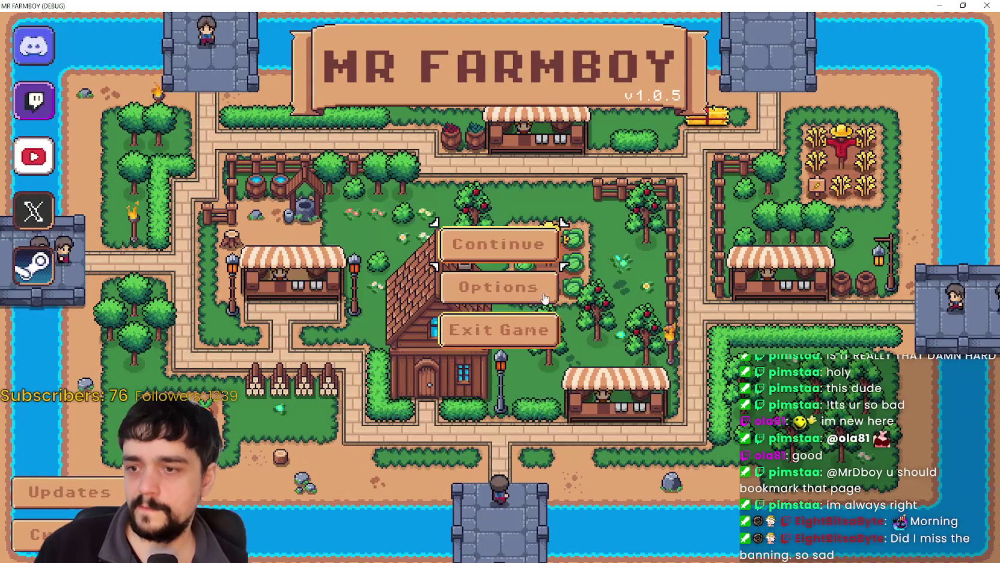
# Check the game's Options > Input > Change Keybinds screen, then close the options
pyautogui.click(496, 286)
pyautogui.click(621, 117)
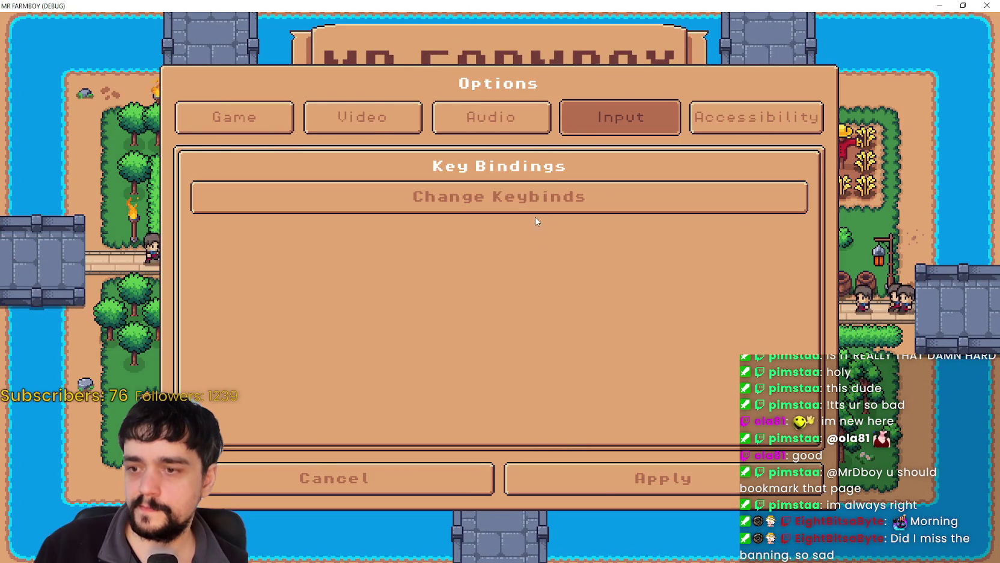
pyautogui.click(540, 198)
pyautogui.click(648, 475)
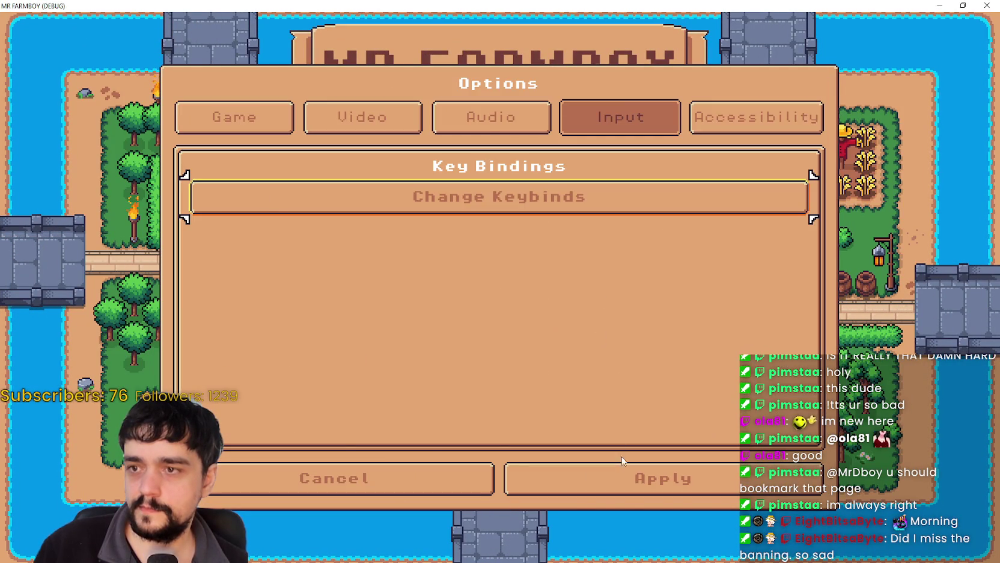
pyautogui.click(662, 475)
# Load Save 4 and press C to open the craft menu, hitting the breakpoint
pyautogui.click(498, 243)
pyautogui.scroll(-2, 502, 334)
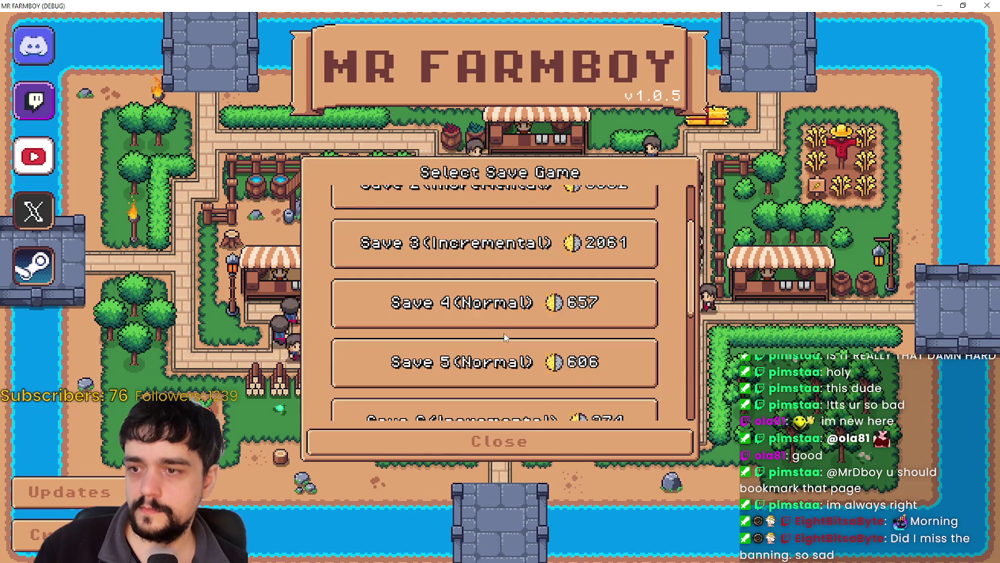
pyautogui.click(502, 300)
pyautogui.click(431, 313)
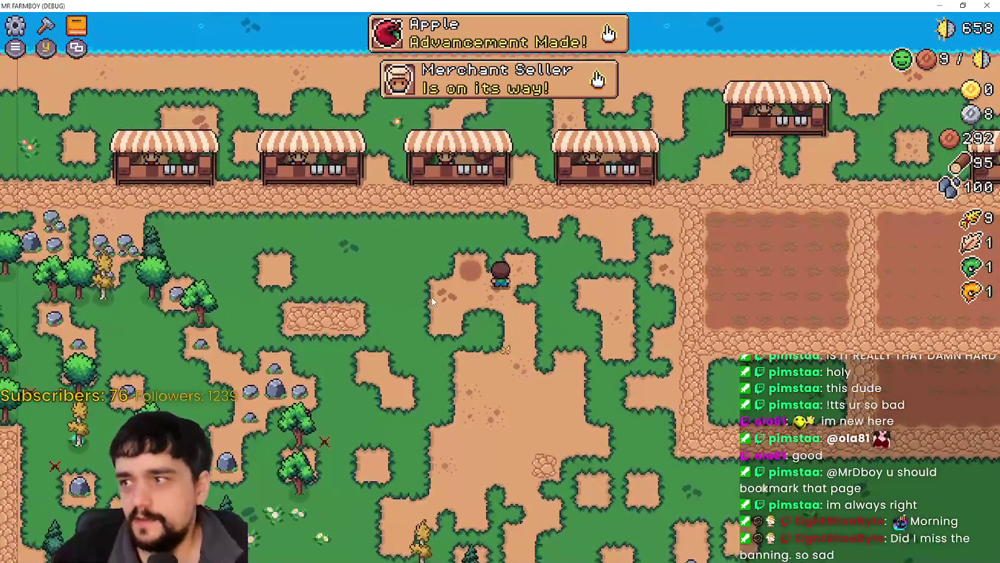
pyautogui.press('c')
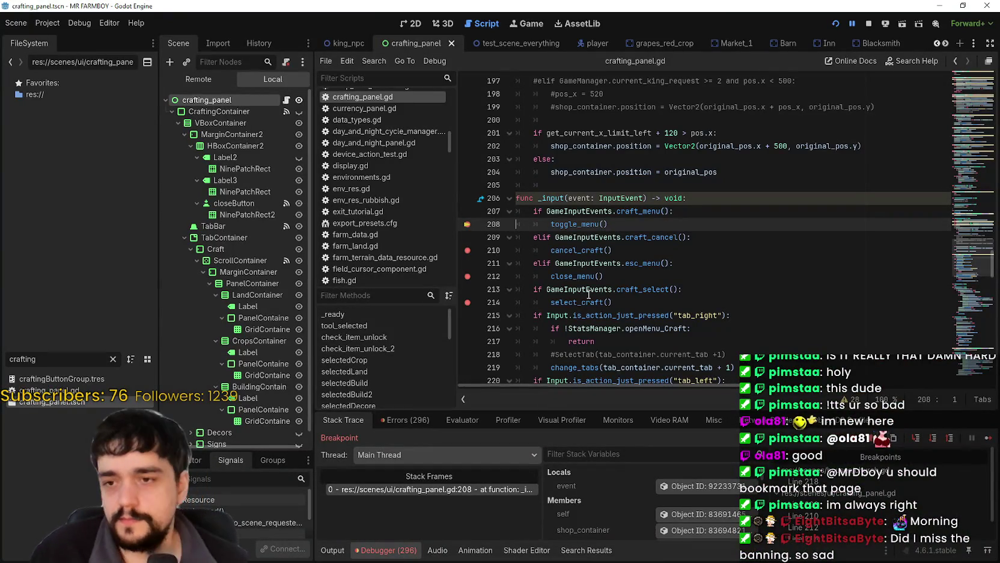
# Resume the game and cycle the crafting panel through decorations, store, and land and seeds
pyautogui.click(989, 437)
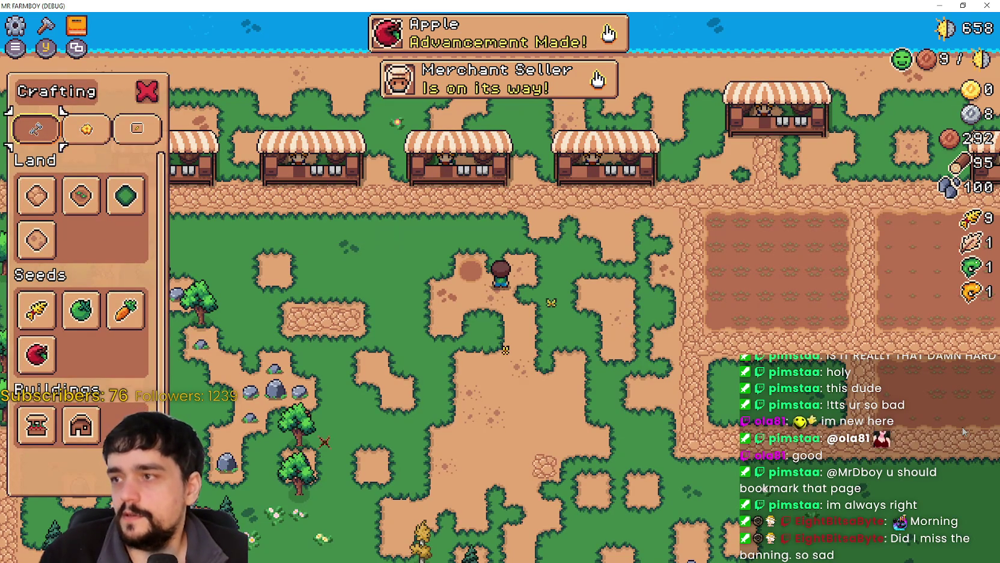
pyautogui.click(87, 128)
pyautogui.click(137, 128)
pyautogui.click(36, 128)
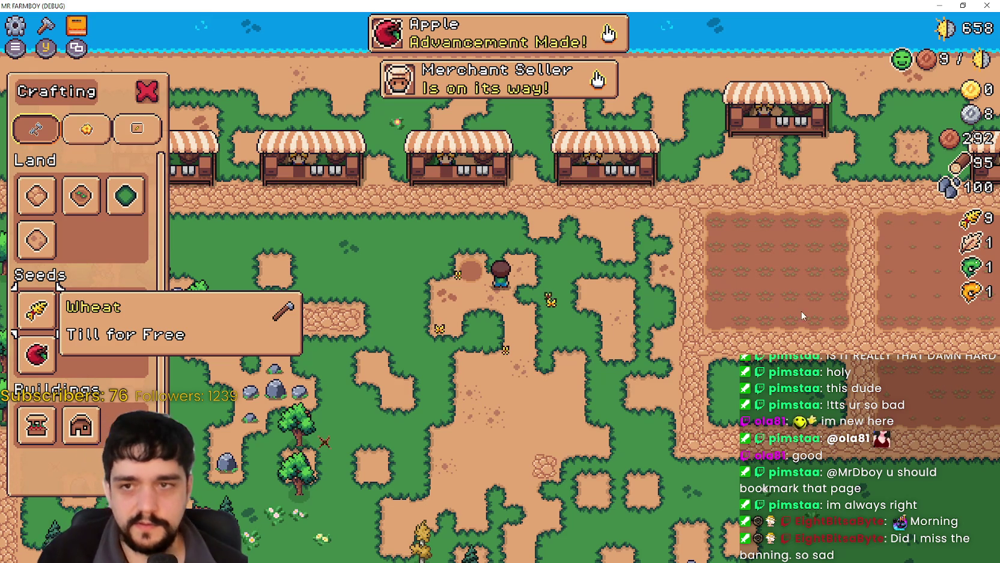
# Review the cancel_craft and esc_menu lines in _input, then press C to re-trigger the breakpoint
pyautogui.hotkey('alt', 'Tab')
pyautogui.click(680, 256)
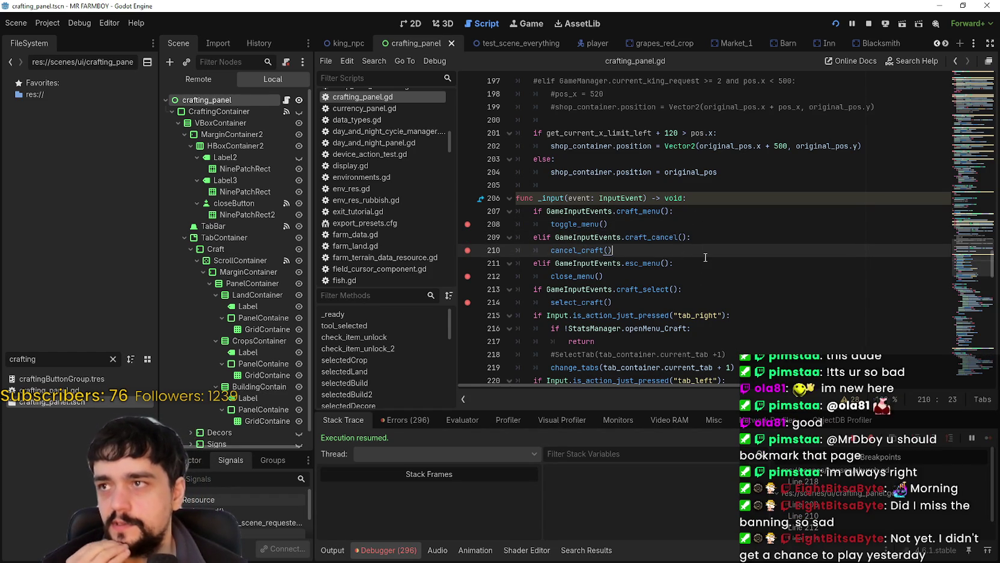
pyautogui.click(690, 231)
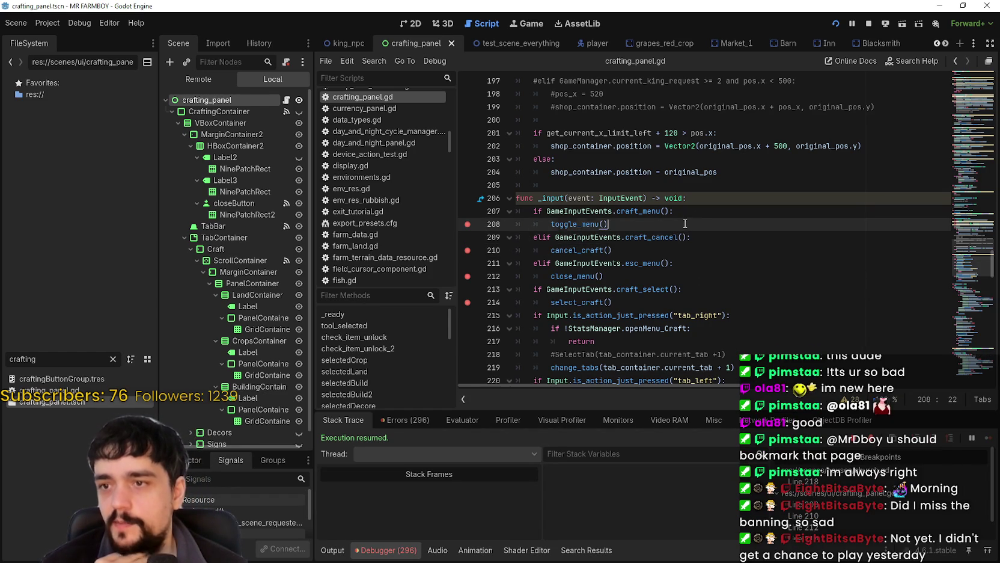
pyautogui.click(665, 259)
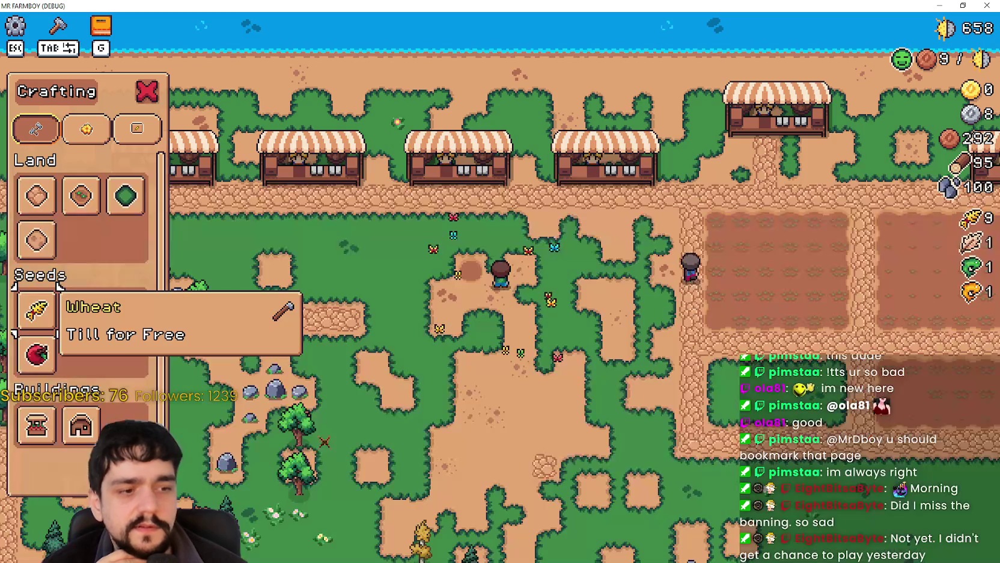
pyautogui.press('c')
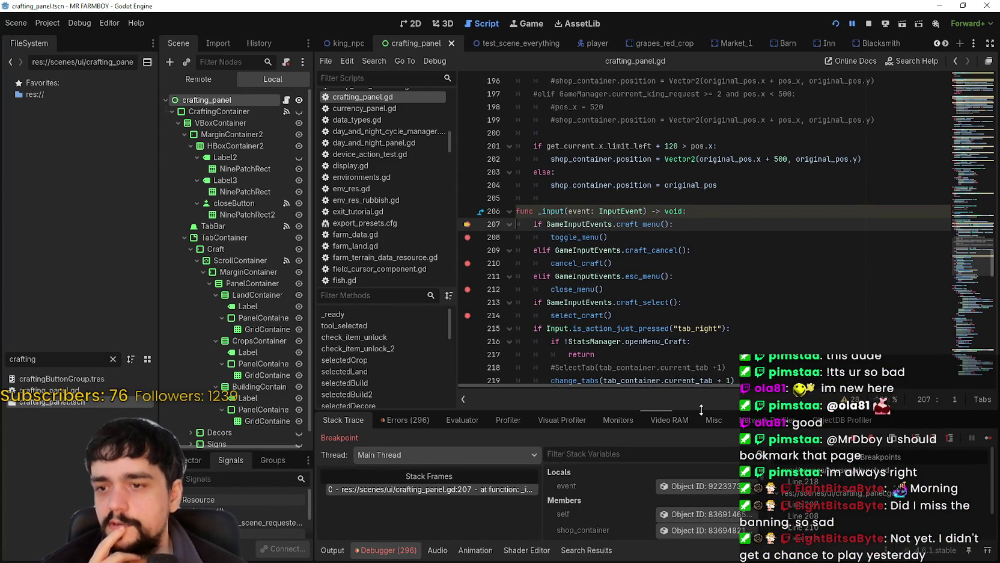
pyautogui.click(645, 303)
# In craft_select's definition, change the action name 'craft_cancel' to 'craft_select' and save
pyautogui.rightClick(644, 302)
pyautogui.click(678, 476)
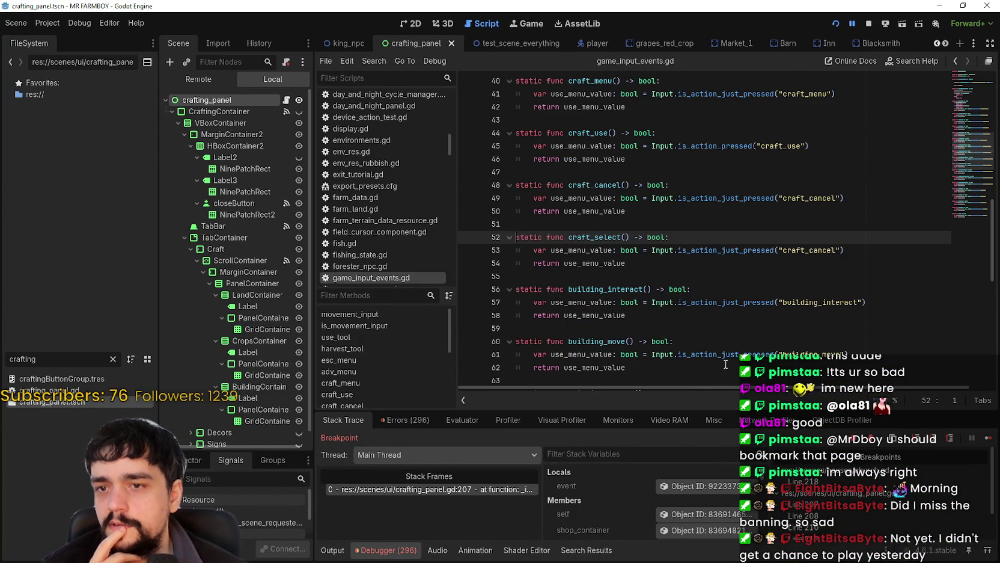
pyautogui.doubleClick(812, 256)
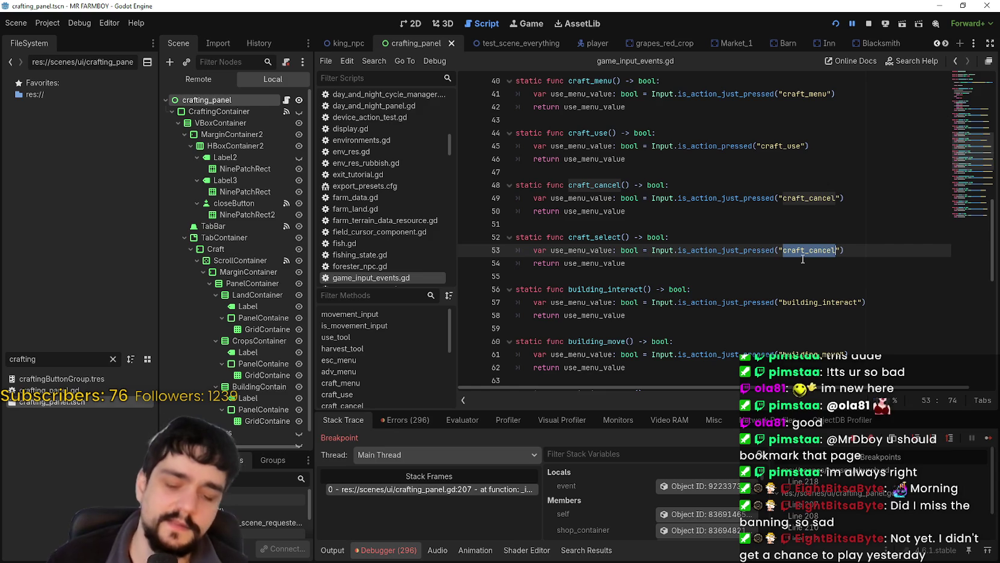
pyautogui.write('raft')
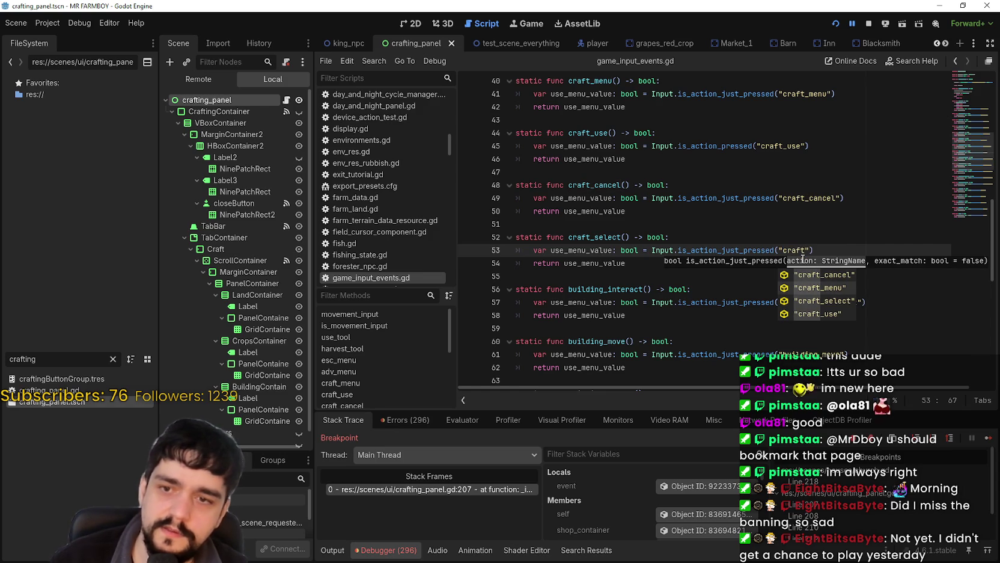
pyautogui.press('Down')
pyautogui.press('Down')
pyautogui.press('Return')
pyautogui.click(681, 290)
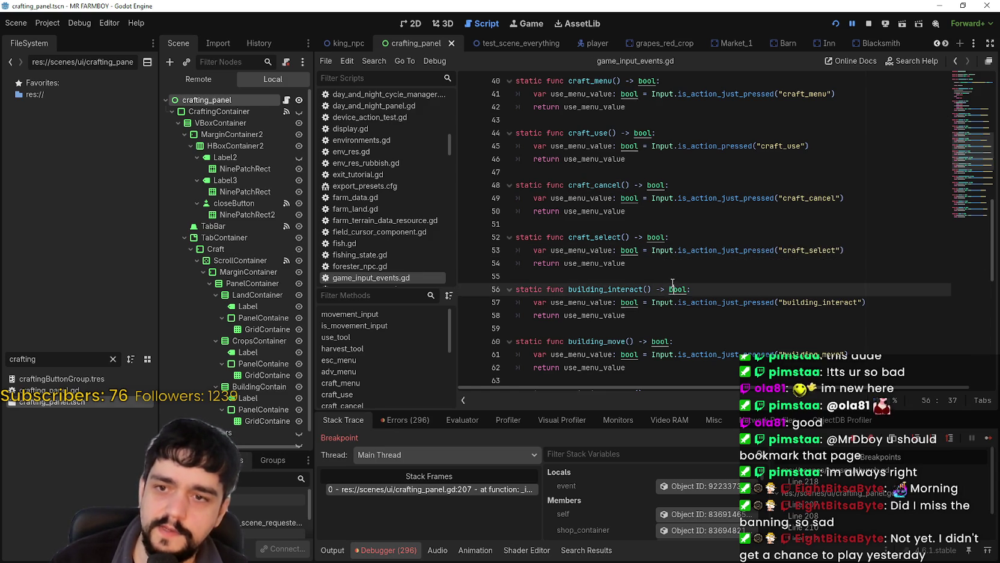
pyautogui.hotkey('ctrl', 's')
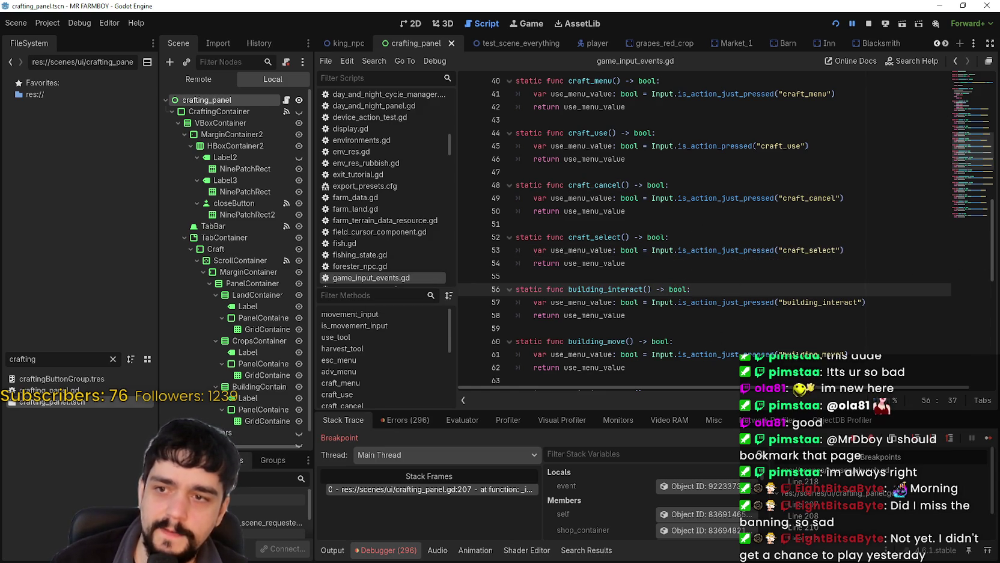
# Turn line 213's if into elif, save, continue, and press Enter in game to reach line 214
pyautogui.press('F12')
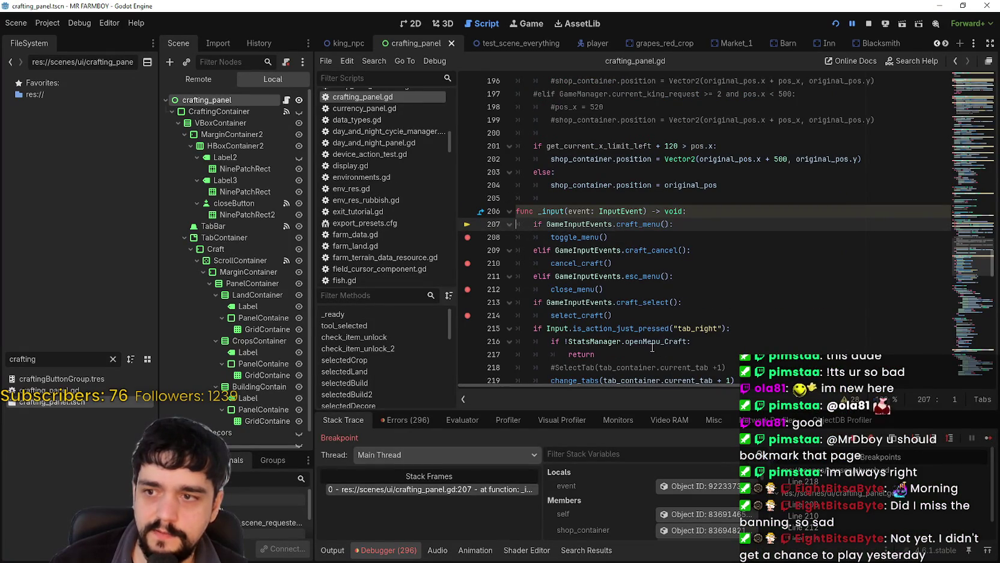
pyautogui.click(624, 317)
pyautogui.click(539, 302)
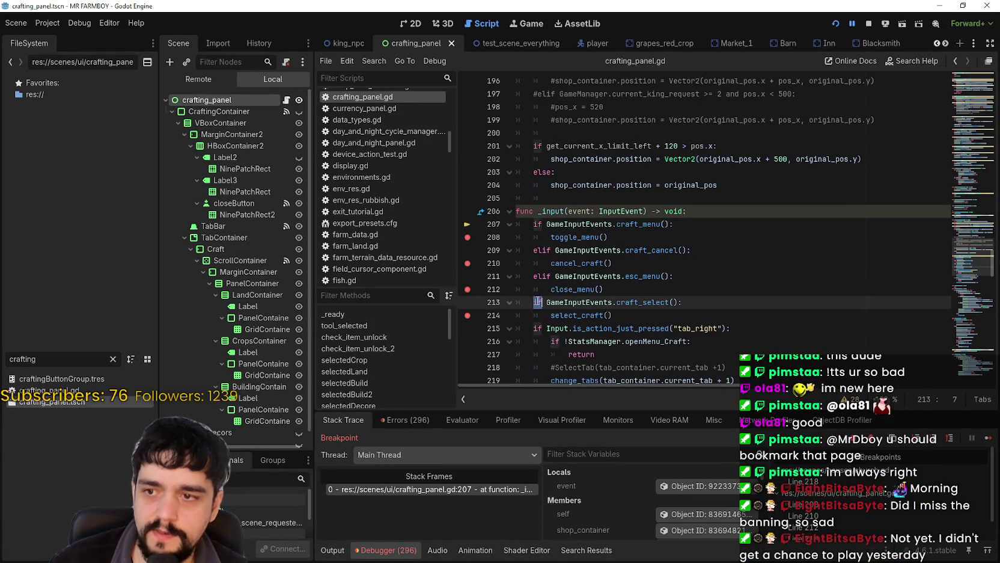
pyautogui.hotkey('ctrl', 's')
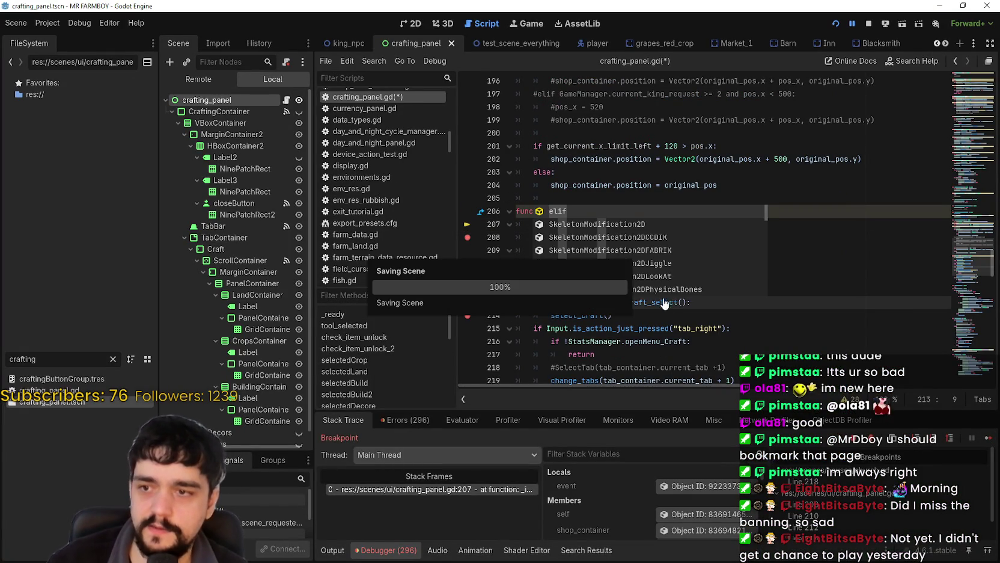
pyautogui.click(656, 315)
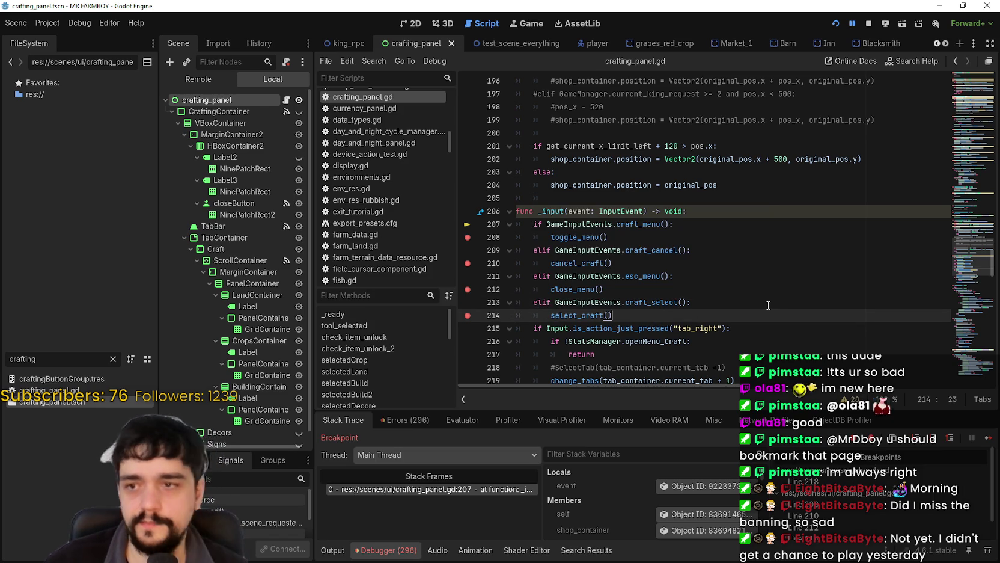
pyautogui.click(987, 440)
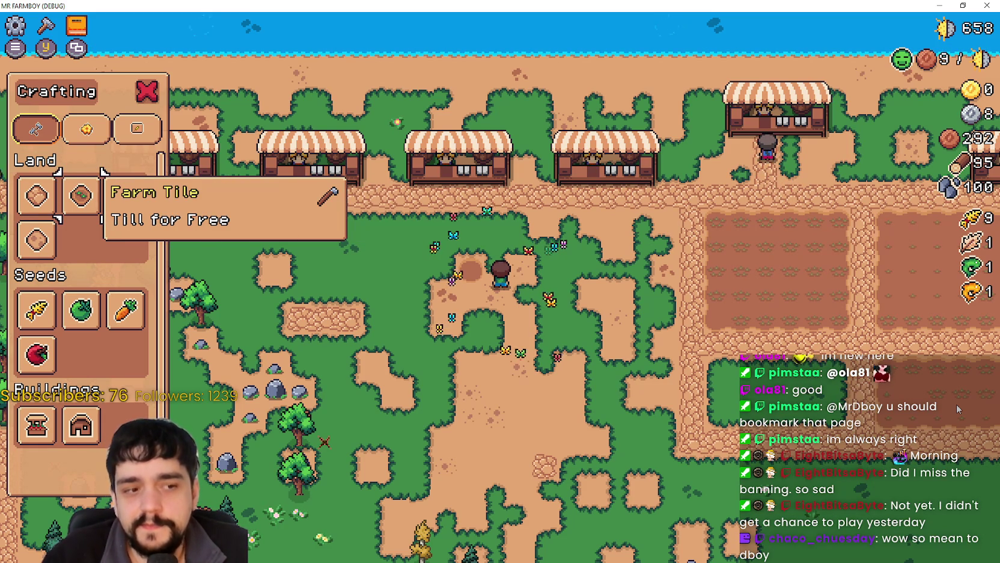
pyautogui.press('Return')
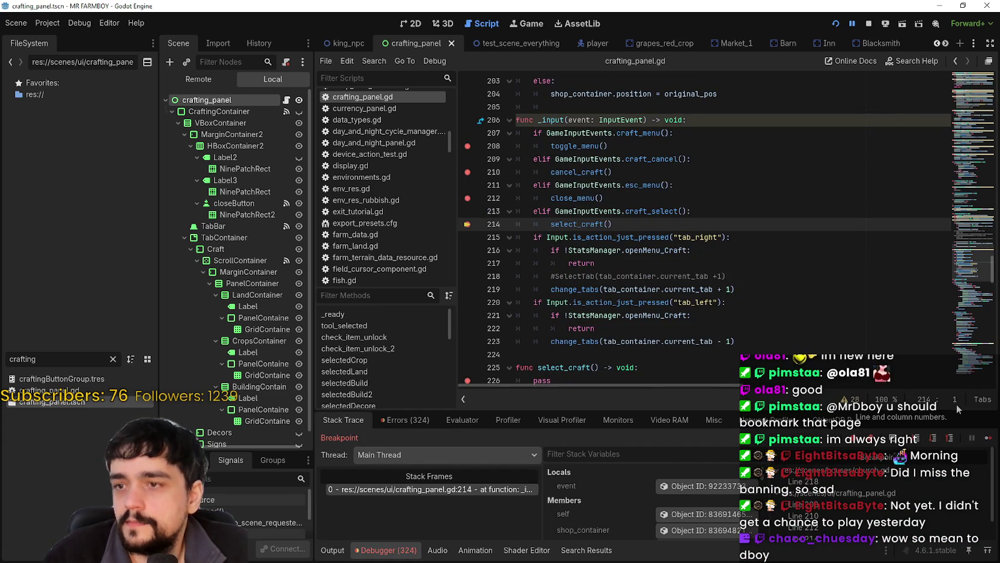
# Step into select_craft, continue after picking the Farm Tile slot, and remove the line 214 breakpoint
pyautogui.press('F11')
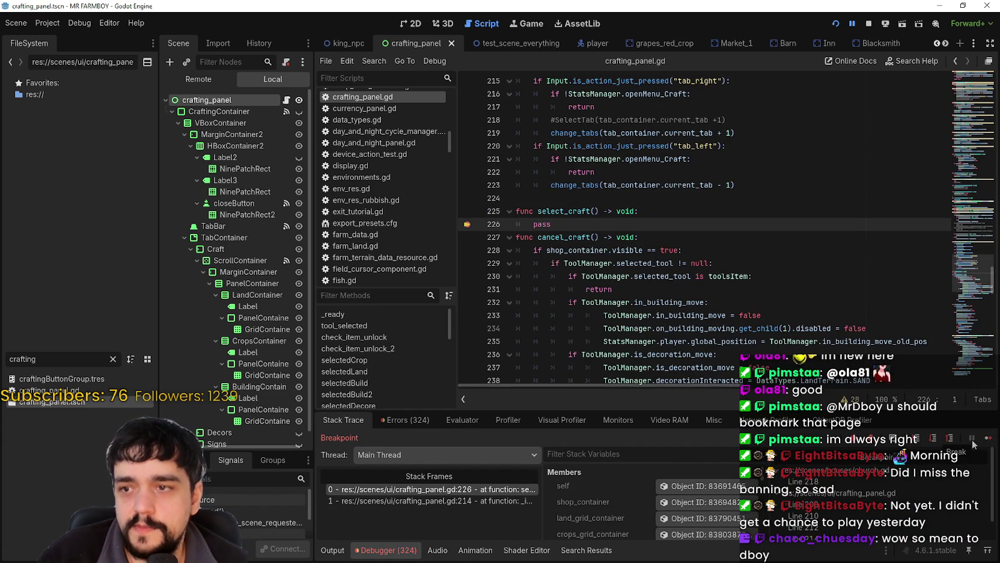
pyautogui.click(989, 438)
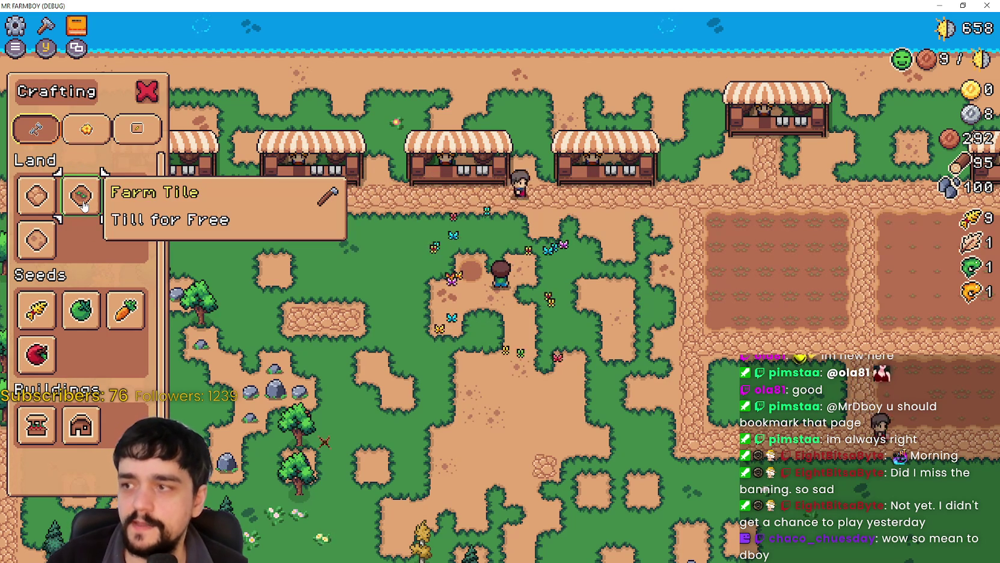
pyautogui.click(87, 208)
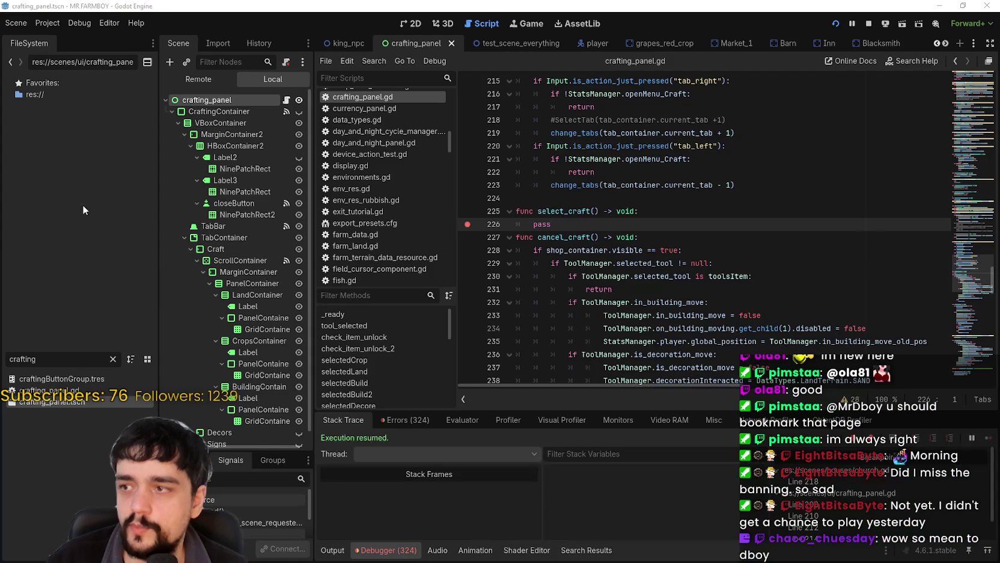
pyautogui.click(986, 438)
pyautogui.click(986, 438)
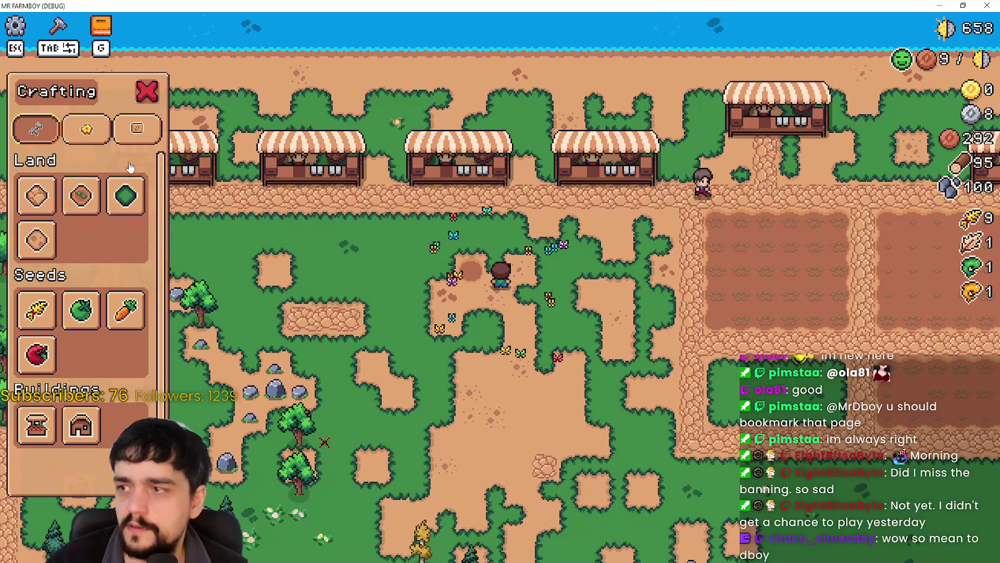
pyautogui.click(84, 198)
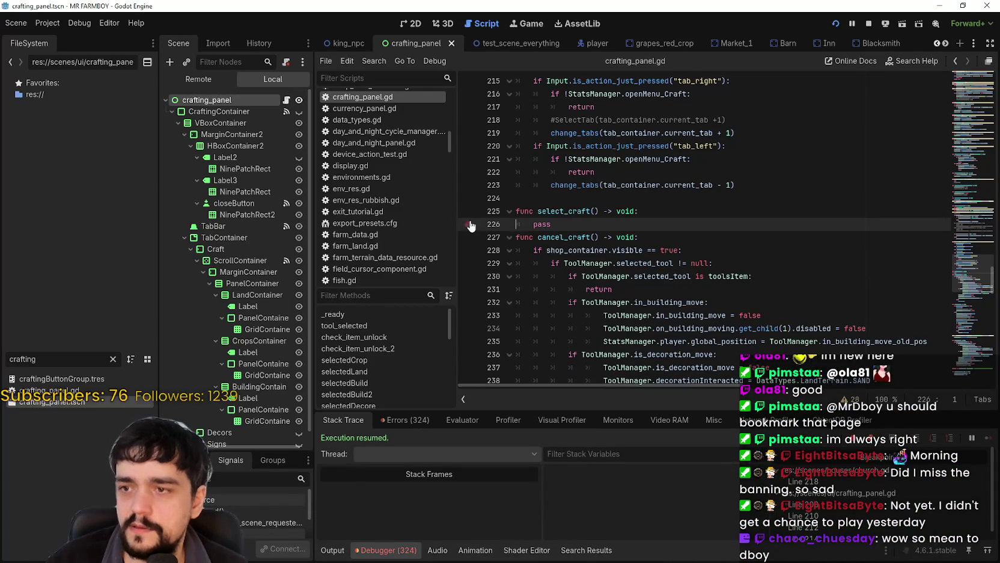
pyautogui.scroll(5, 475, 228)
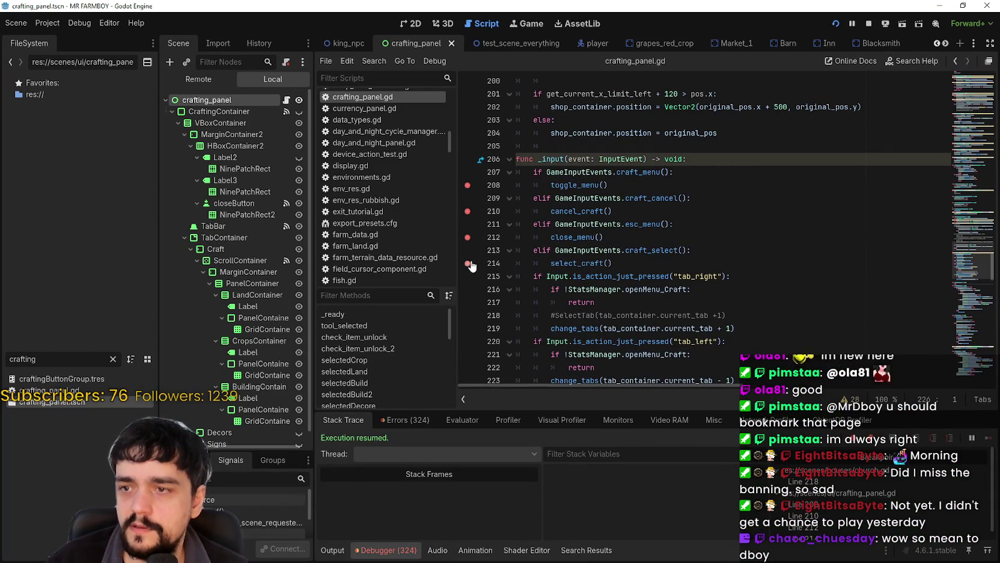
pyautogui.click(649, 267)
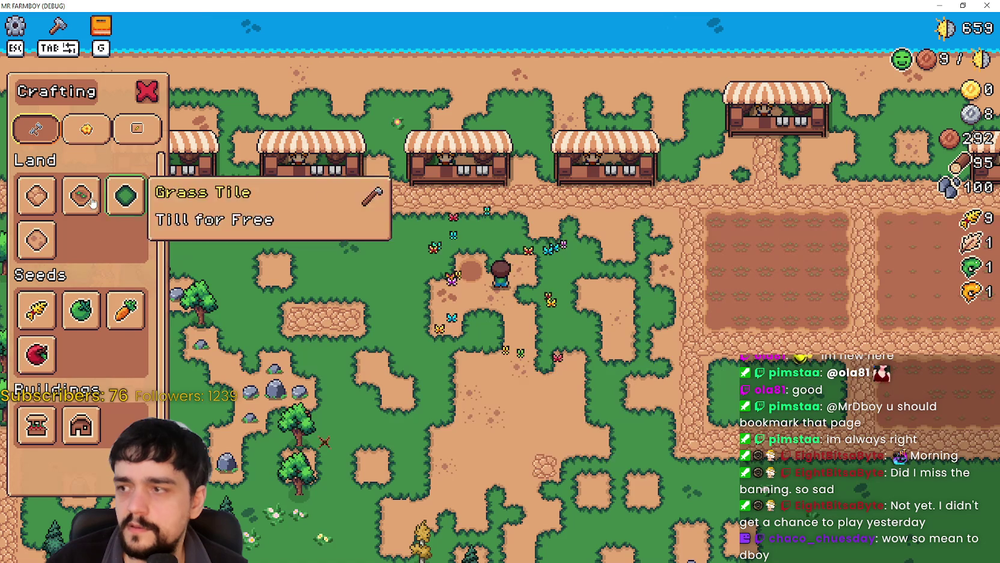
# Test selecting the Farm Tile slot and right-click cancelling in game, then close the crafting panel
pyautogui.click(82, 198)
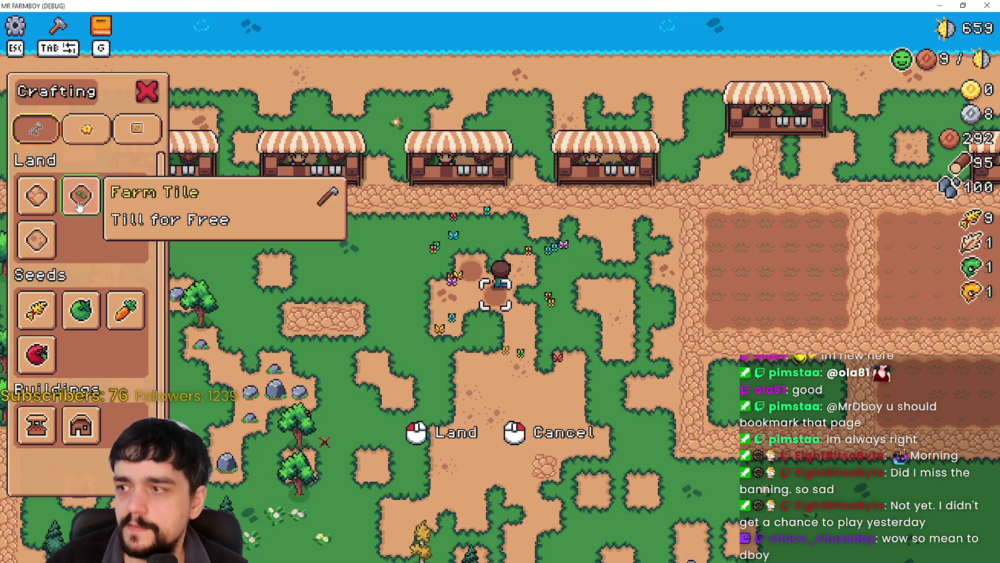
pyautogui.rightClick(369, 294)
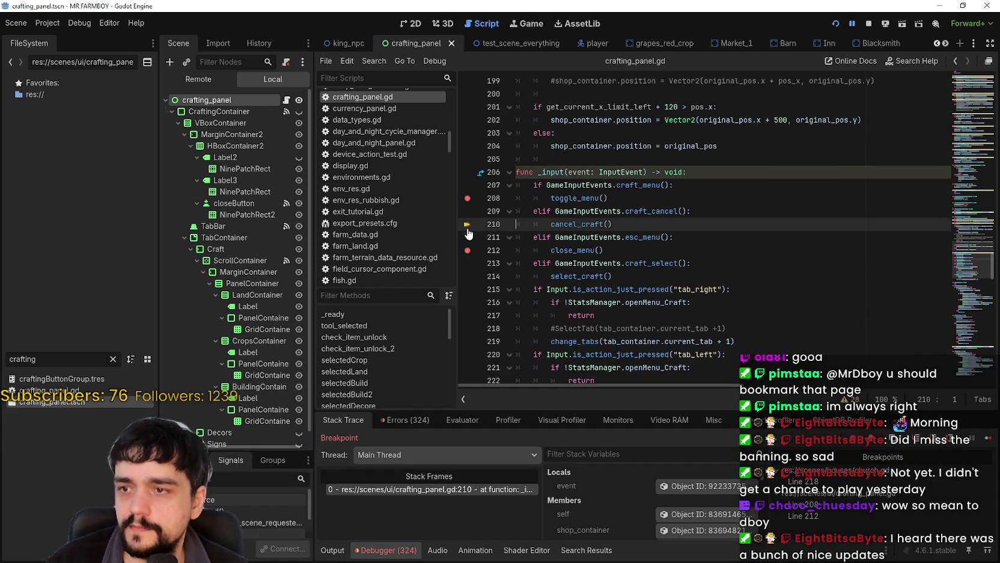
pyautogui.click(984, 441)
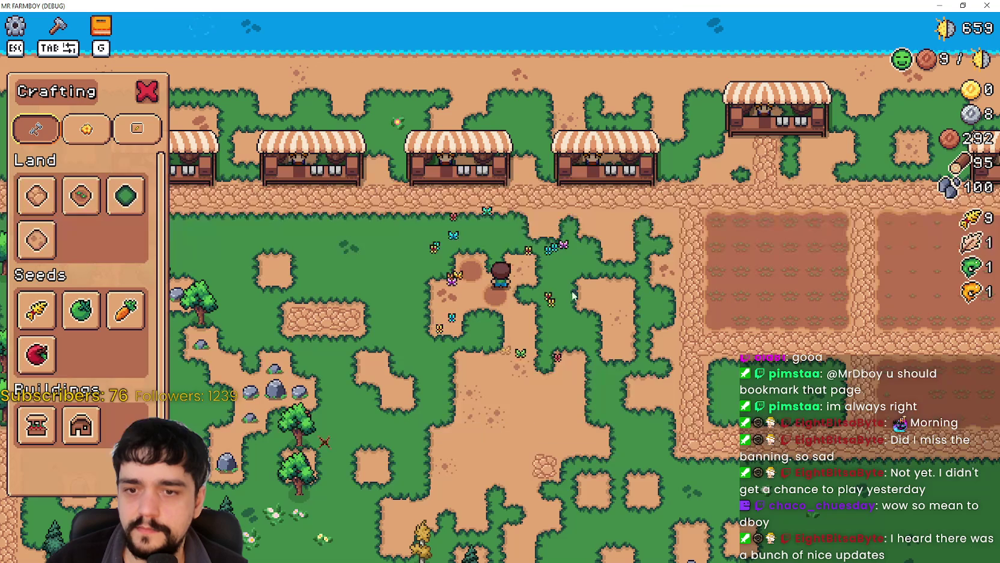
pyautogui.click(80, 195)
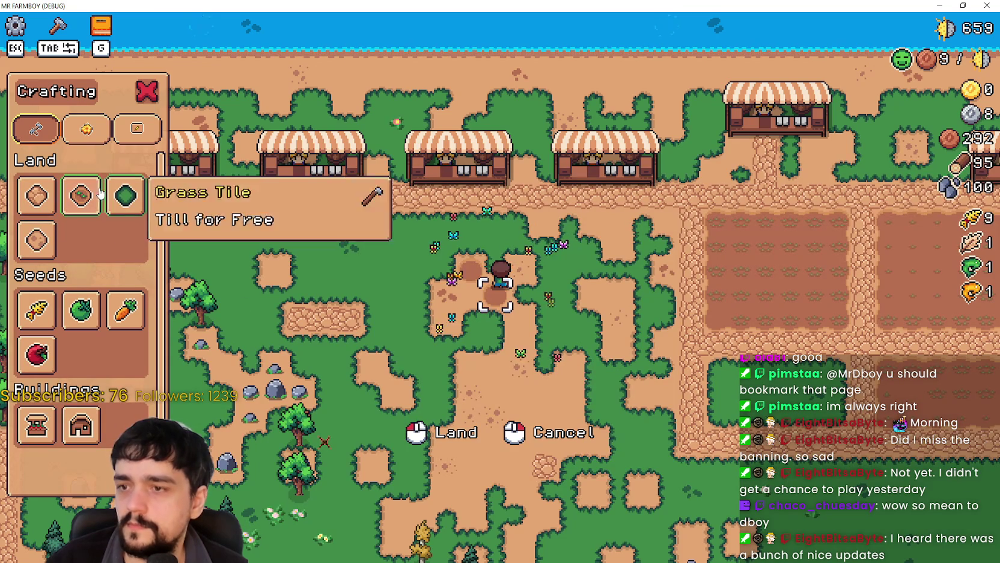
pyautogui.rightClick(498, 303)
pyautogui.press('d')
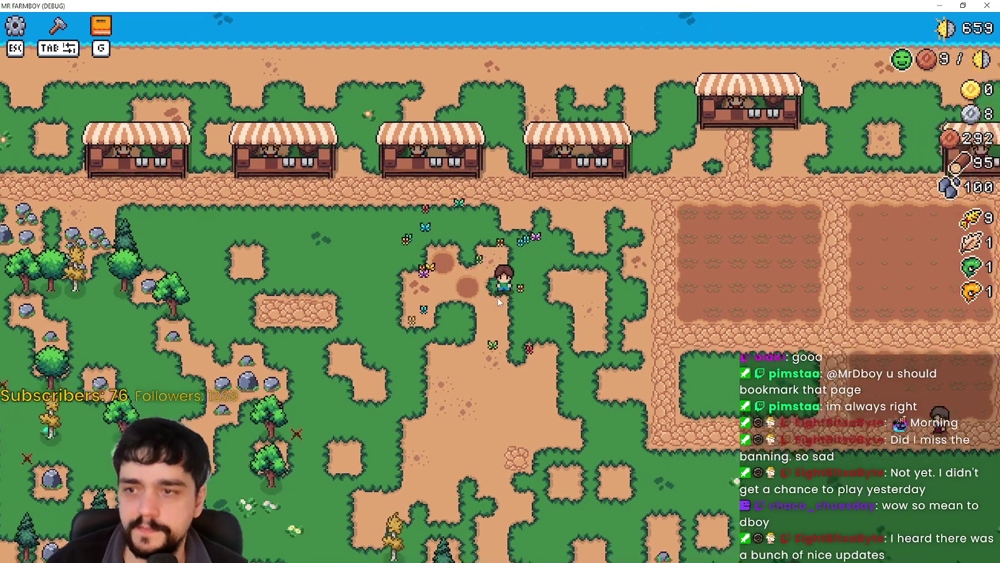
pyautogui.press('Tab')
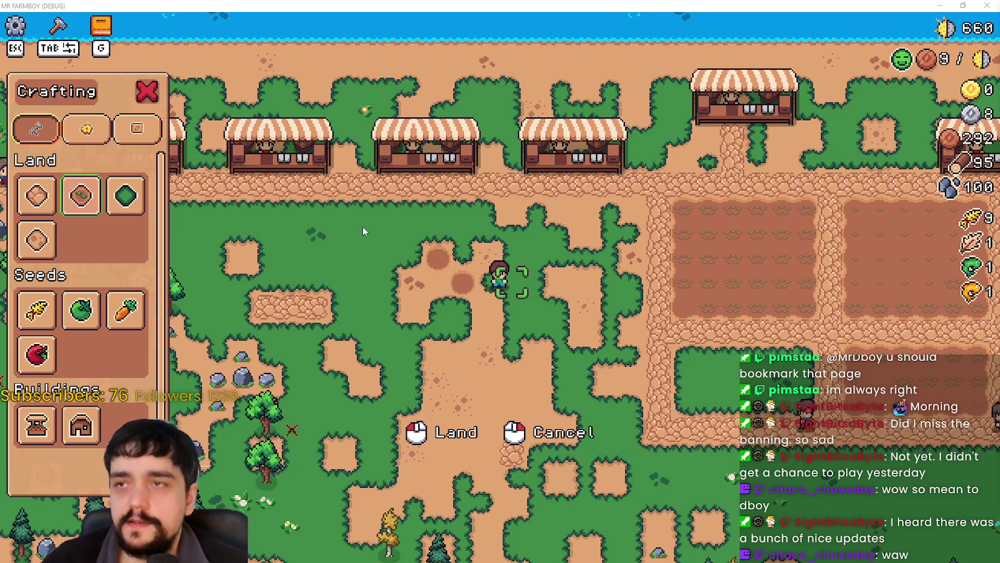
# Select the Carrot seed, plant a carrot on the player's tile, and water it
pyautogui.moveTo(68, 308)
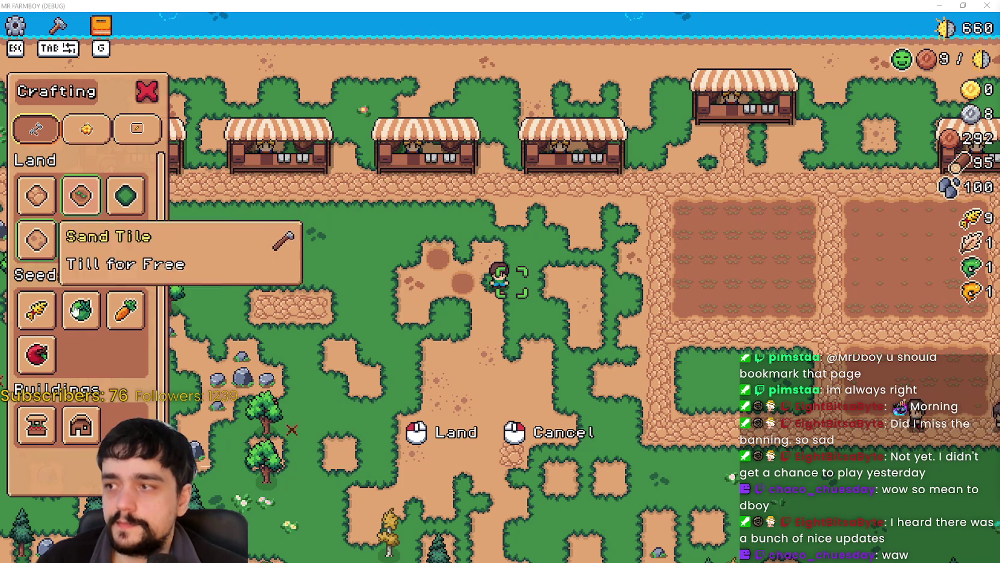
pyautogui.moveTo(137, 322)
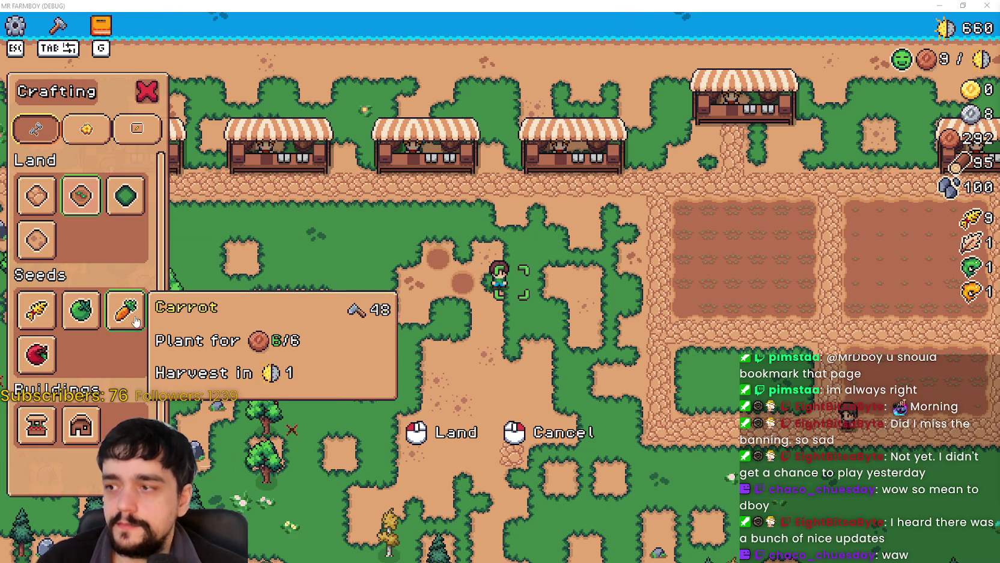
pyautogui.click(80, 309)
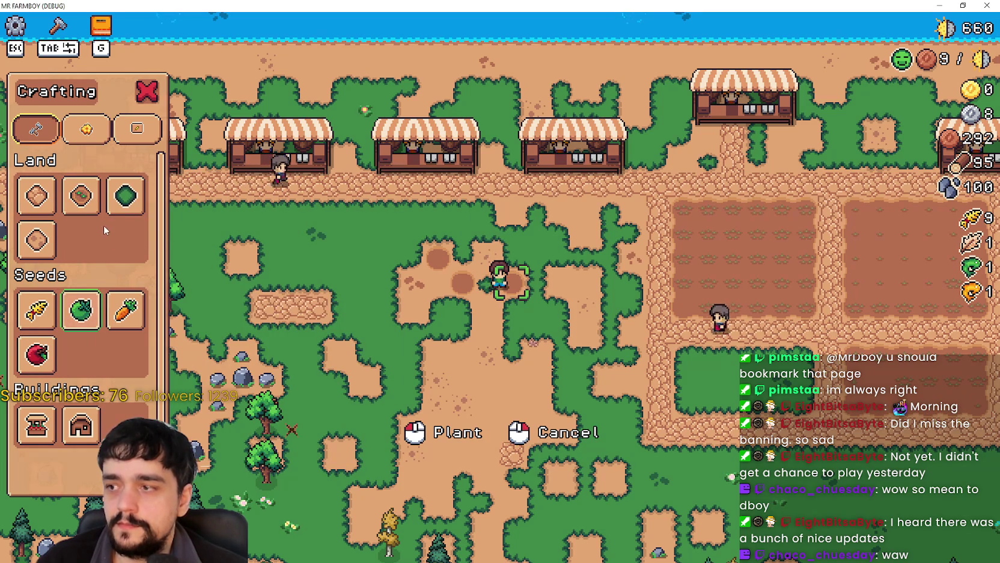
pyautogui.click(128, 310)
pyautogui.click(127, 310)
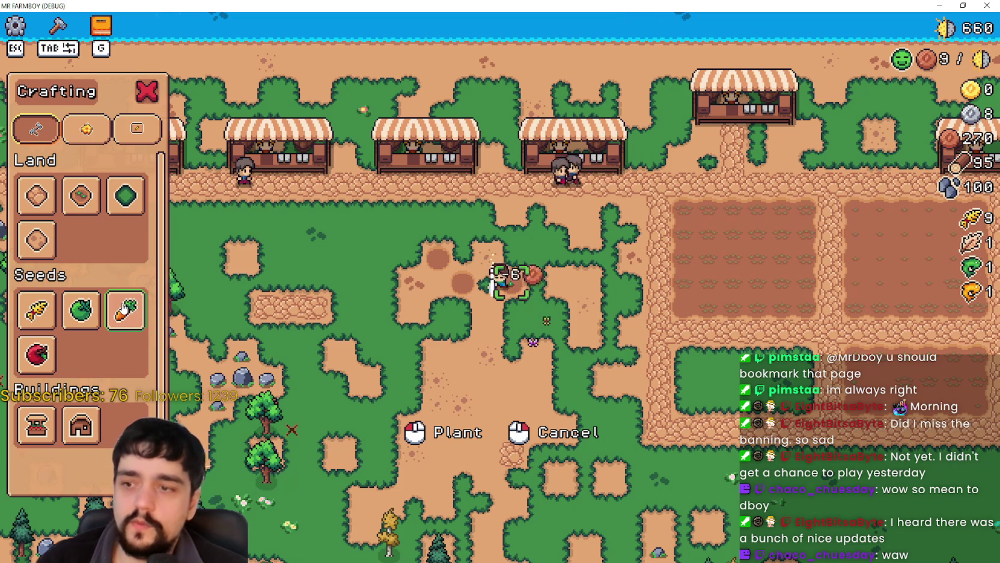
pyautogui.click(123, 308)
# Plant more seeds including a green tomato, reselect Carrot, then return to crafting_panel.gd line 214
pyautogui.click(123, 308)
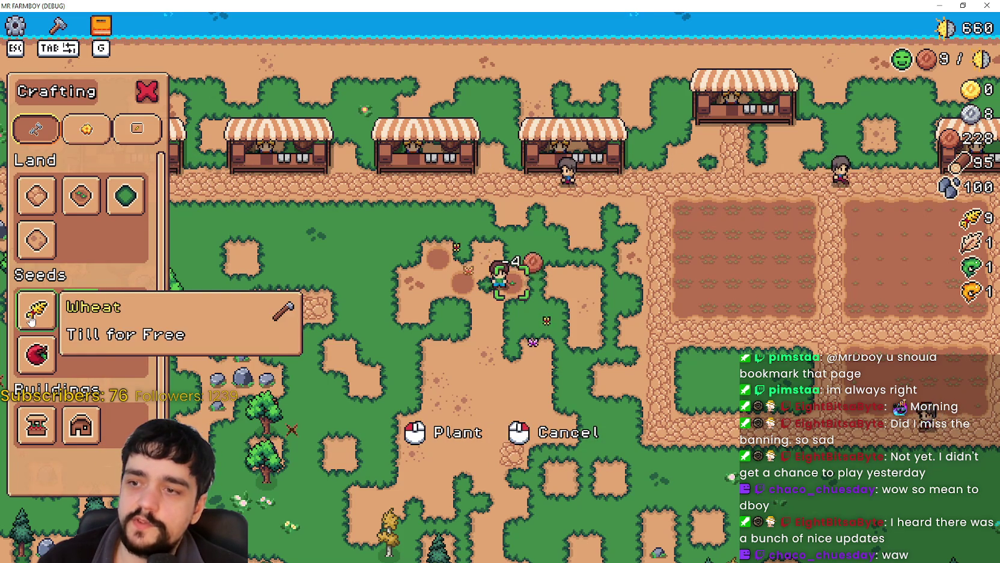
pyautogui.click(127, 308)
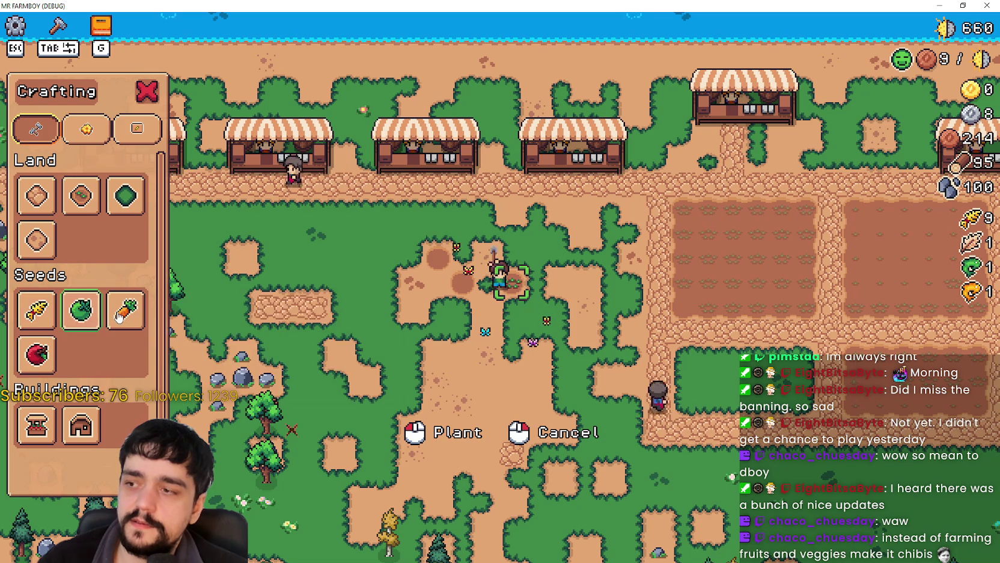
pyautogui.click(81, 310)
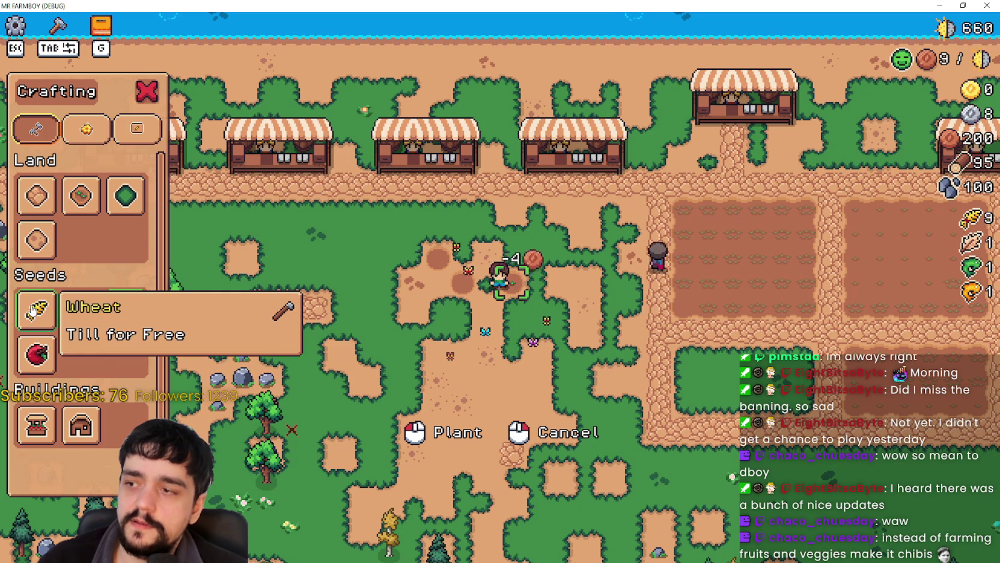
pyautogui.click(81, 310)
pyautogui.click(134, 317)
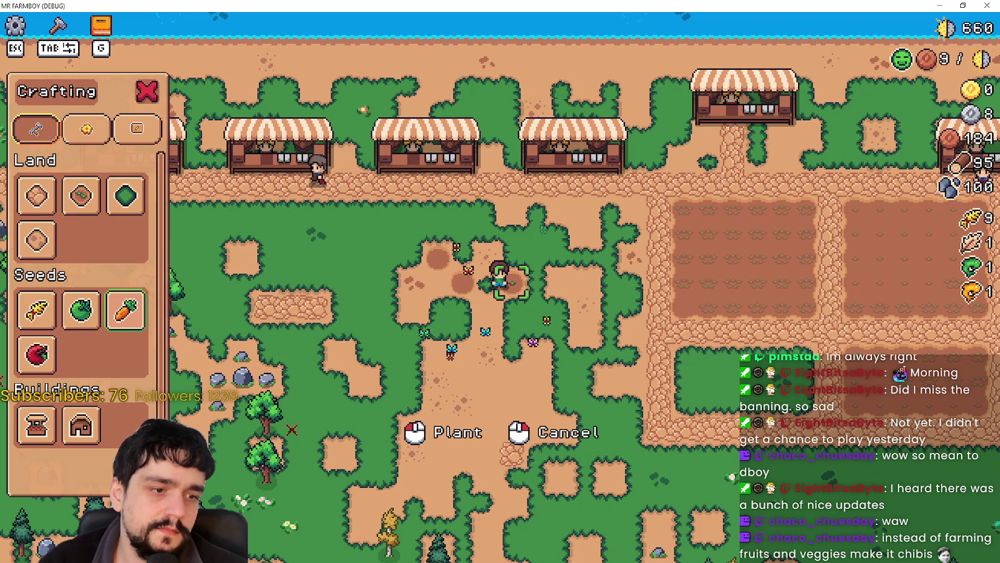
pyautogui.hotkey('alt', 'Tab')
pyautogui.click(682, 271)
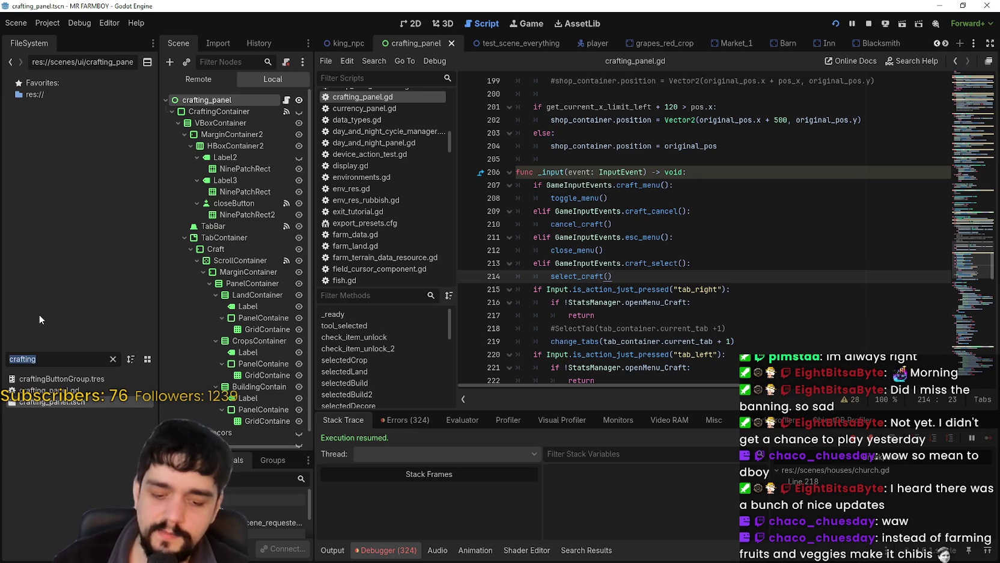
# Filter FileSystem for 'shopI', open shopItem.tscn, select its Button, and enlarge the Signals dock
pyautogui.write('item')
pyautogui.press('BackSpace')
pyautogui.press('BackSpace')
pyautogui.press('BackSpace')
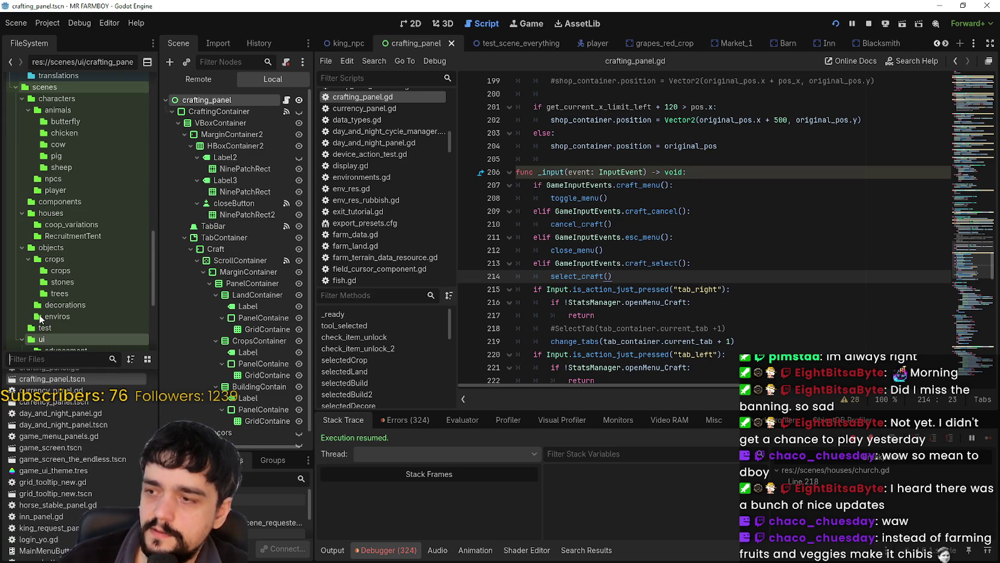
pyautogui.write('s')
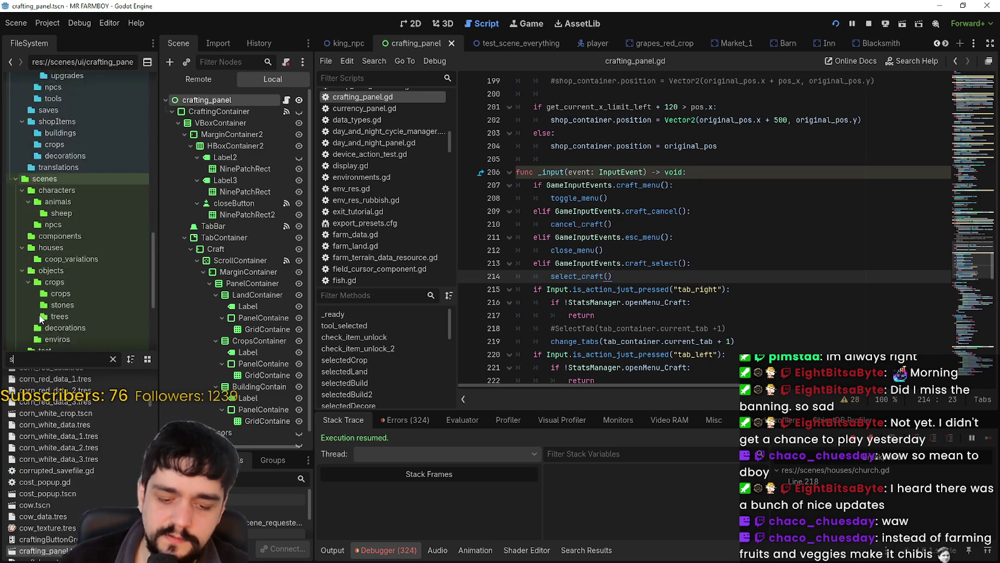
pyautogui.write('hopI')
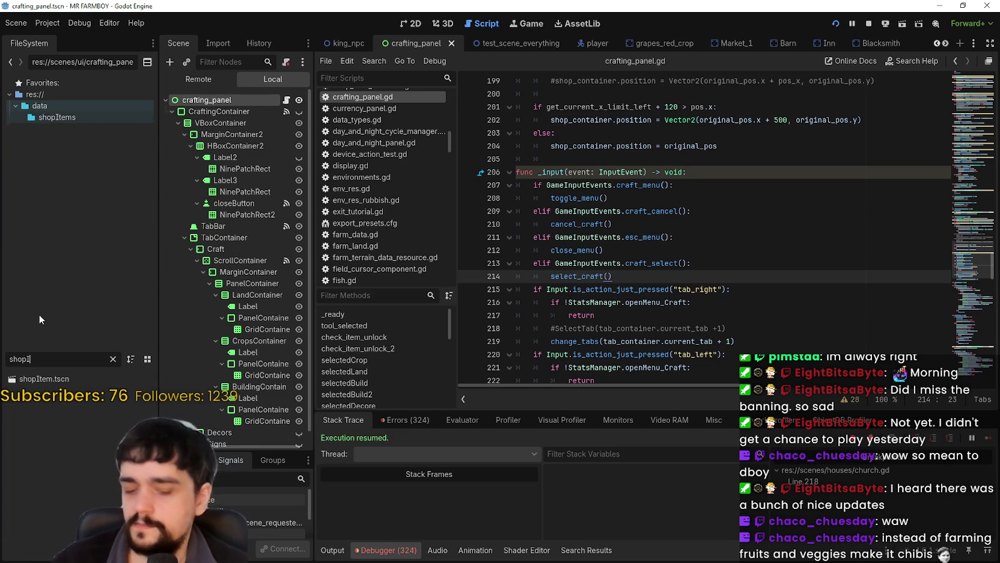
pyautogui.doubleClick(59, 377)
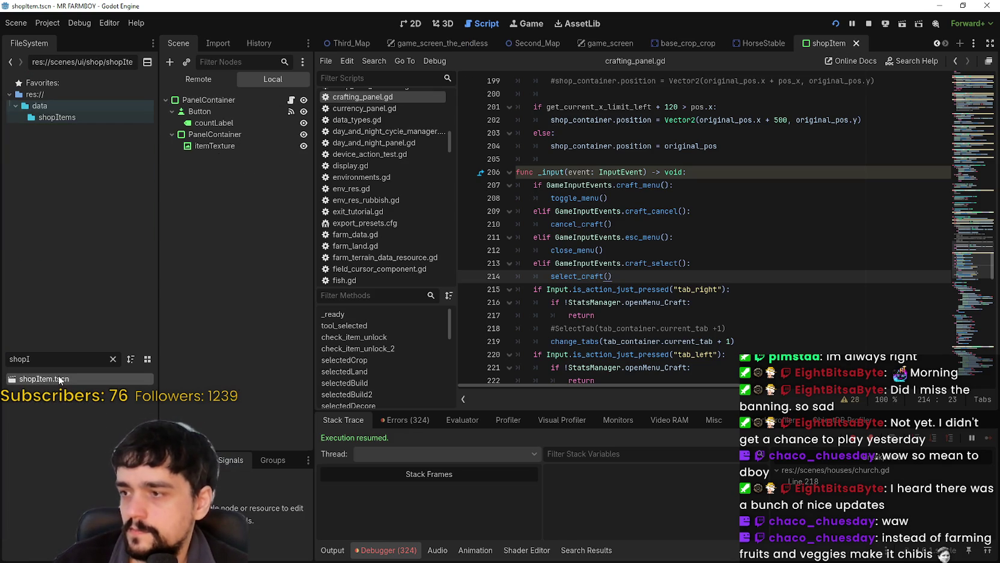
pyautogui.click(220, 111)
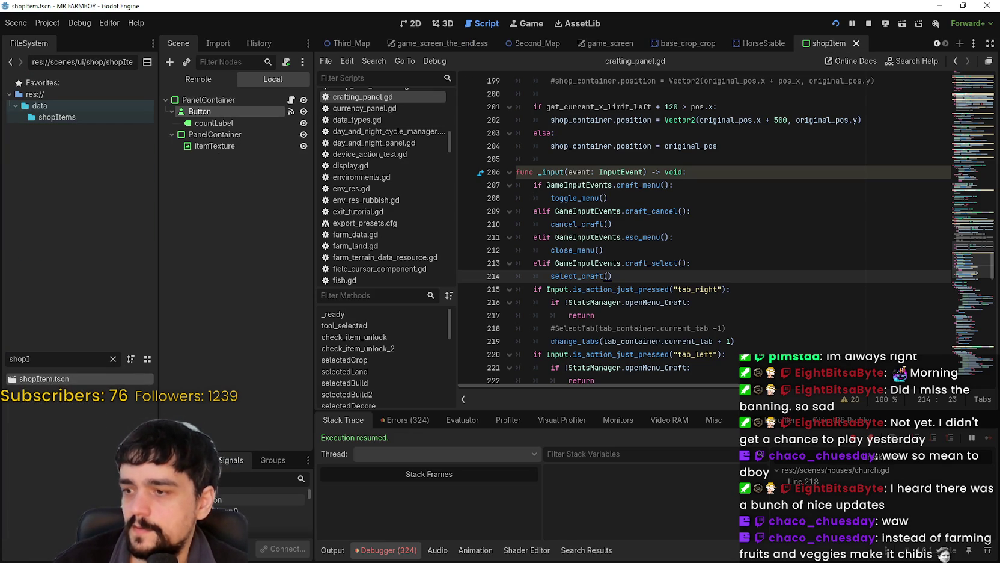
pyautogui.moveTo(229, 449); pyautogui.dragTo(252, 155)
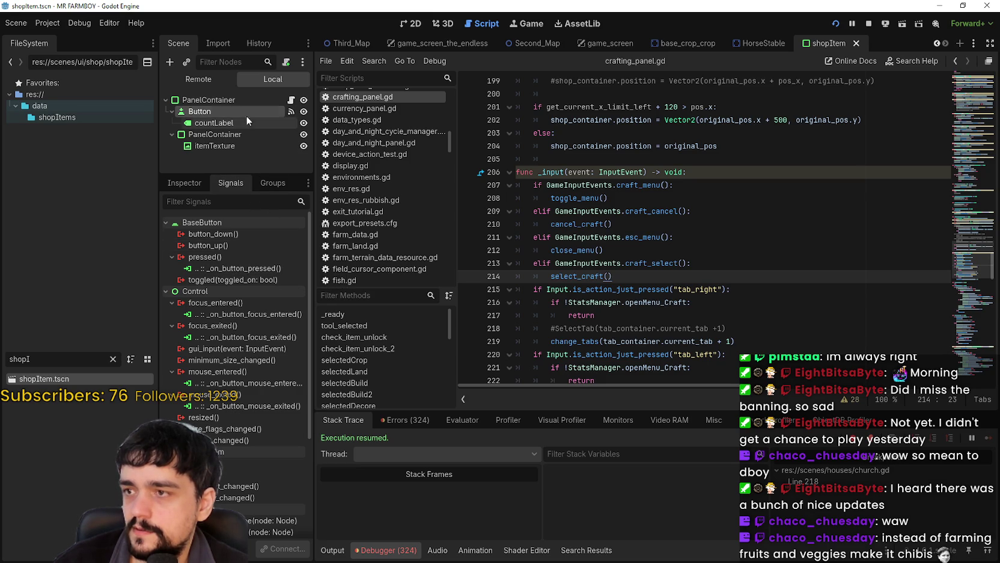
# Jump from the pressed() connection to _on_button_pressed in shop_item_new.gd and select the whole function
pyautogui.doubleClick(238, 268)
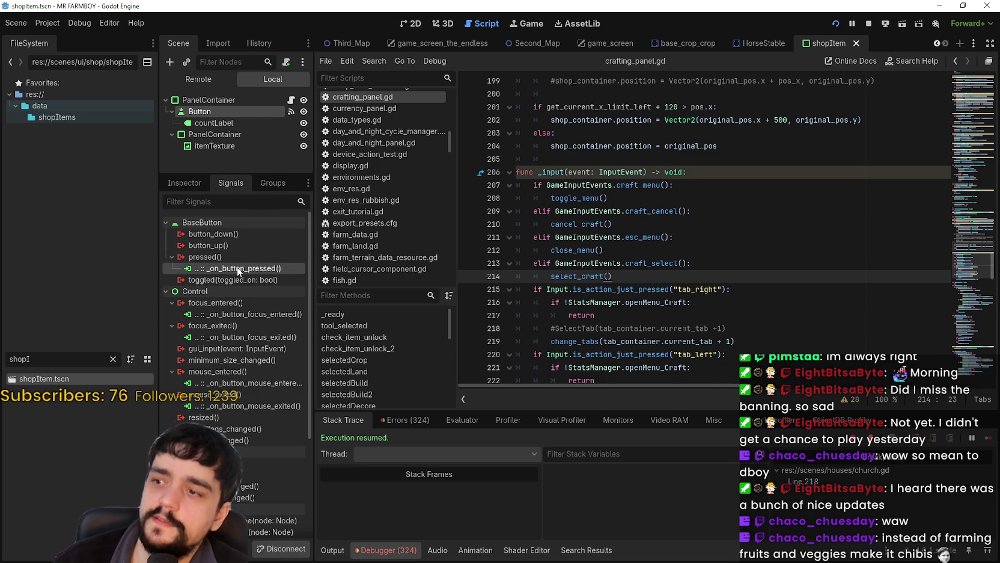
pyautogui.scroll(-3, 732, 294)
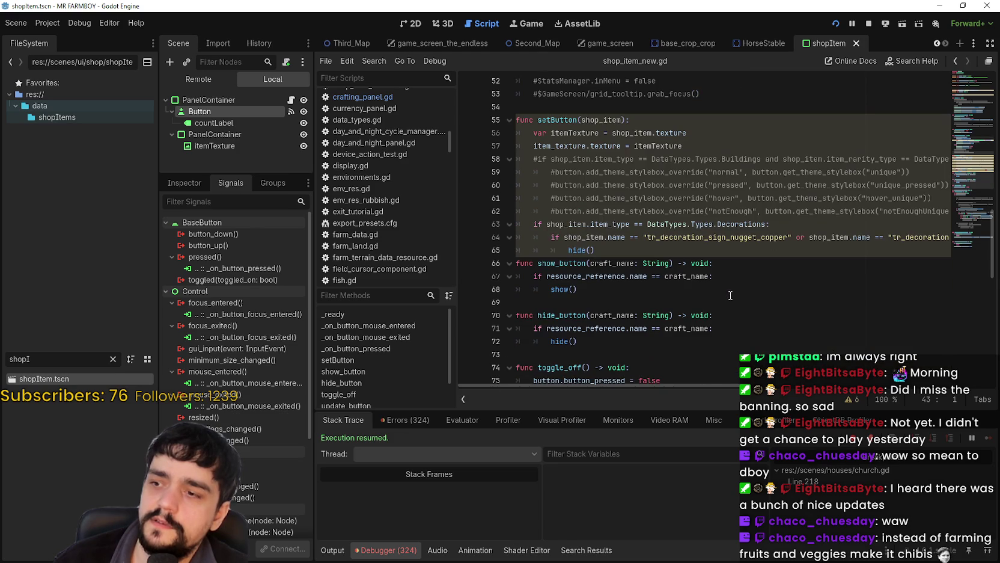
pyautogui.scroll(1, 732, 235)
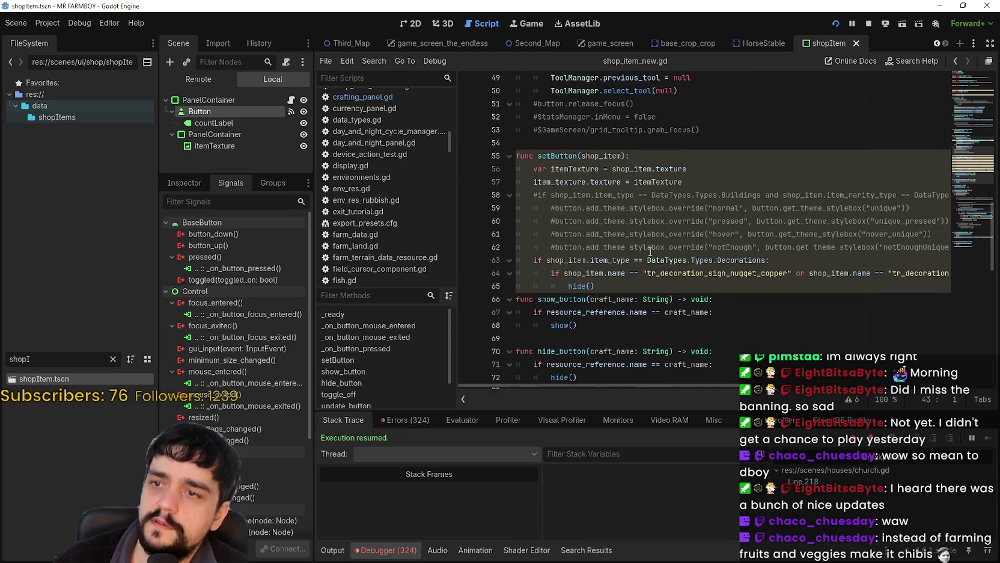
pyautogui.doubleClick(234, 260)
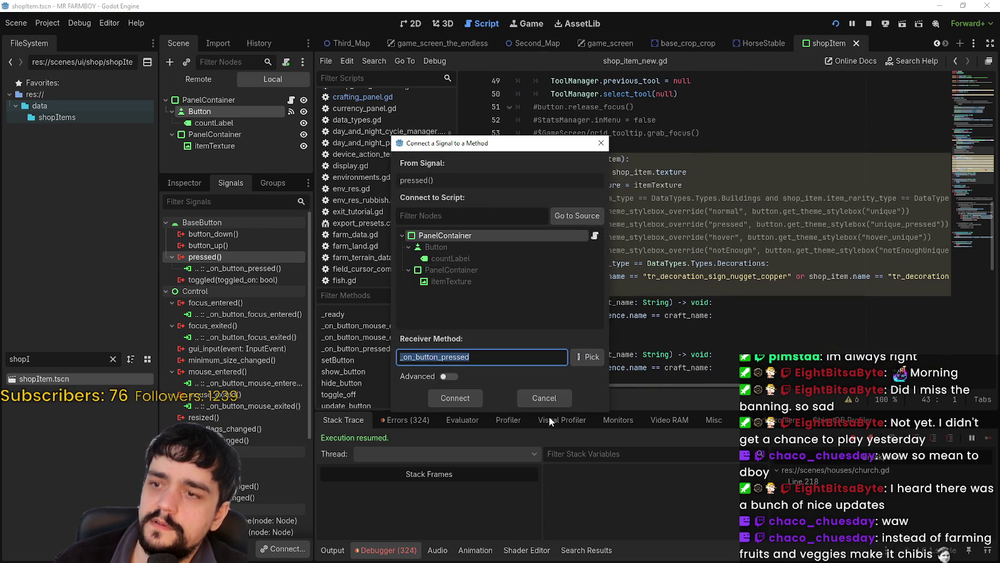
pyautogui.click(542, 395)
pyautogui.doubleClick(260, 272)
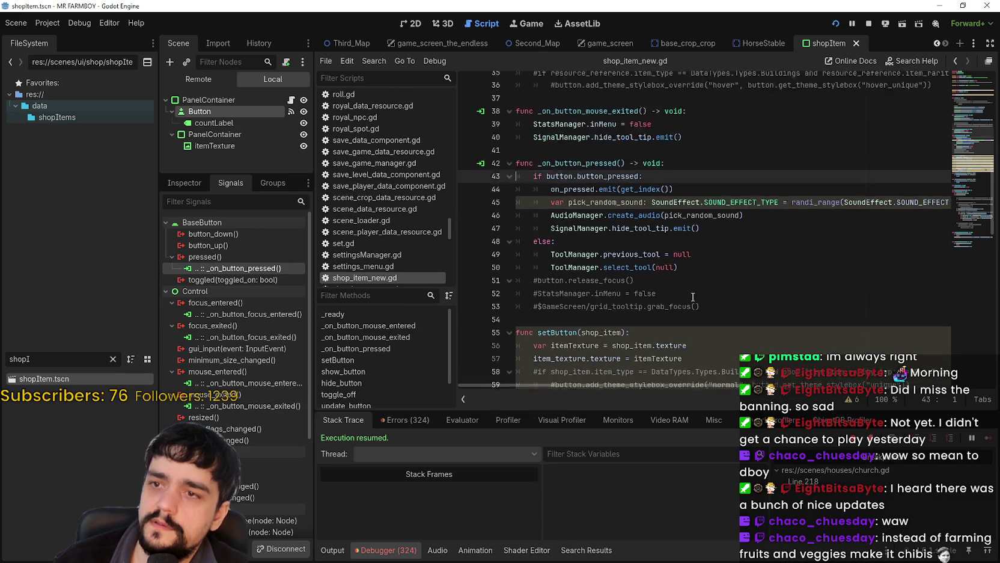
pyautogui.click(609, 264)
pyautogui.click(752, 252)
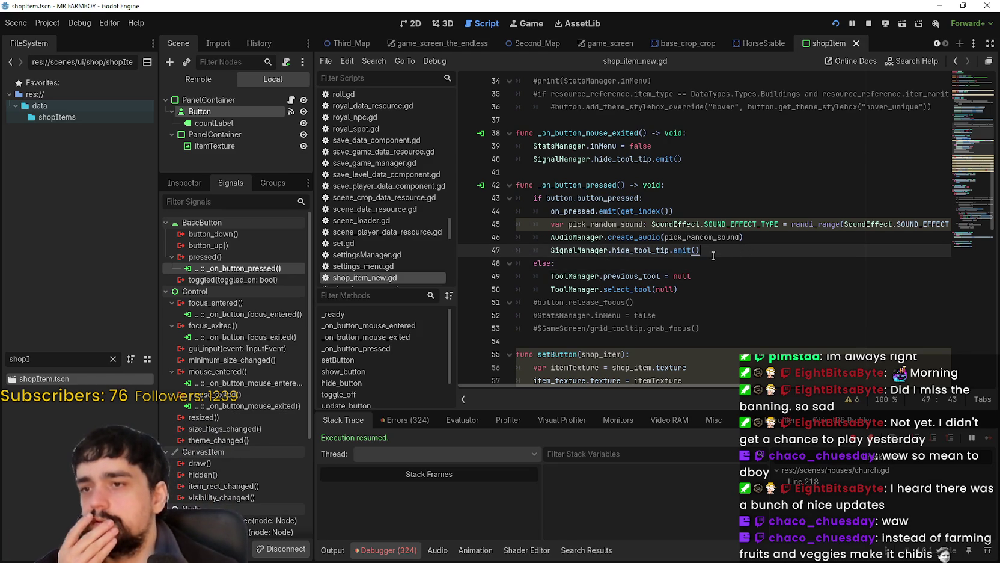
pyautogui.doubleClick(577, 185)
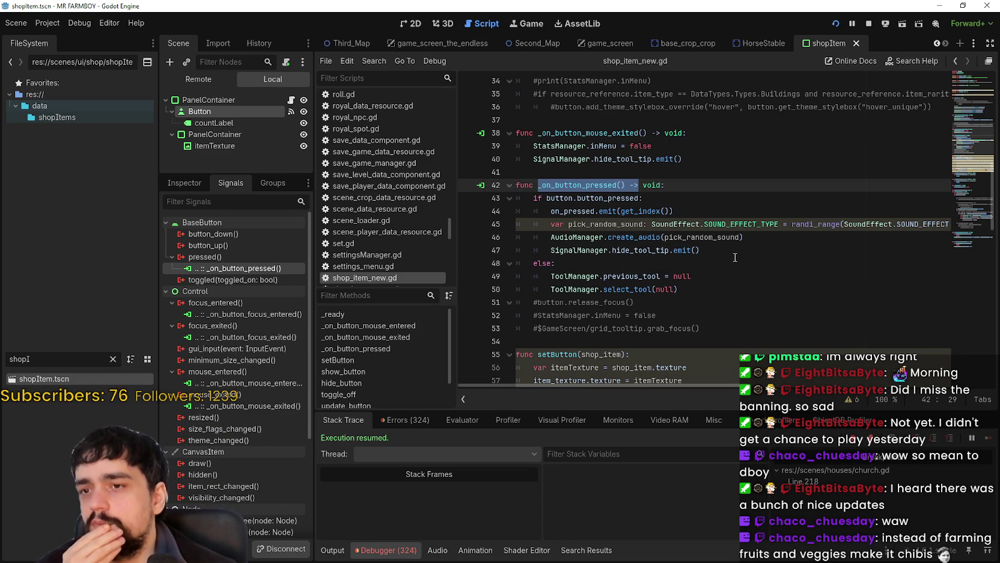
pyautogui.moveTo(752, 341)
pyautogui.mouseDown()
pyautogui.moveTo(726, 312)
pyautogui.moveTo(534, 190)
pyautogui.mouseUp()
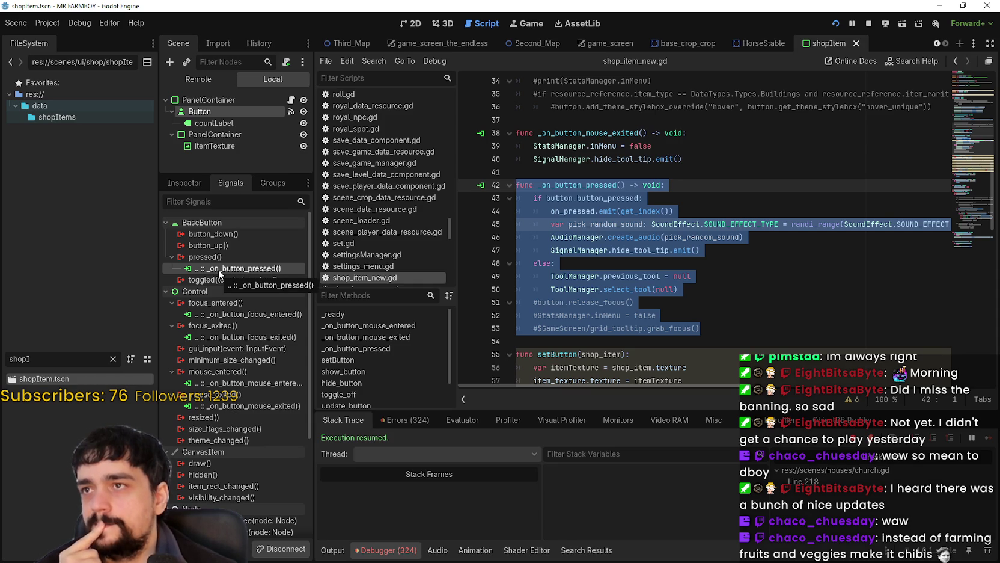
# Disconnect the pressed signal from _on_button_pressed and save the shopItem scene
pyautogui.rightClick(220, 272)
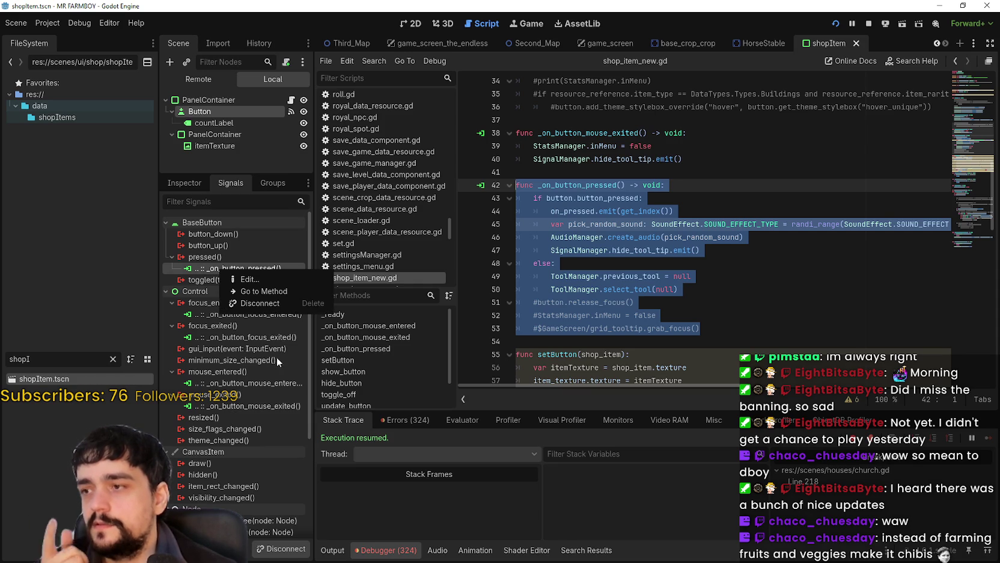
pyautogui.click(269, 303)
pyautogui.click(811, 299)
pyautogui.click(728, 314)
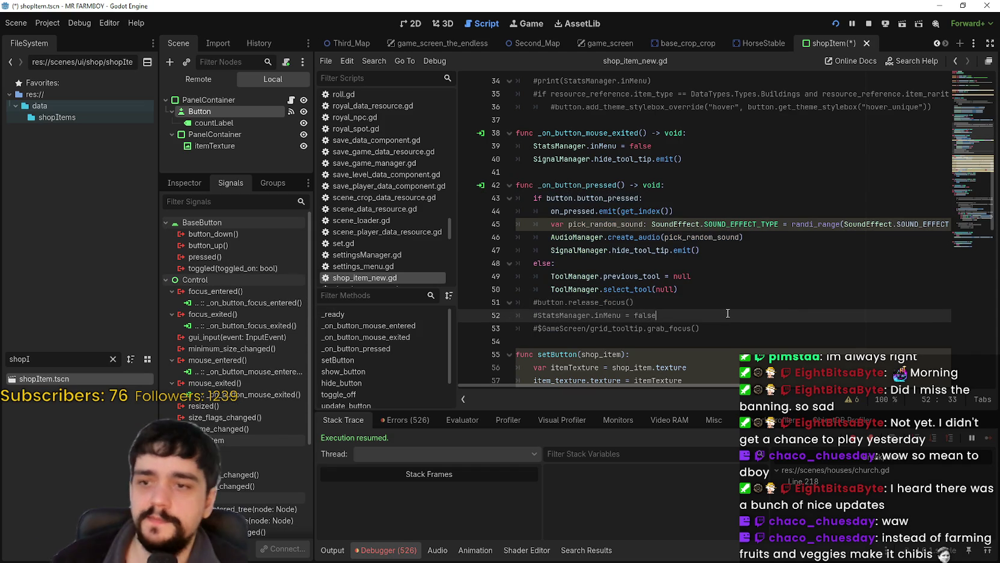
pyautogui.hotkey('ctrl', 's')
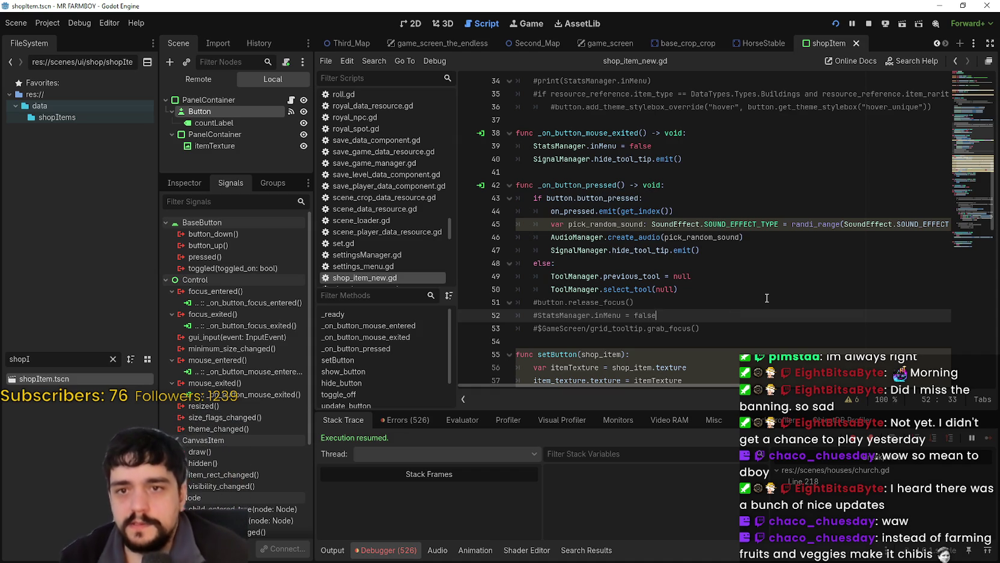
# Scroll through shop_item_new.gd down to line 109 and back up to the top
pyautogui.scroll(-10, 724, 274)
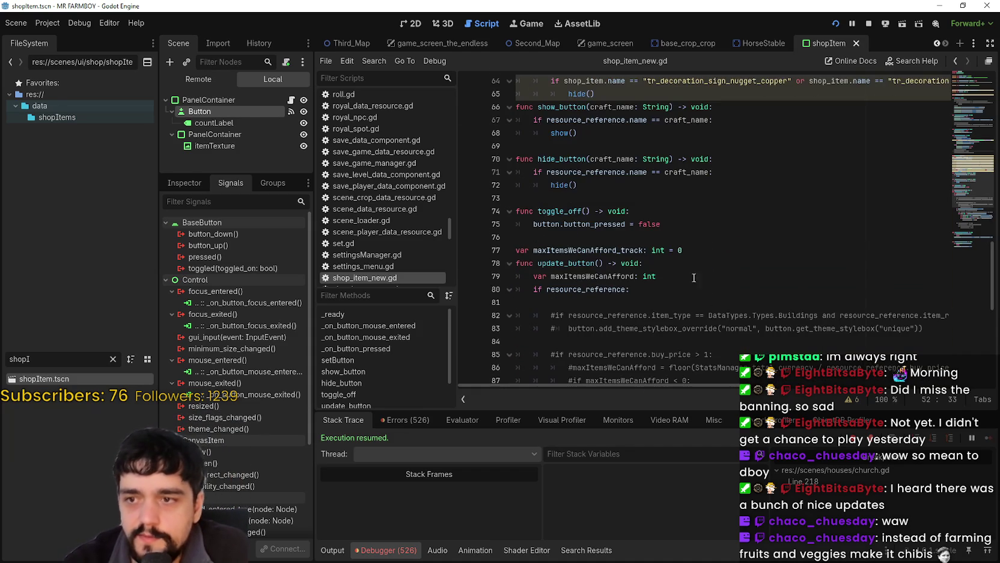
pyautogui.scroll(-9, 695, 281)
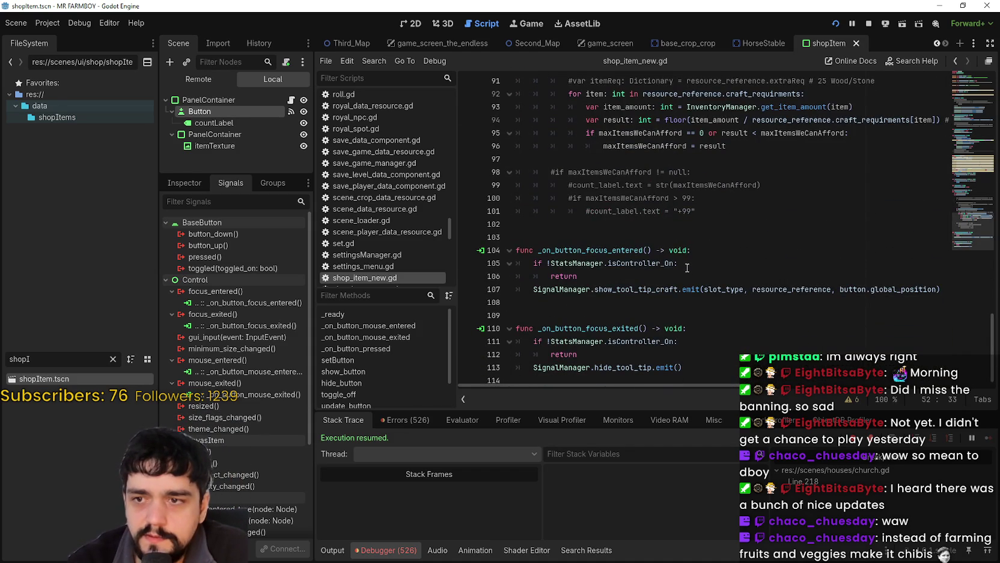
pyautogui.scroll(-1, 695, 240)
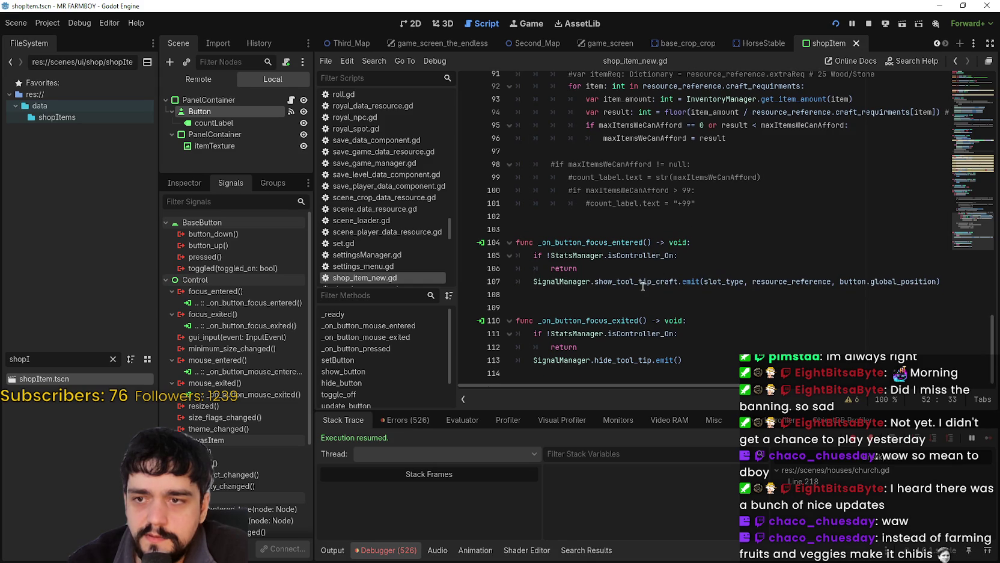
pyautogui.click(637, 305)
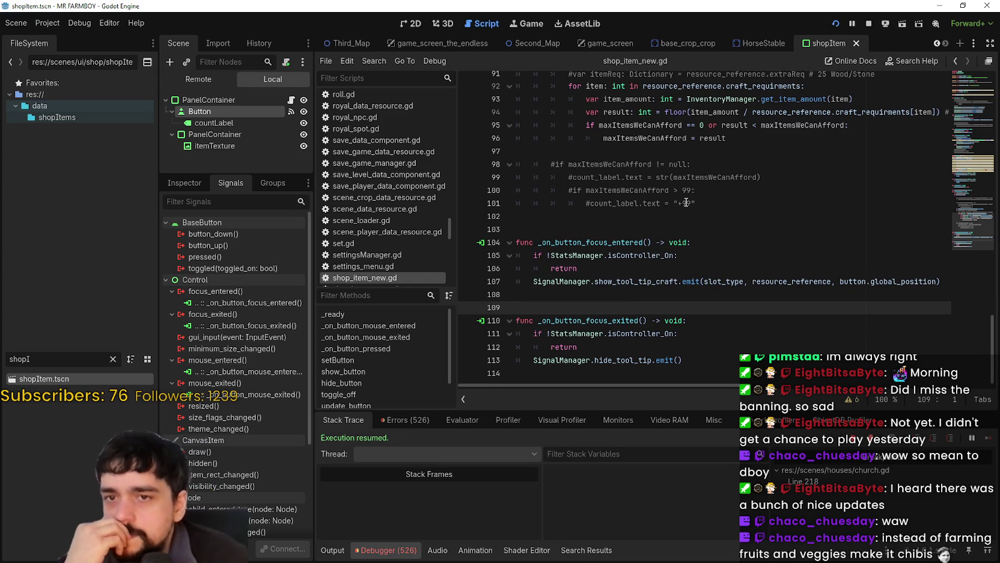
pyautogui.scroll(15, 686, 203)
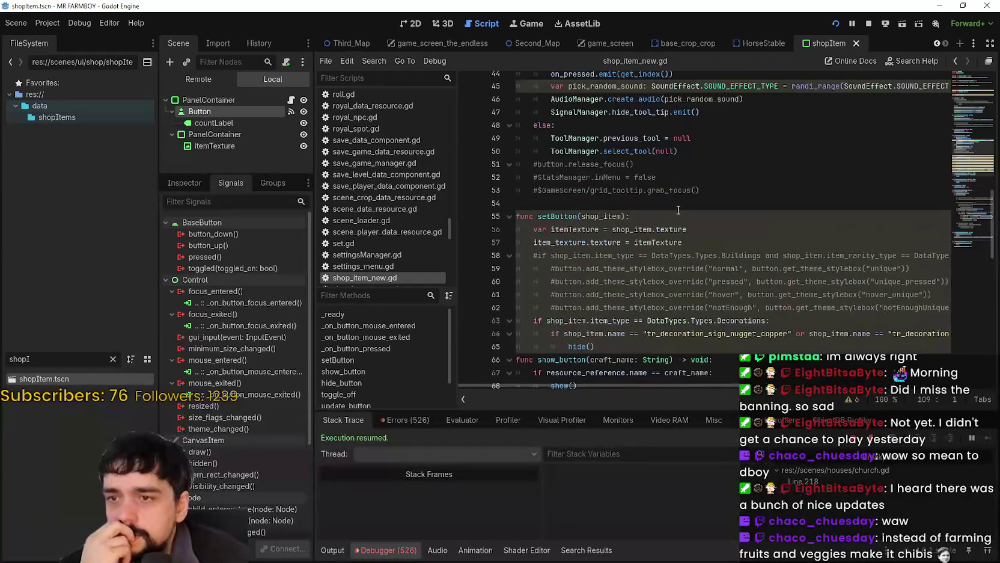
pyautogui.scroll(4, 678, 210)
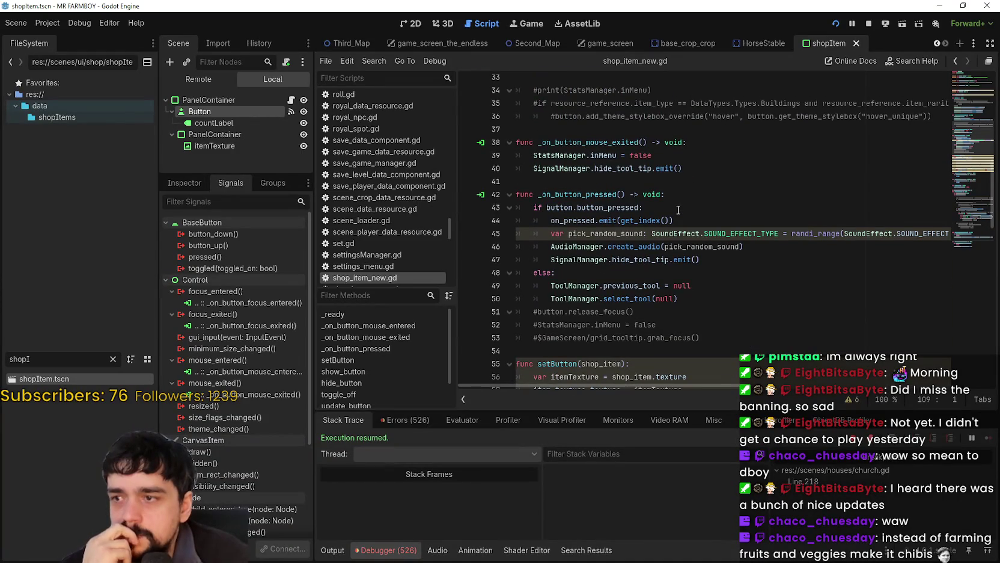
pyautogui.scroll(2, 678, 210)
pyautogui.scroll(4, 678, 209)
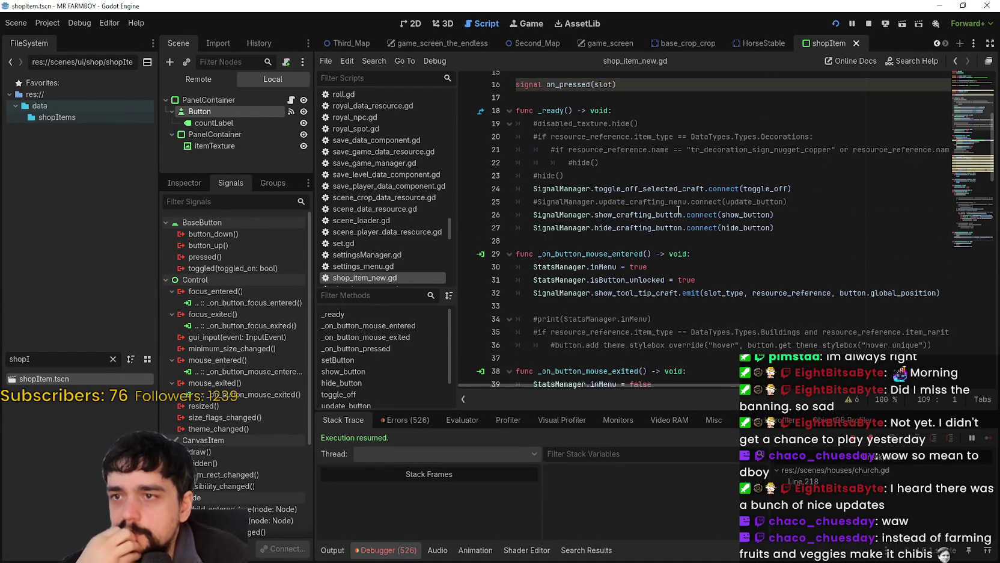
pyautogui.scroll(5, 679, 210)
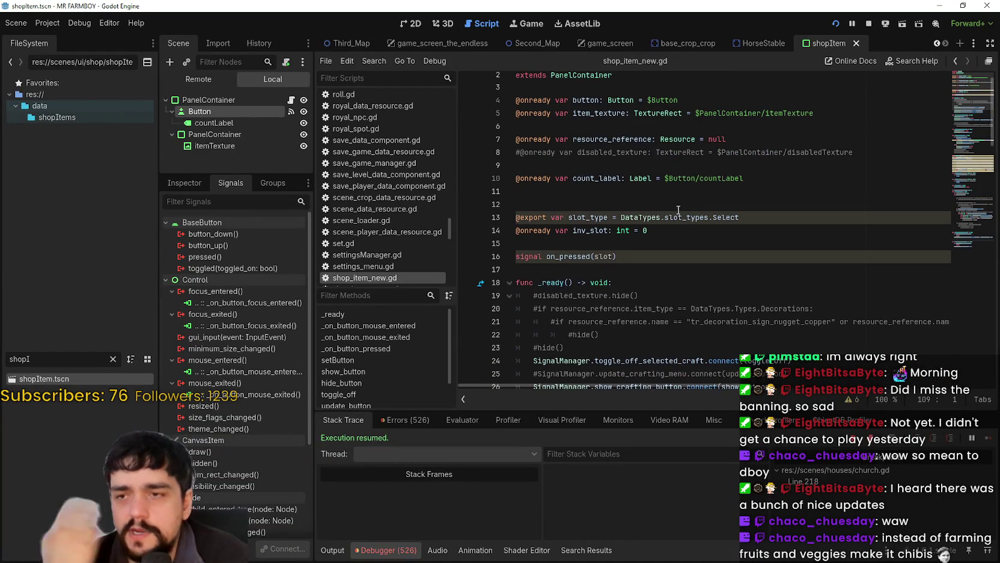
# Review the on_pressed declaration and show_tool_tip_craft call, then relaunch the game
pyautogui.click(675, 239)
pyautogui.scroll(-3, 754, 163)
pyautogui.press('Down')
pyautogui.press('Down')
pyautogui.press('Down')
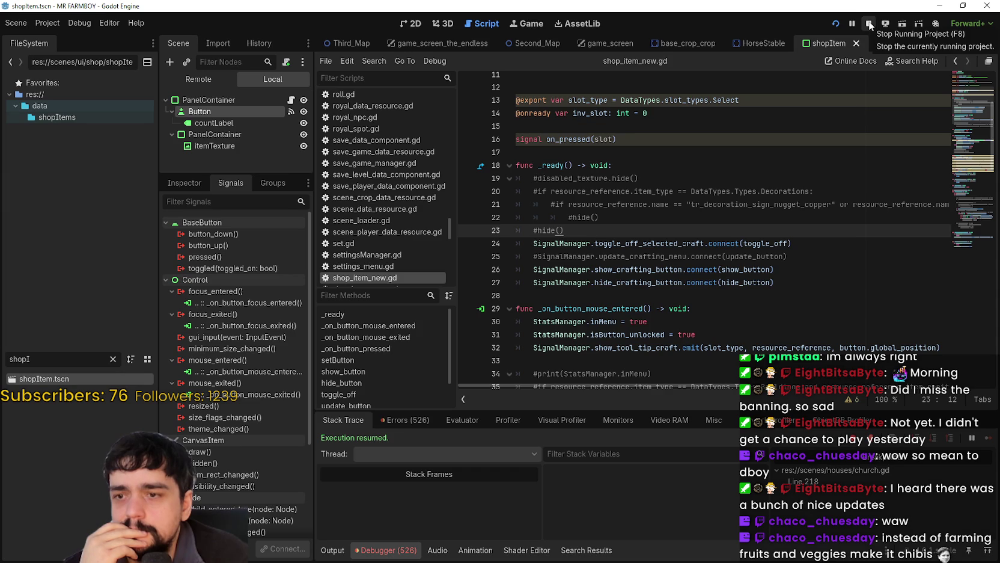
pyautogui.scroll(-1, 725, 257)
pyautogui.click(725, 257)
pyautogui.scroll(-4, 729, 257)
pyautogui.click(747, 221)
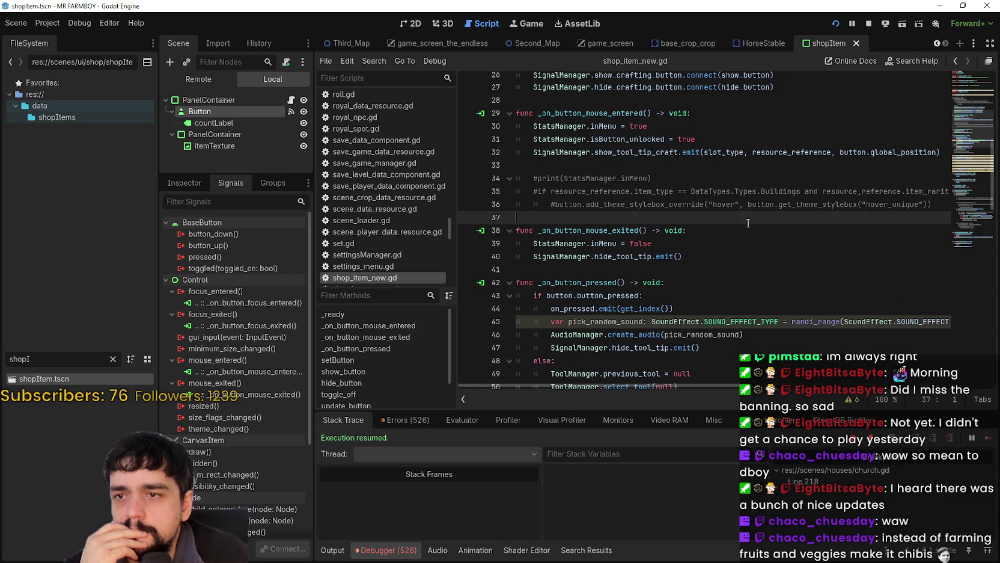
pyautogui.doubleClick(636, 153)
pyautogui.scroll(-3, 706, 215)
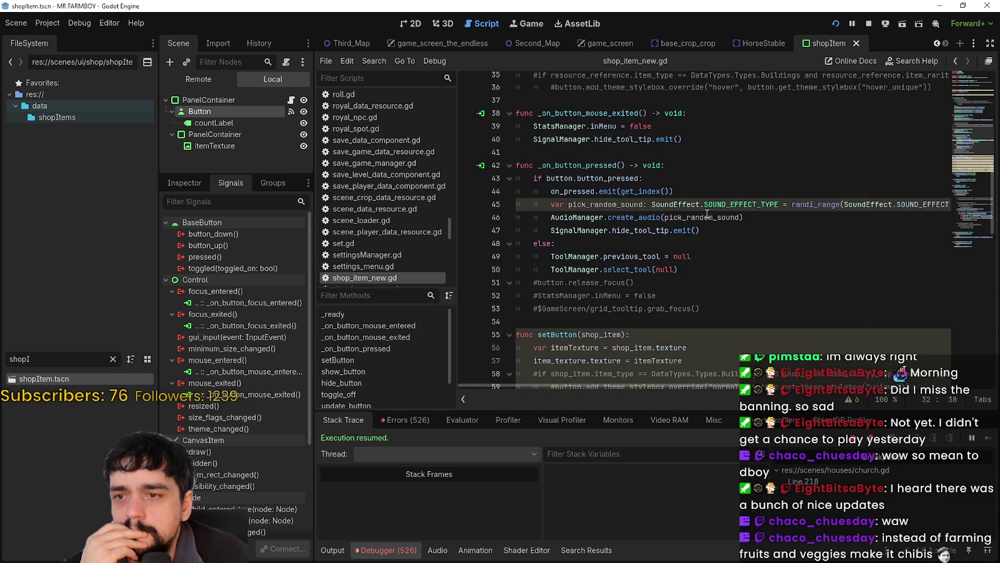
pyautogui.click(715, 149)
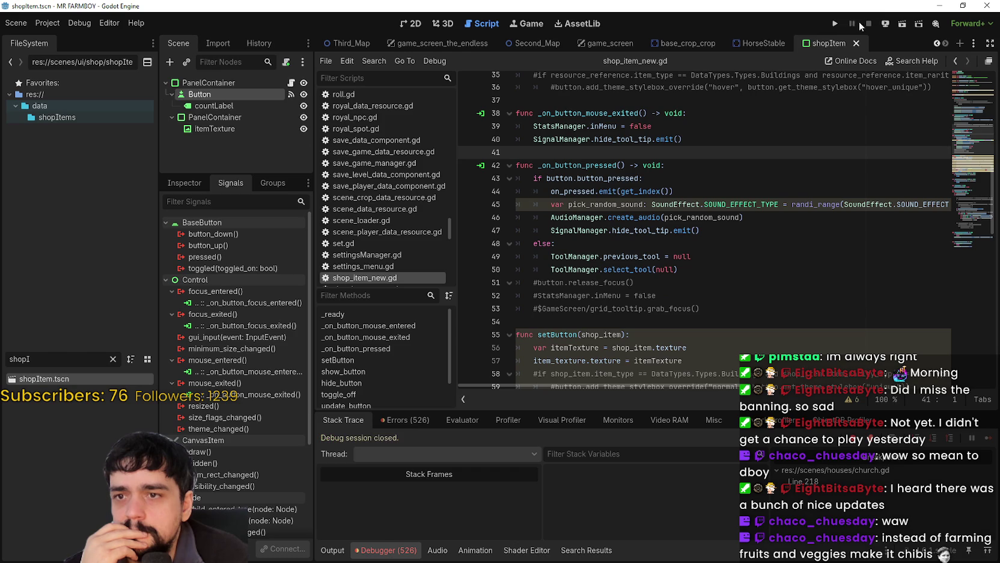
pyautogui.click(836, 20)
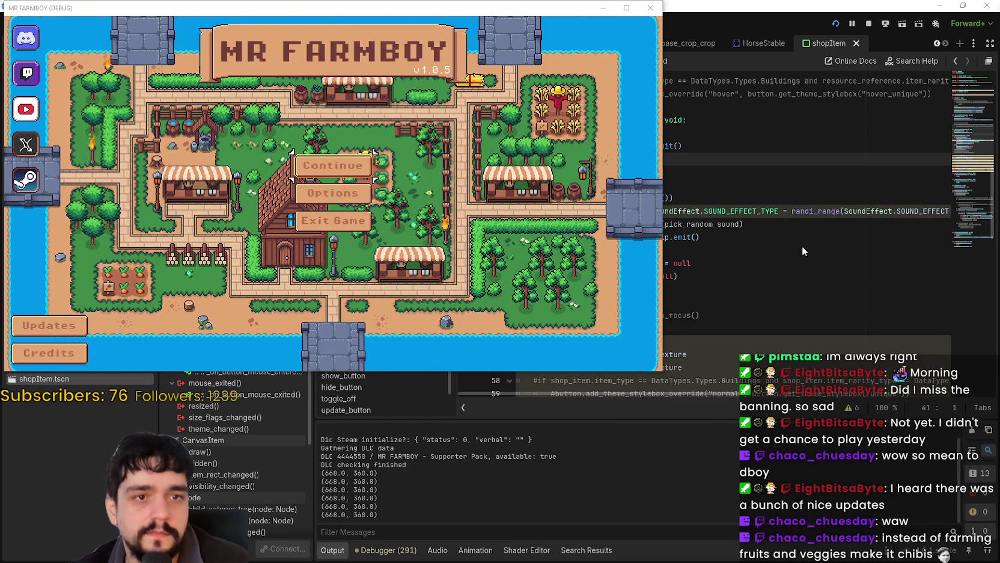
# Check the keybind list on the Input tab of the game's Options, then return to the main menu
pyautogui.click(333, 192)
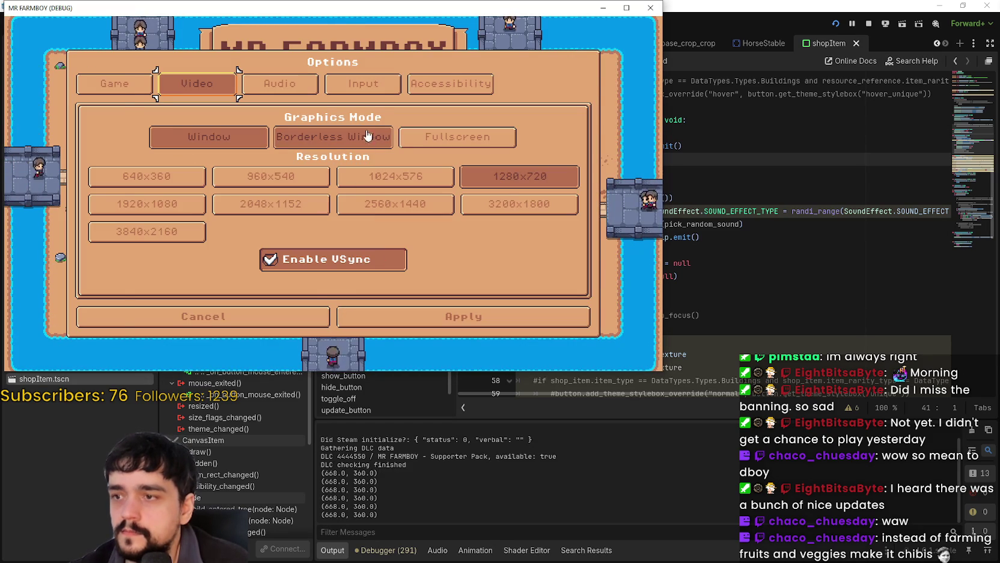
pyautogui.click(411, 83)
pyautogui.click(379, 140)
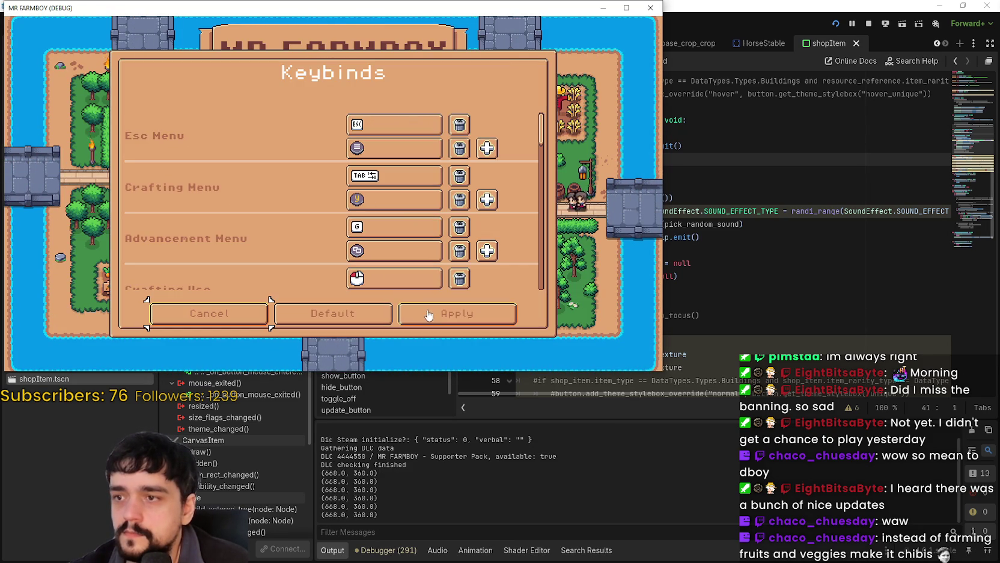
pyautogui.press('Escape')
pyautogui.click(413, 317)
# Load a save slot from Select Save Game and maximize the game window
pyautogui.click(373, 169)
pyautogui.scroll(-1, 373, 170)
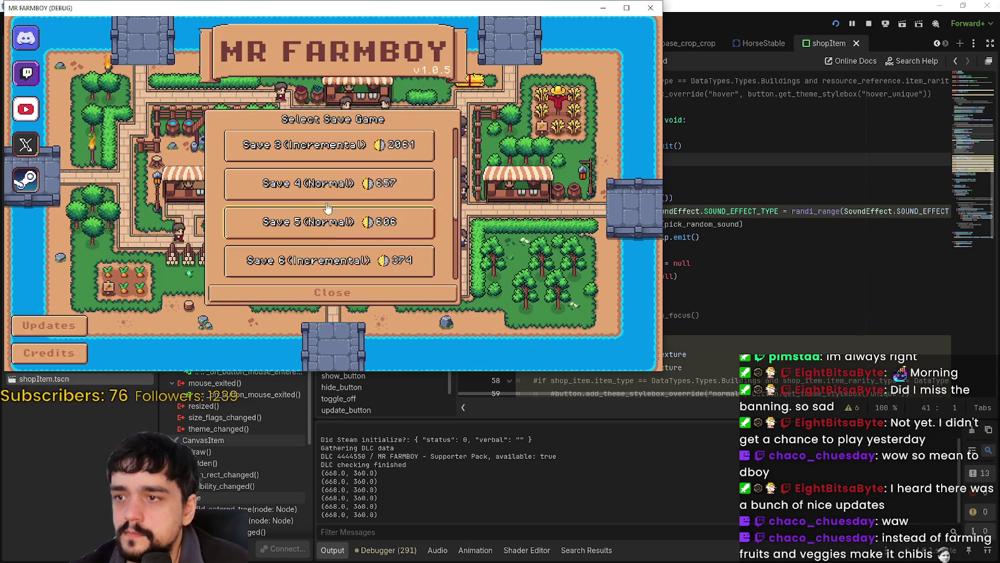
pyautogui.click(421, 192)
pyautogui.click(301, 188)
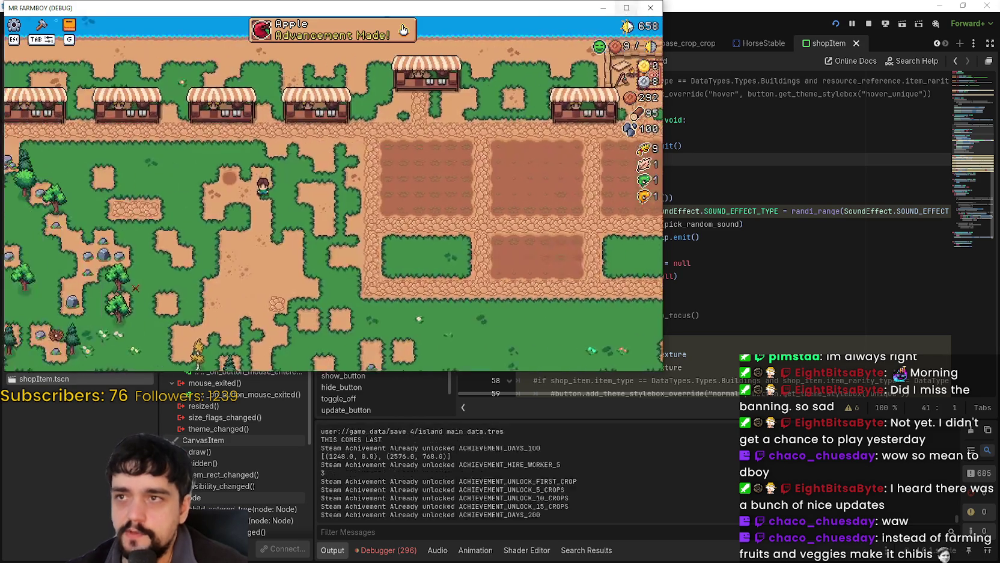
pyautogui.click(626, 9)
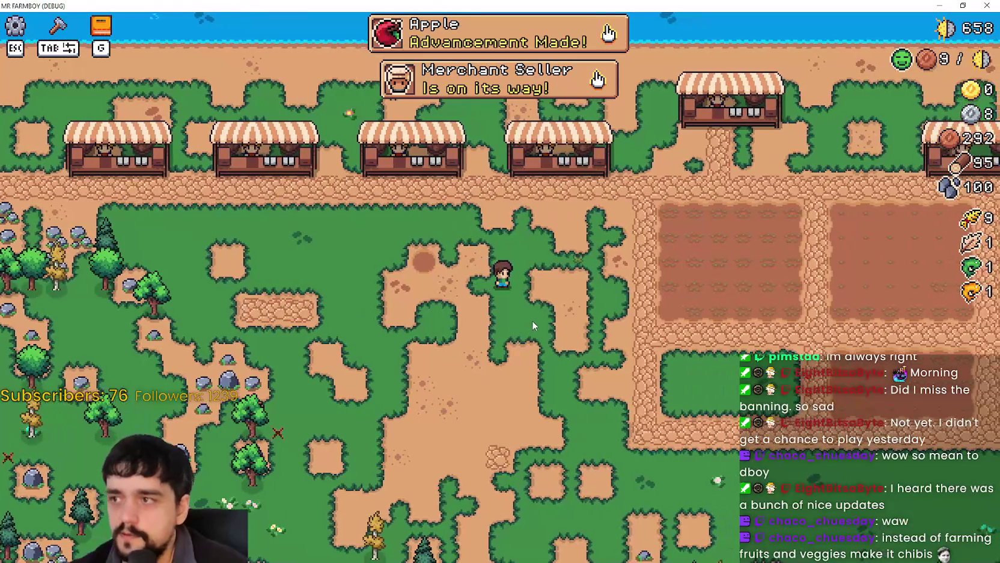
# Open Crafting with Tab, walk the farmer around, and pick the Grass Tile under Land
pyautogui.press('Tab')
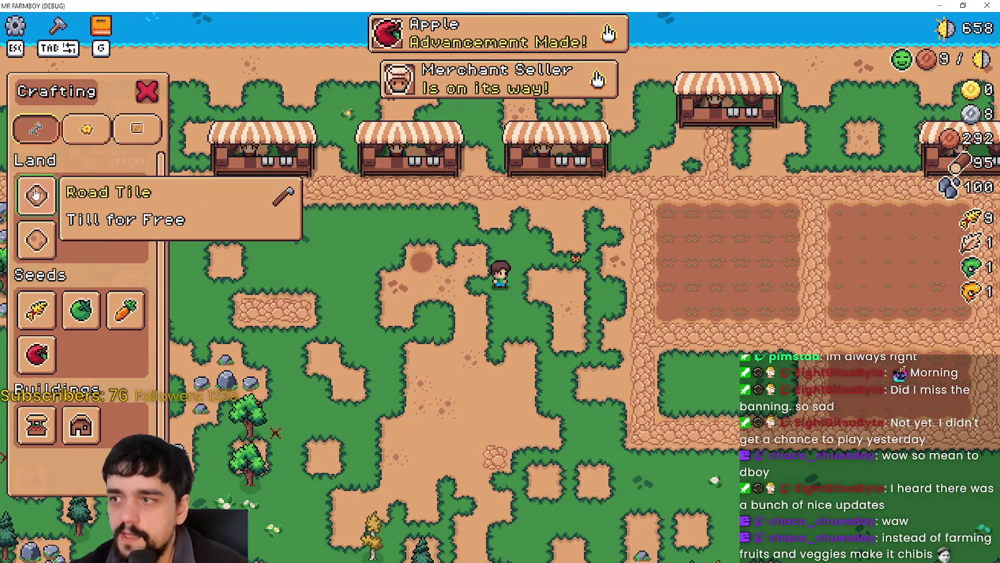
pyautogui.press('d')
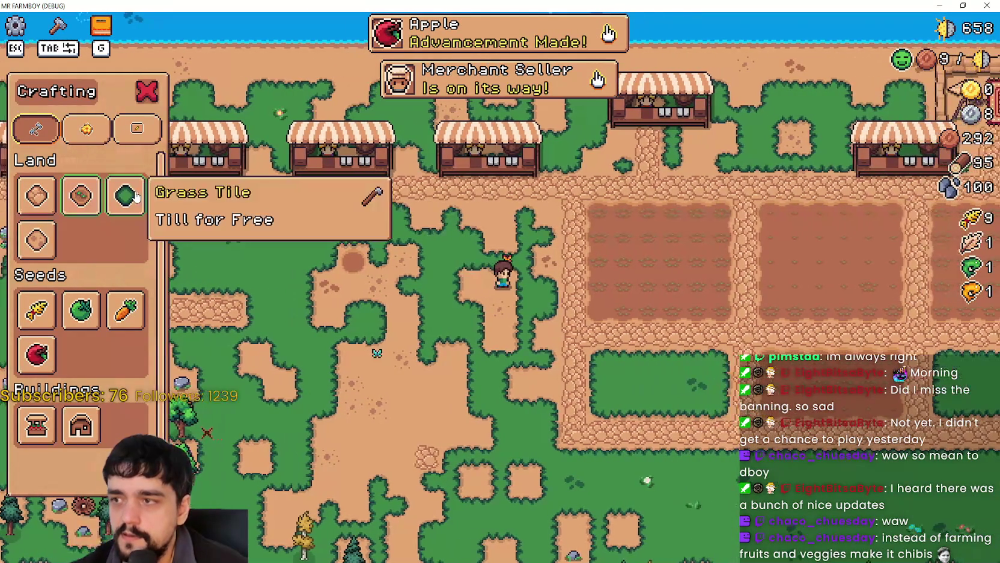
pyautogui.click(125, 195)
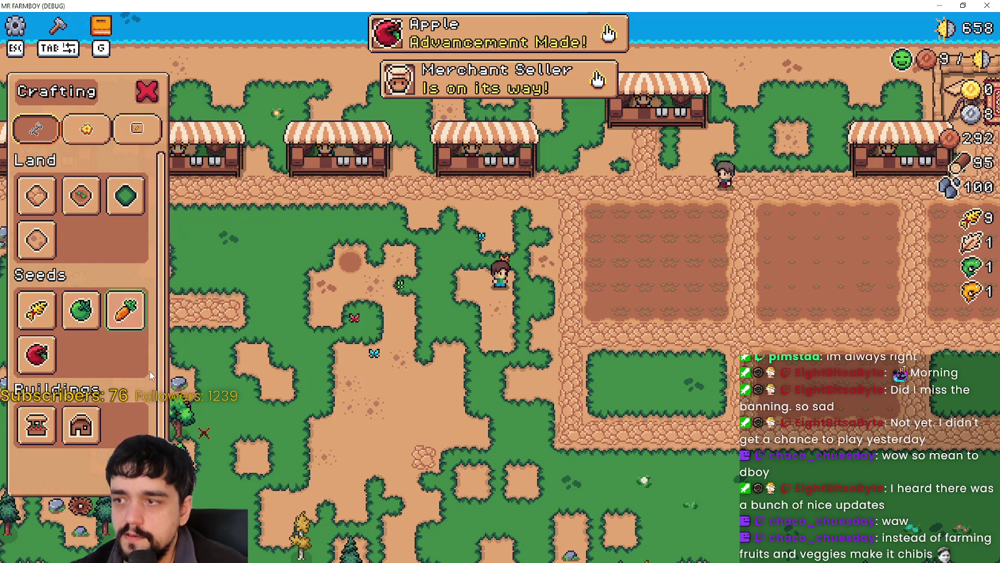
pyautogui.press('a')
pyautogui.press('a')
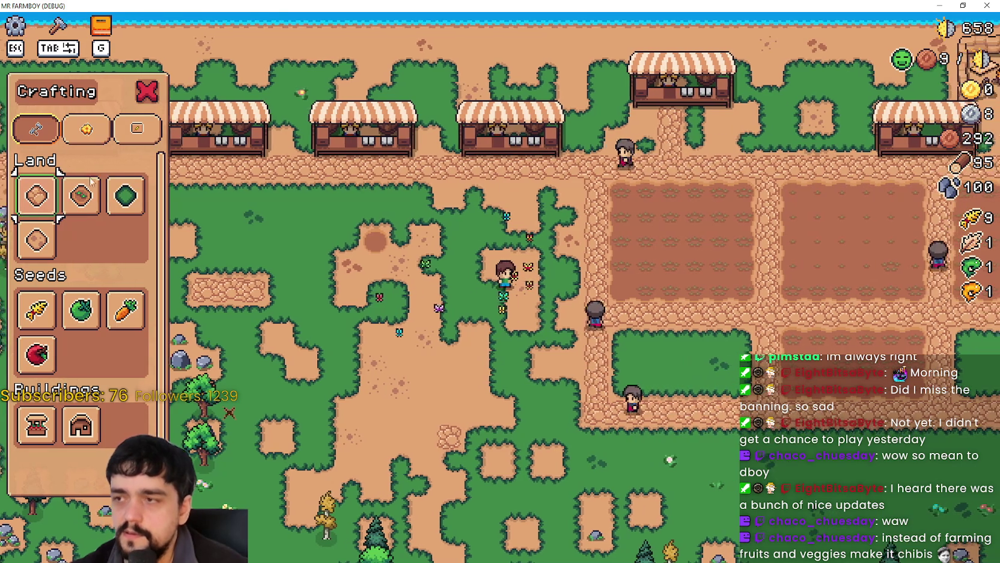
pyautogui.moveTo(124, 208)
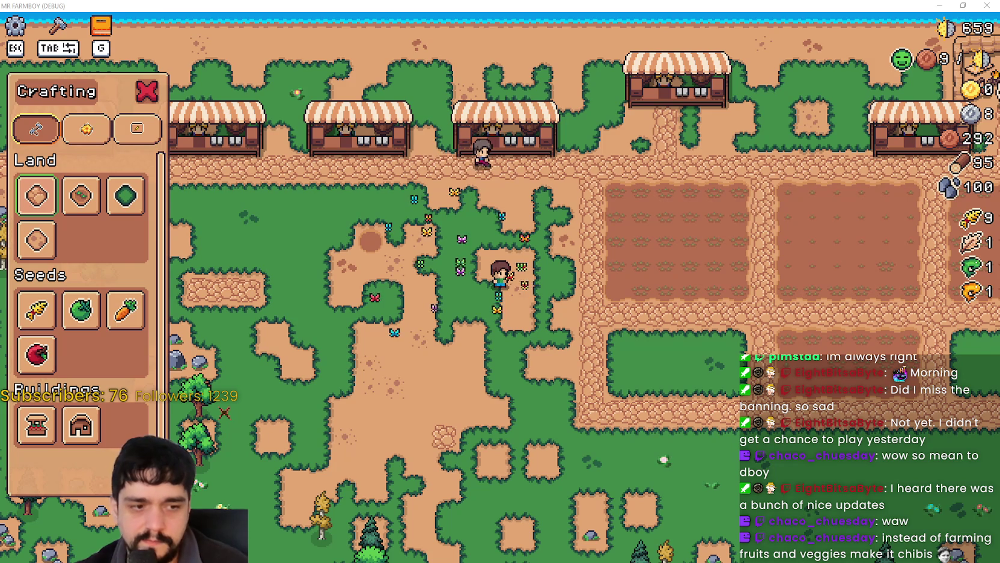
# Minimize the game, look over the actions in Project Settings' Input Map, then close it
pyautogui.click(941, 5)
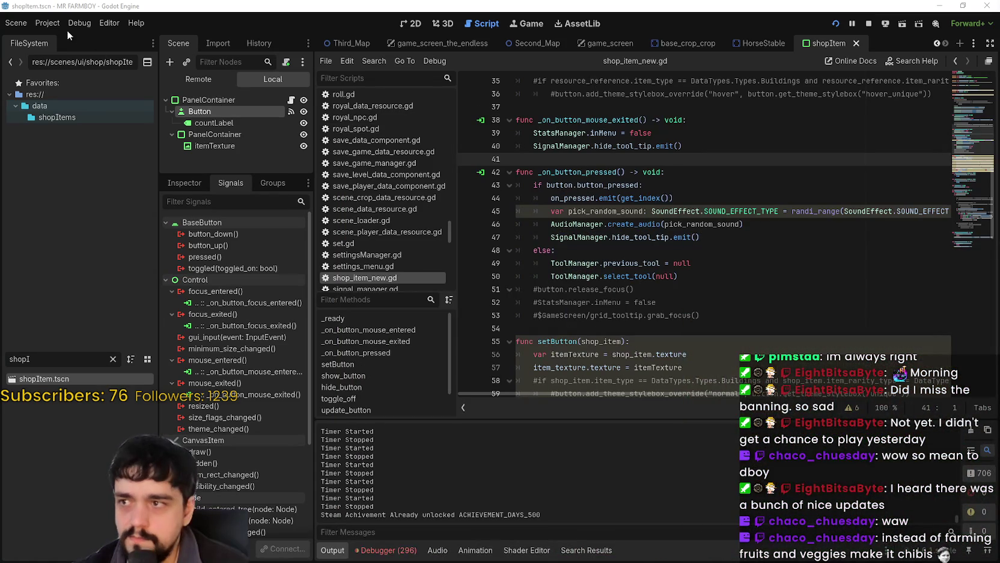
pyautogui.click(46, 24)
pyautogui.click(48, 38)
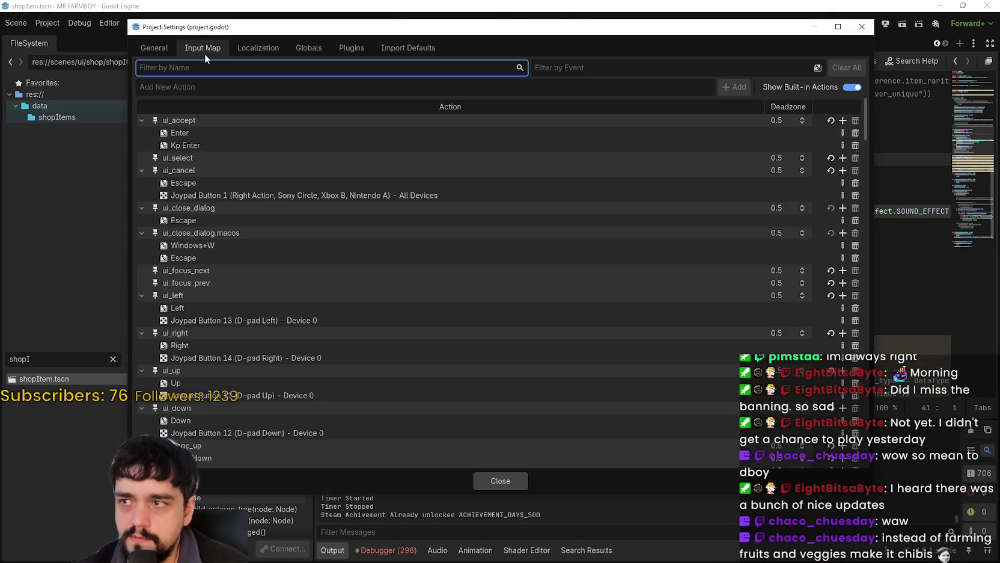
pyautogui.click(188, 110)
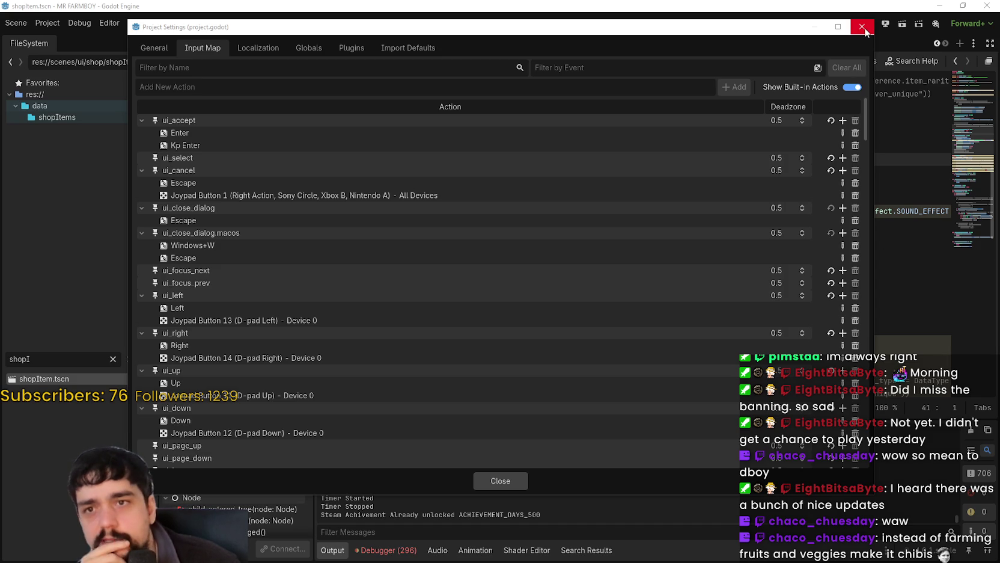
pyautogui.click(496, 481)
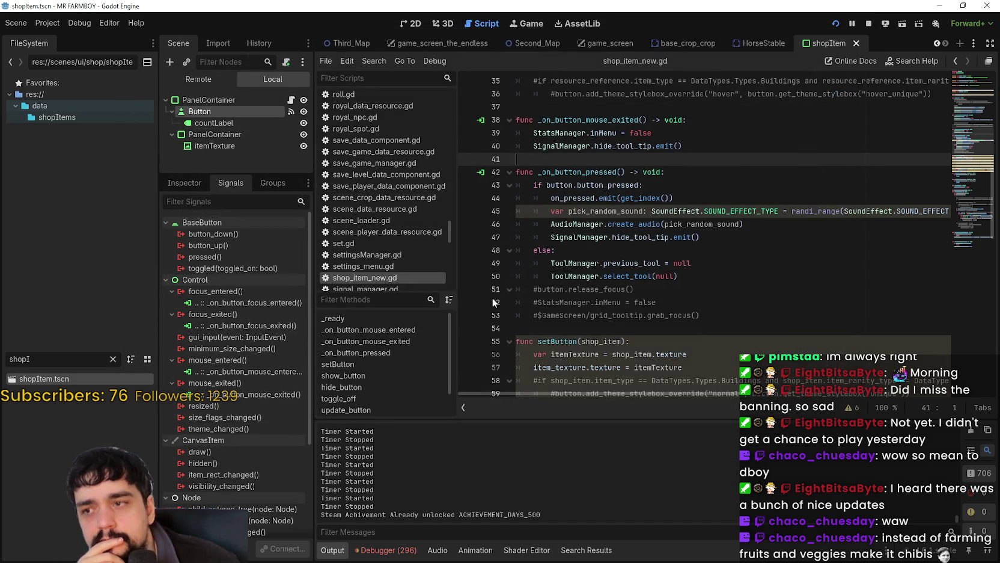
pyautogui.scroll(1, 620, 224)
pyautogui.moveTo(516, 250); pyautogui.dragTo(744, 251)
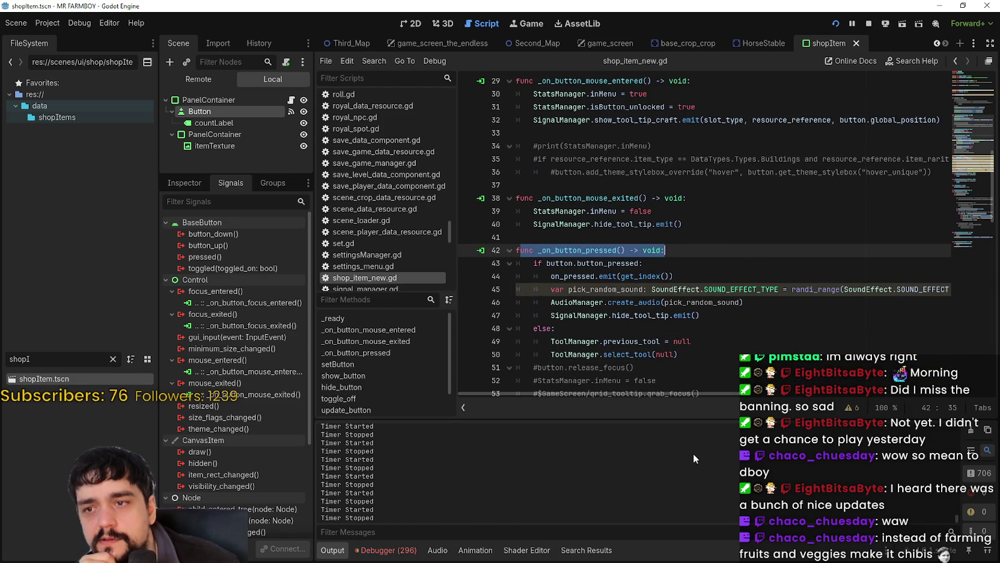
pyautogui.scroll(-2, 667, 336)
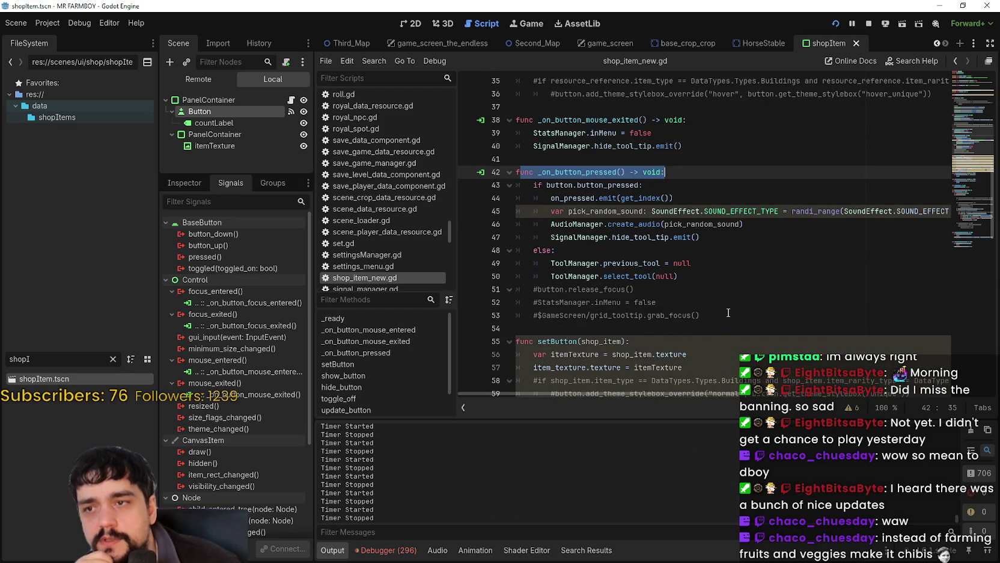
pyautogui.moveTo(262, 264)
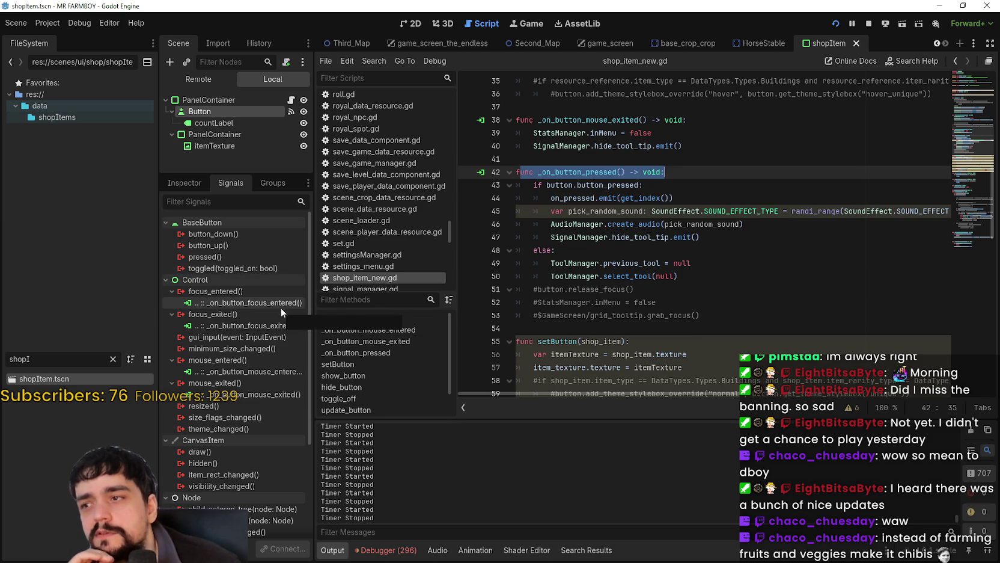
pyautogui.moveTo(234, 175); pyautogui.dragTo(233, 224)
# Select the function body from line 53 back to line 43 and scroll through the script
pyautogui.click(784, 285)
pyautogui.click(764, 302)
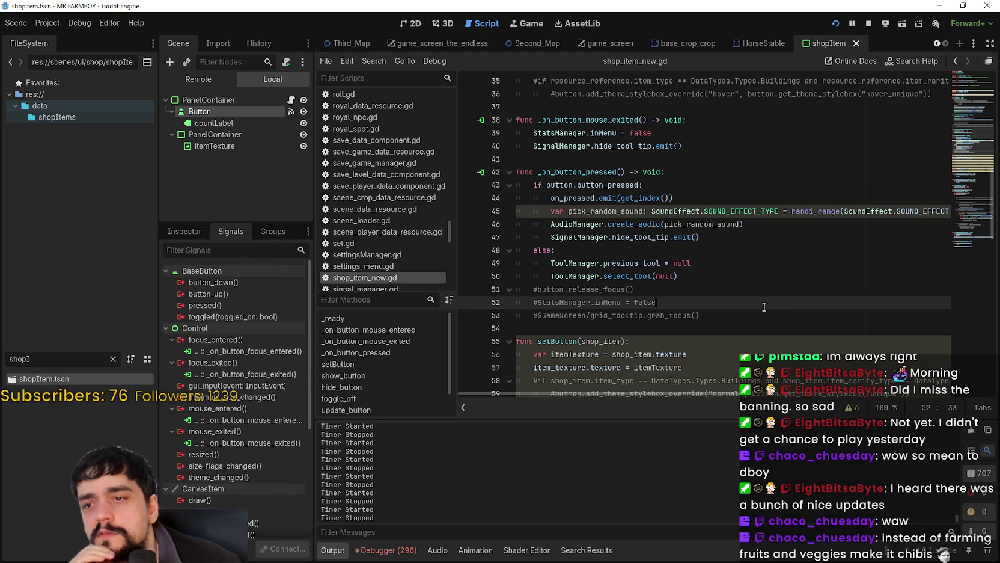
pyautogui.click(748, 314)
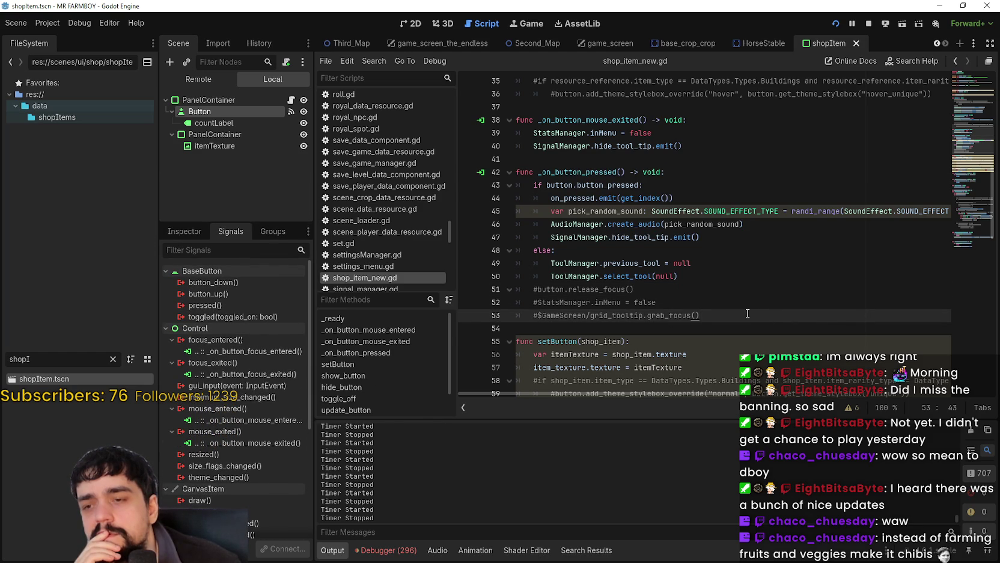
pyautogui.hotkey('shift', 'Up')
pyautogui.hotkey('shift', 'Up')
pyautogui.hotkey('shift', 'Up')
pyautogui.hotkey('shift', 'Home')
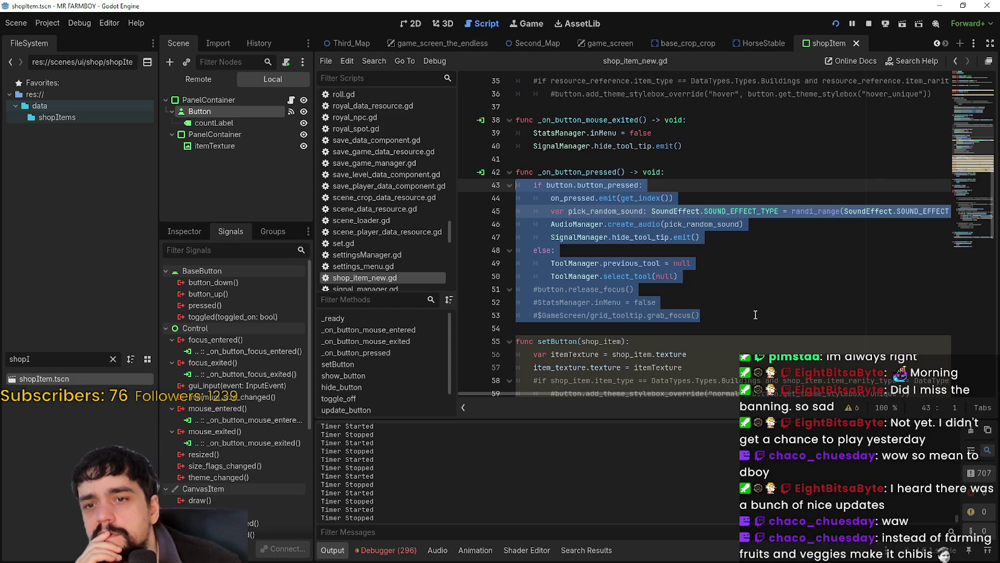
pyautogui.scroll(-3, 755, 312)
pyautogui.scroll(2, 746, 305)
pyautogui.scroll(2, 744, 305)
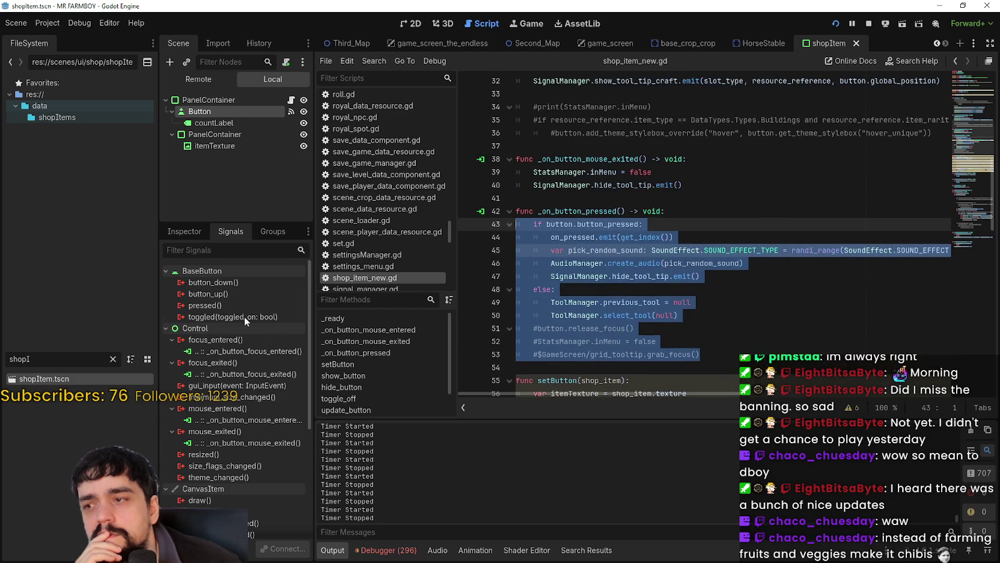
# Connect the Button's pressed() signal to _on_button_pressed and add a new line after line 42
pyautogui.moveTo(216, 305)
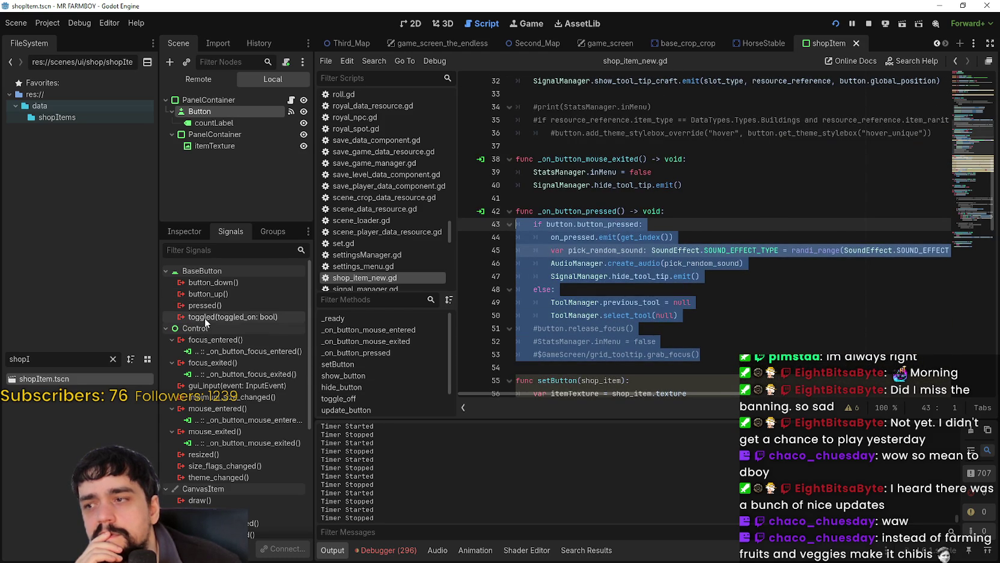
pyautogui.doubleClick(208, 302)
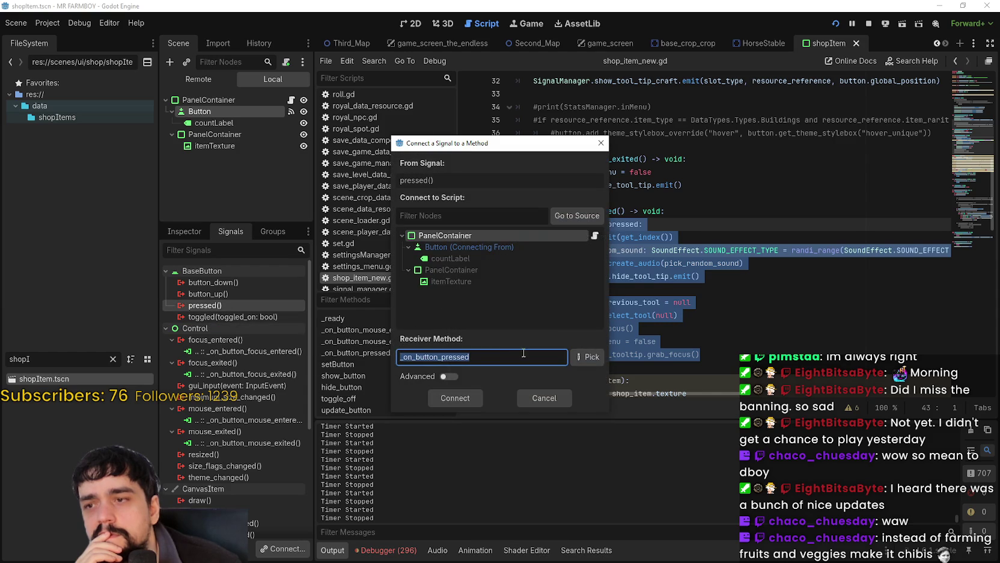
pyautogui.click(459, 399)
pyautogui.click(712, 210)
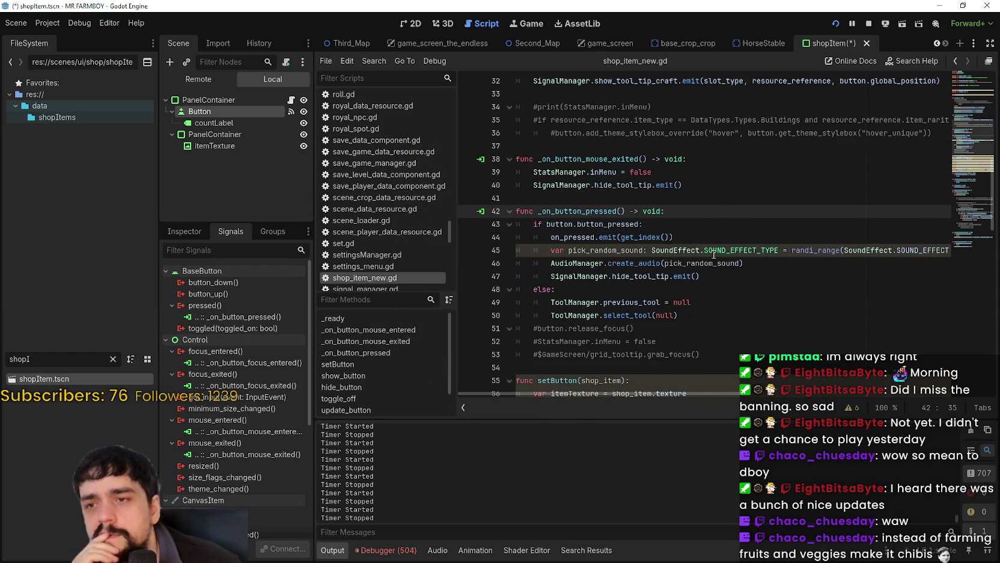
pyautogui.press('Return')
# Write if Input.is_action_pressed("craft_select") on line 43 using autocomplete
pyautogui.write('if ')
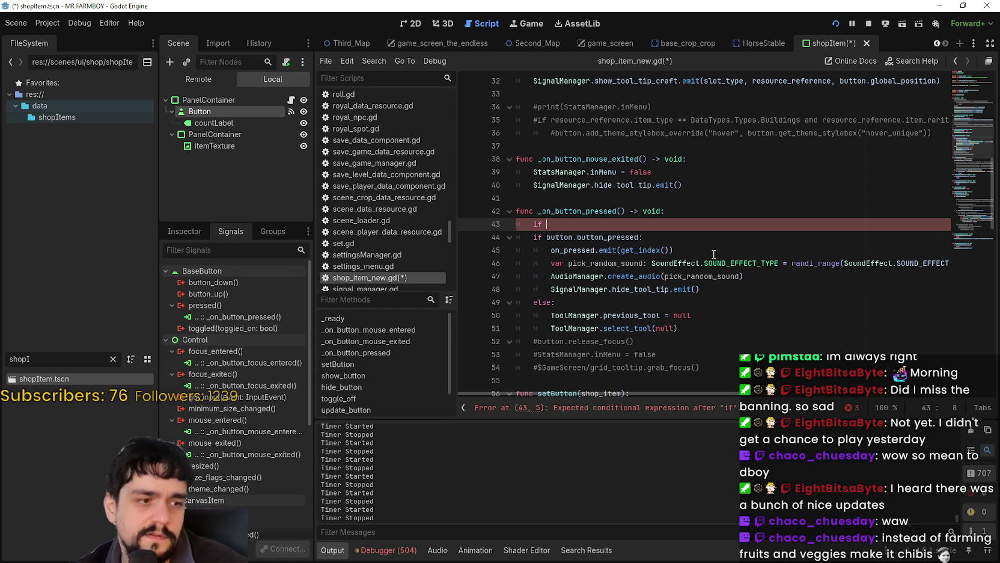
pyautogui.write('Input')
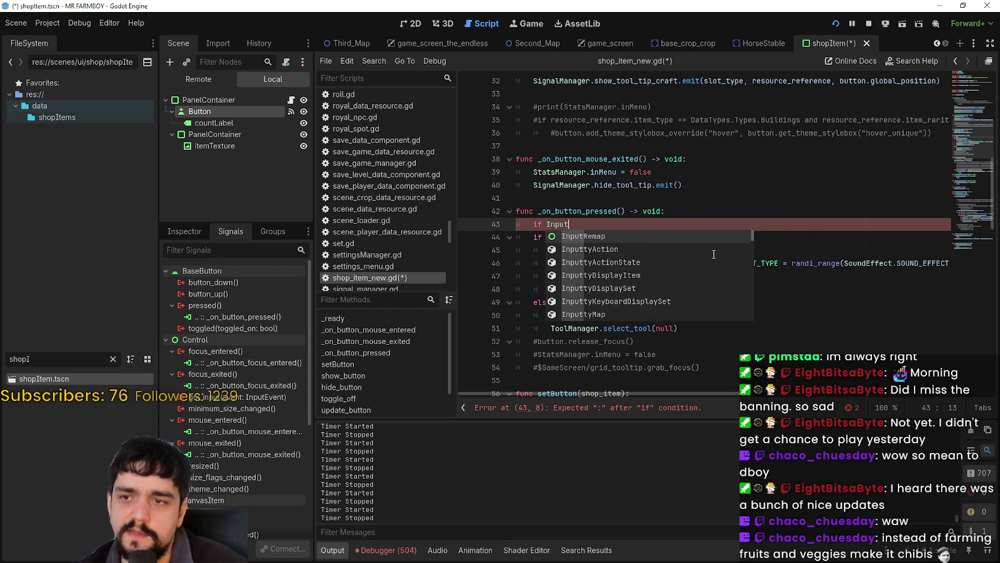
pyautogui.write('.')
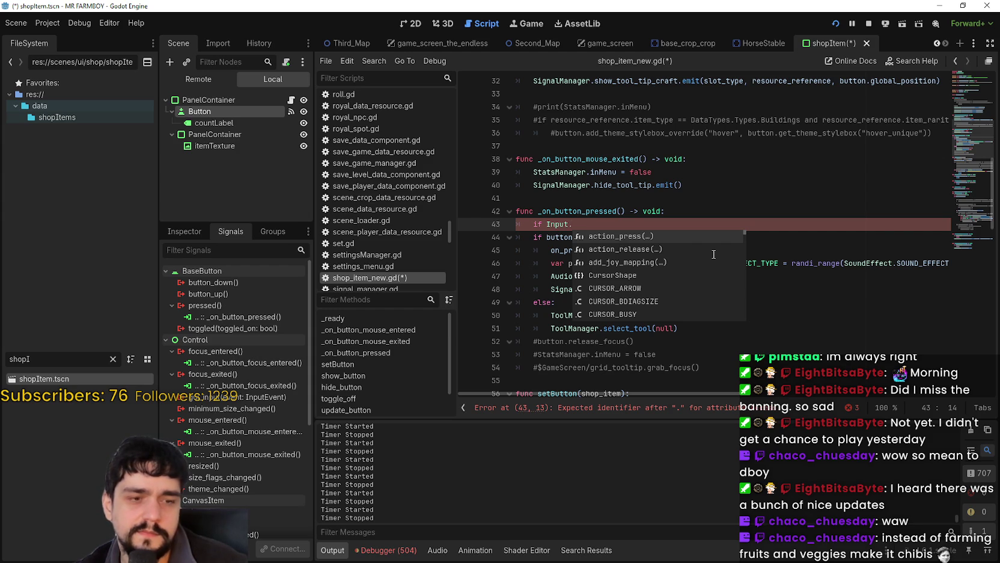
pyautogui.write('is')
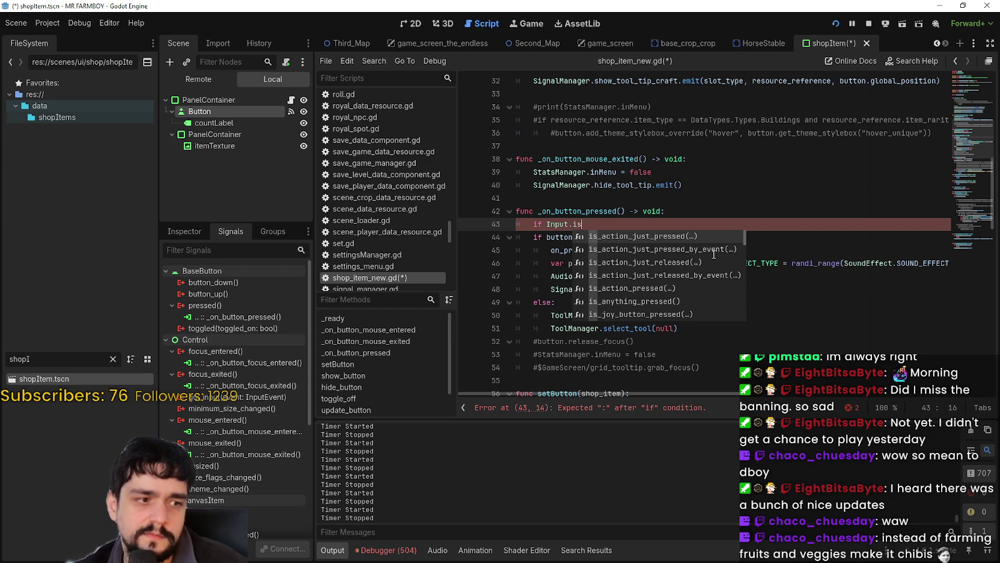
pyautogui.press('Down')
pyautogui.press('Down')
pyautogui.press('Down')
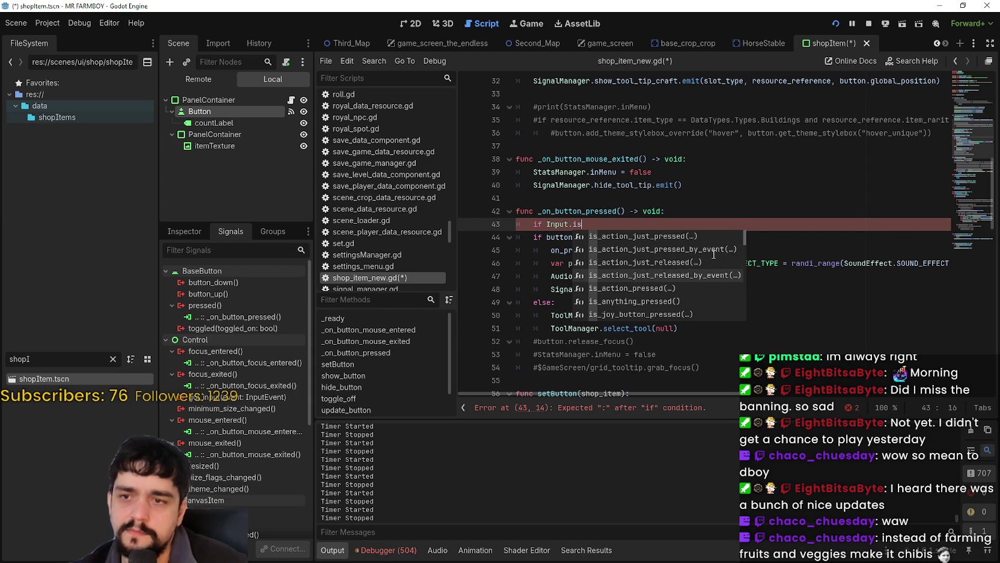
pyautogui.press('Return')
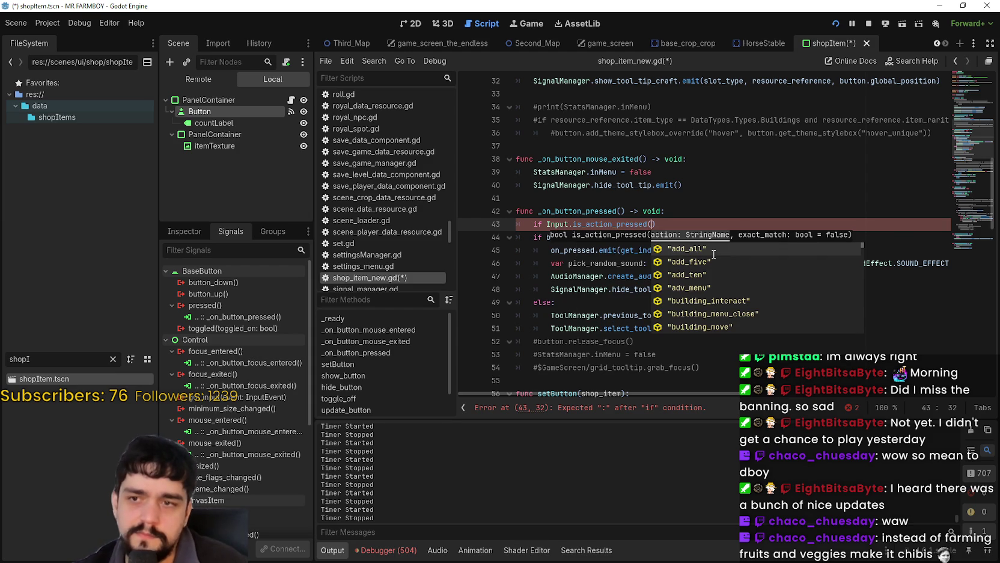
pyautogui.press('Down')
pyautogui.press('Down')
pyautogui.press('Down')
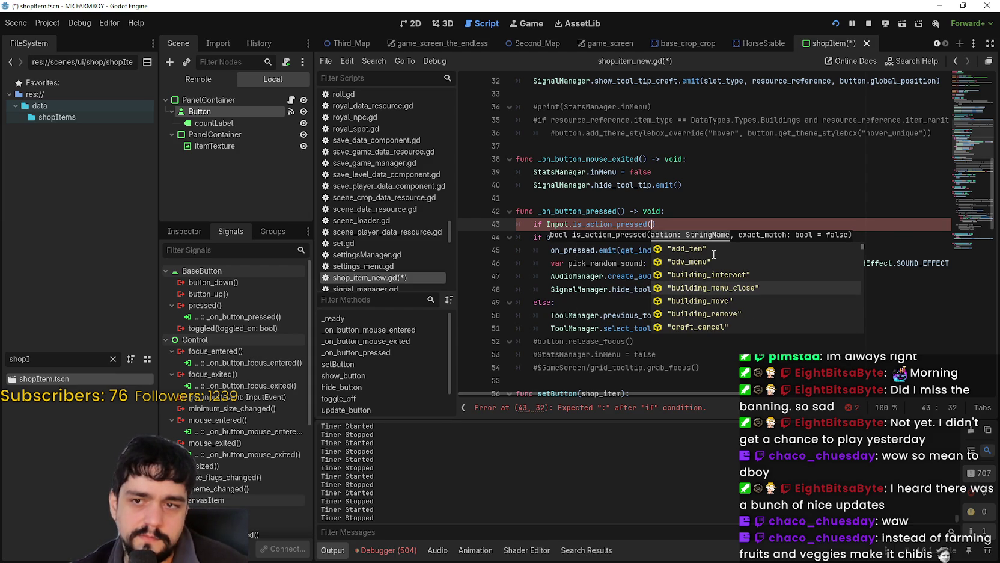
pyautogui.press('Down')
pyautogui.press('Down')
pyautogui.press('Down')
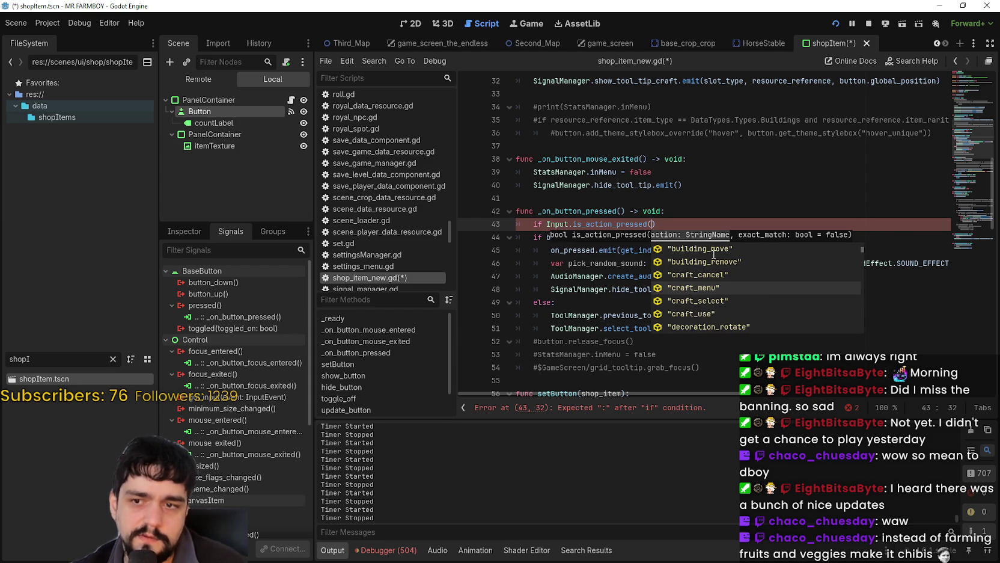
pyautogui.press('Return')
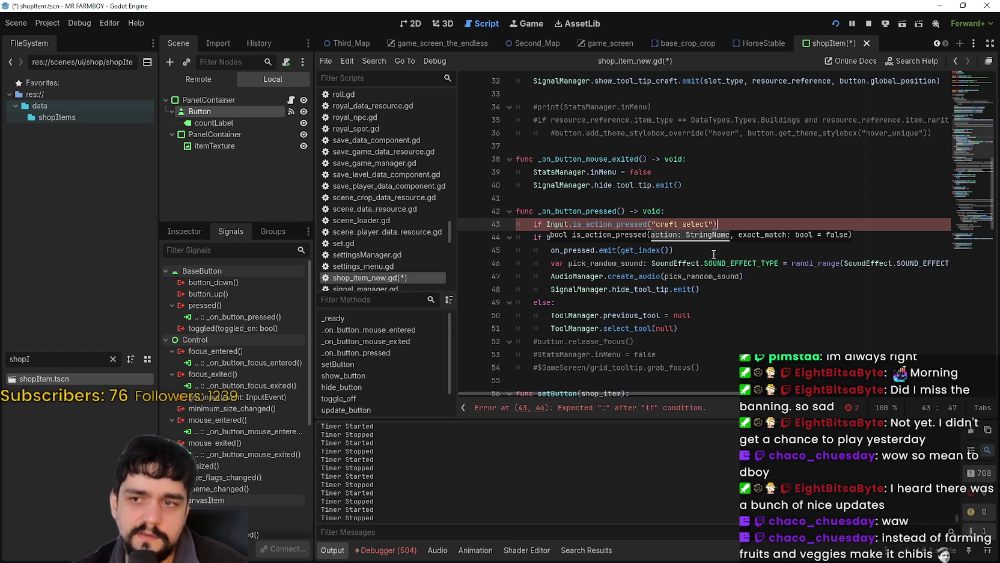
# Finish the guard with a colon, a leading ! and a return on line 44, save, and stop the game
pyautogui.write(':')
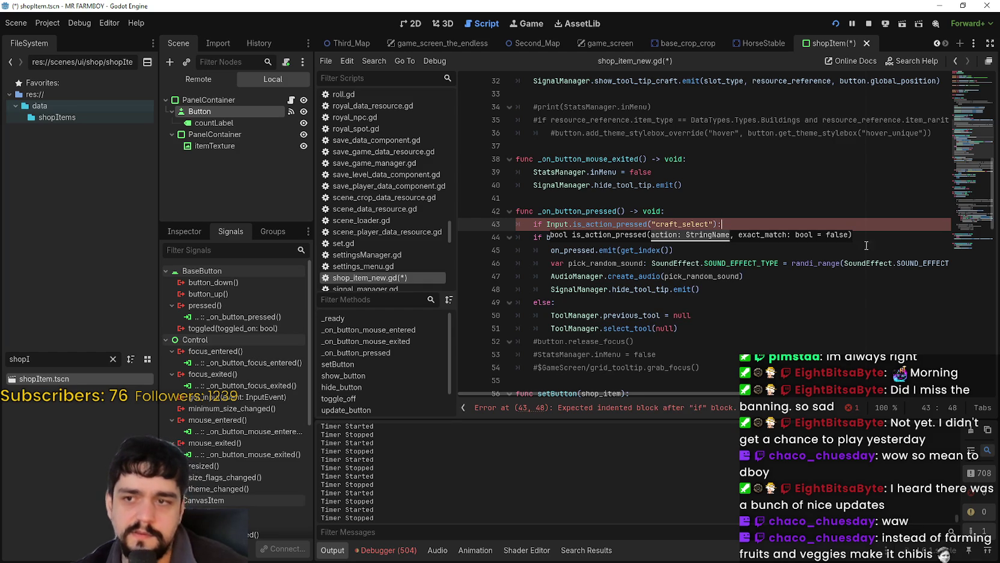
pyautogui.press('Return')
pyautogui.write('return')
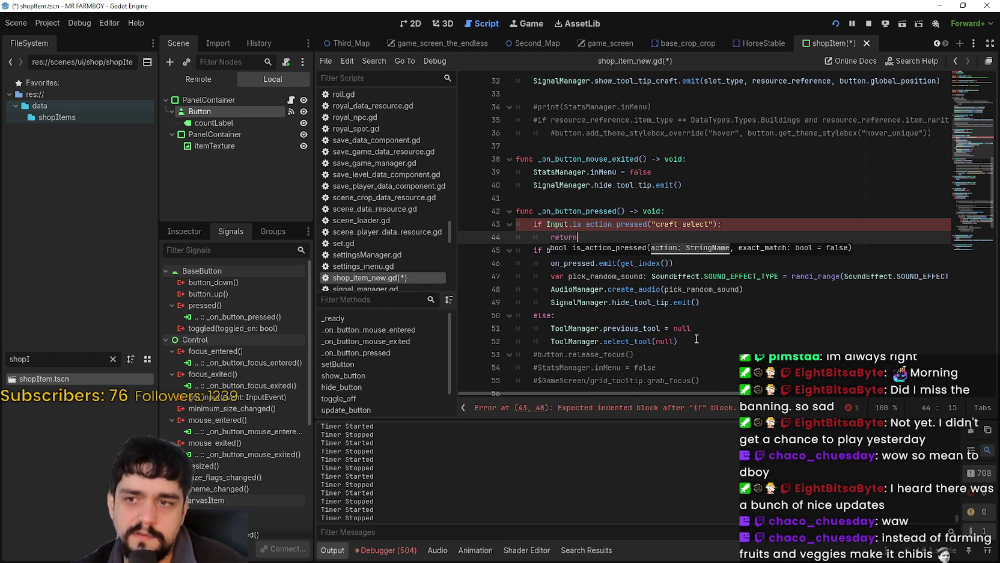
pyautogui.click(547, 224)
pyautogui.write('!')
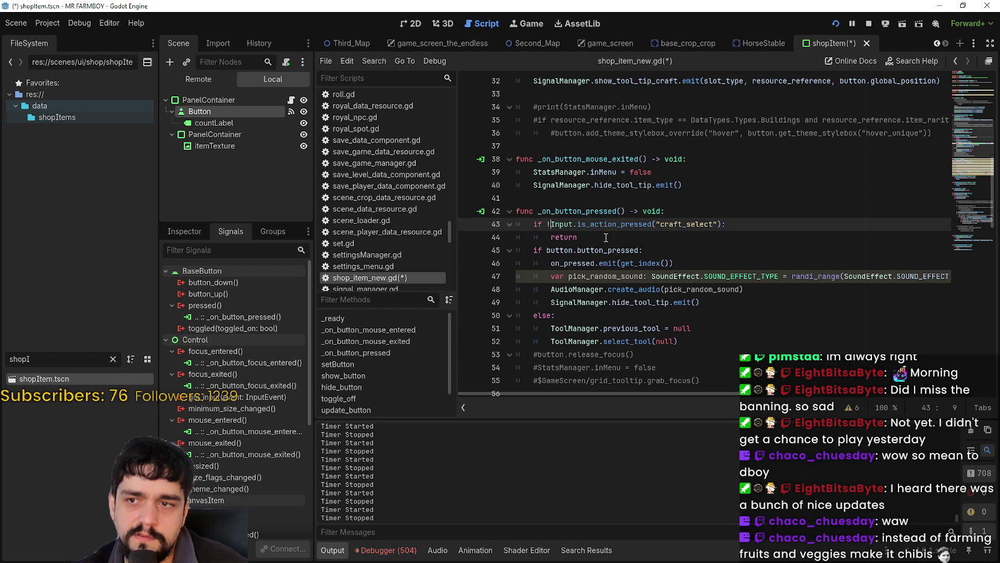
pyautogui.click(605, 238)
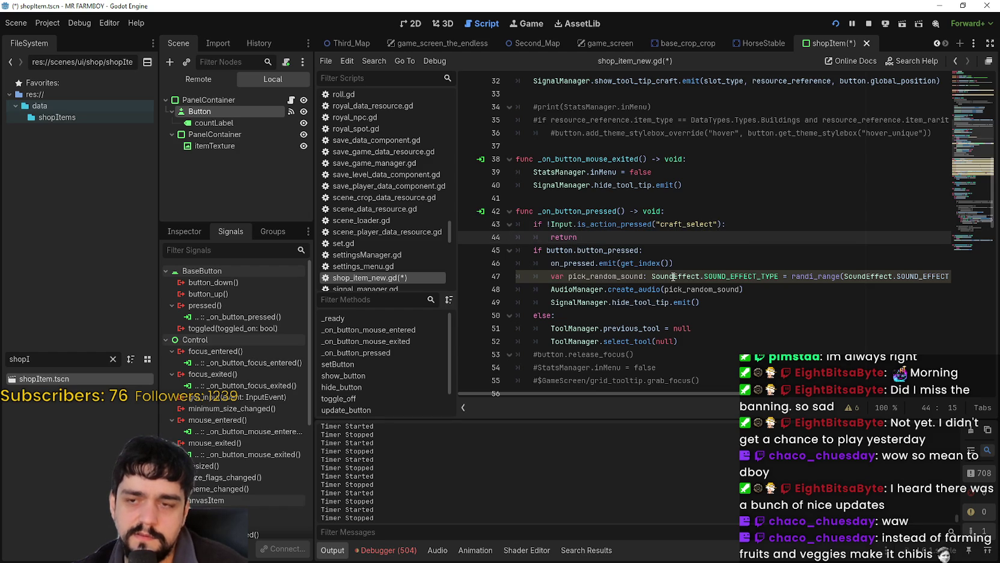
pyautogui.hotkey('ctrl', 's')
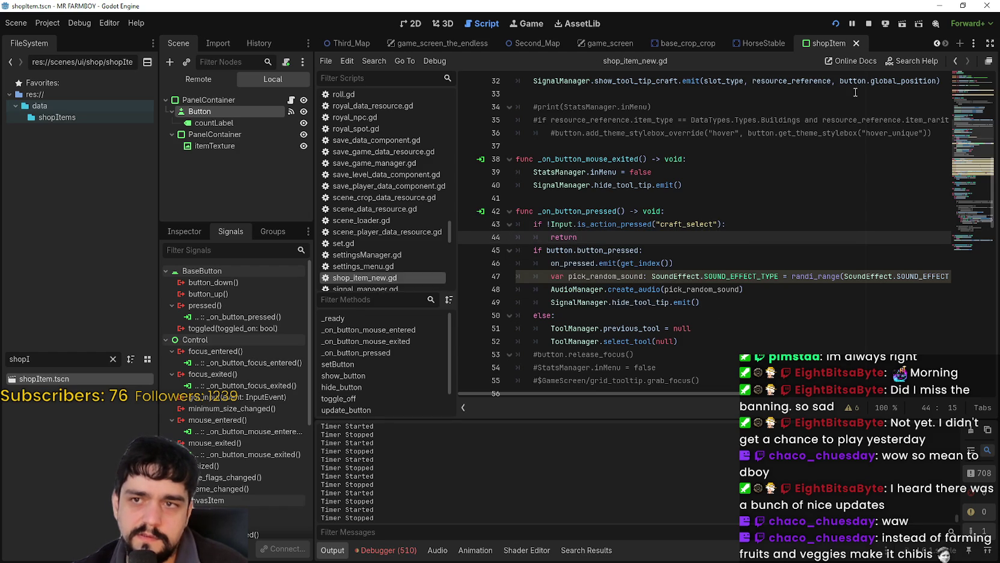
pyautogui.click(868, 25)
pyautogui.press('F5')
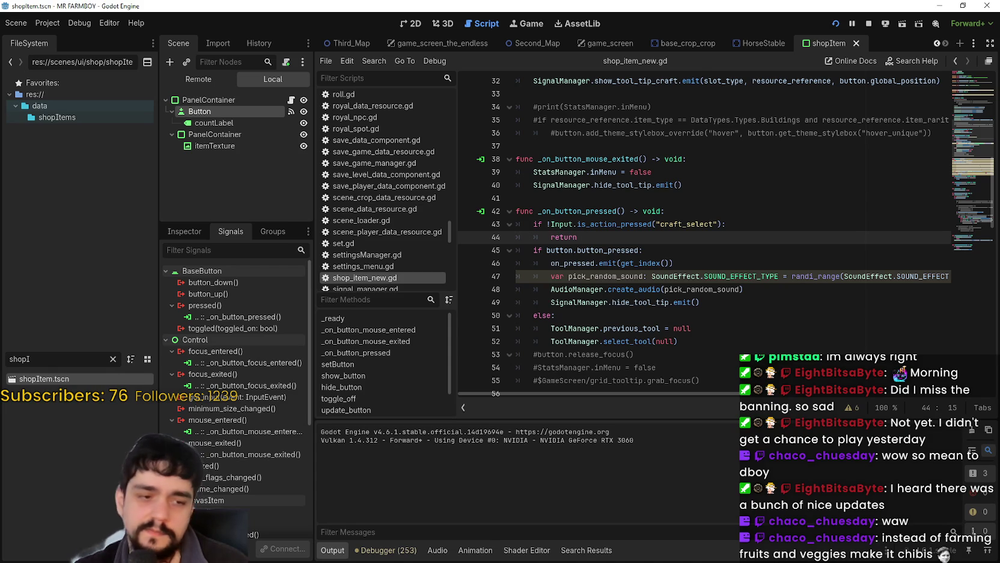
pyautogui.moveTo(594, 225)
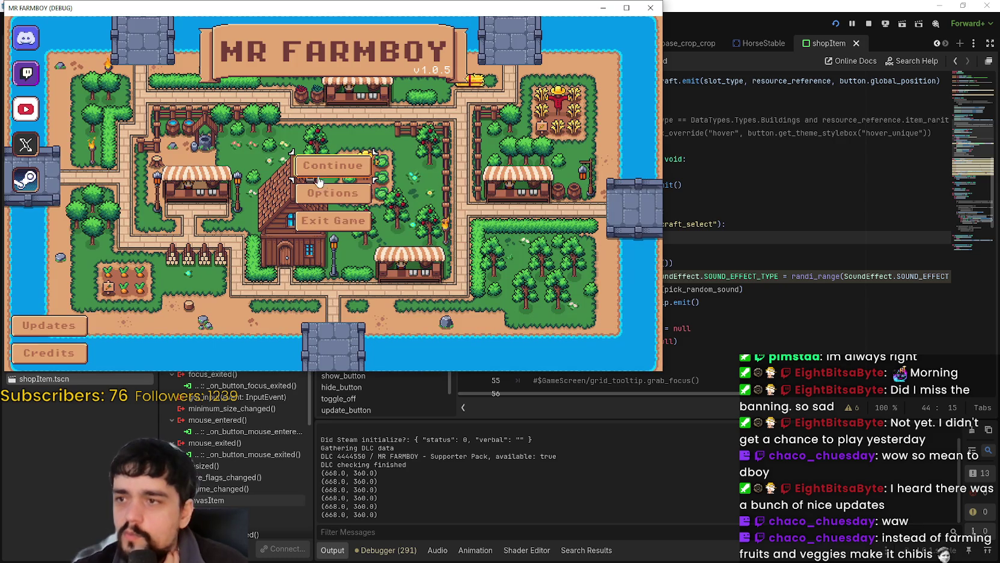
pyautogui.click(380, 217)
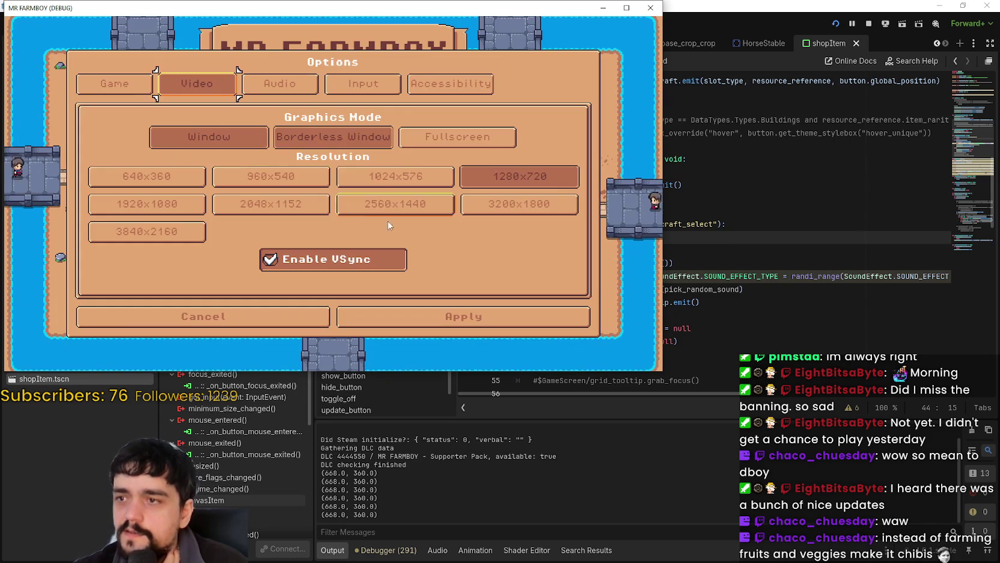
pyautogui.click(363, 83)
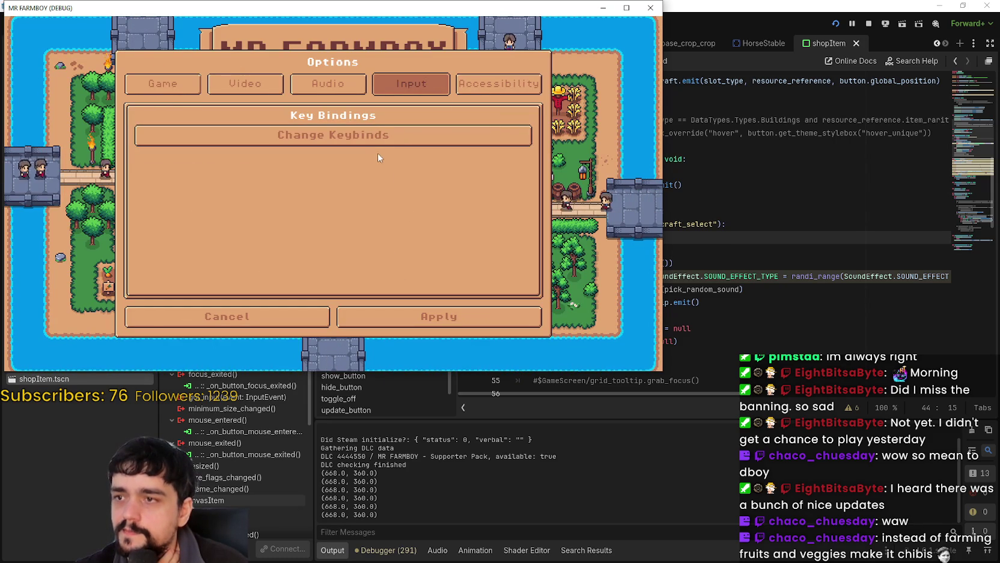
pyautogui.click(373, 135)
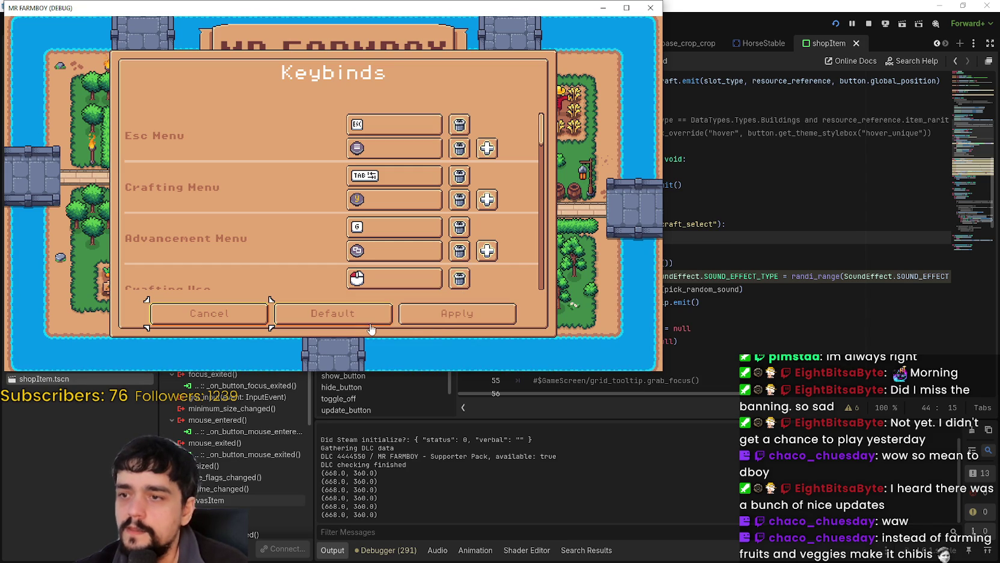
pyautogui.click(401, 319)
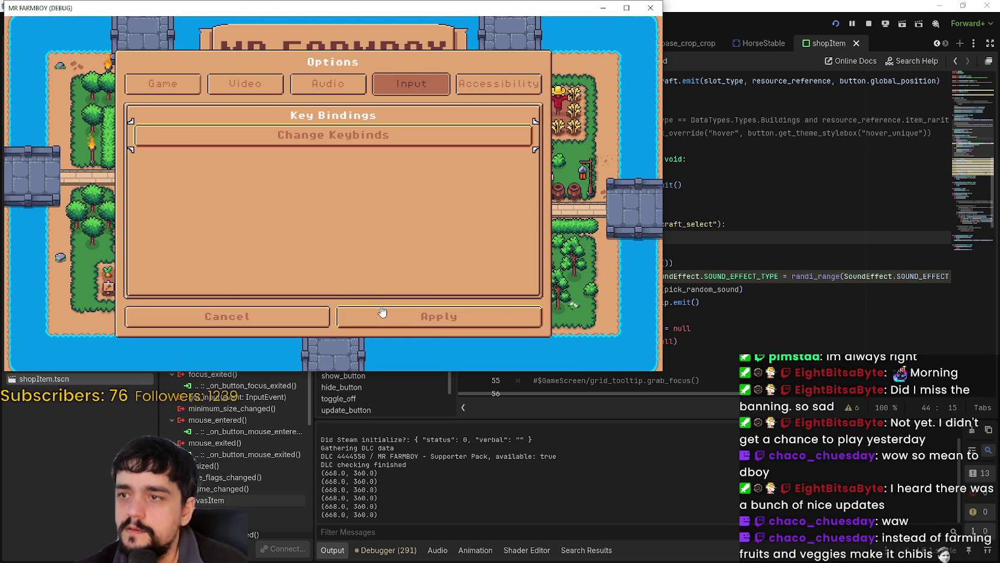
pyautogui.click(380, 311)
pyautogui.click(355, 175)
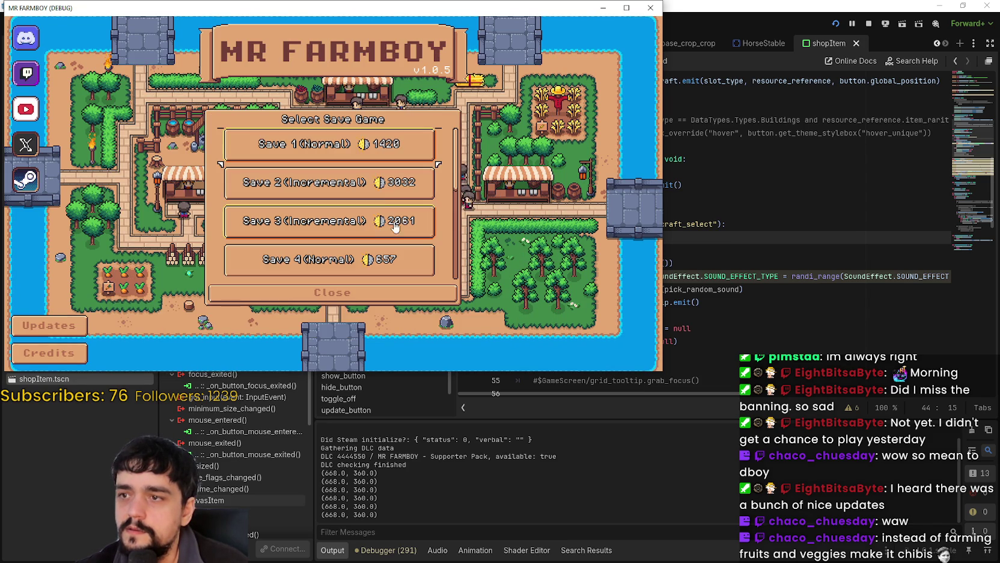
pyautogui.click(355, 178)
pyautogui.click(297, 206)
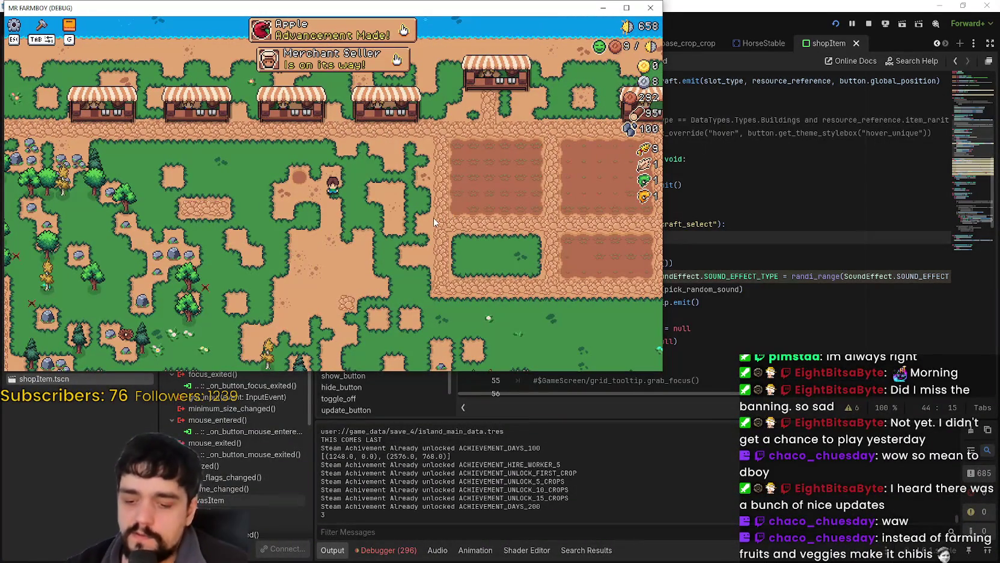
pyautogui.press('Tab')
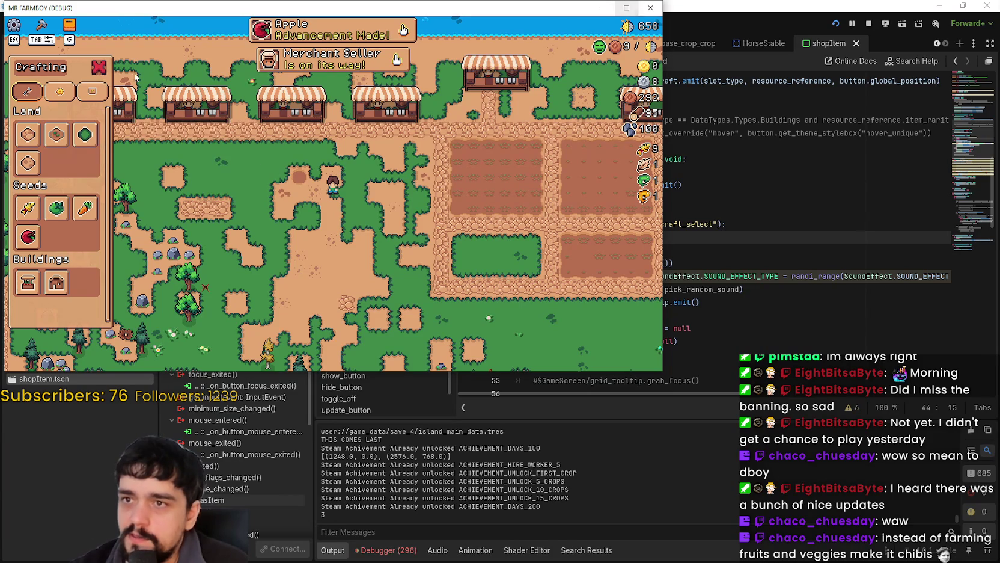
pyautogui.click(62, 146)
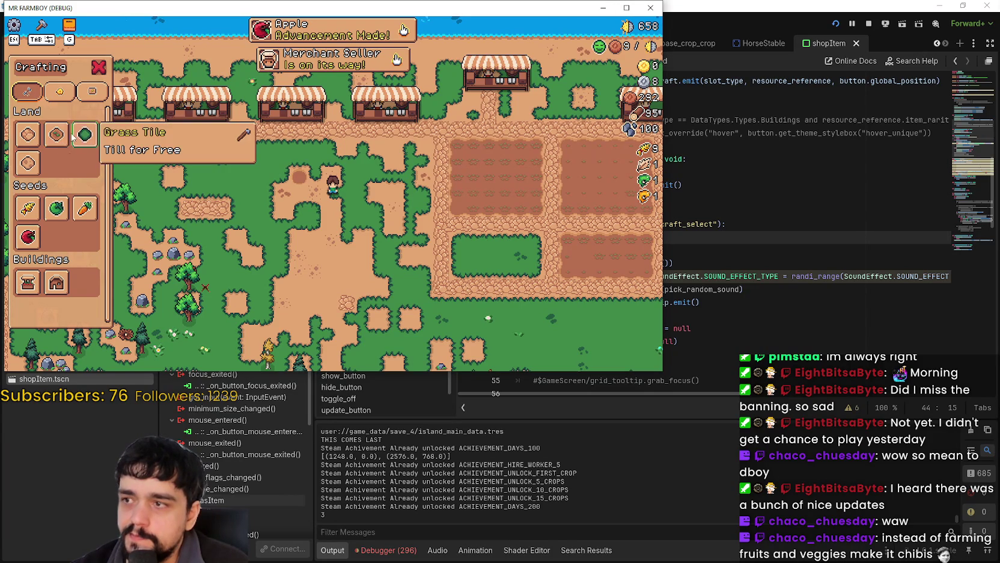
pyautogui.click(651, 7)
pyautogui.click(661, 235)
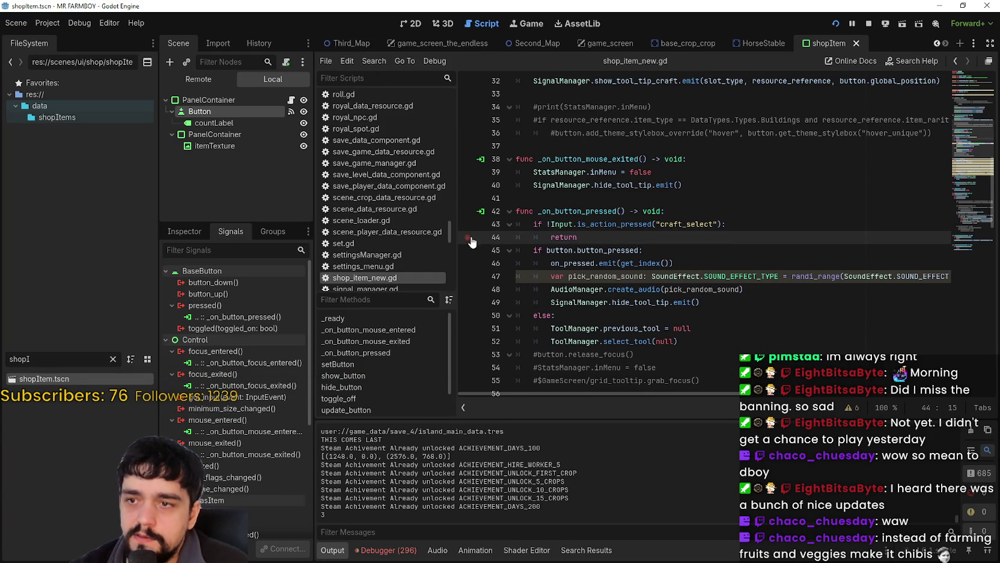
# Change the guard to is_action_just_pressed("craft_select") and save the script
pyautogui.doubleClick(650, 224)
pyautogui.write('isac')
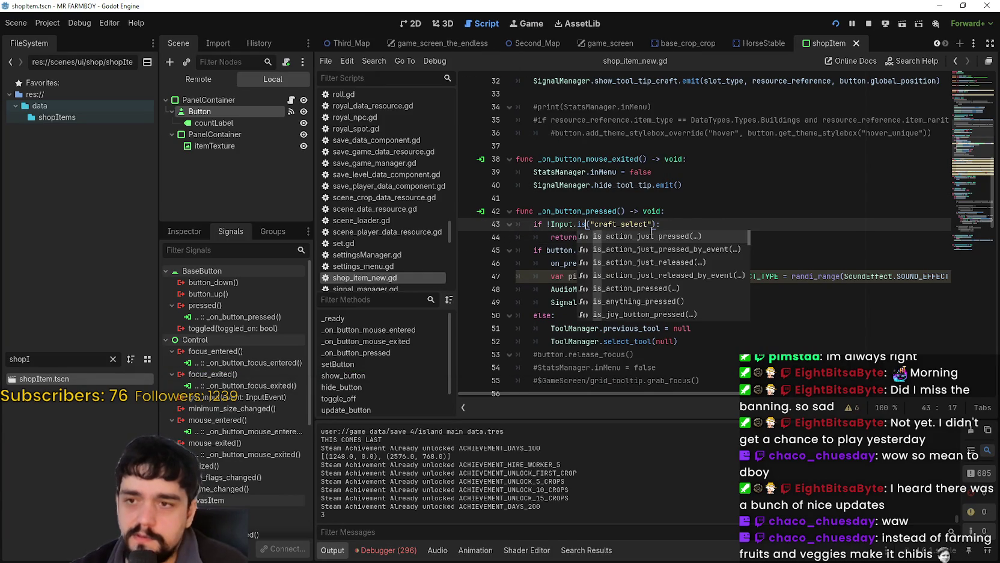
pyautogui.press('Return')
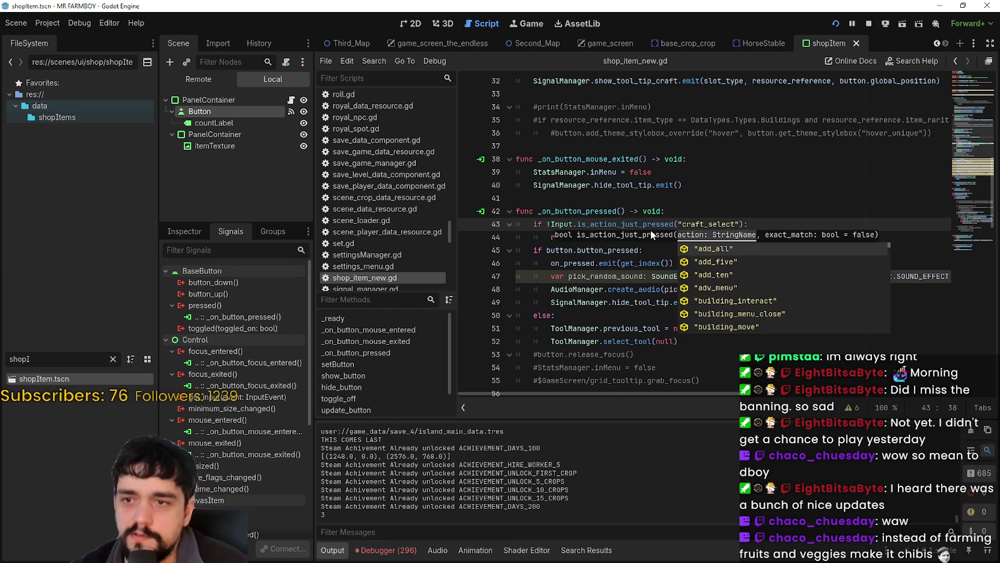
pyautogui.click(650, 229)
pyautogui.hotkey('ctrl', 's')
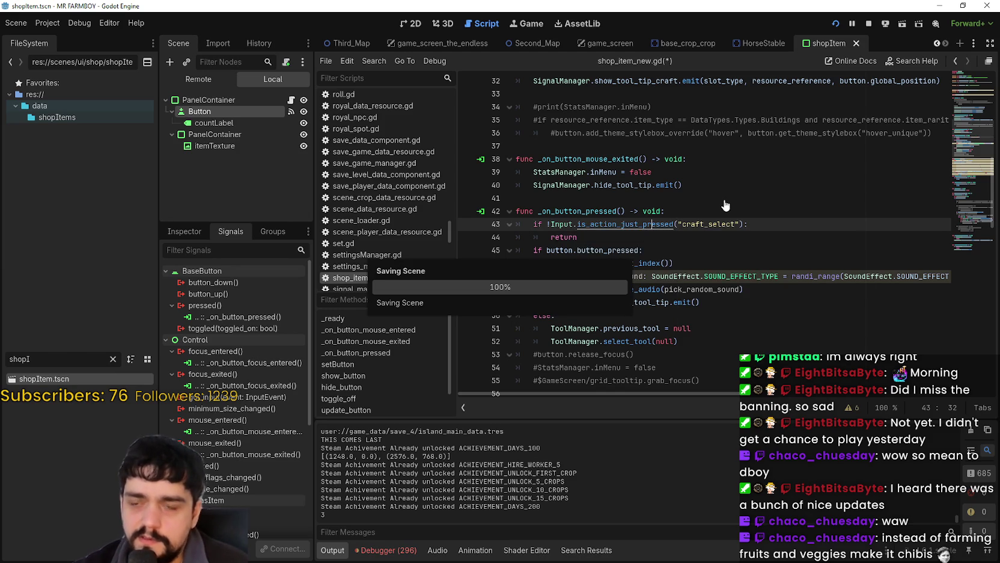
# Put a breakpoint on line 44's return and trigger the shop item handler in the running game
pyautogui.click(589, 239)
pyautogui.click(469, 237)
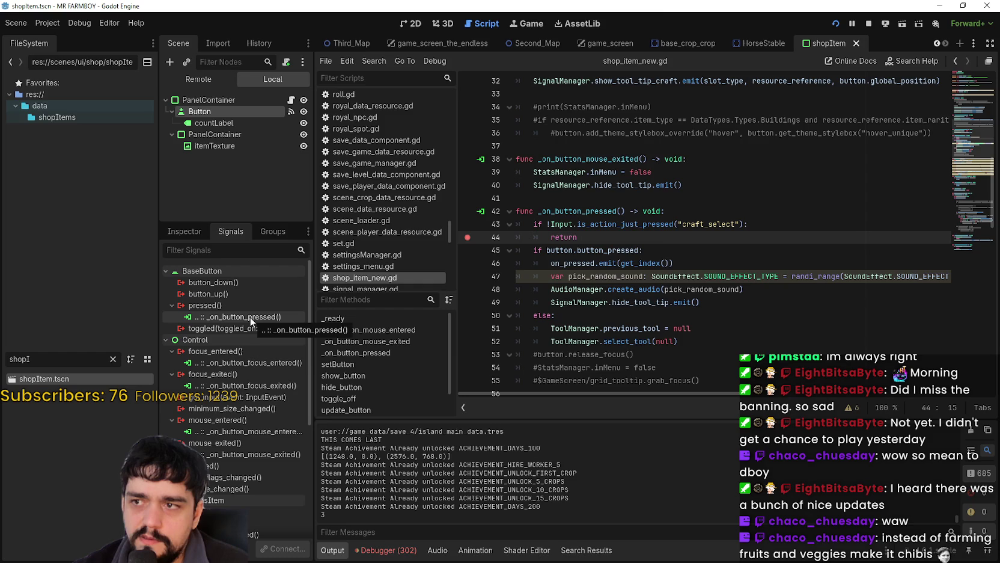
pyautogui.hotkey('alt', 'Tab')
pyautogui.click(70, 133)
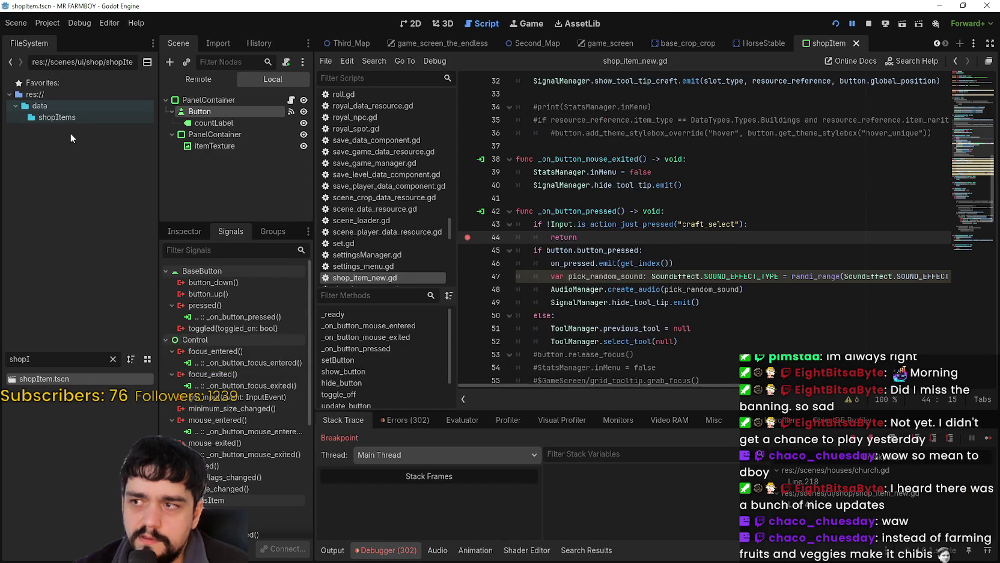
# Resume the game past the breakpoint twice, reviewing the guard lines in between
pyautogui.click(989, 439)
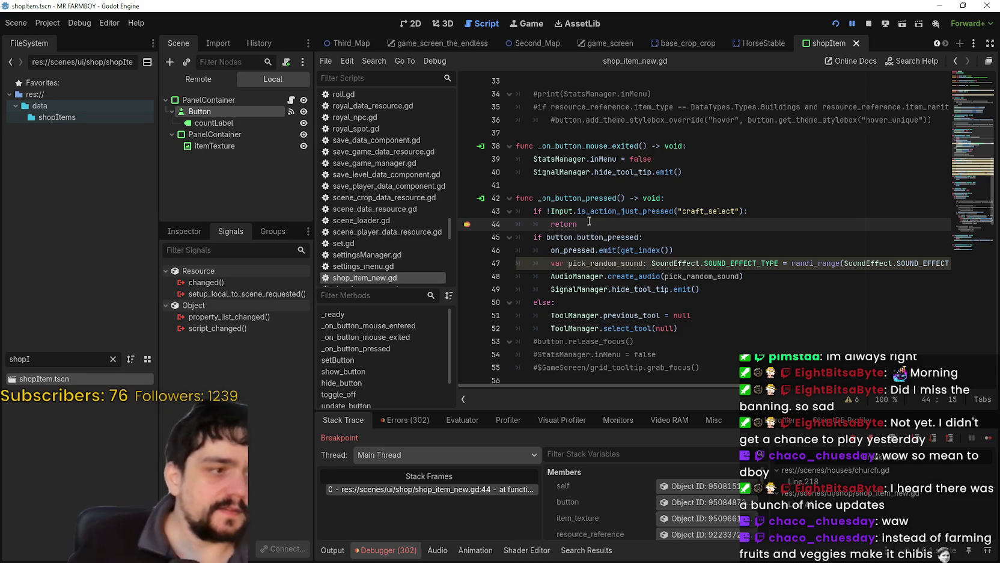
pyautogui.moveTo(589, 223)
pyautogui.mouseDown()
pyautogui.moveTo(497, 205)
pyautogui.moveTo(495, 220)
pyautogui.mouseUp()
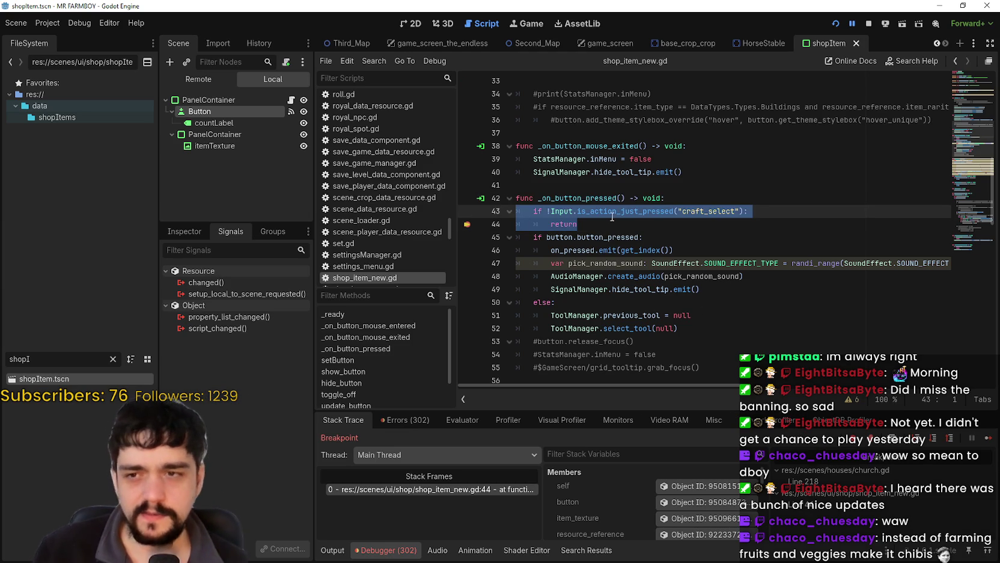
pyautogui.click(586, 217)
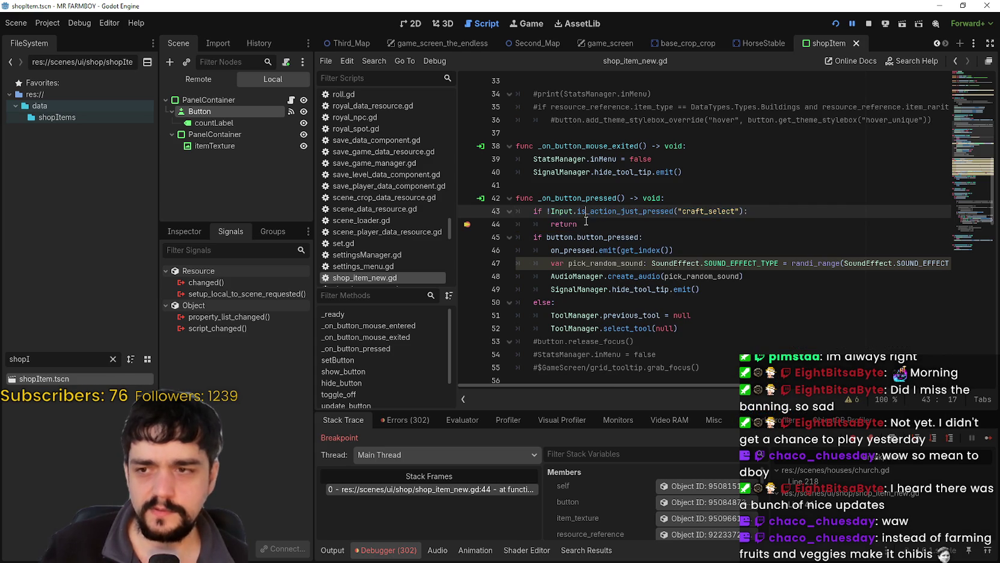
pyautogui.click(988, 434)
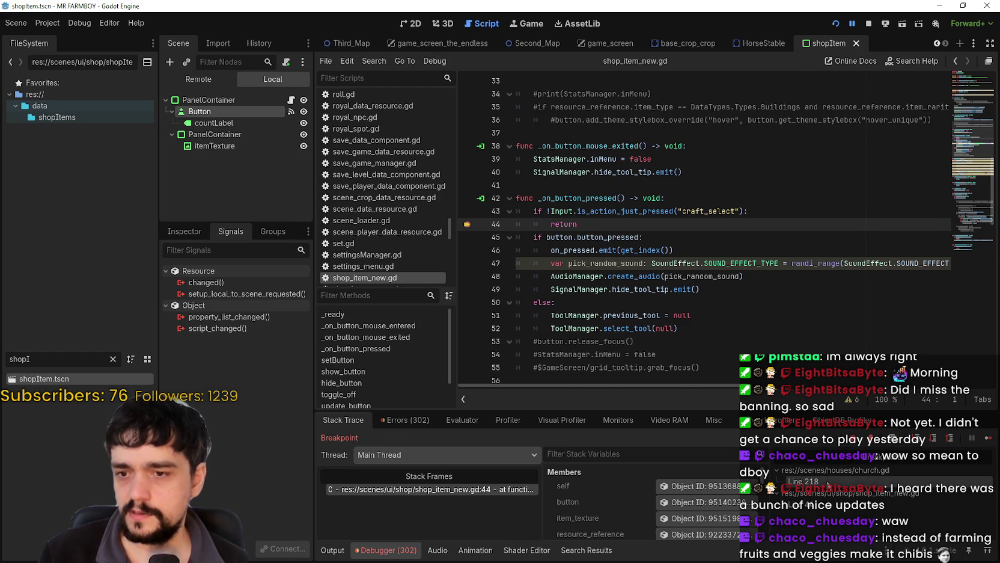
# Remove church.gd's line 218 breakpoint, jump to the paused return at shop_item_new.gd:44, then stop debugging
pyautogui.click(803, 481)
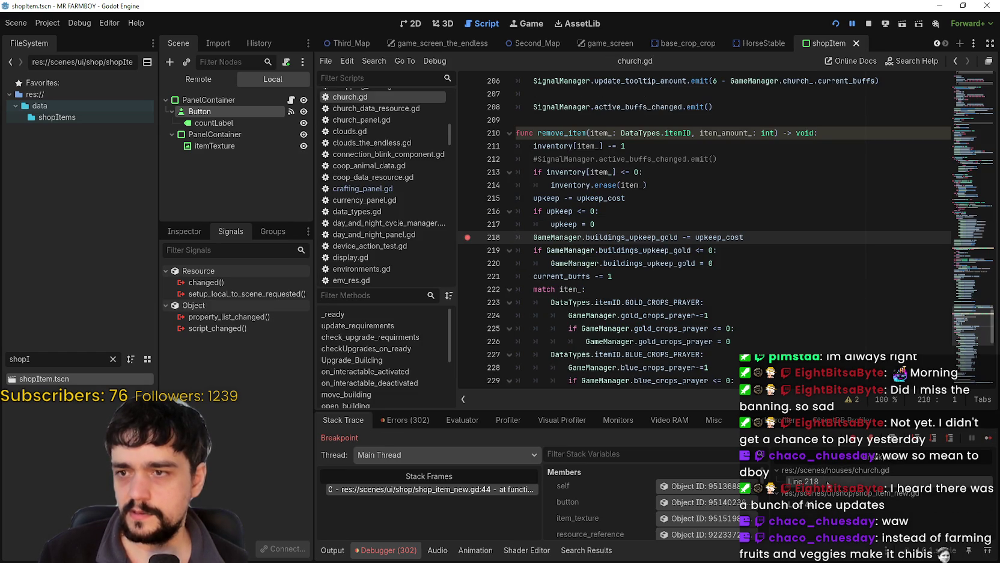
pyautogui.click(479, 234)
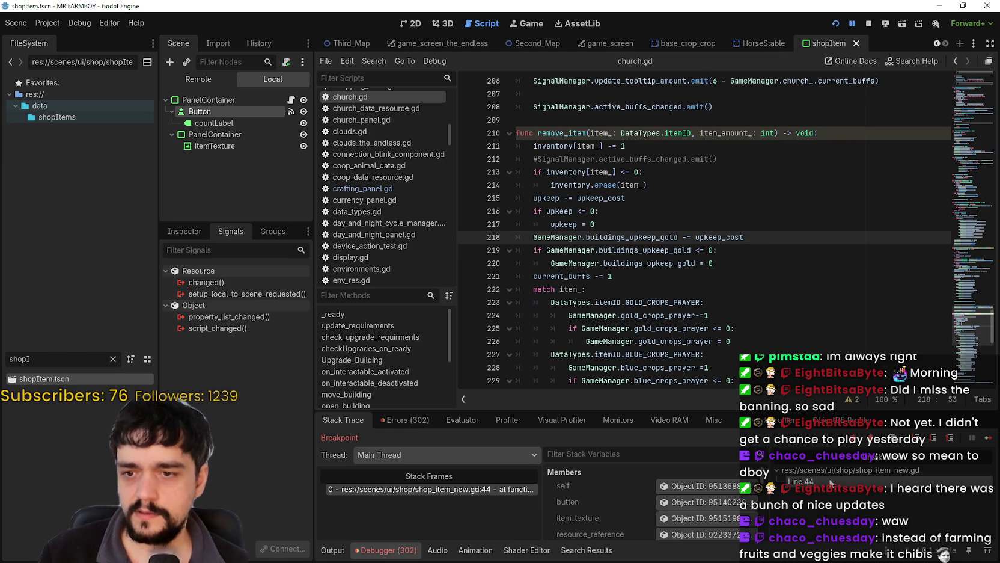
pyautogui.click(832, 477)
pyautogui.click(669, 227)
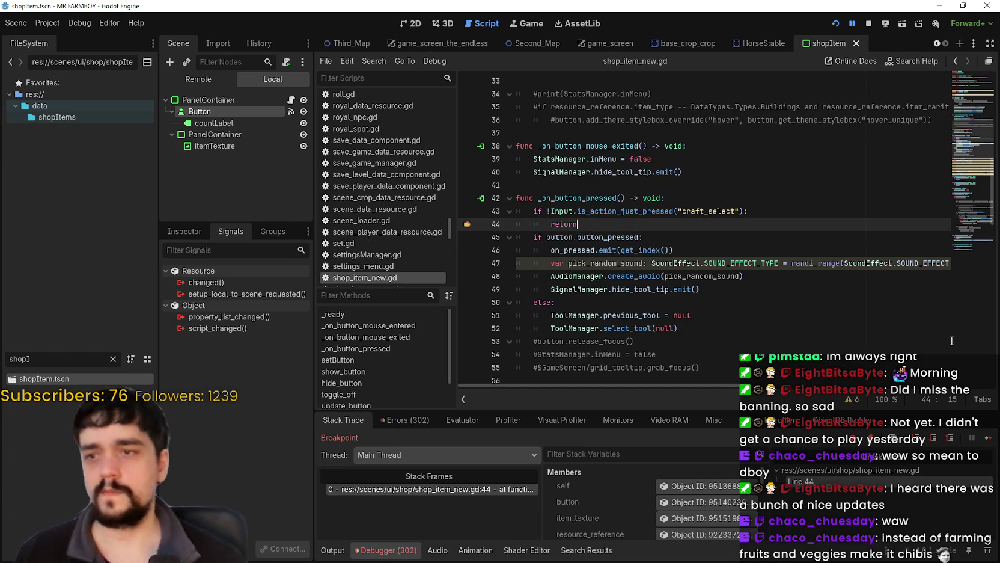
pyautogui.doubleClick(710, 211)
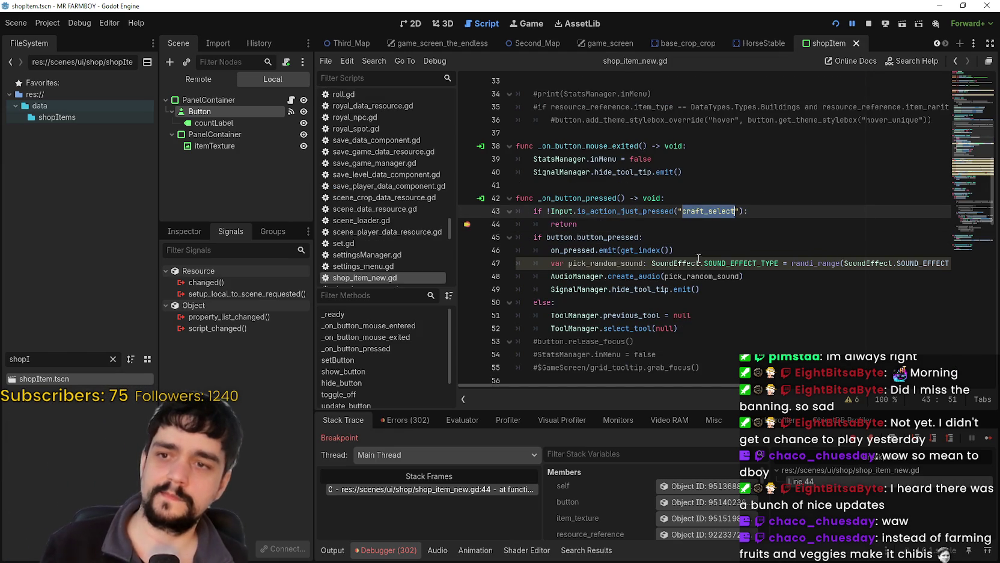
pyautogui.click(687, 229)
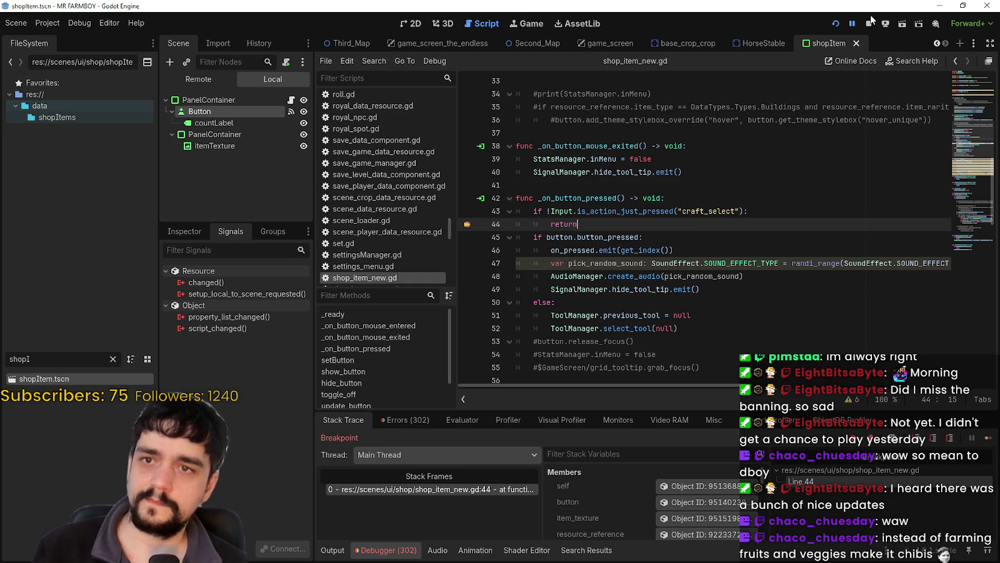
pyautogui.click(870, 23)
# Open the Project Settings Input Map and scroll through the built-in ui_ actions
pyautogui.click(60, 22)
pyautogui.click(59, 33)
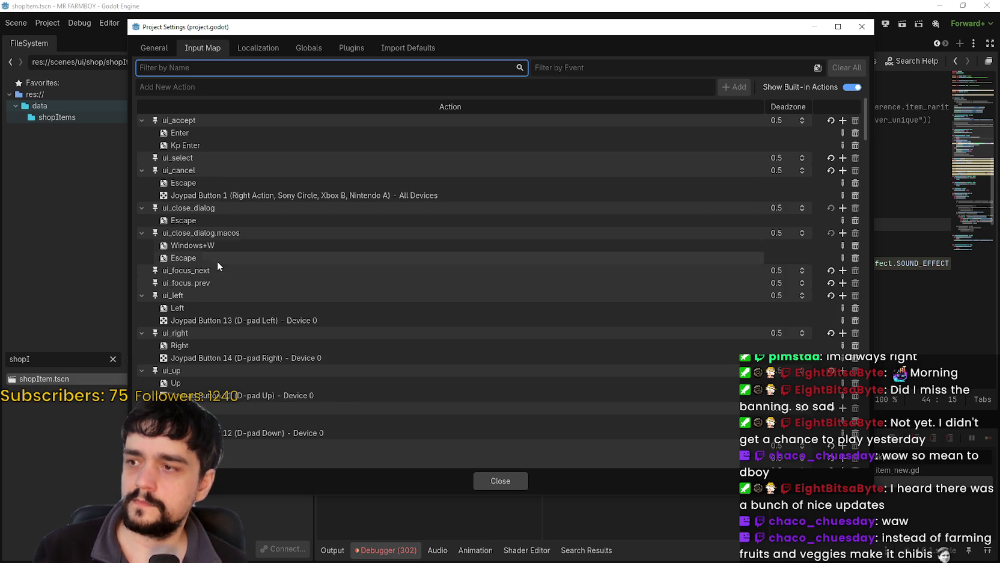
pyautogui.scroll(-5, 286, 393)
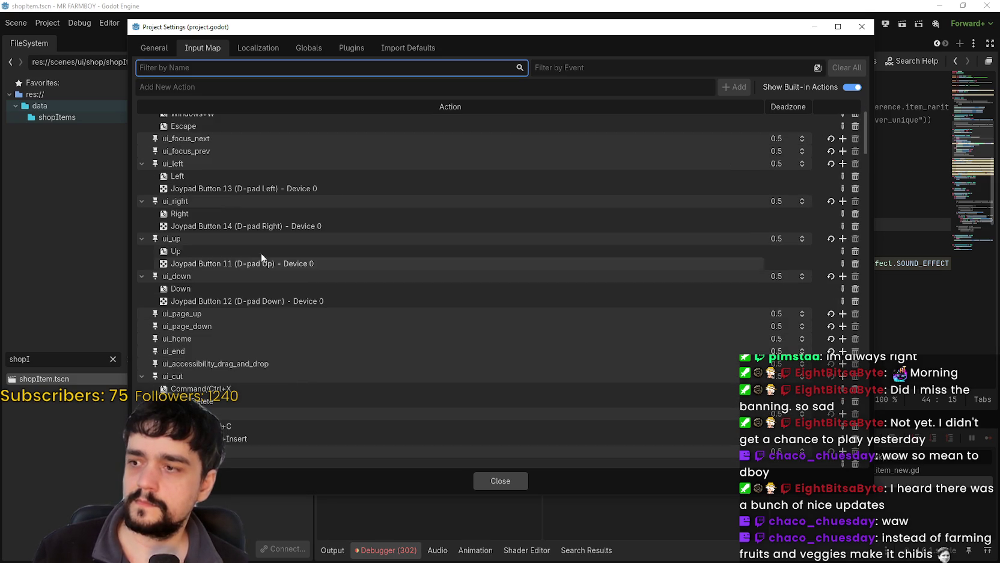
pyautogui.scroll(-10, 247, 227)
pyautogui.scroll(-10, 297, 349)
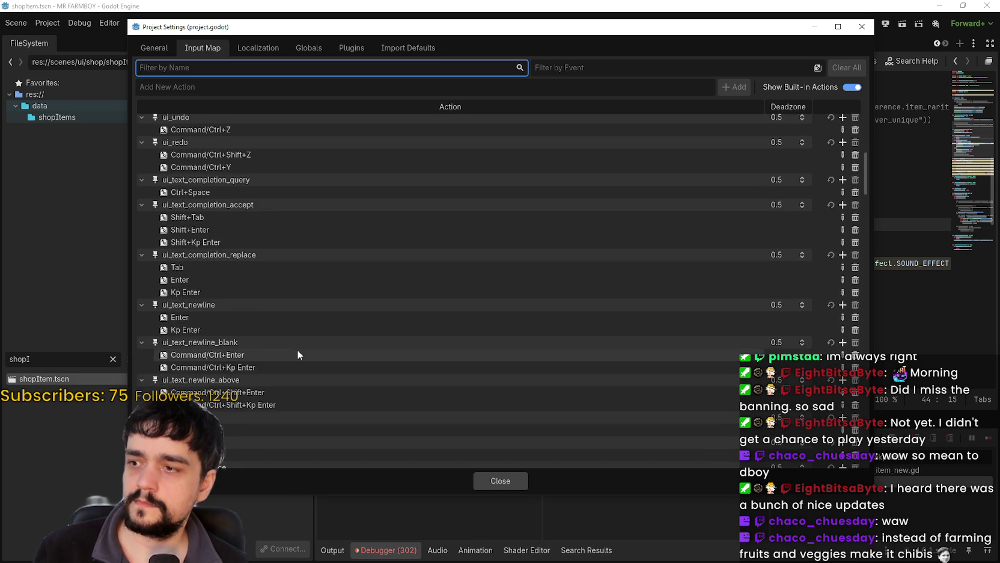
pyautogui.scroll(-12, 332, 362)
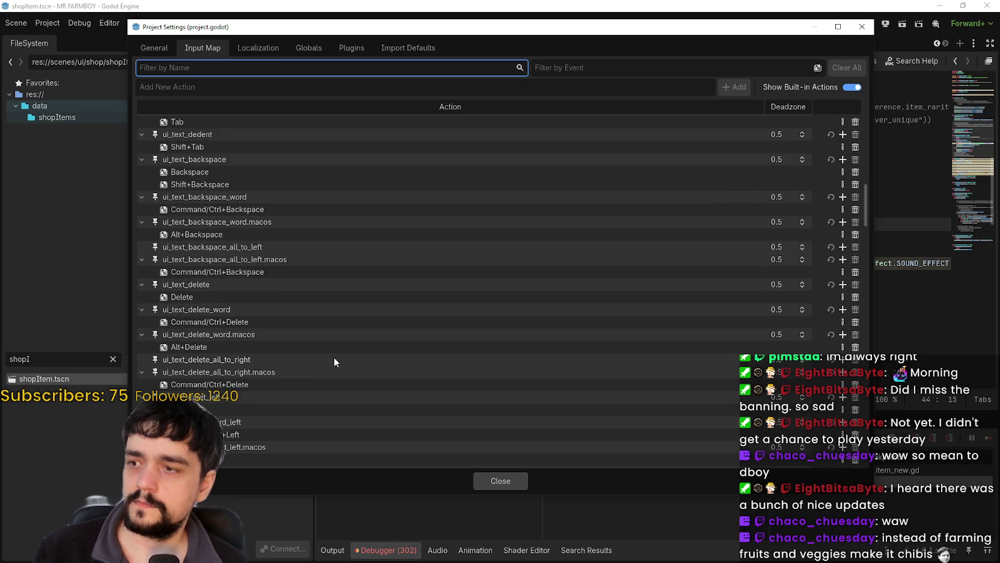
pyautogui.scroll(-11, 333, 361)
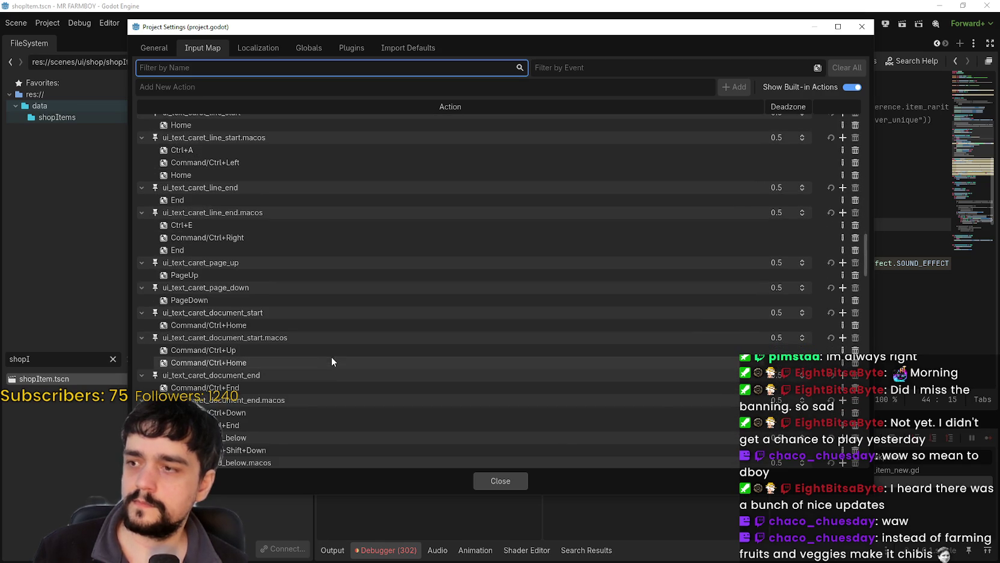
pyautogui.scroll(-10, 333, 354)
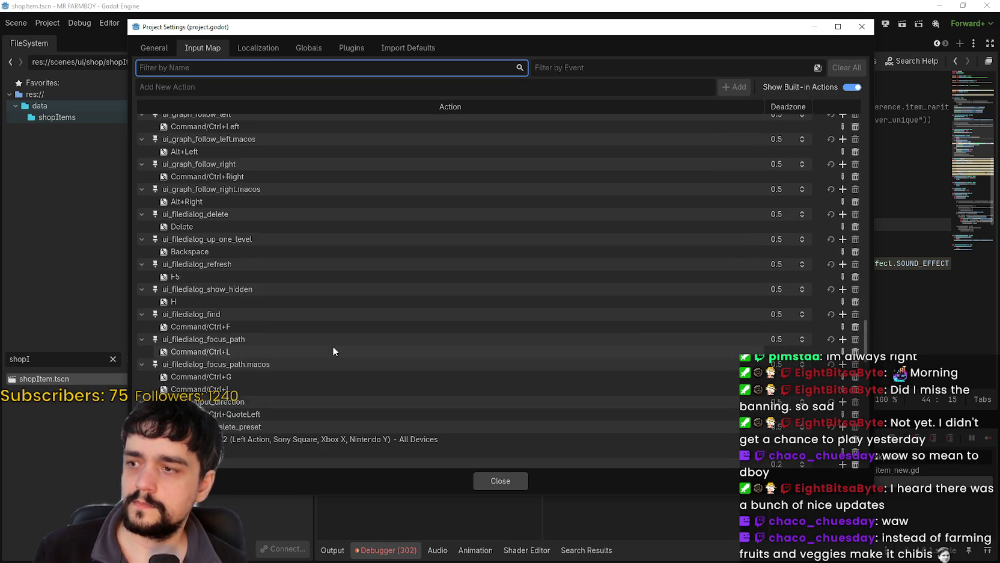
pyautogui.scroll(-10, 332, 345)
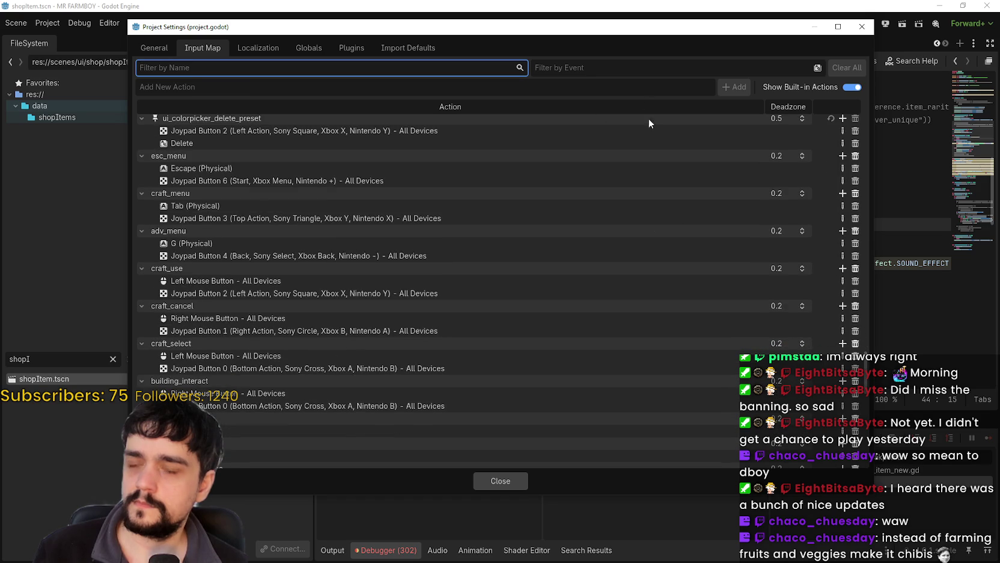
pyautogui.scroll(10, 768, 194)
# Hide built-in actions, check craft_select's Left Mouse Button and Joypad Button 0 bindings, then close
pyautogui.click(852, 86)
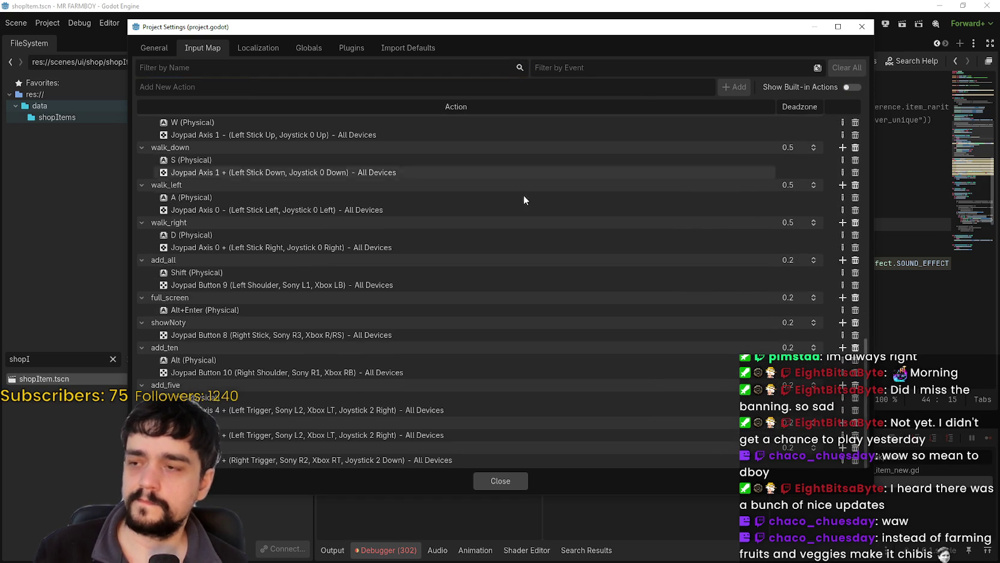
pyautogui.scroll(5, 246, 227)
pyautogui.scroll(5, 260, 234)
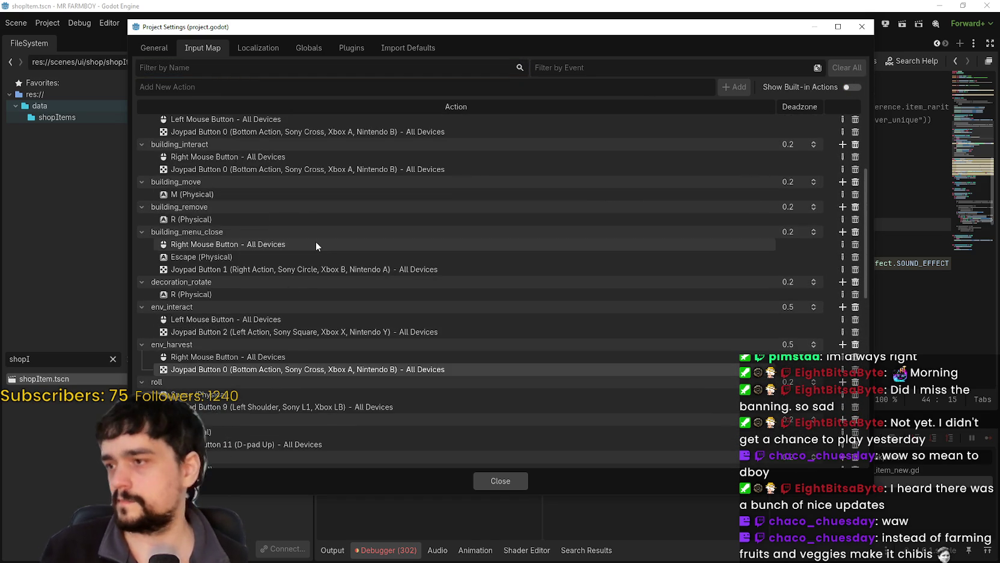
pyautogui.scroll(3, 316, 240)
pyautogui.scroll(3, 329, 237)
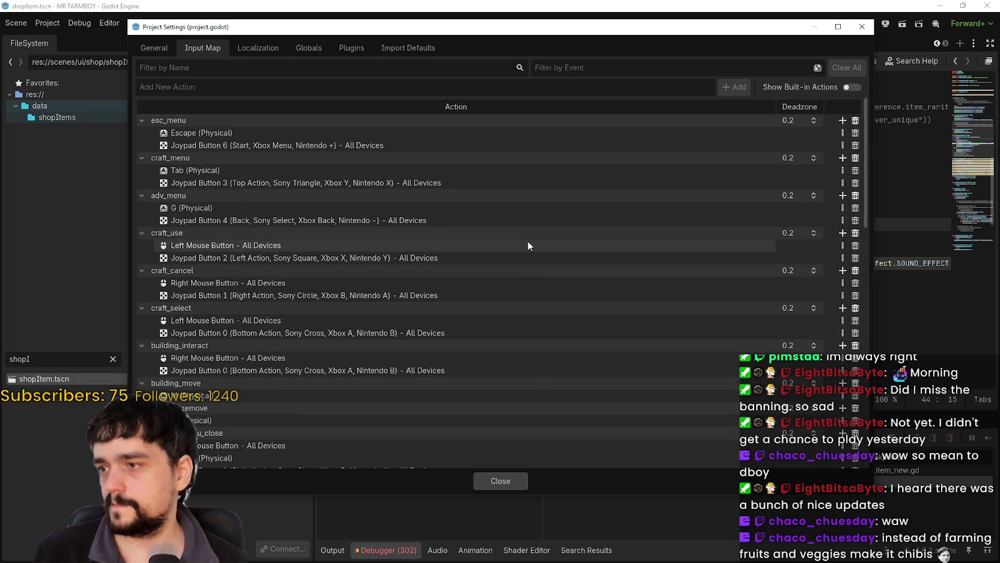
pyautogui.click(506, 321)
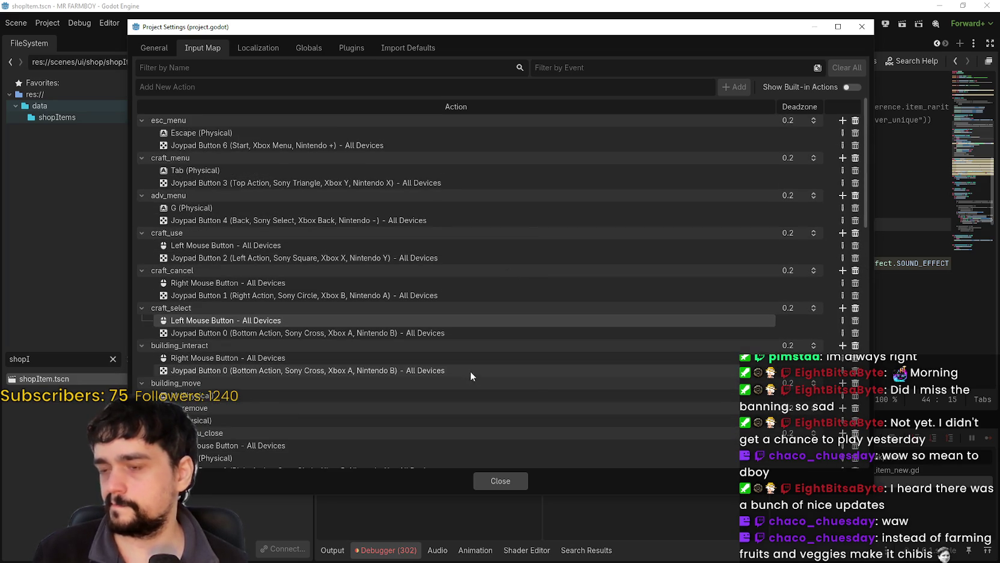
pyautogui.click(438, 332)
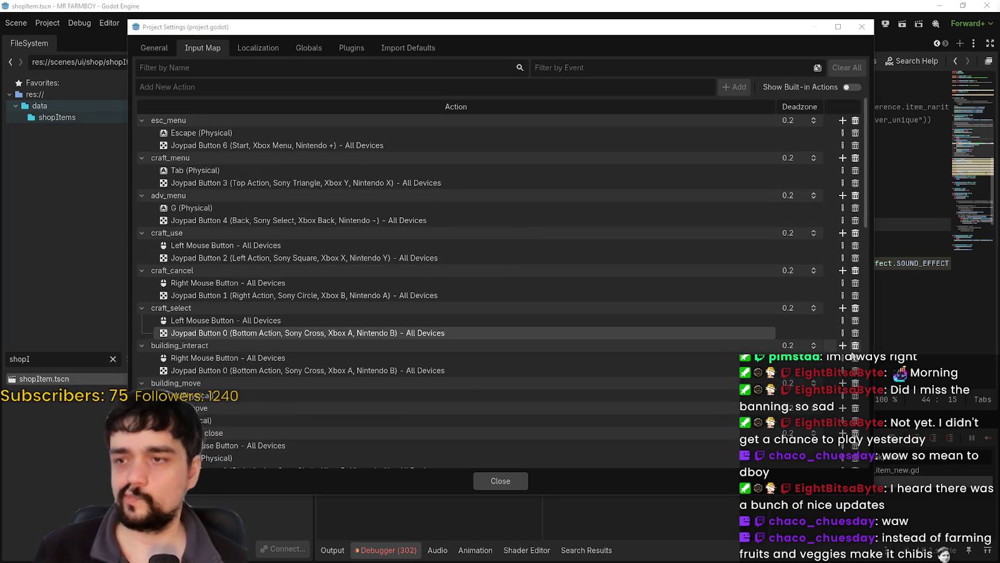
pyautogui.click(498, 479)
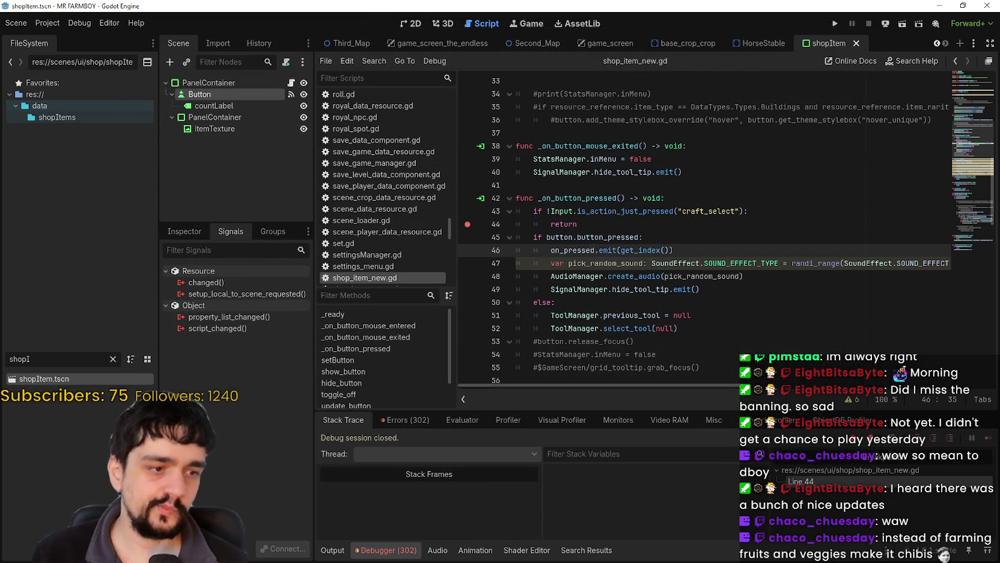
# Delete the early return line beneath the craft_select guard
pyautogui.press('Up')
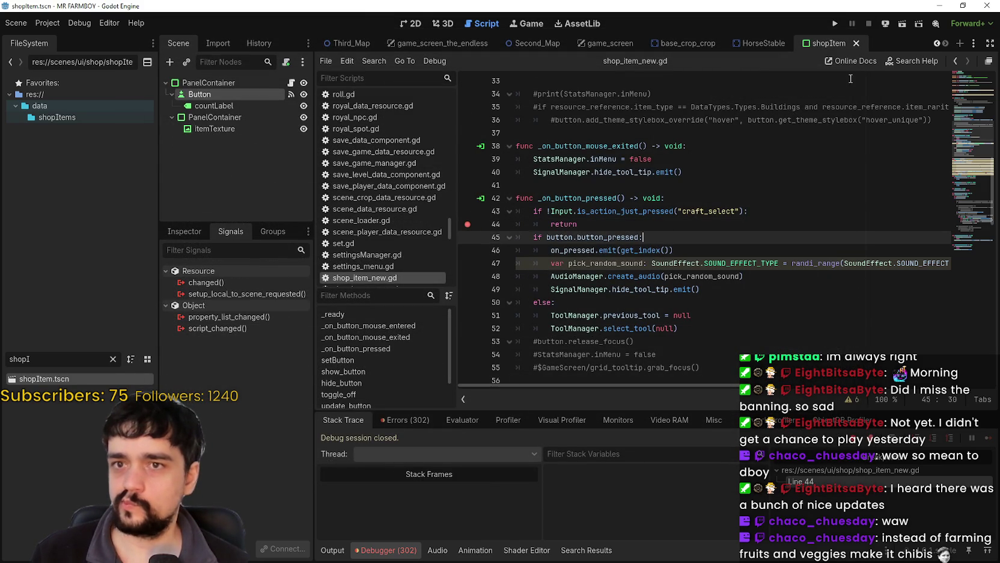
pyautogui.click(587, 225)
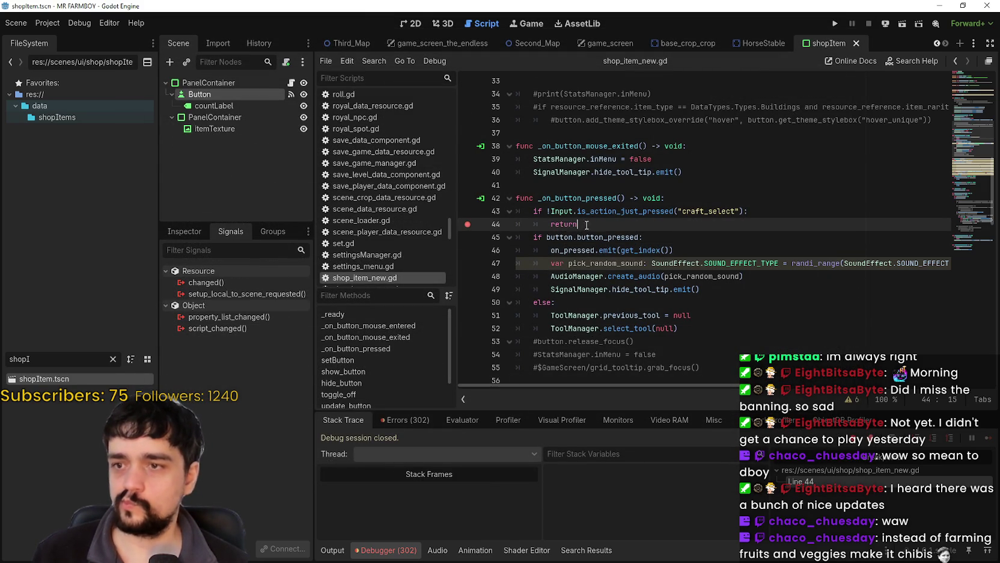
pyautogui.click(552, 211)
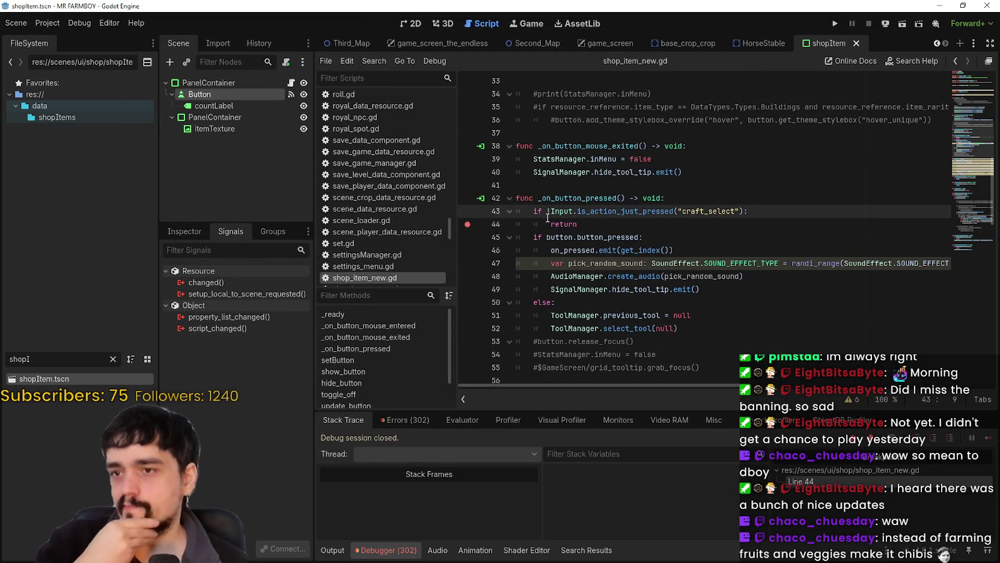
pyautogui.click(533, 224)
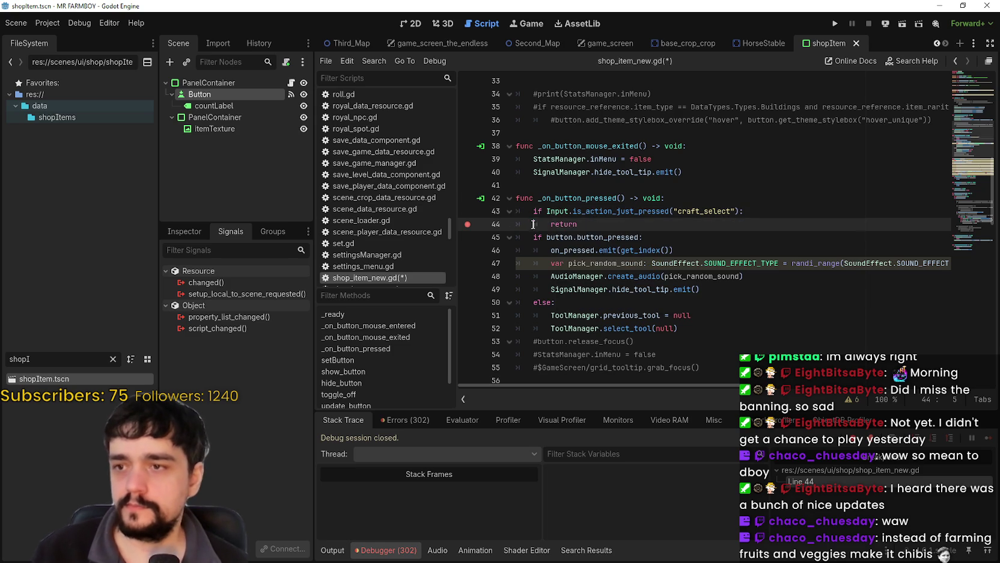
pyautogui.keyDown('shift'); pyautogui.click(504, 218); pyautogui.keyUp('shift')
pyautogui.press('BackSpace')
pyautogui.press('BackSpace')
# Indent lines 44–51 under the craft_select check, save, and run the project
pyautogui.moveTo(709, 315)
pyautogui.mouseDown()
pyautogui.moveTo(523, 275)
pyautogui.moveTo(517, 224)
pyautogui.mouseUp()
pyautogui.press('Tab')
pyautogui.click(730, 301)
pyautogui.hotkey('ctrl', 's')
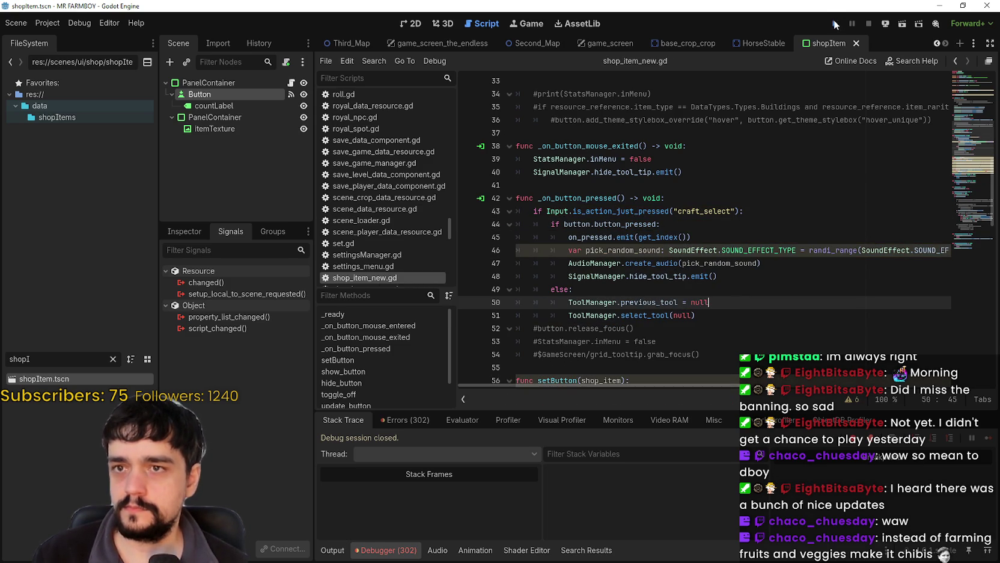
pyautogui.click(834, 21)
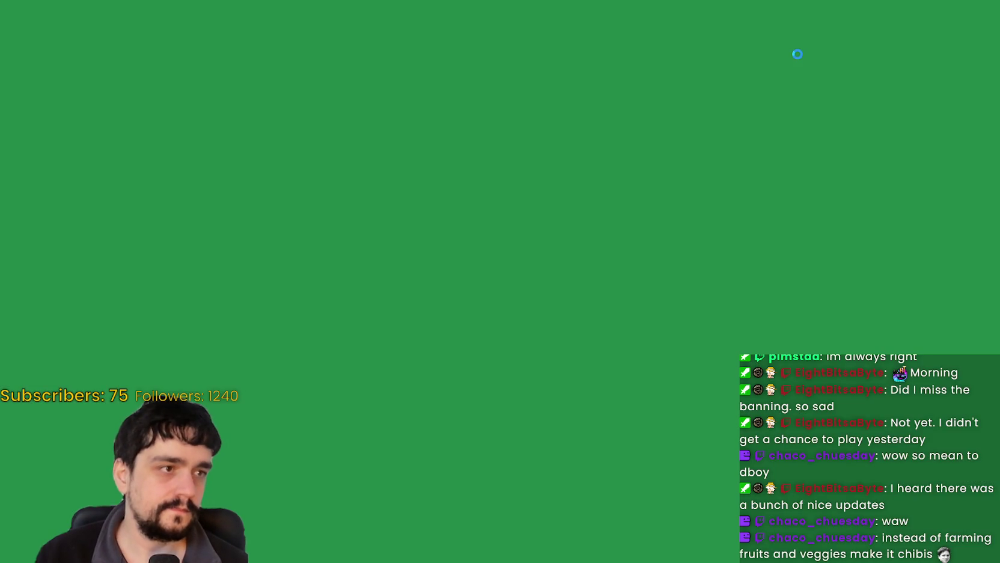
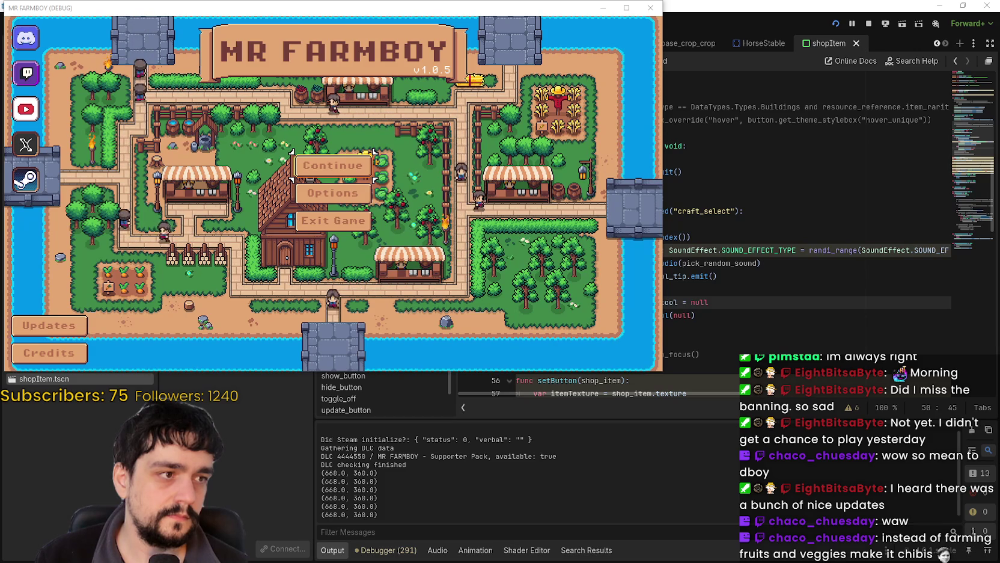
# Stop the game and filter the Button's Inspector properties for 'act'
pyautogui.press('F8')
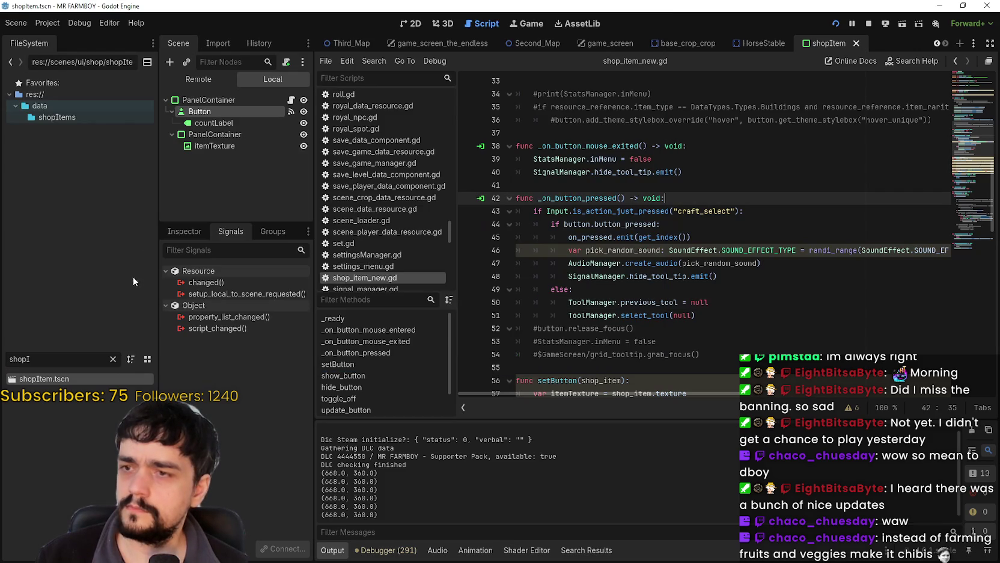
pyautogui.click(185, 231)
pyautogui.click(217, 283)
pyautogui.write('act')
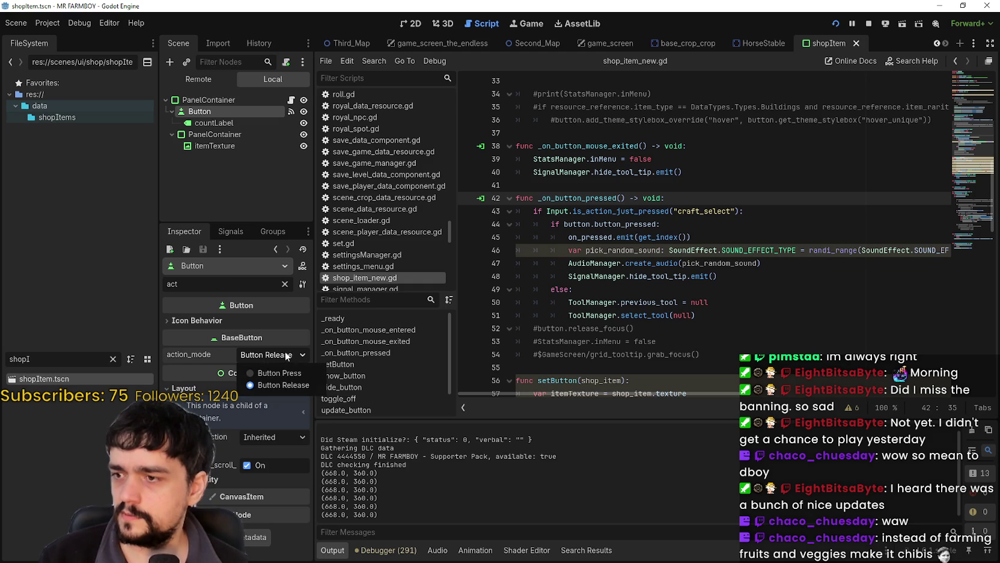
pyautogui.moveTo(319, 397); pyautogui.dragTo(409, 387)
pyautogui.click(370, 352)
pyautogui.click(370, 352)
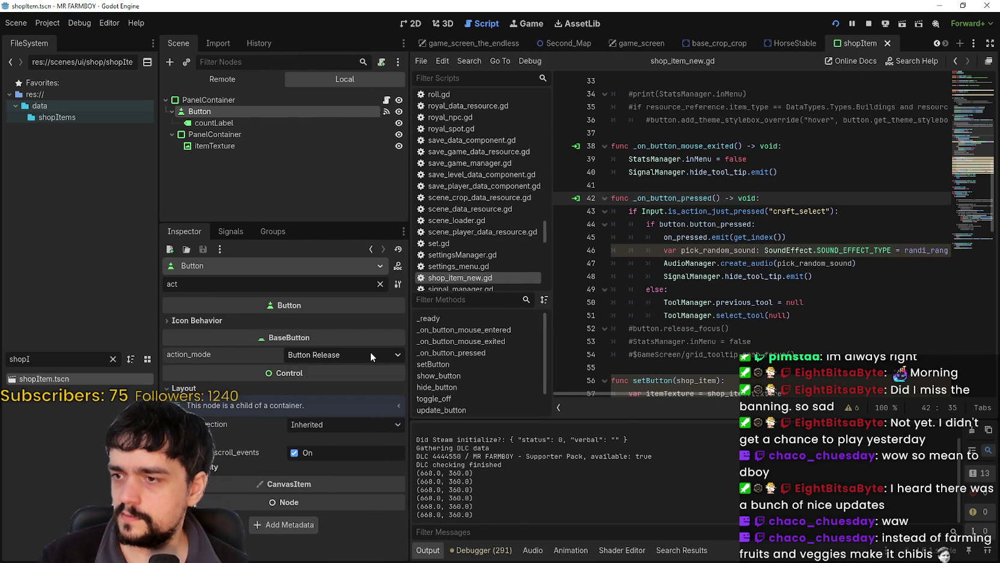
# Clear the filter, toggle button_pressed on and off, and set action mode to Button Press
pyautogui.click(232, 279)
pyautogui.press('BackSpace')
pyautogui.press('BackSpace')
pyautogui.press('BackSpace')
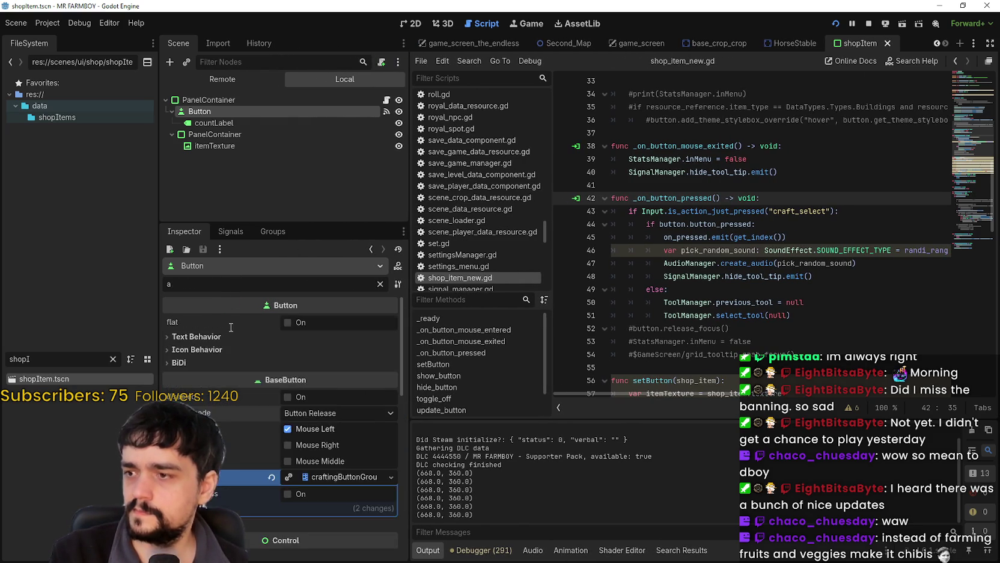
pyautogui.scroll(-5, 228, 473)
pyautogui.scroll(3, 232, 470)
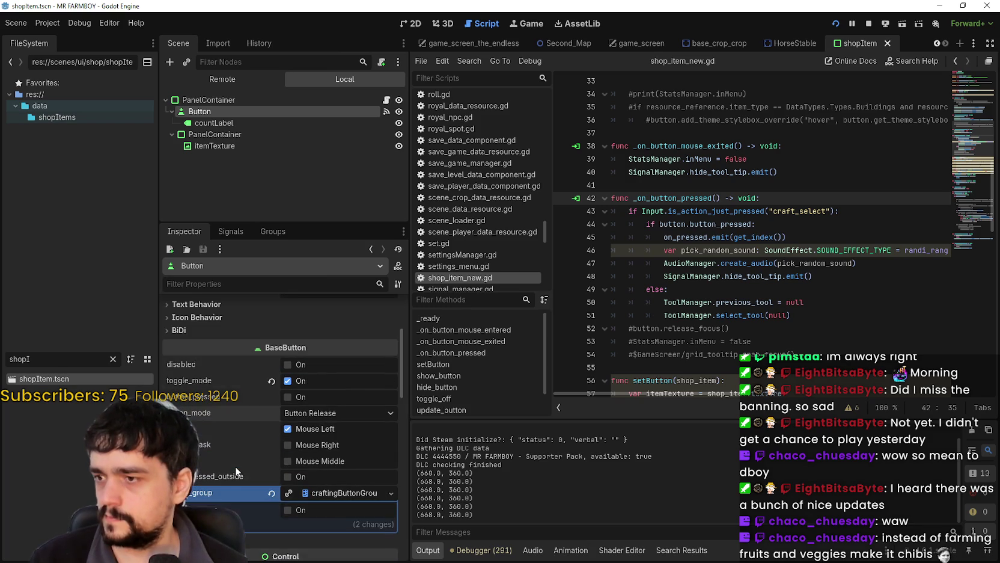
pyautogui.click(318, 400)
pyautogui.click(322, 401)
pyautogui.click(326, 413)
pyautogui.click(329, 414)
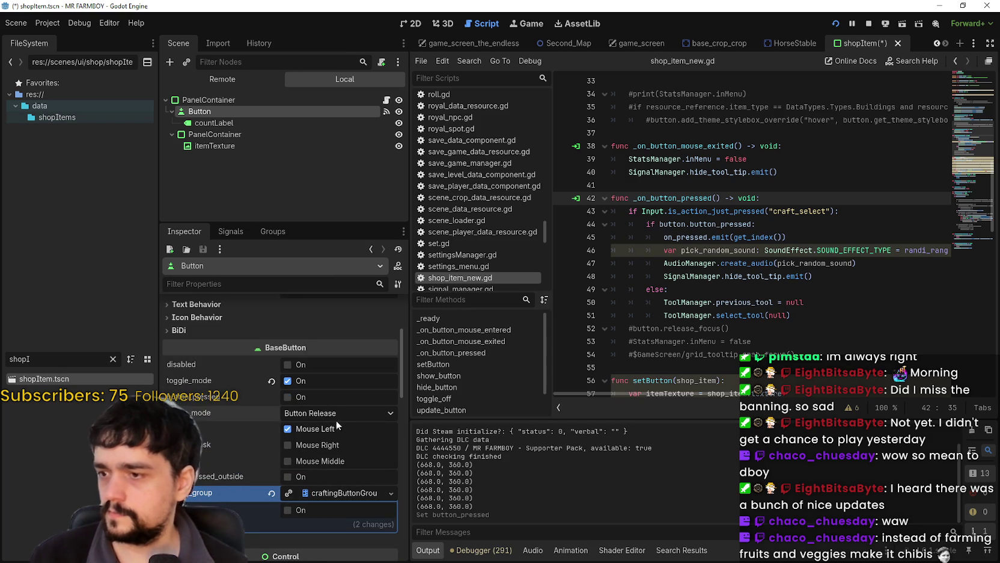
pyautogui.click(316, 415)
pyautogui.click(319, 425)
pyautogui.click(330, 411)
pyautogui.click(319, 445)
# Scroll through the Button's properties and relaunch the game with F5
pyautogui.scroll(-3, 265, 452)
pyautogui.scroll(-1, 231, 481)
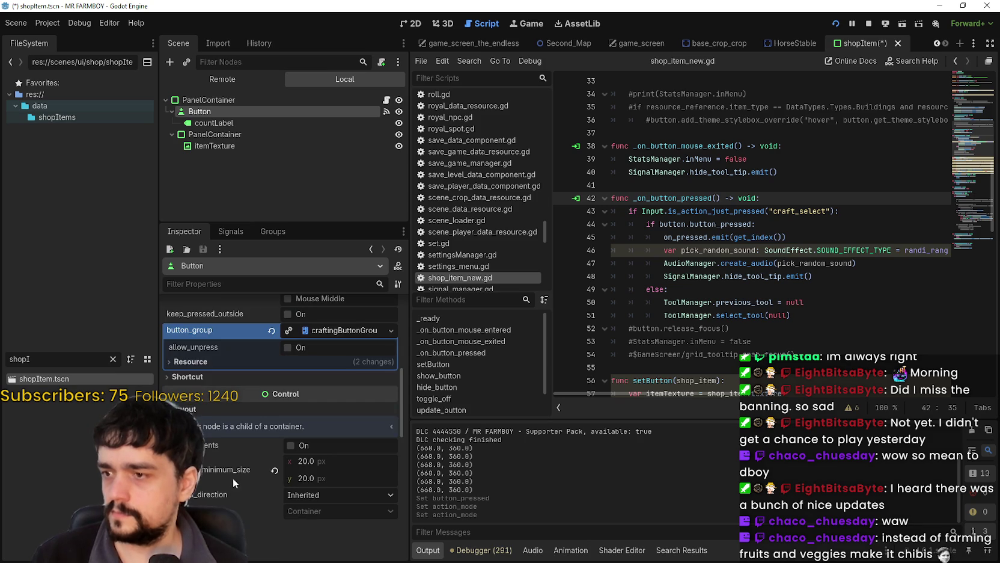
pyautogui.scroll(-3, 234, 476)
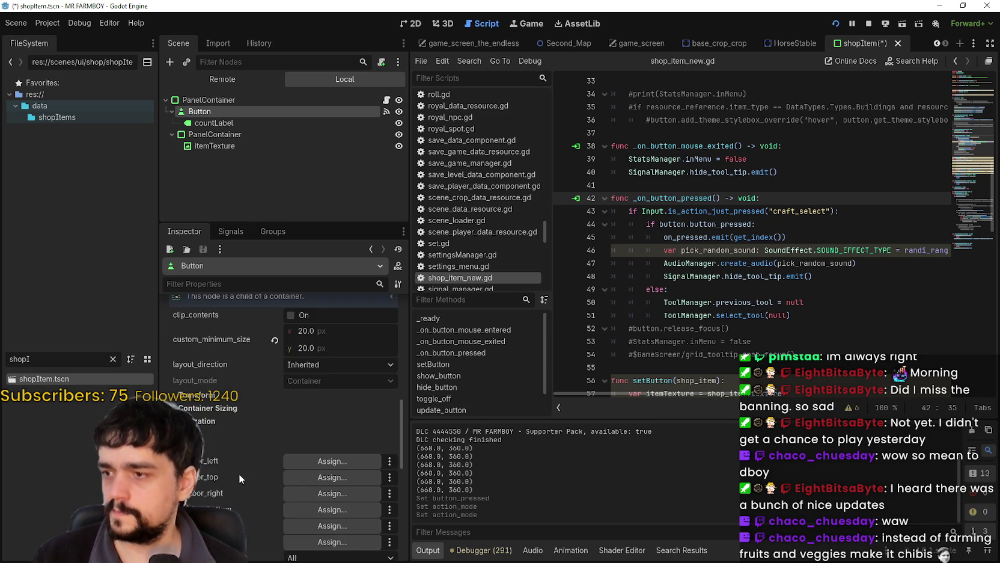
pyautogui.scroll(-3, 240, 472)
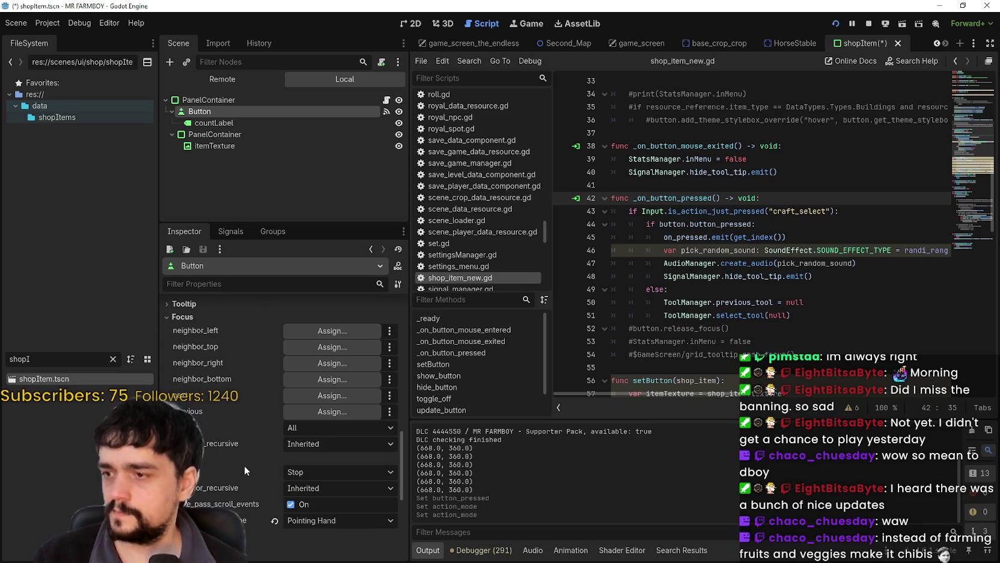
pyautogui.scroll(-3, 242, 473)
pyautogui.scroll(-3, 241, 475)
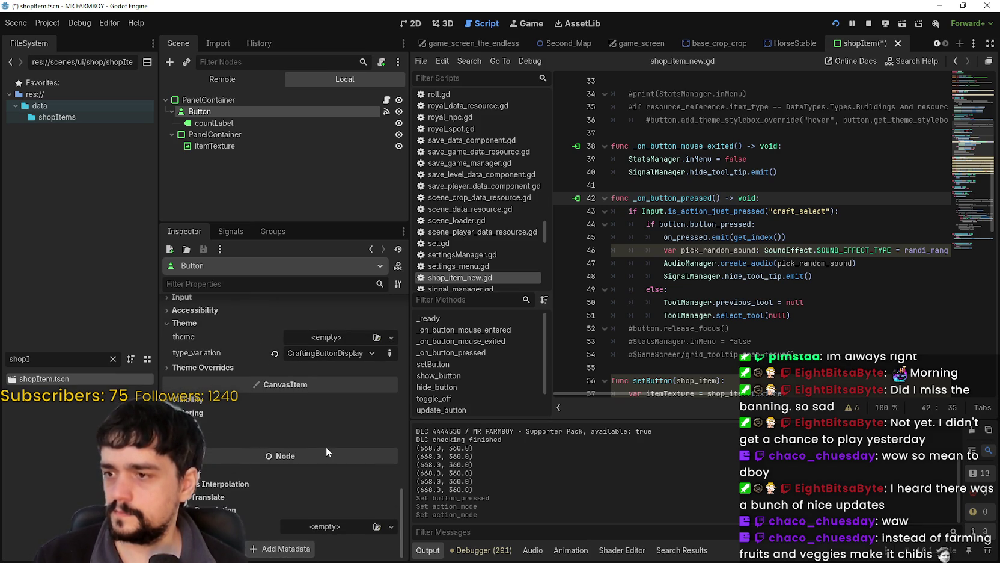
pyautogui.press('F5')
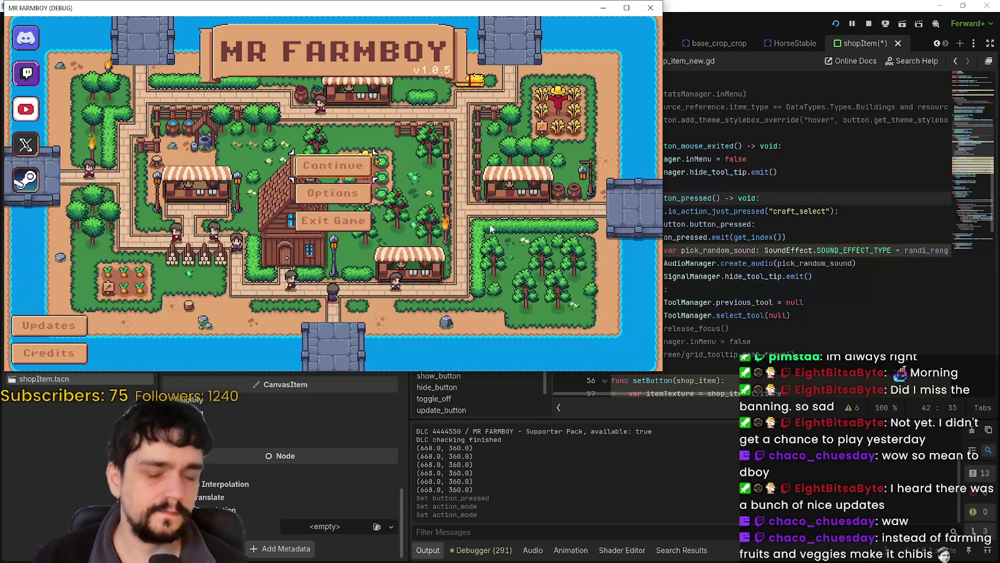
# Check the input keybinds in the game's Options, then close the options
pyautogui.click(333, 193)
pyautogui.click(412, 83)
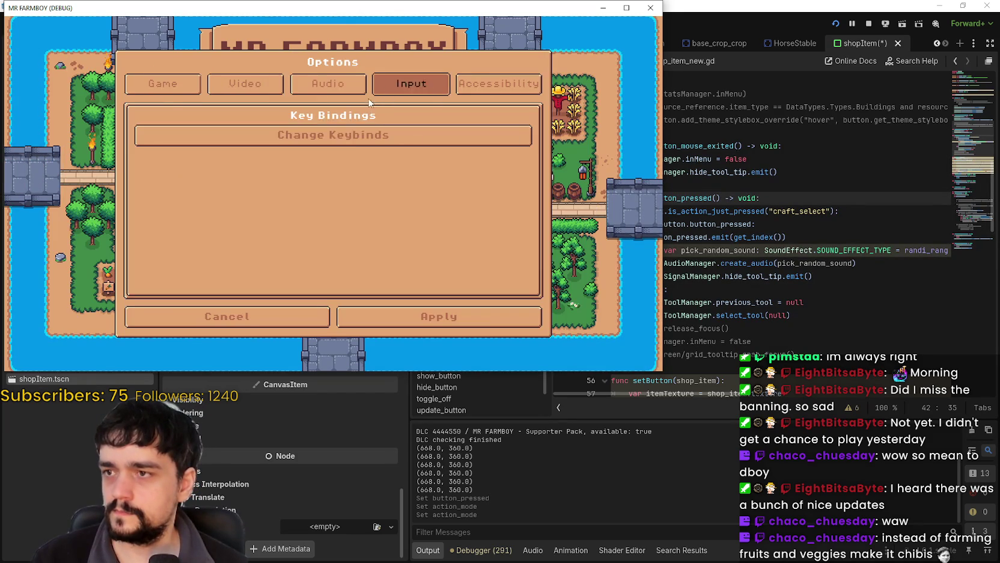
pyautogui.click(357, 136)
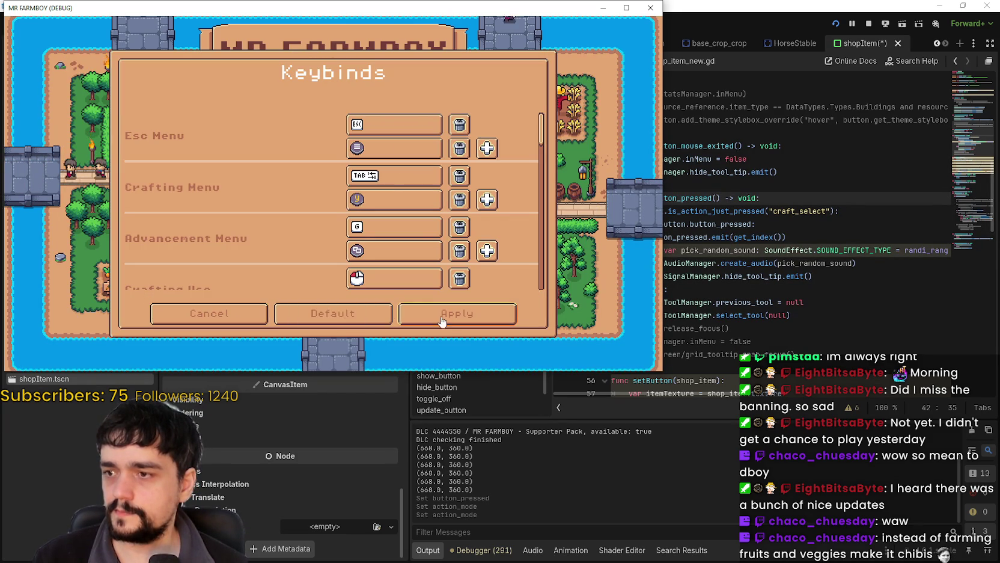
pyautogui.click(409, 314)
pyautogui.click(424, 316)
# Load a save, open the Crafting panel and select the Grass Tile item
pyautogui.click(333, 169)
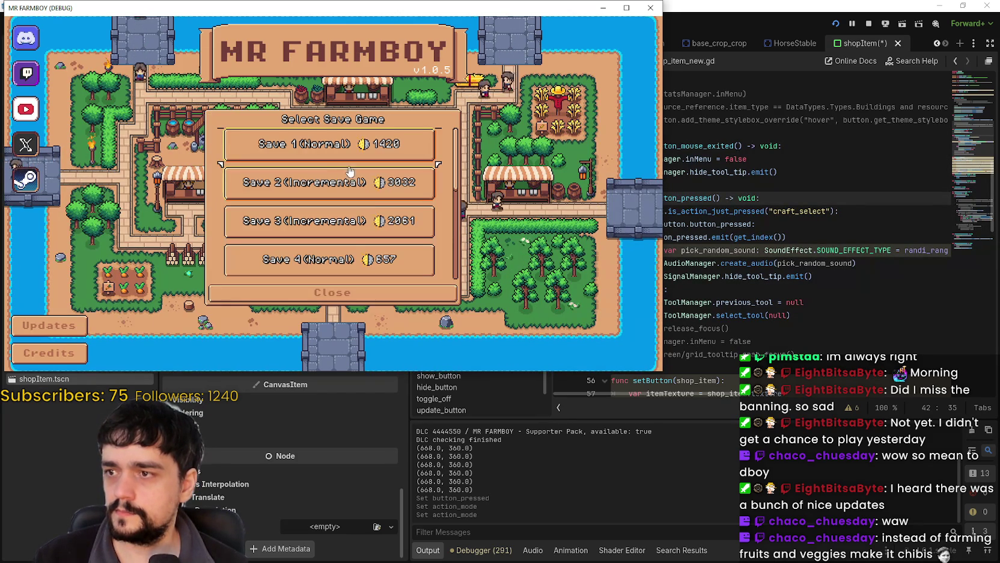
pyautogui.click(331, 204)
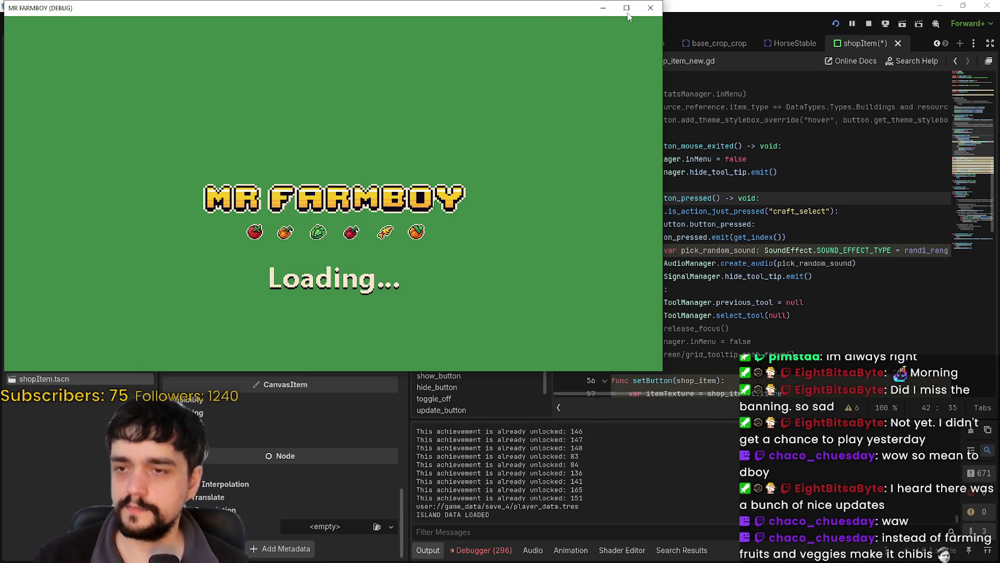
pyautogui.press('Tab')
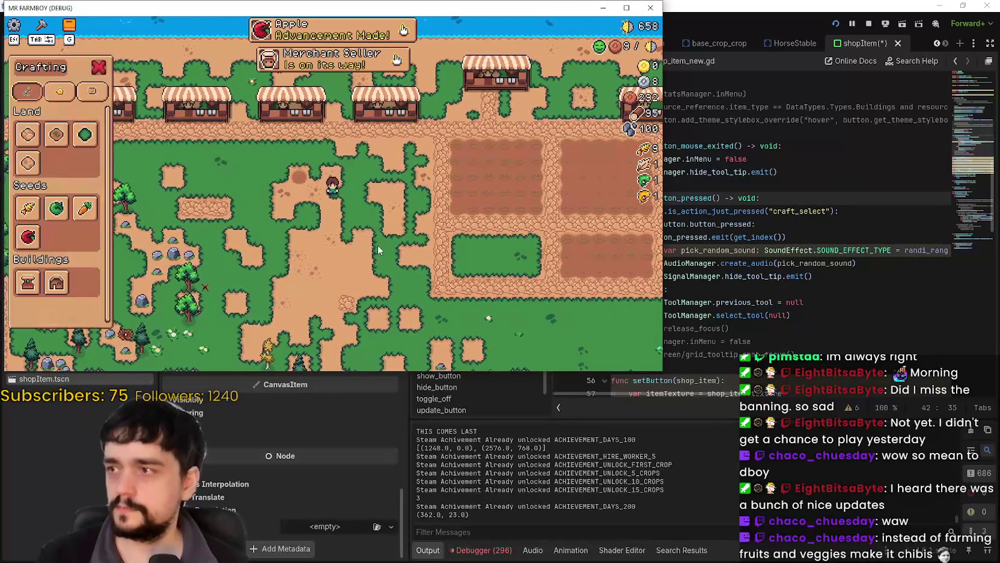
pyautogui.click(56, 134)
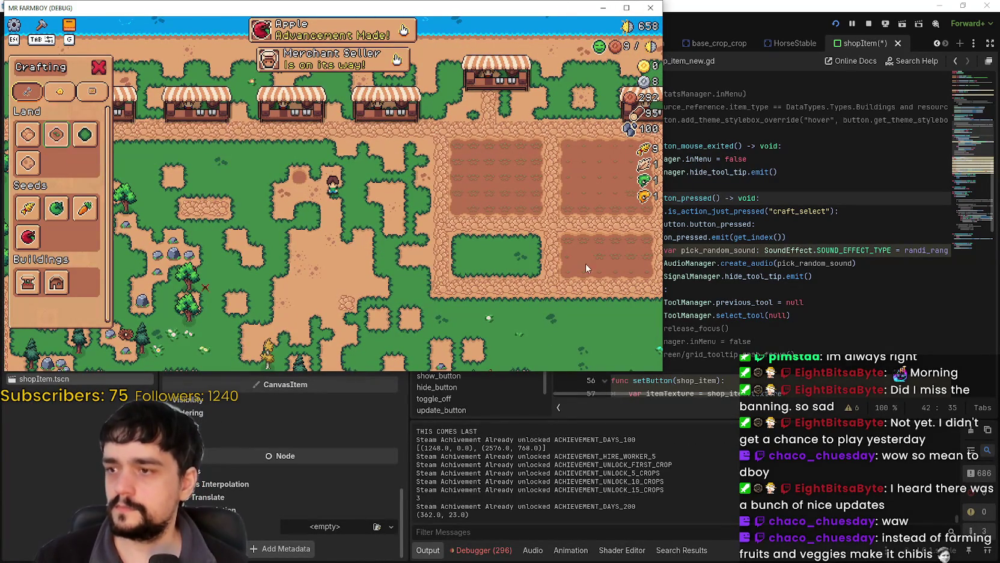
pyautogui.press('Right')
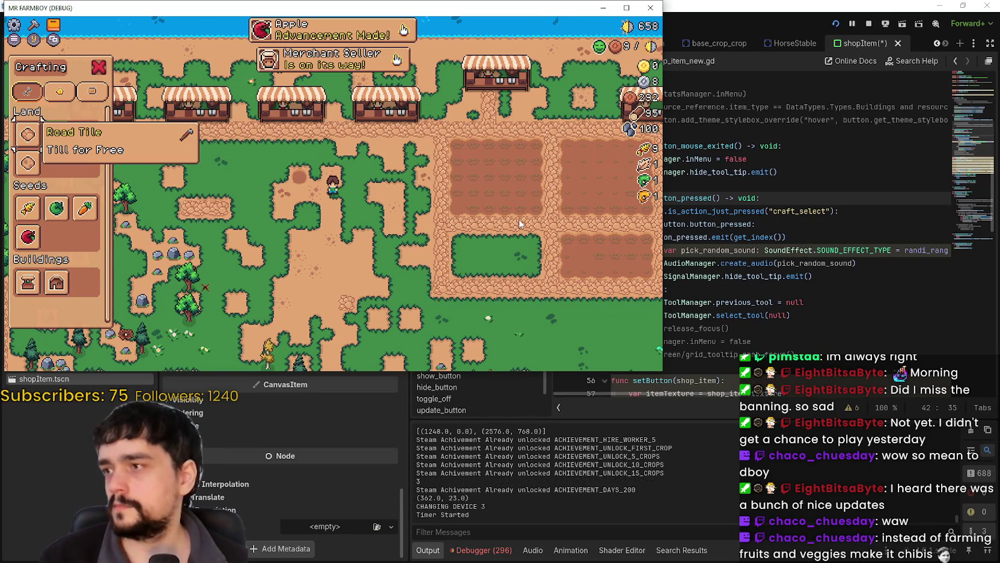
pyautogui.press('Right')
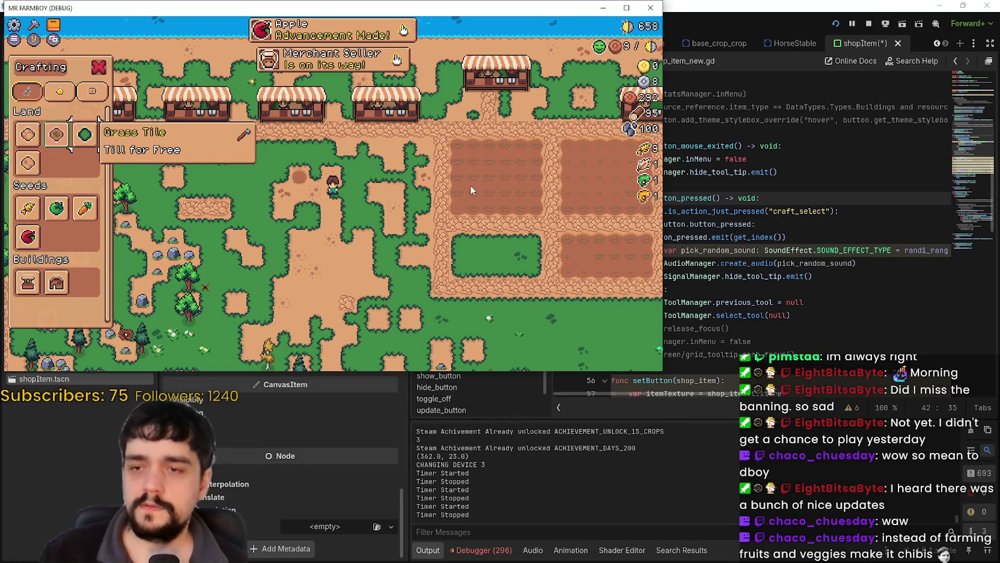
# Return to the editor and select the _on_button_pressed function name
pyautogui.click(743, 229)
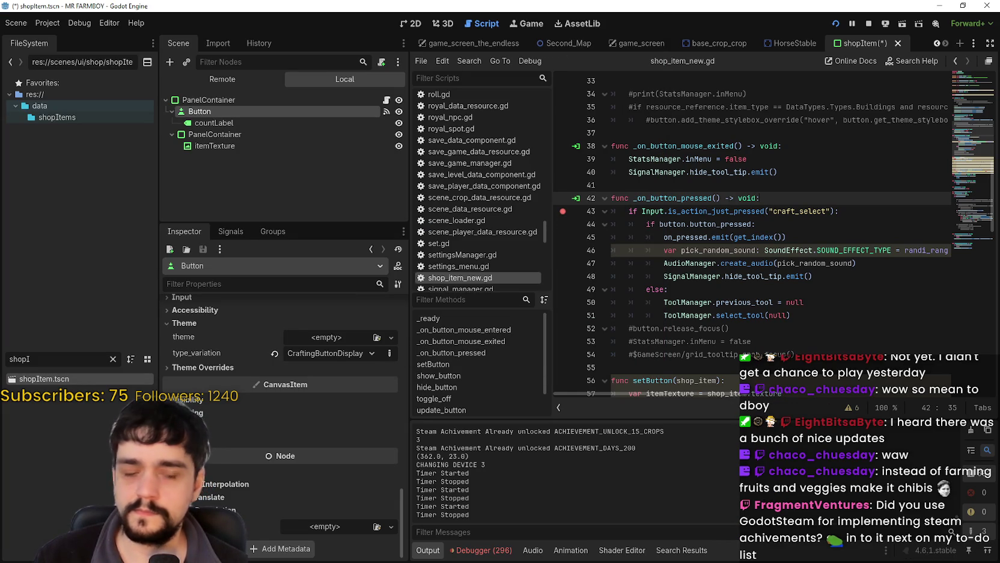
pyautogui.hotkey('alt', 'Tab')
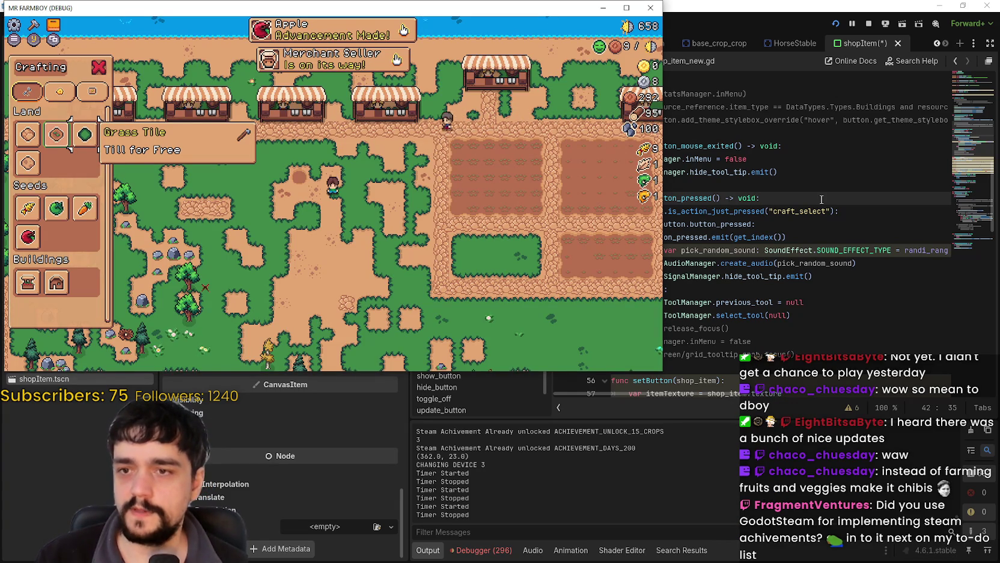
pyautogui.hotkey('alt', 'Tab')
pyautogui.doubleClick(680, 198)
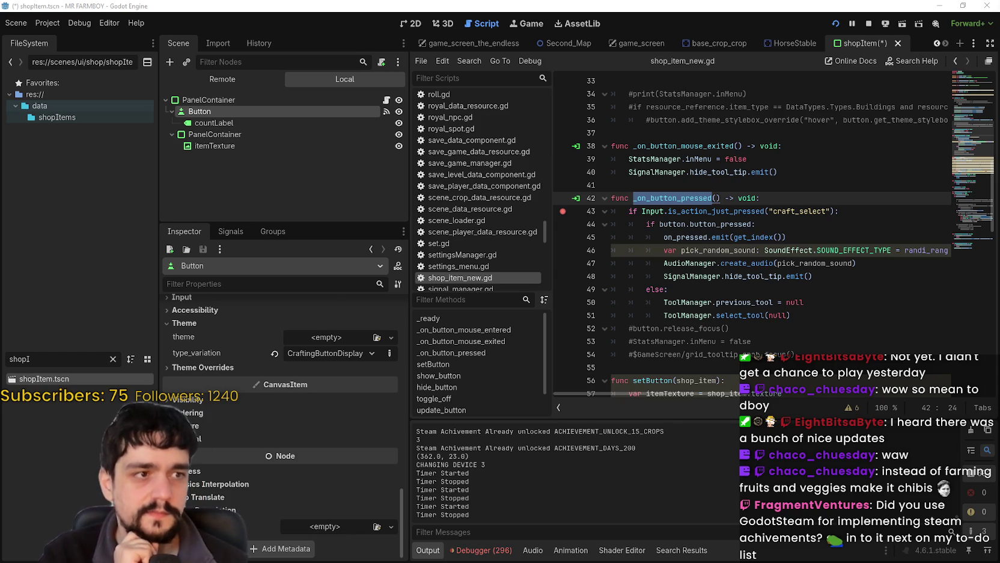
# Browse Google results for 'Input action as button pressed in godot' and open the 'Can I change what triggers Button.pressed()?' thread
pyautogui.hotkey('alt', 'Tab')
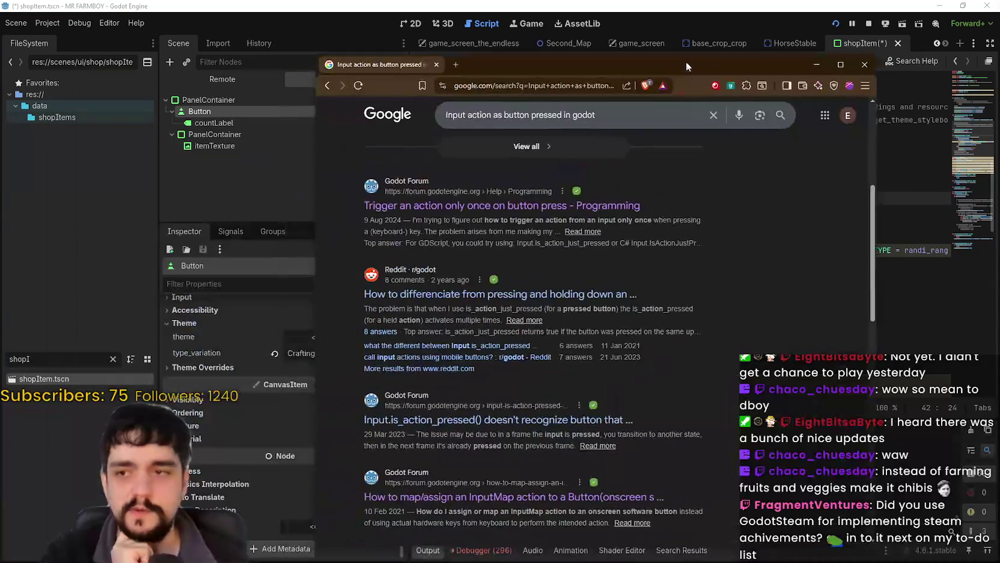
pyautogui.scroll(5, 715, 376)
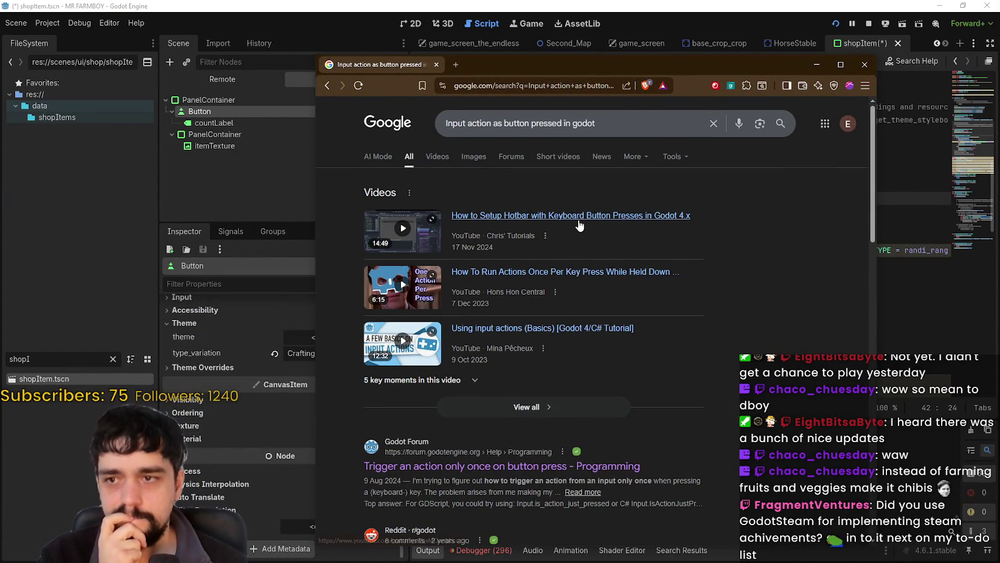
pyautogui.scroll(-2, 680, 399)
pyautogui.scroll(-4, 679, 397)
pyautogui.scroll(4, 673, 393)
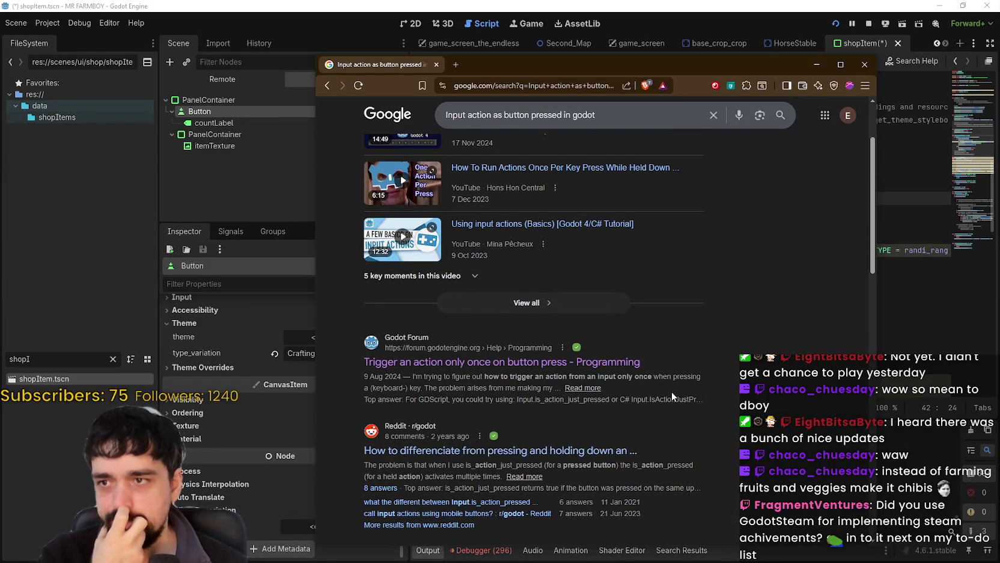
pyautogui.scroll(-2, 671, 391)
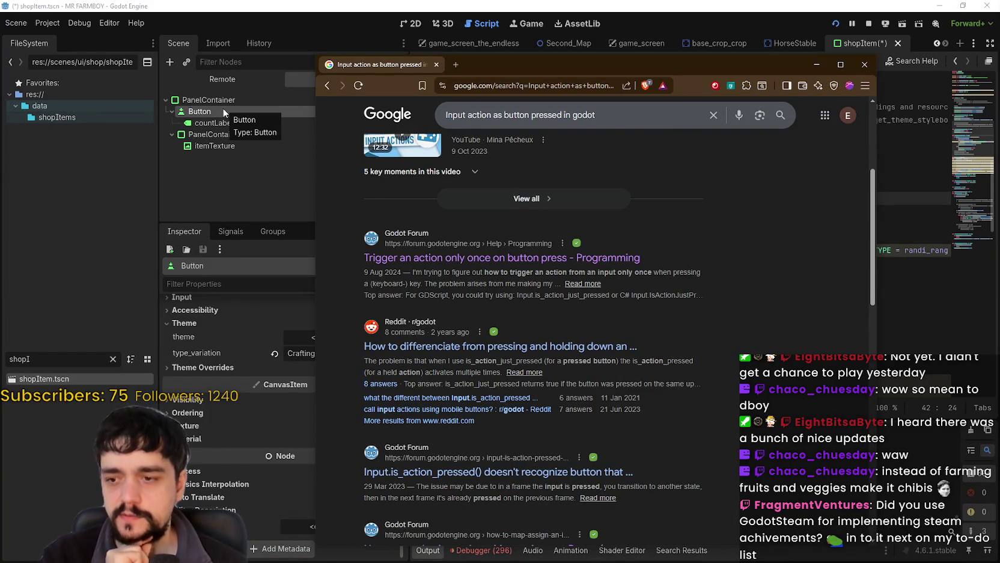
pyautogui.scroll(-2, 642, 419)
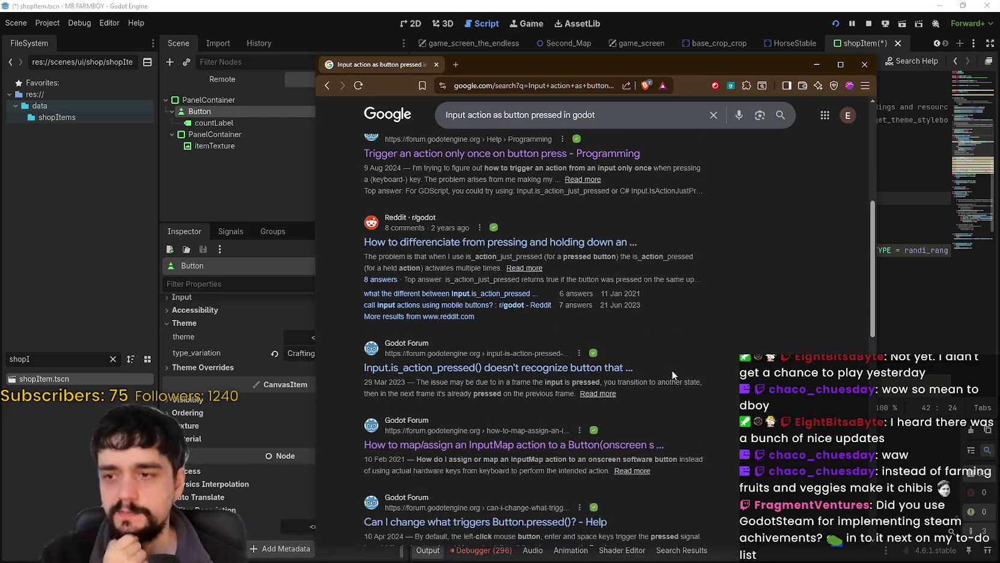
pyautogui.scroll(-3, 672, 373)
pyautogui.scroll(-2, 664, 345)
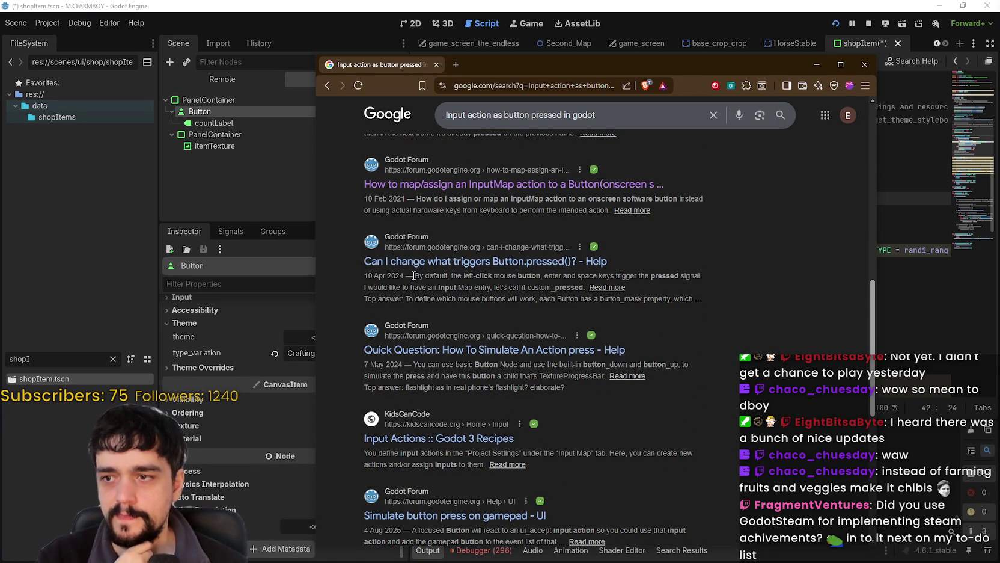
pyautogui.click(547, 263)
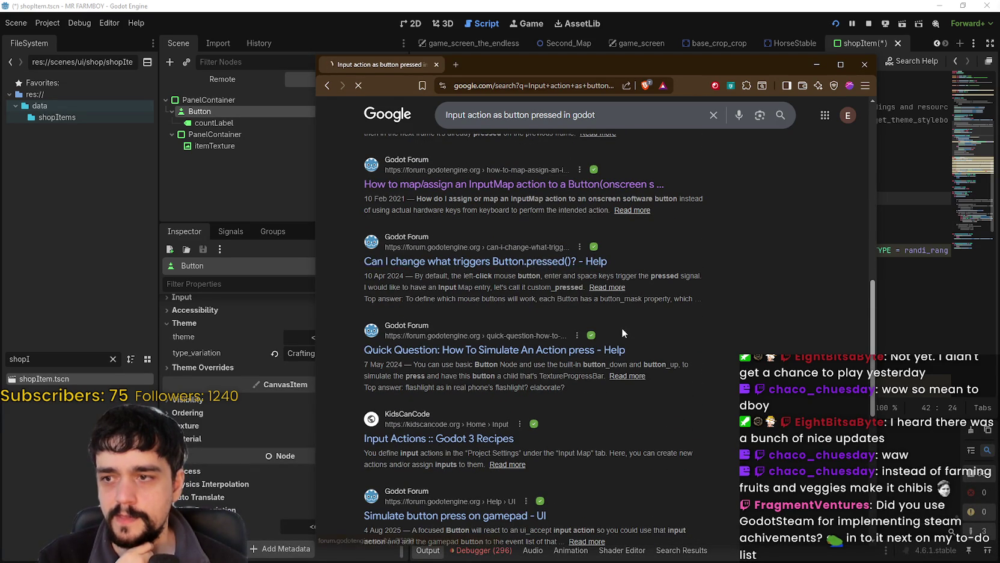
pyautogui.scroll(-5, 613, 311)
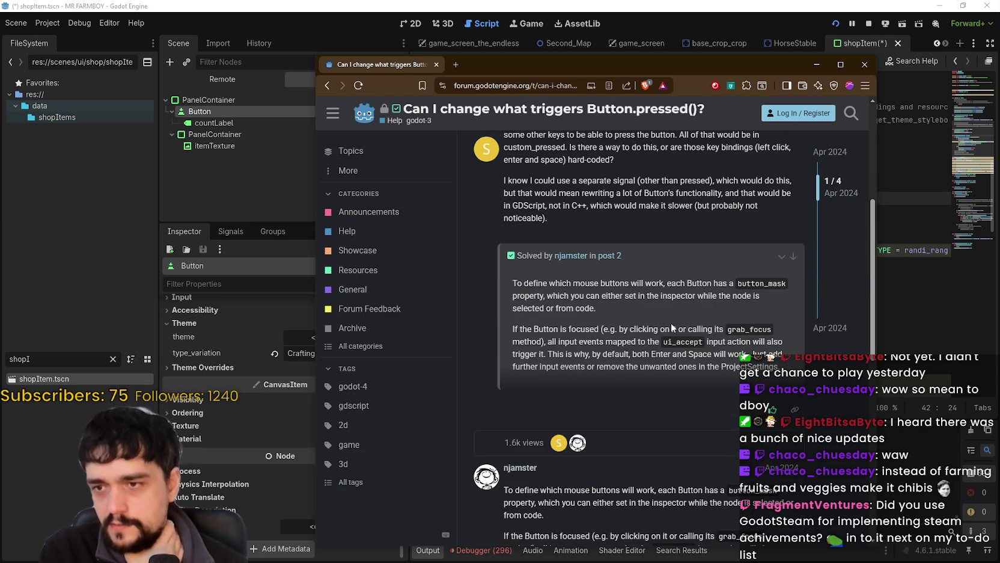
# Read the forum answers, highlighting grab_focus, ui_accept and the note about all input events
pyautogui.scroll(-2, 669, 321)
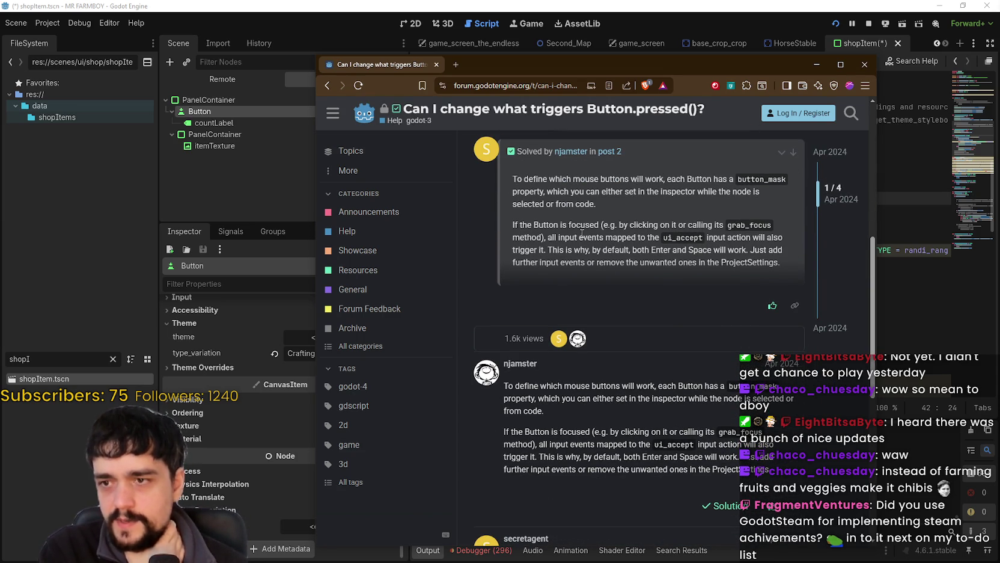
pyautogui.doubleClick(754, 227)
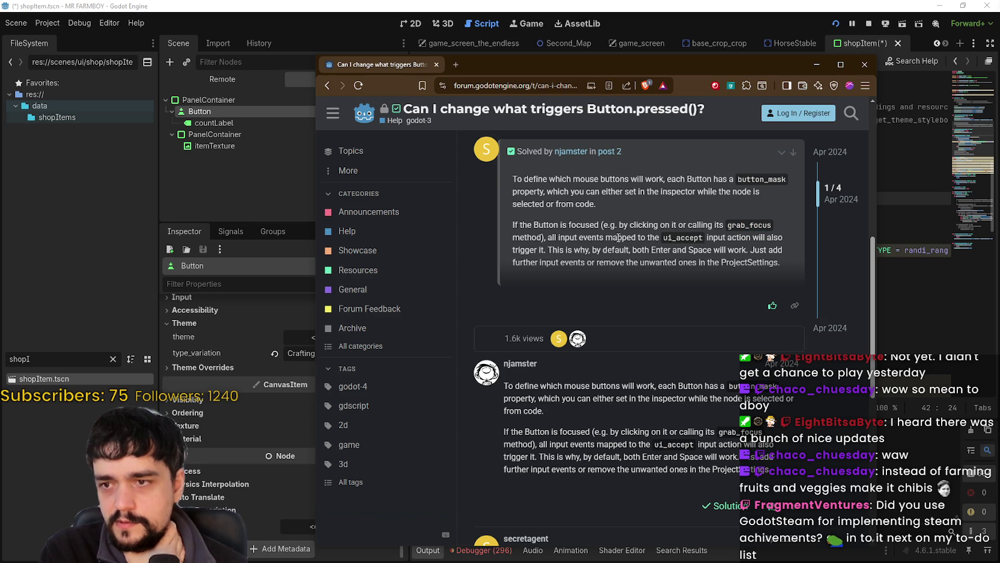
pyautogui.doubleClick(678, 237)
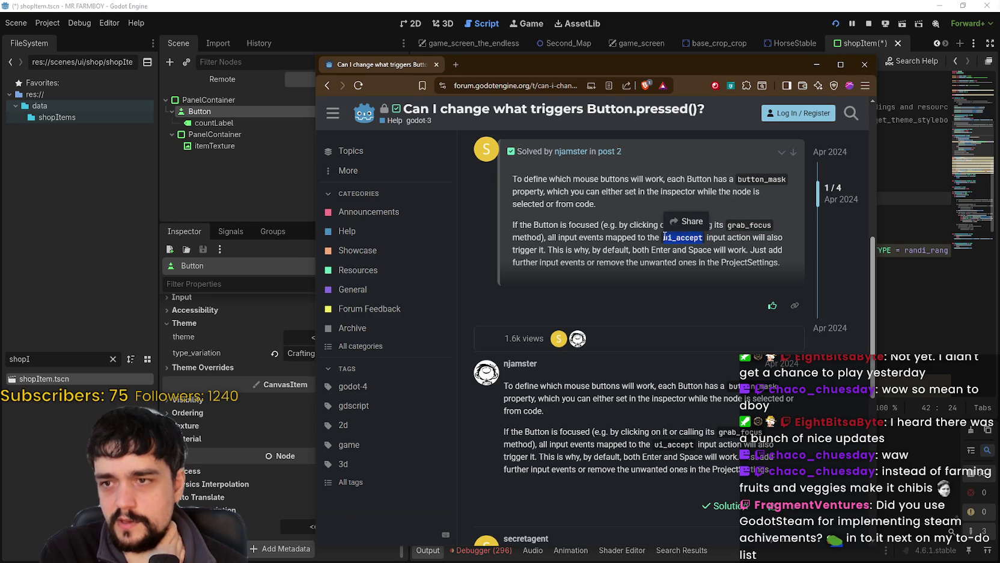
pyautogui.moveTo(549, 238)
pyautogui.mouseDown()
pyautogui.moveTo(687, 239)
pyautogui.moveTo(664, 237)
pyautogui.mouseUp()
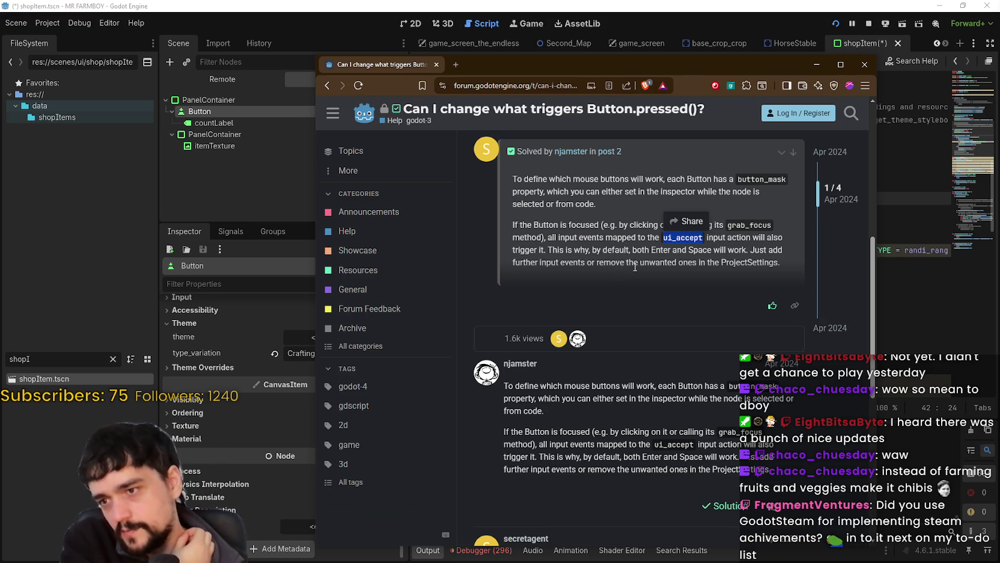
pyautogui.scroll(-1, 617, 286)
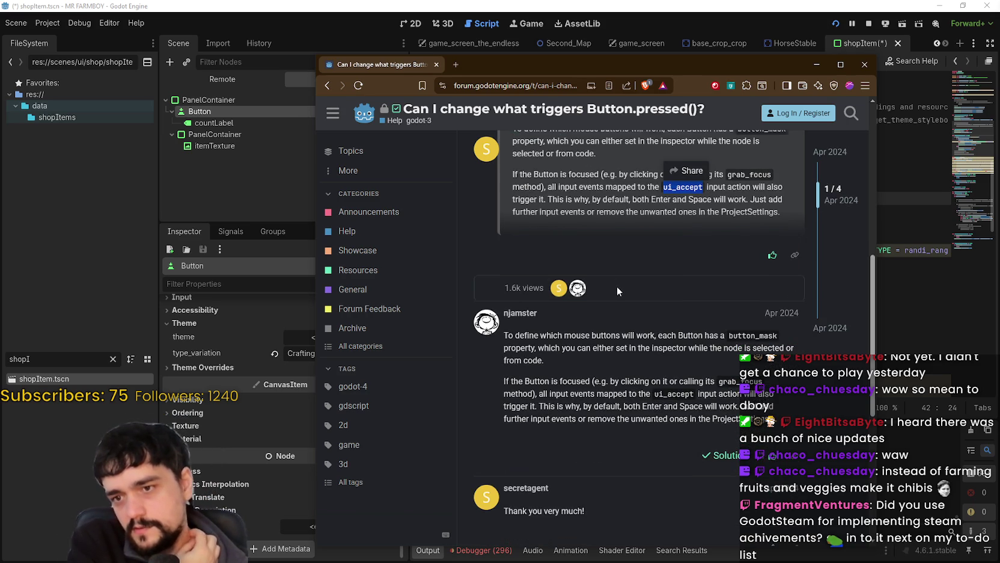
pyautogui.doubleClick(670, 391)
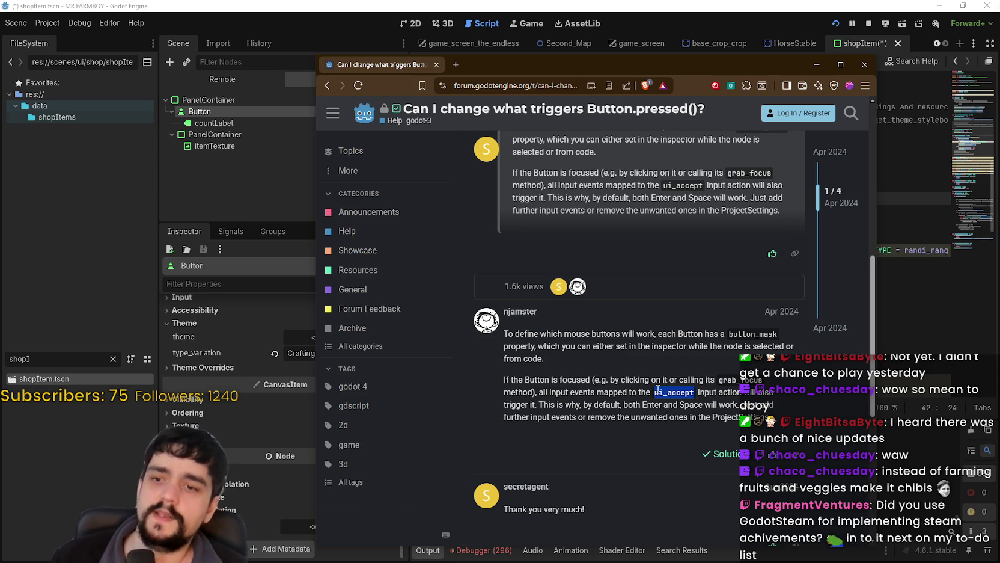
pyautogui.scroll(-5, 621, 366)
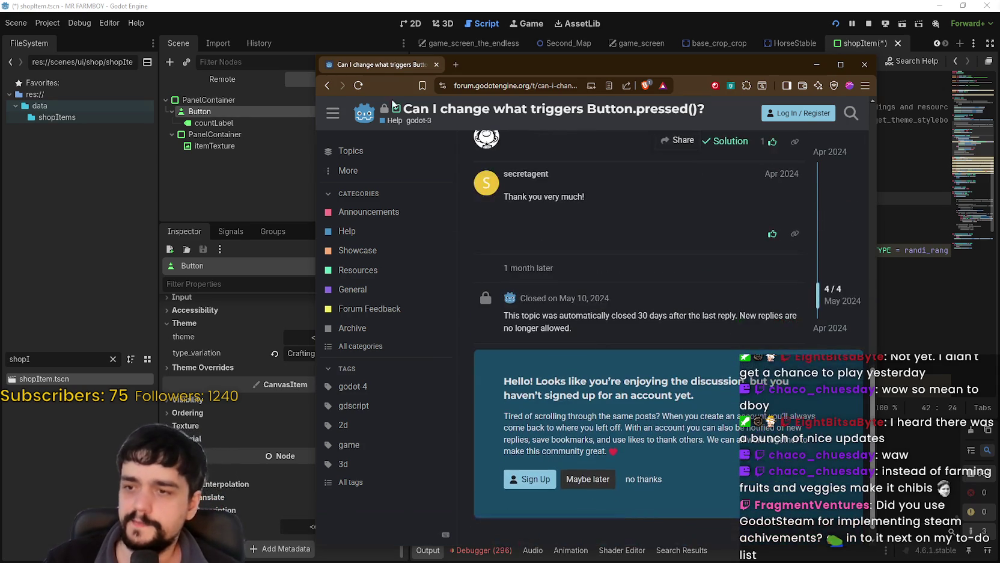
# Go back to Google and select the old search query
pyautogui.click(328, 83)
pyautogui.scroll(5, 543, 195)
pyautogui.moveTo(615, 112); pyautogui.dragTo(437, 117)
# Search Google for 'how to replace ui_accept in godot'
pyautogui.write('how d')
pyautogui.write('o')
pyautogui.press('BackSpace')
pyautogui.press('BackSpace')
pyautogui.write('to replace ')
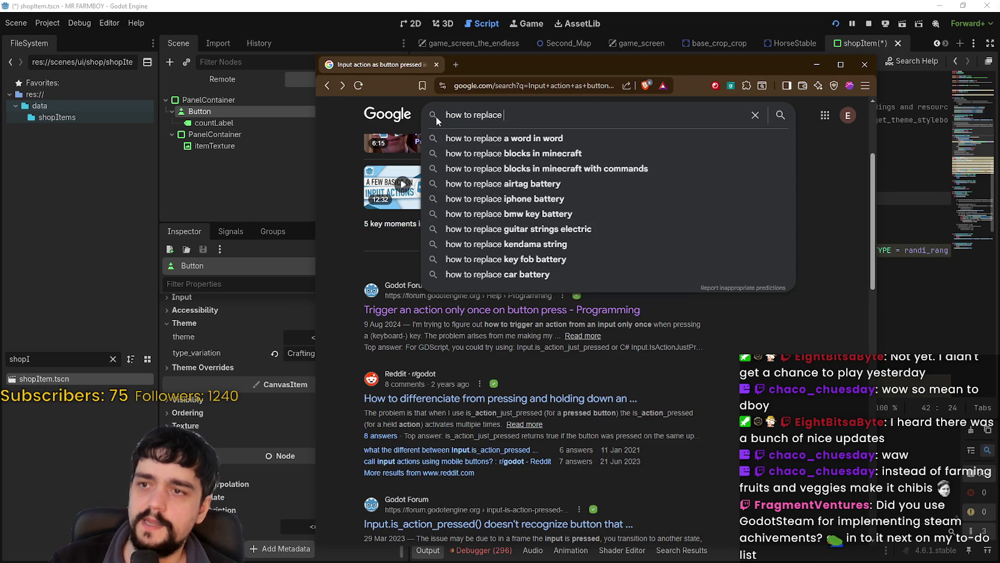
pyautogui.write('ui_accept in godot')
pyautogui.press('Return')
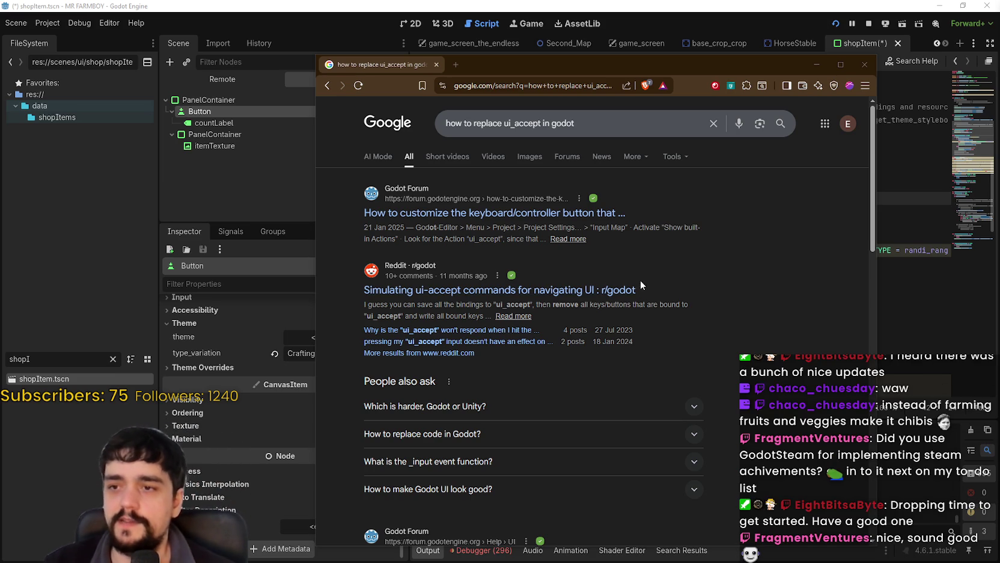
# Scroll through the search results about replacing ui_accept
pyautogui.click(707, 254)
pyautogui.scroll(-1, 707, 256)
pyautogui.scroll(1, 709, 251)
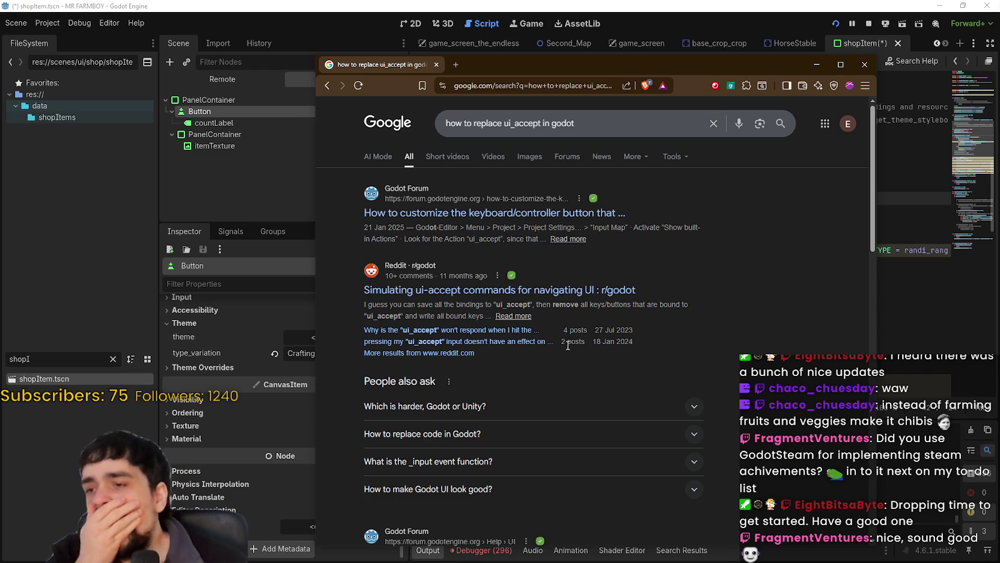
pyautogui.scroll(-2, 559, 342)
pyautogui.scroll(-3, 595, 340)
pyautogui.scroll(-2, 594, 343)
pyautogui.scroll(4, 685, 394)
pyautogui.scroll(3, 725, 388)
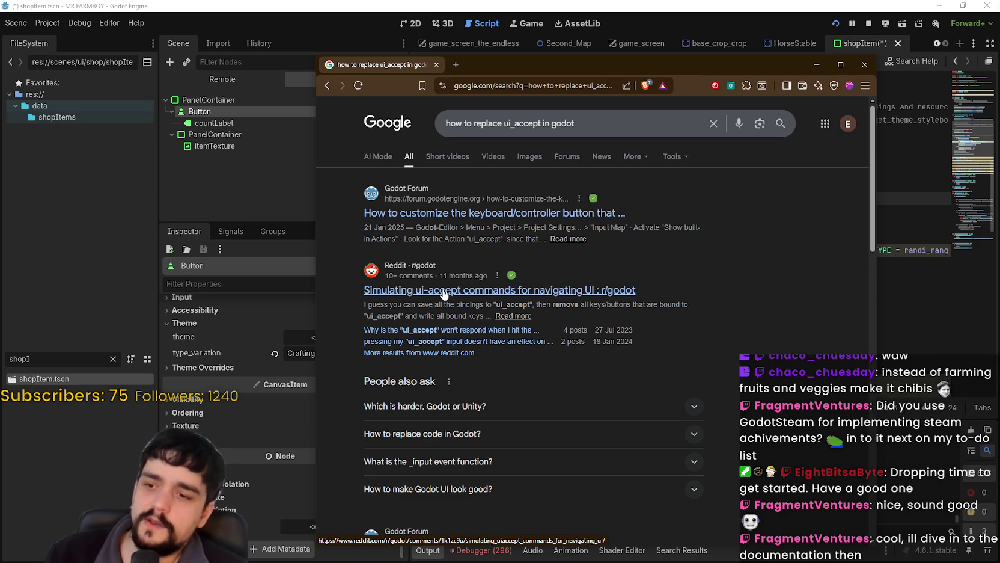
pyautogui.scroll(-3, 649, 379)
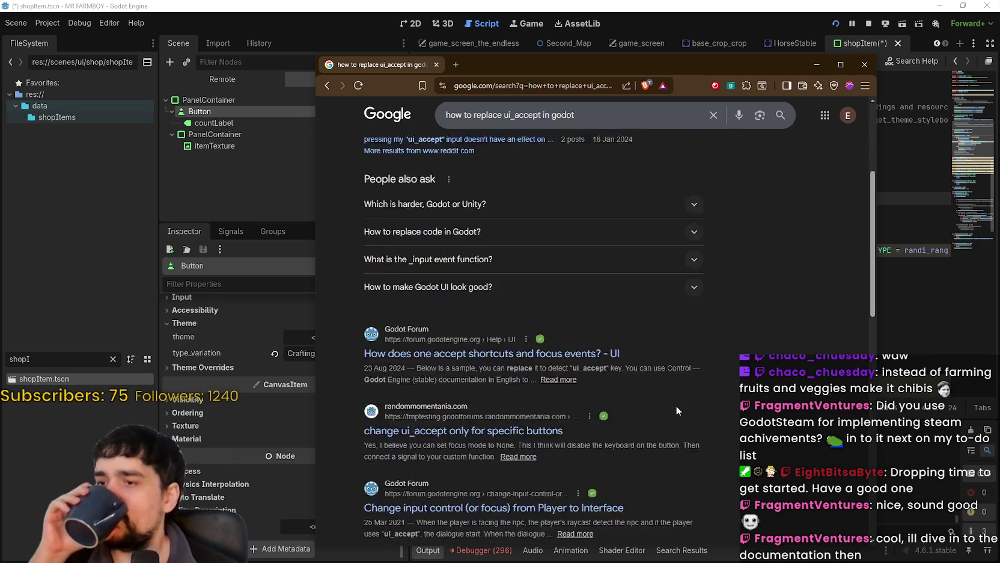
pyautogui.scroll(-3, 676, 406)
pyautogui.scroll(-3, 670, 388)
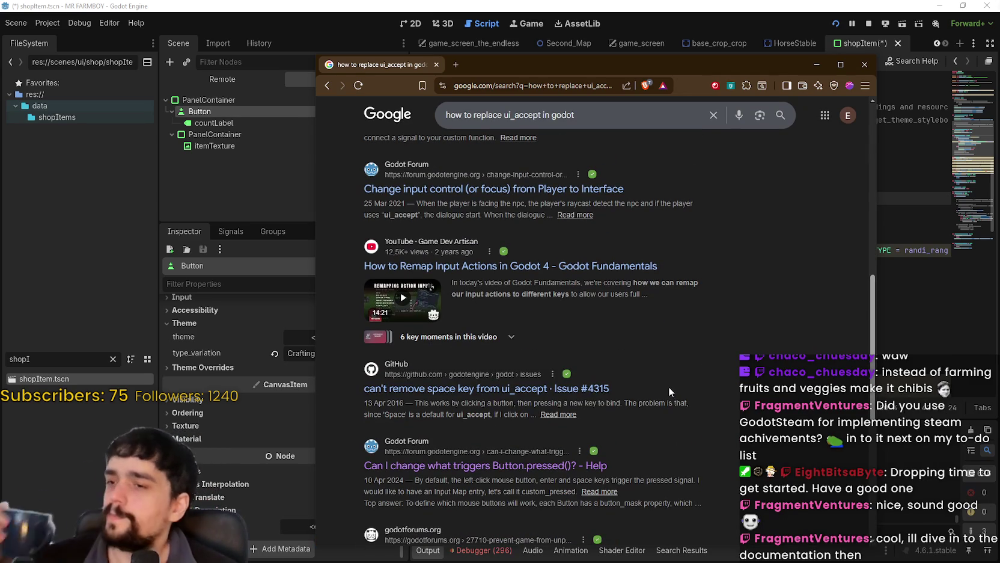
pyautogui.scroll(1, 669, 387)
pyautogui.scroll(-2, 668, 388)
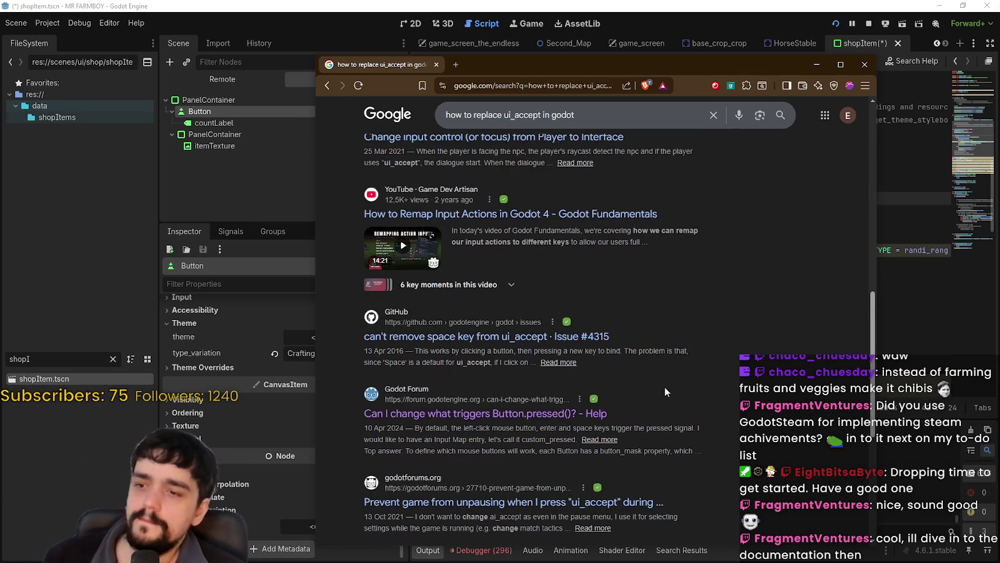
pyautogui.scroll(-2, 654, 366)
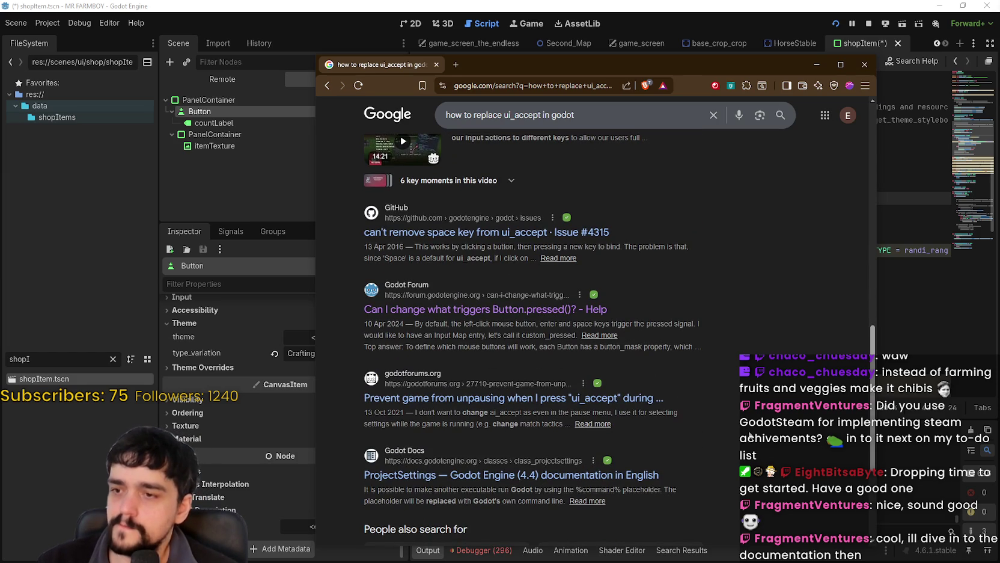
pyautogui.scroll(-1, 752, 434)
pyautogui.scroll(6, 750, 430)
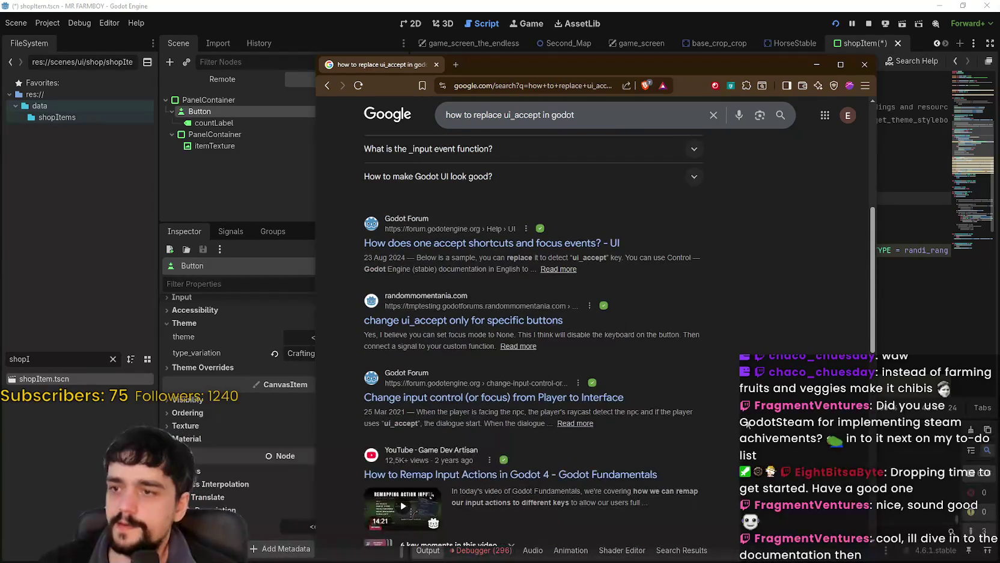
# Read the thread on changing ui_accept for specific buttons, then return to the results
pyautogui.click(509, 319)
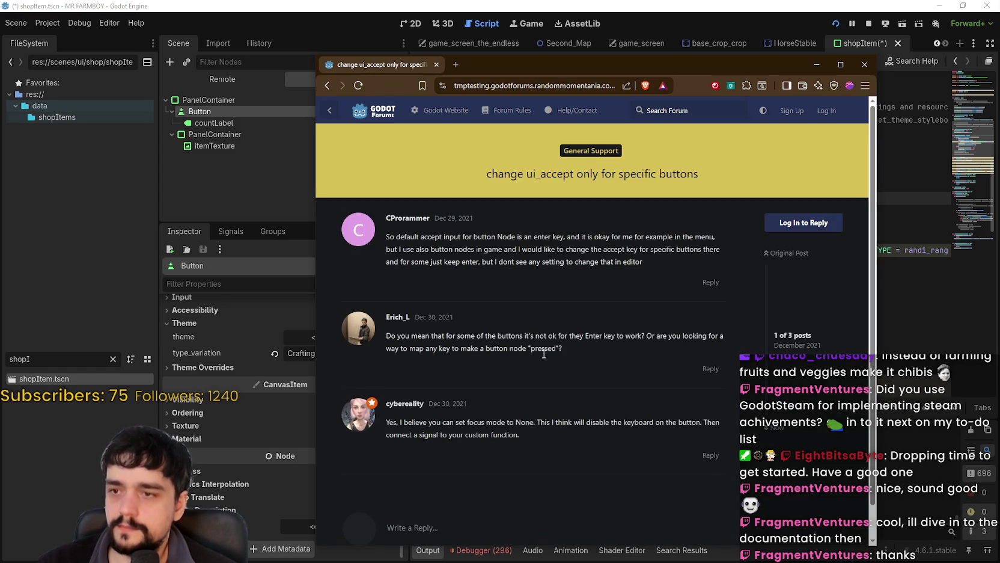
pyautogui.scroll(-1, 544, 352)
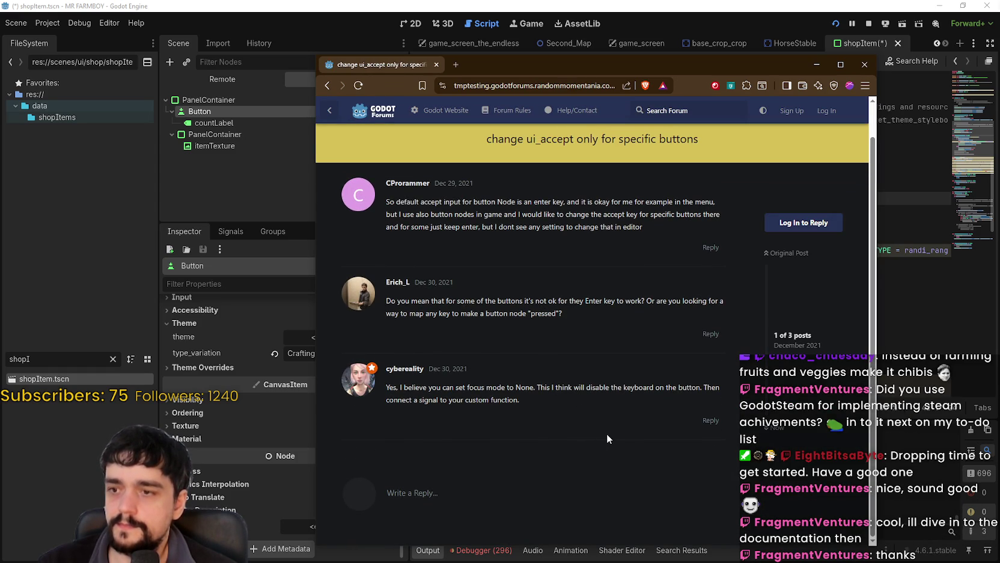
pyautogui.doubleClick(525, 387)
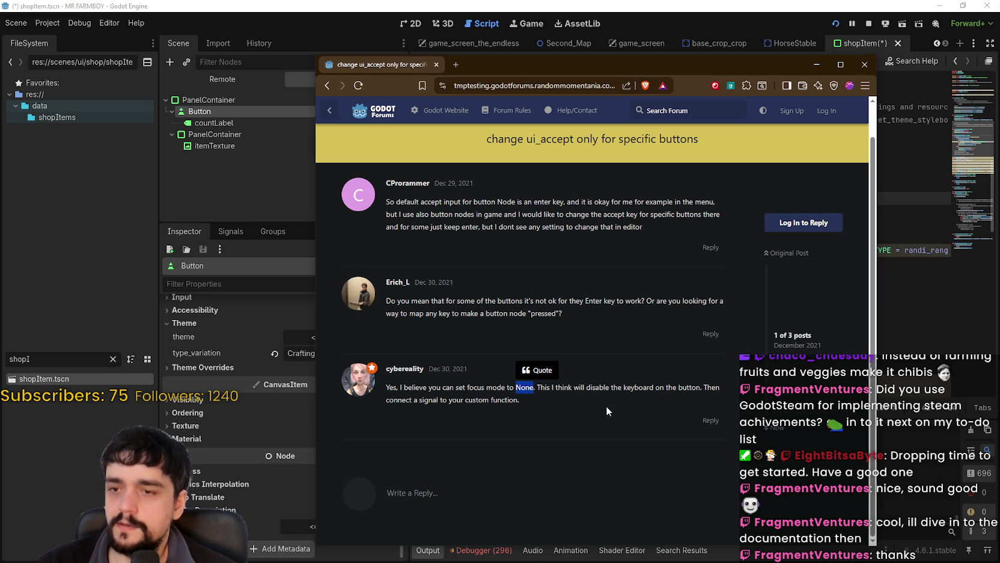
pyautogui.click(607, 404)
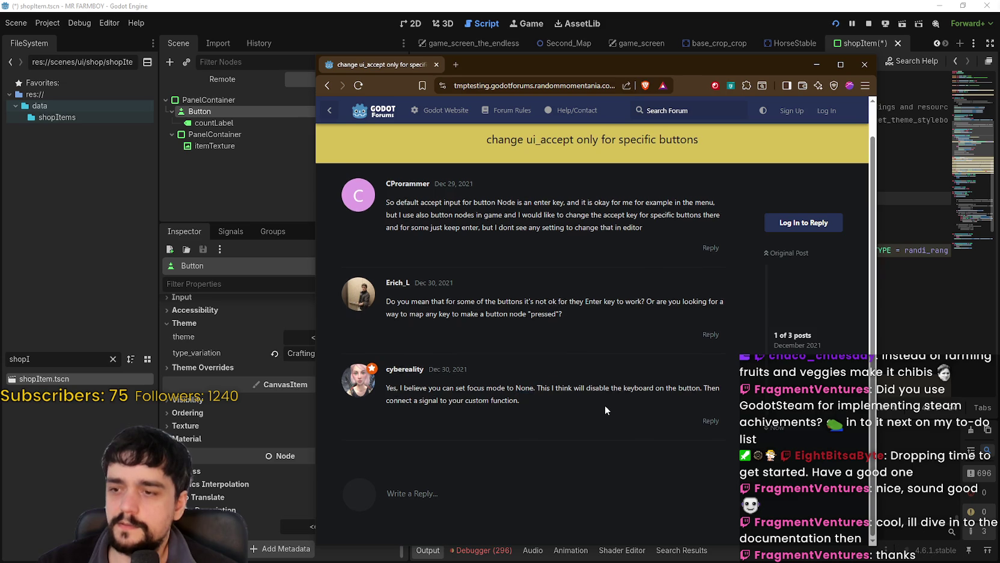
pyautogui.scroll(1, 605, 404)
pyautogui.hotkey('alt', 'Left')
pyautogui.scroll(-5, 556, 341)
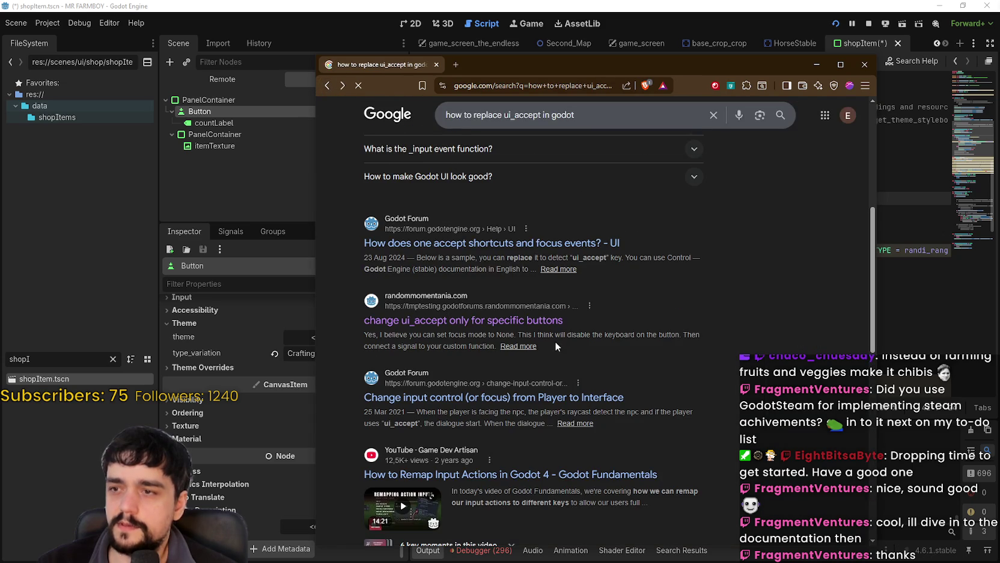
pyautogui.scroll(-1, 763, 356)
pyautogui.scroll(1, 764, 355)
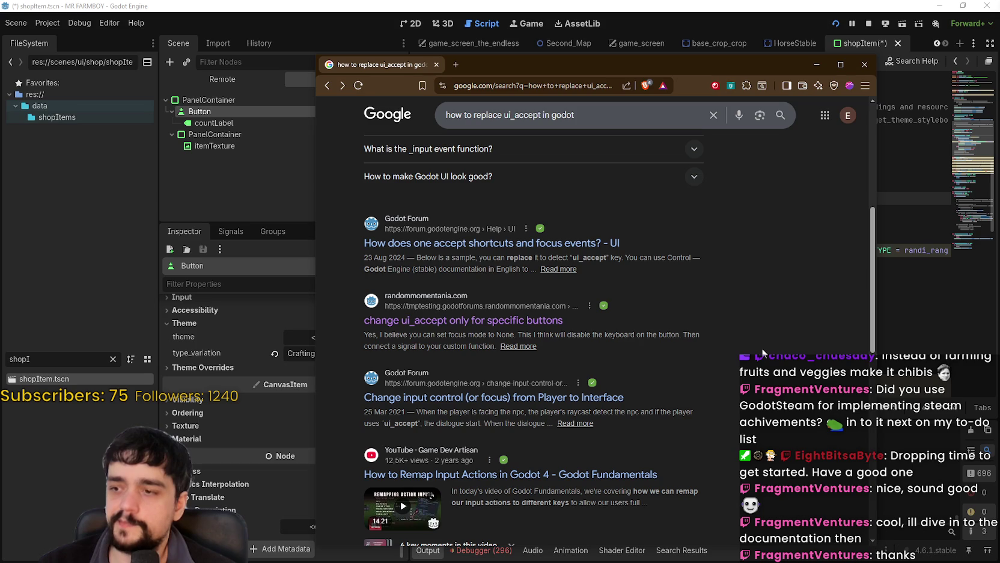
# Open the 'Change input control (or focus)' thread and read the question and player script
pyautogui.click(502, 396)
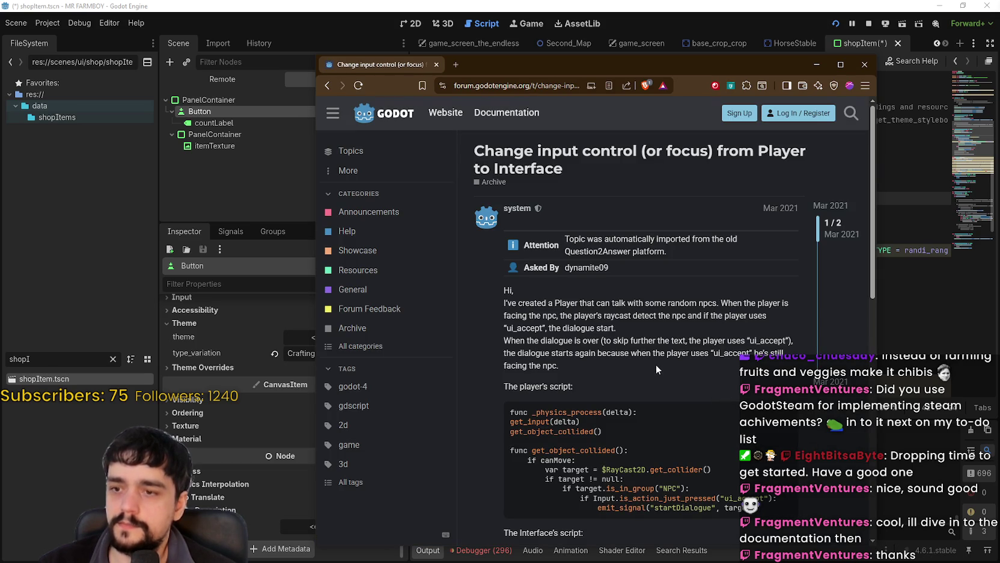
pyautogui.scroll(-1, 673, 320)
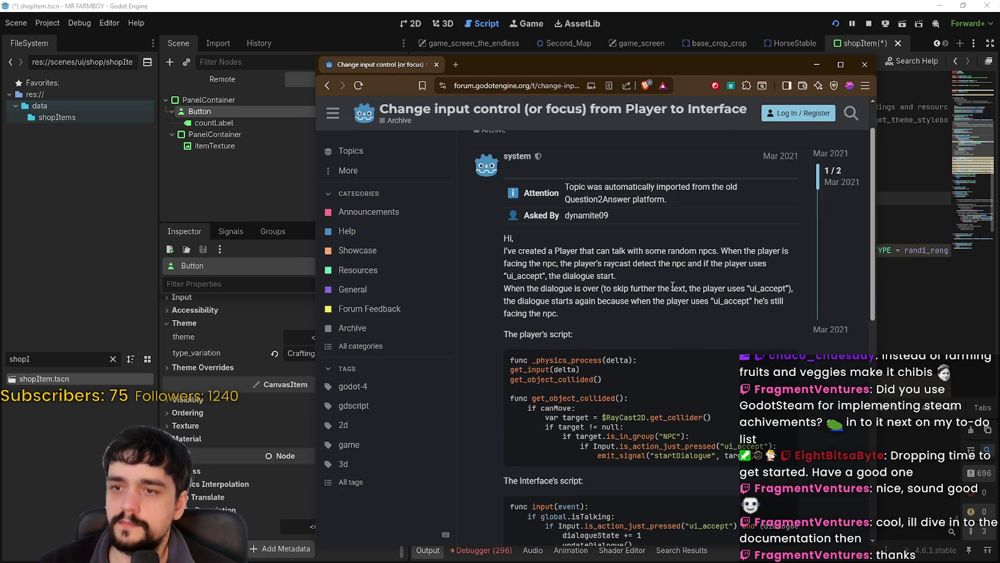
pyautogui.moveTo(505, 252)
pyautogui.mouseDown()
pyautogui.moveTo(780, 251)
pyautogui.moveTo(553, 265)
pyautogui.moveTo(760, 262)
pyautogui.moveTo(752, 272)
pyautogui.moveTo(635, 268)
pyautogui.moveTo(767, 264)
pyautogui.moveTo(756, 284)
pyautogui.moveTo(793, 286)
pyautogui.mouseUp()
pyautogui.click(779, 299)
pyautogui.doubleClick(767, 288)
pyautogui.click(767, 288)
pyautogui.moveTo(579, 302)
pyautogui.mouseDown()
pyautogui.moveTo(790, 302)
pyautogui.moveTo(750, 314)
pyautogui.mouseUp()
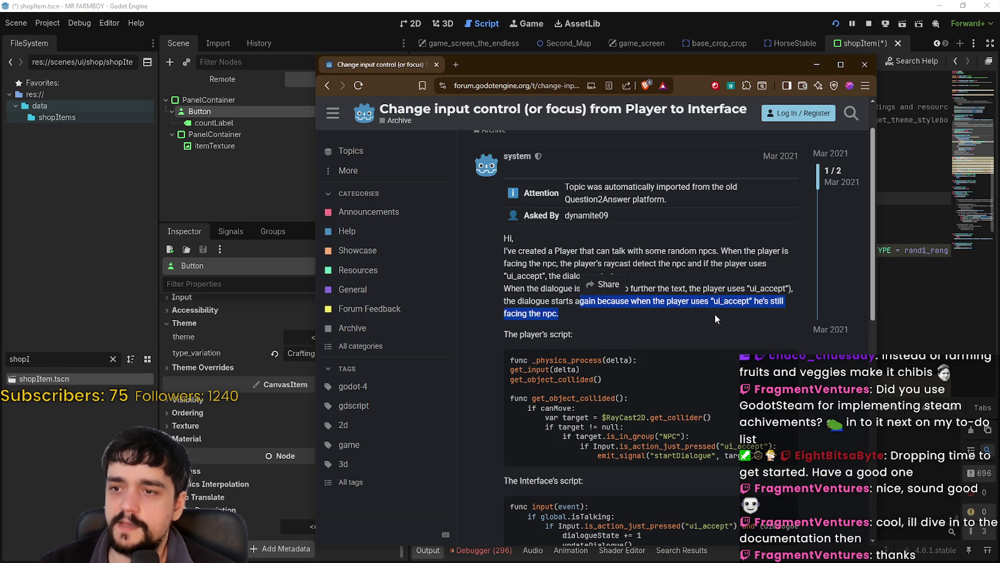
pyautogui.scroll(-1, 691, 303)
pyautogui.click(571, 294)
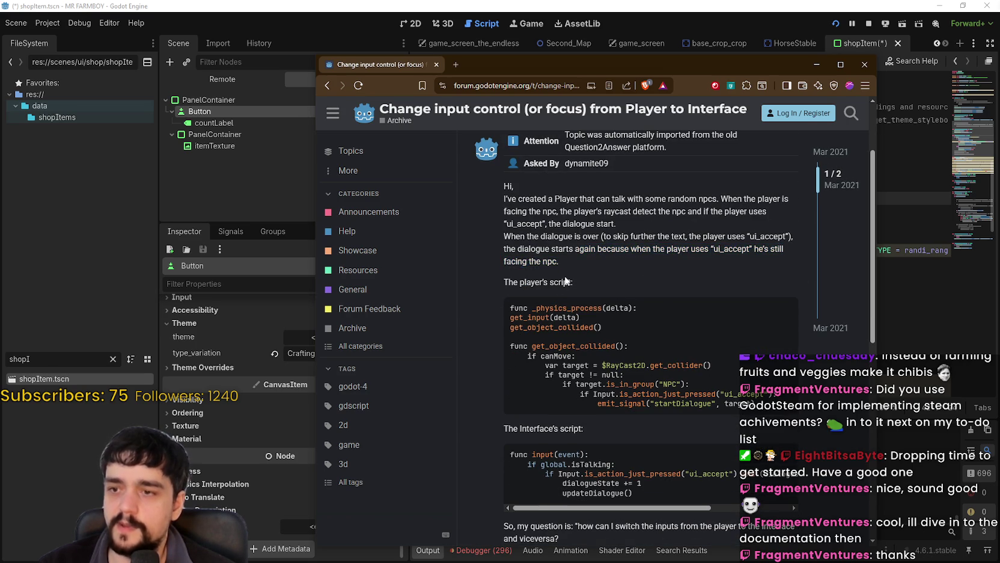
pyautogui.scroll(-2, 552, 252)
pyautogui.moveTo(544, 261)
pyautogui.mouseDown()
pyautogui.moveTo(778, 289)
pyautogui.moveTo(529, 299)
pyautogui.moveTo(481, 291)
pyautogui.mouseUp()
pyautogui.click(753, 299)
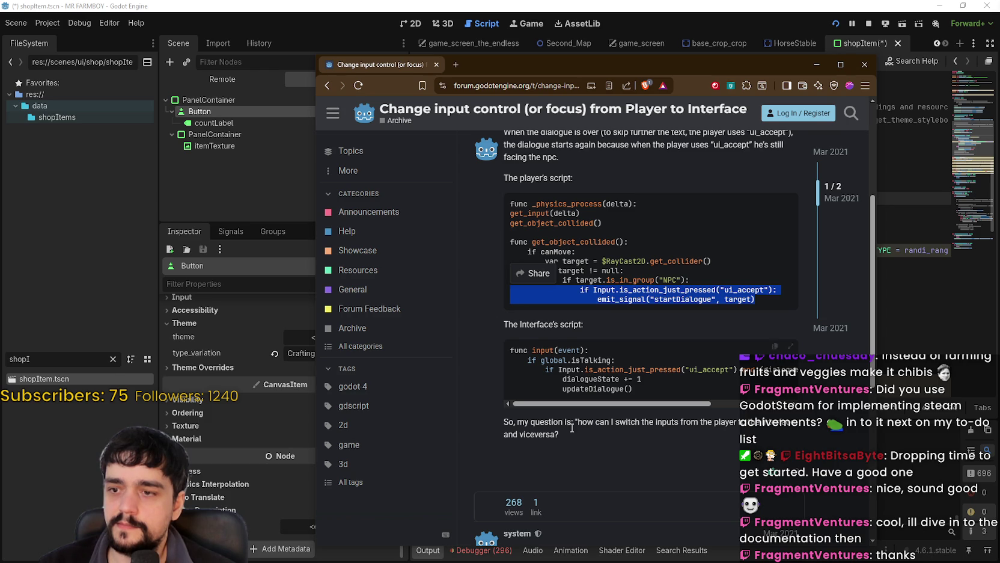
# Select _unhandled_input() in the reply and open its linked InputEvent docs in a new tab
pyautogui.scroll(-4, 566, 415)
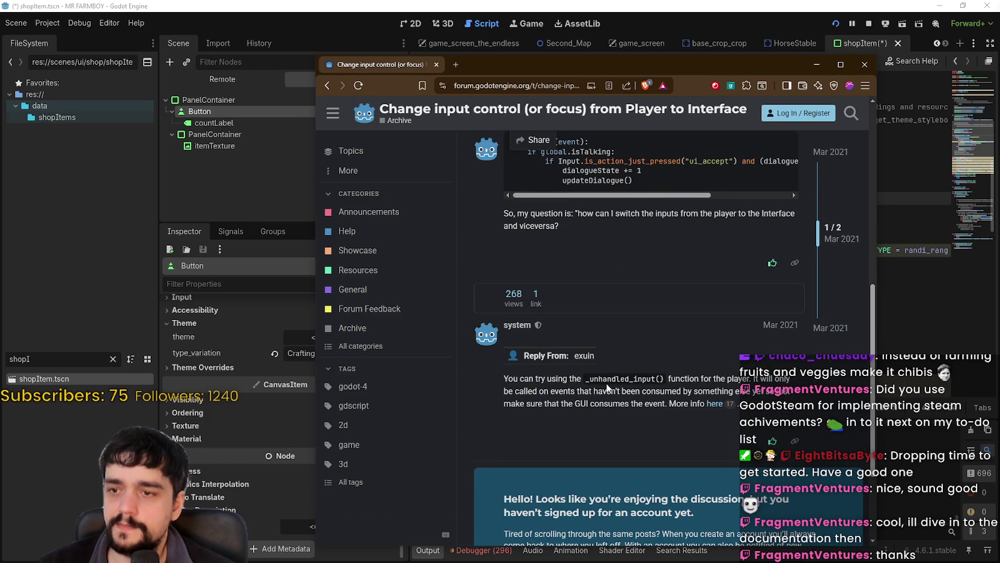
pyautogui.moveTo(586, 378); pyautogui.dragTo(666, 379)
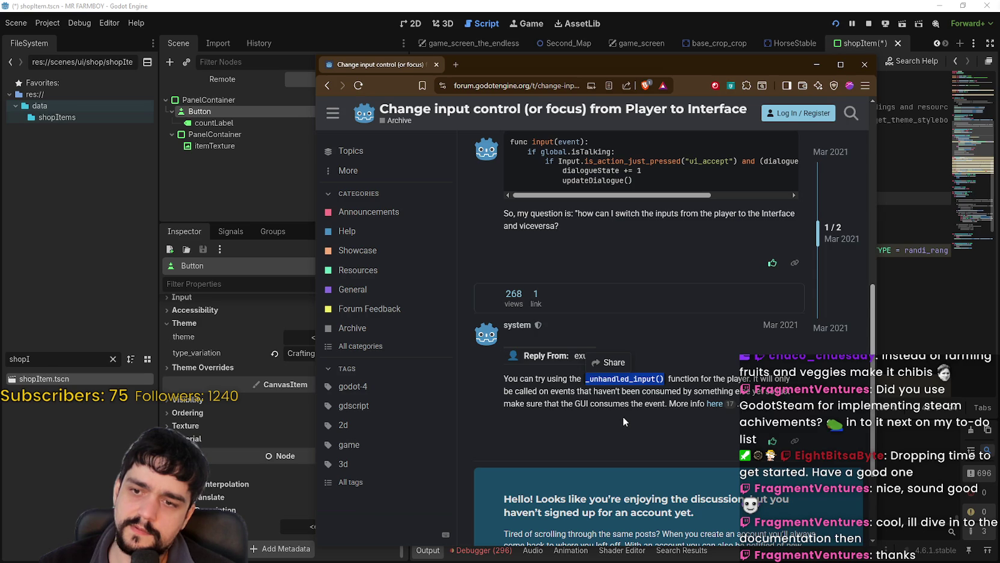
pyautogui.scroll(-3, 623, 416)
pyautogui.scroll(2, 622, 413)
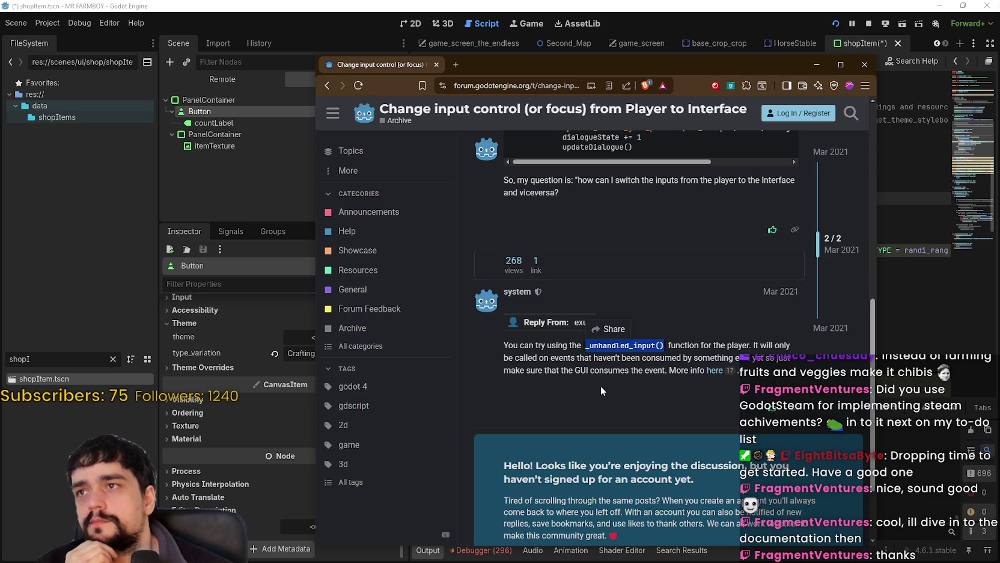
pyautogui.scroll(-2, 602, 389)
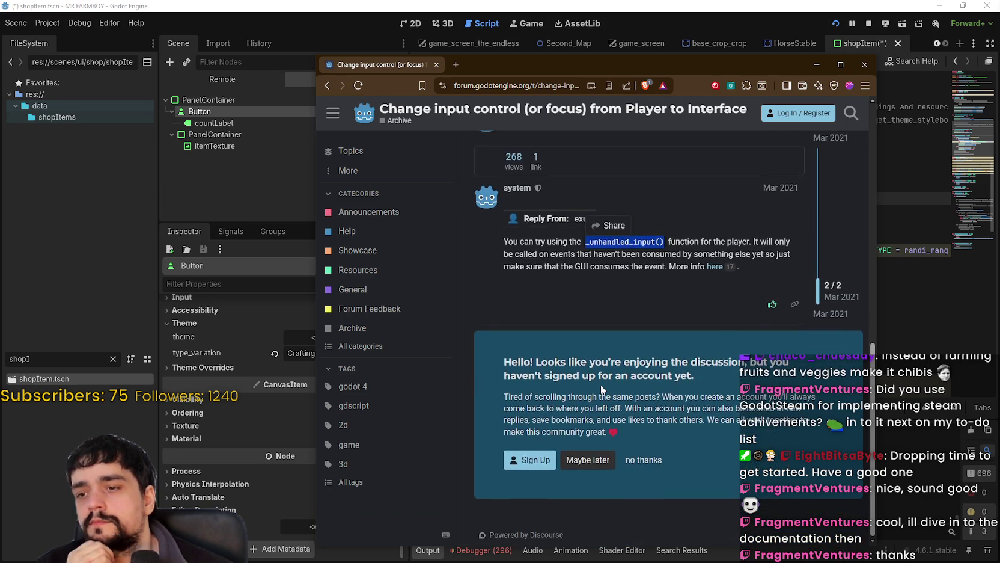
pyautogui.scroll(2, 601, 390)
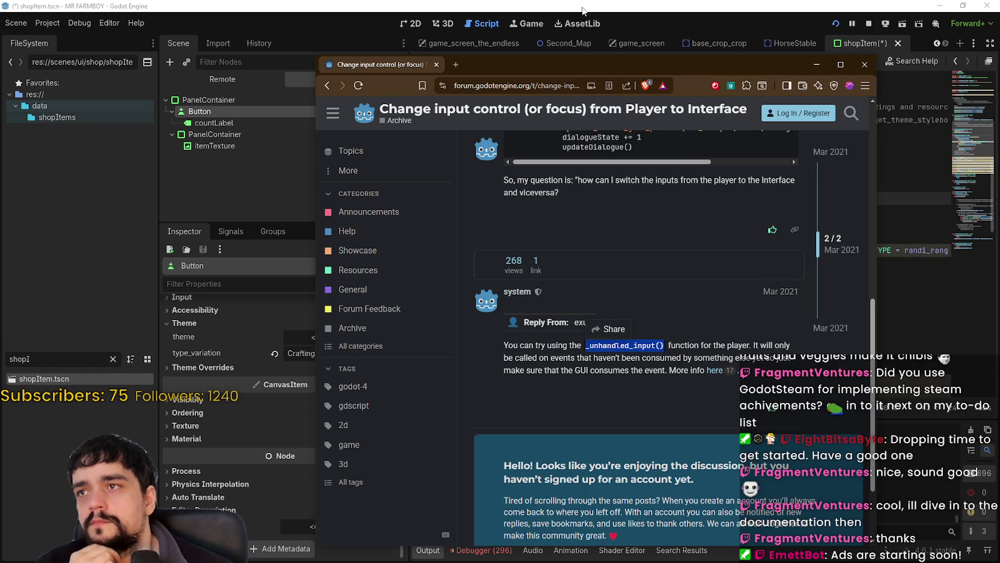
pyautogui.scroll(-2, 679, 320)
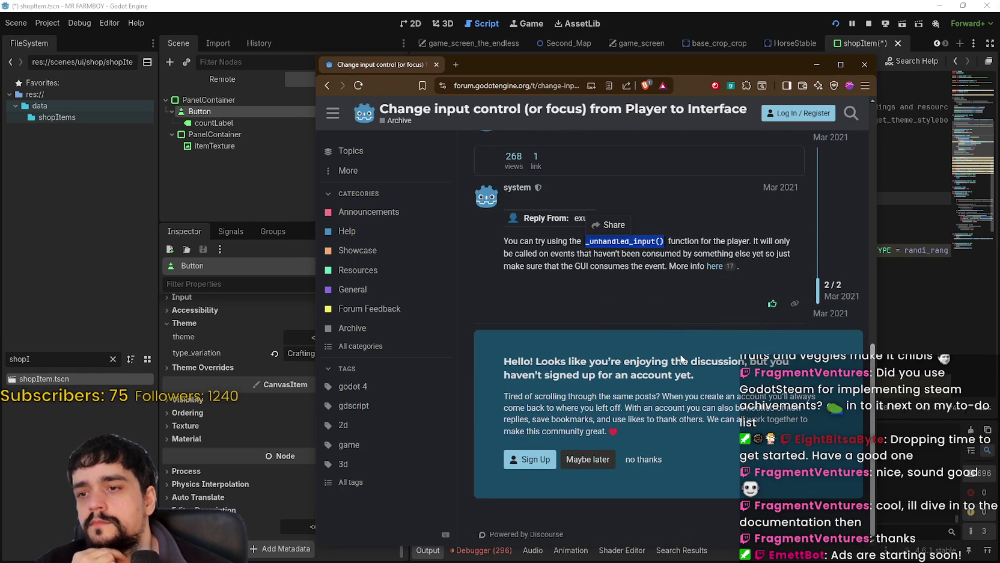
pyautogui.scroll(2, 693, 387)
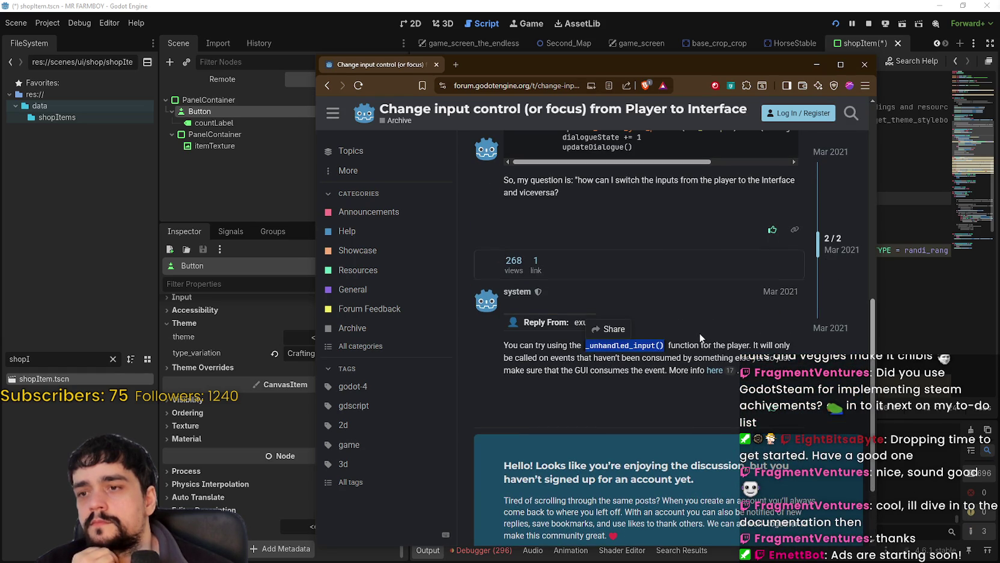
pyautogui.middleClick(717, 369)
# Open the Using InputEvent docs page and read its introduction on InputMap
pyautogui.click(504, 63)
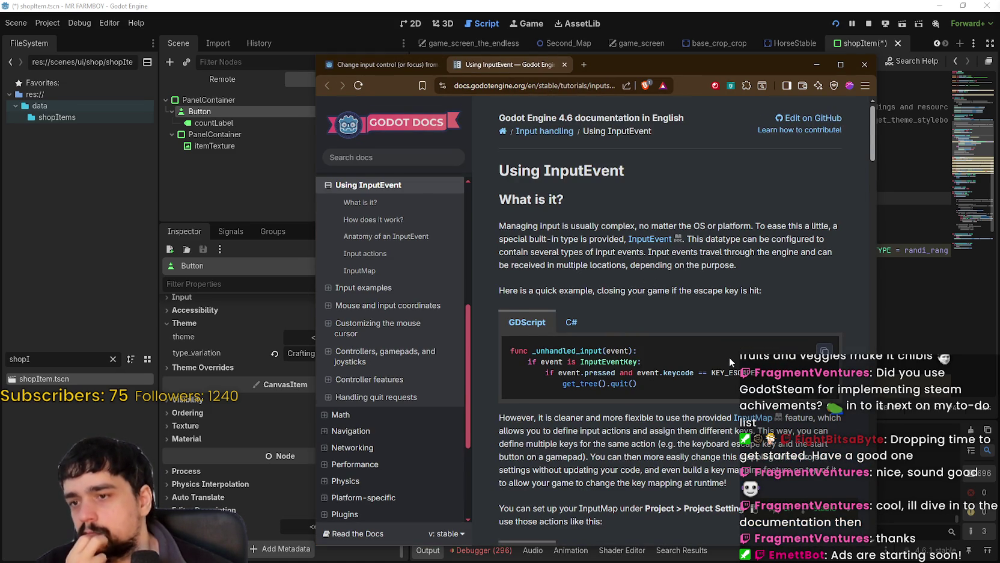
pyautogui.scroll(-3, 730, 363)
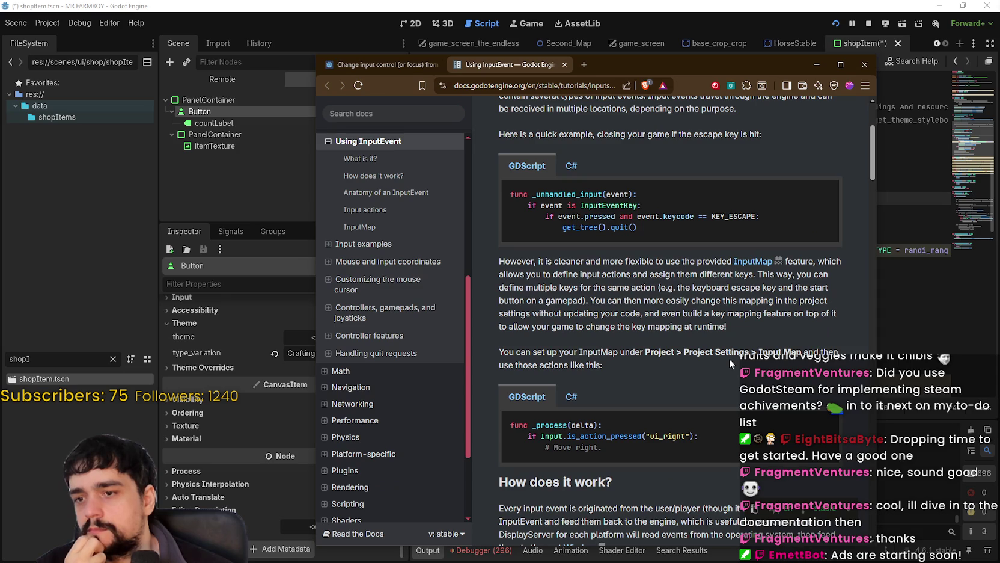
pyautogui.moveTo(539, 261); pyautogui.dragTo(675, 274)
pyautogui.scroll(2, 671, 288)
pyautogui.scroll(-3, 661, 337)
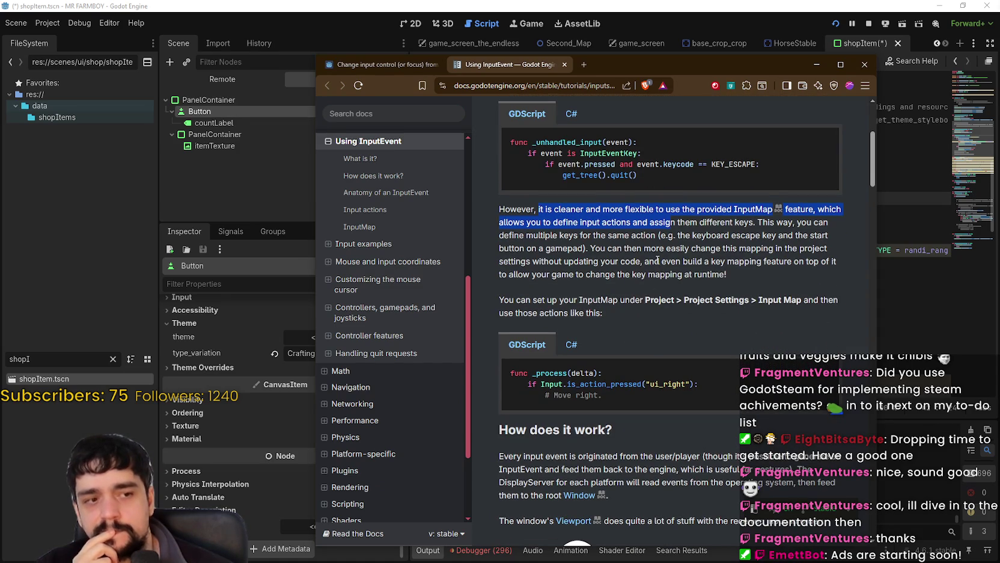
pyautogui.click(652, 266)
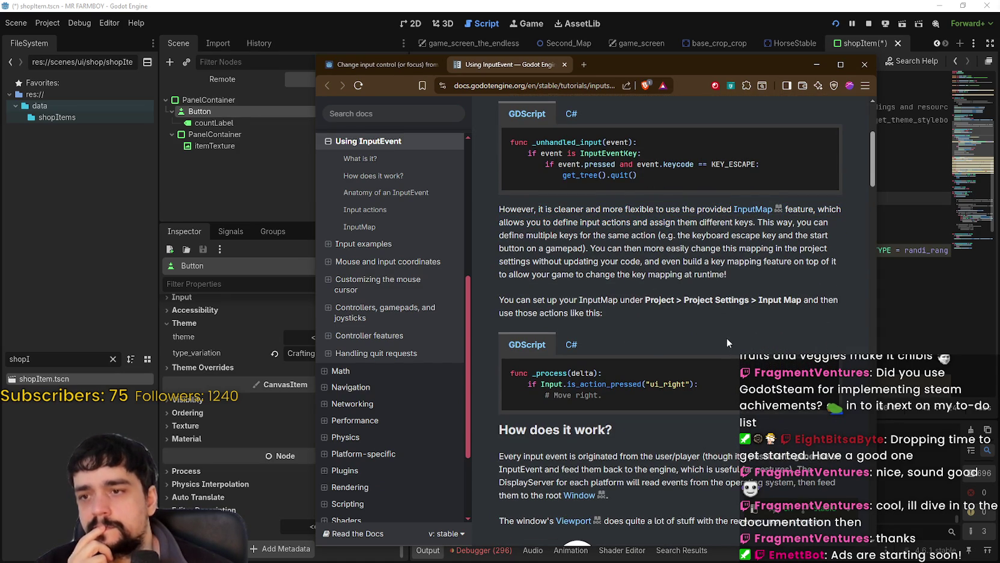
# Scroll down to the input-flow diagram and study how events propagate
pyautogui.scroll(-2, 723, 334)
pyautogui.scroll(-3, 722, 327)
pyautogui.scroll(-3, 724, 329)
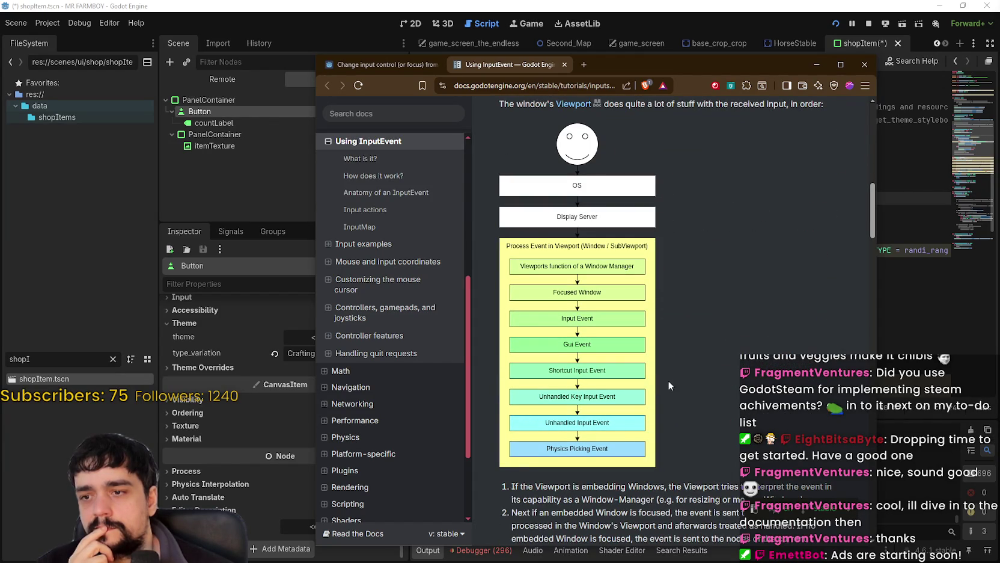
pyautogui.moveTo(621, 430)
pyautogui.mouseDown()
pyautogui.moveTo(541, 425)
pyautogui.moveTo(639, 427)
pyautogui.mouseUp()
pyautogui.scroll(-1, 702, 440)
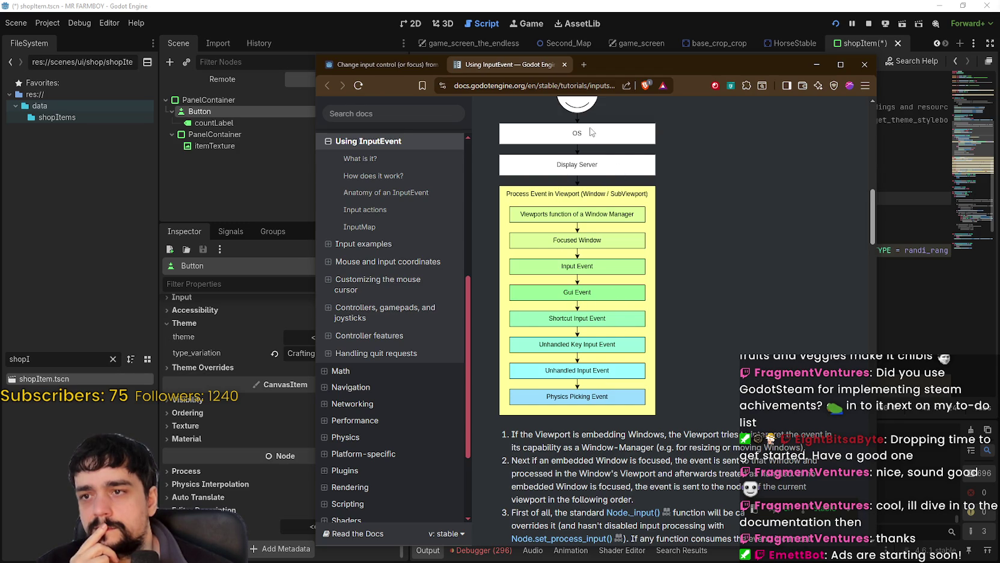
pyautogui.scroll(1, 586, 145)
pyautogui.scroll(1, 586, 145)
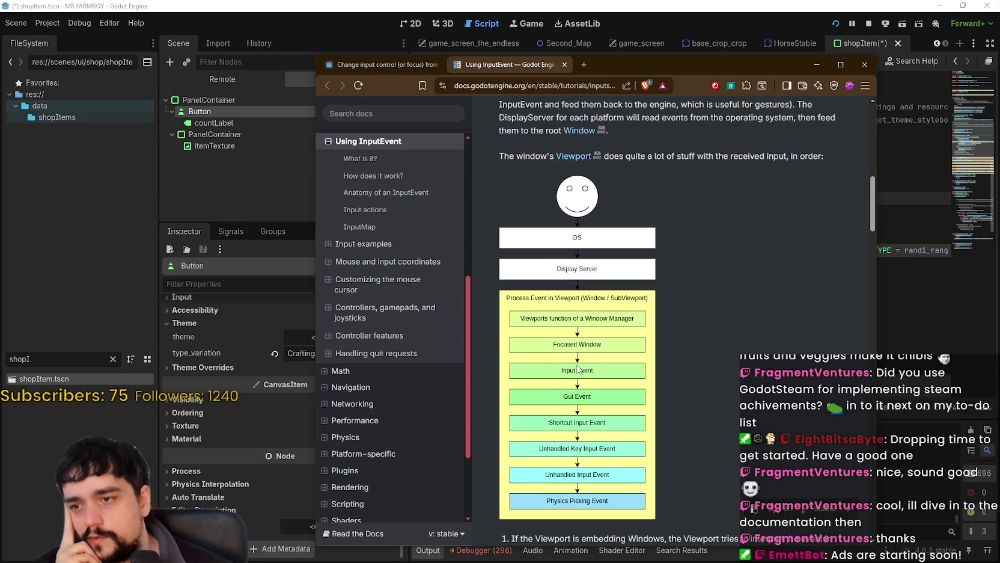
pyautogui.scroll(-1, 553, 352)
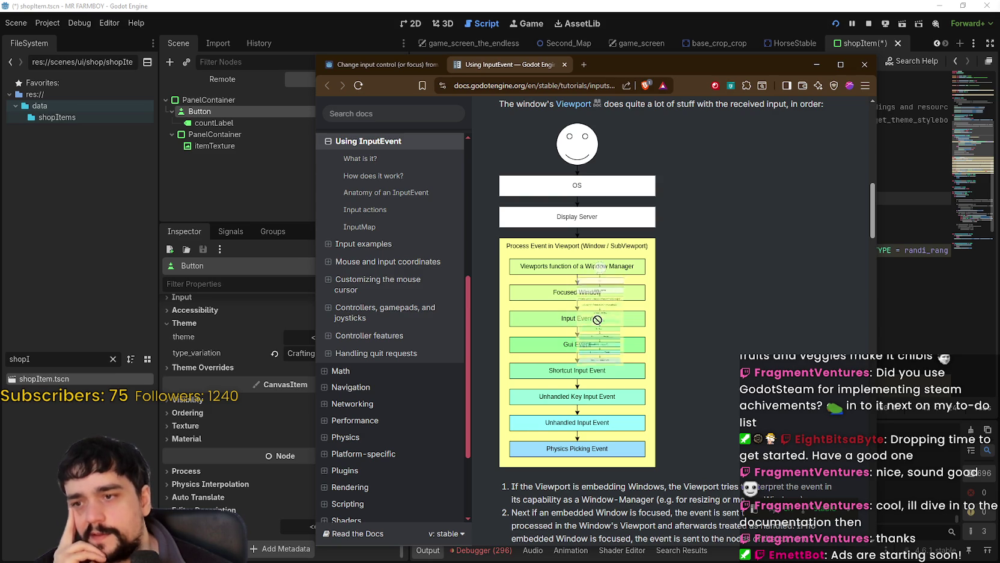
pyautogui.doubleClick(552, 325)
pyautogui.click(554, 323)
pyautogui.doubleClick(556, 322)
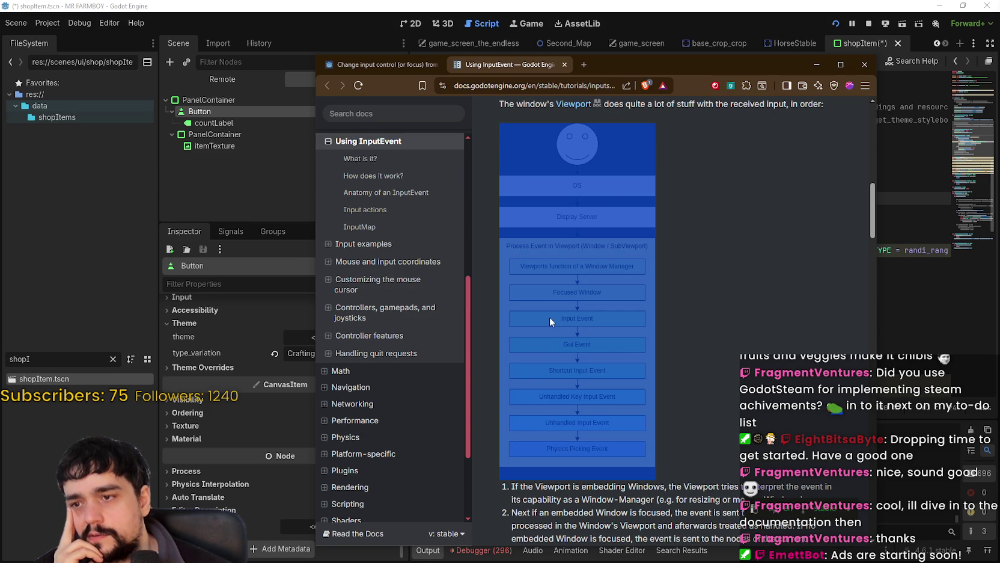
pyautogui.click(551, 315)
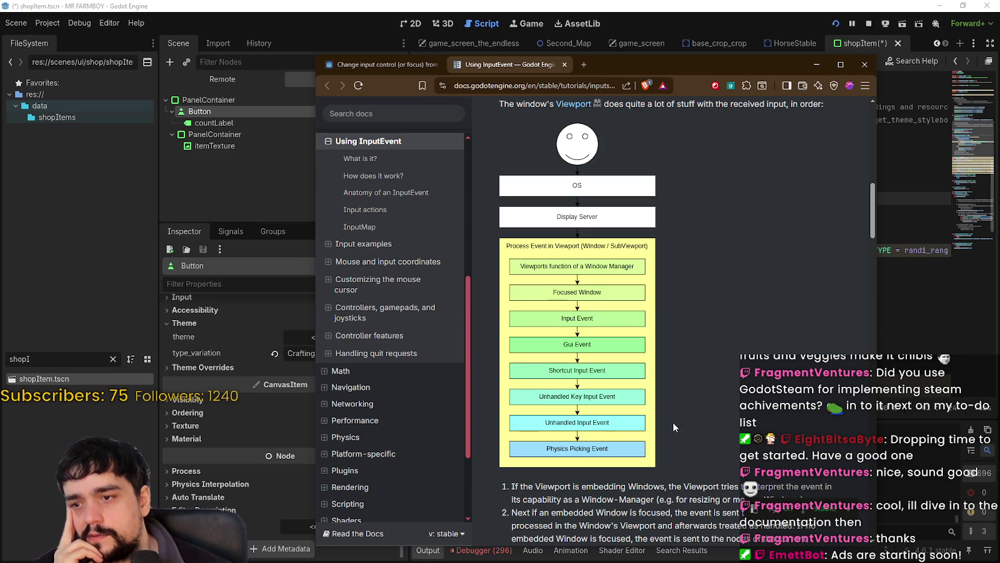
pyautogui.doubleClick(563, 424)
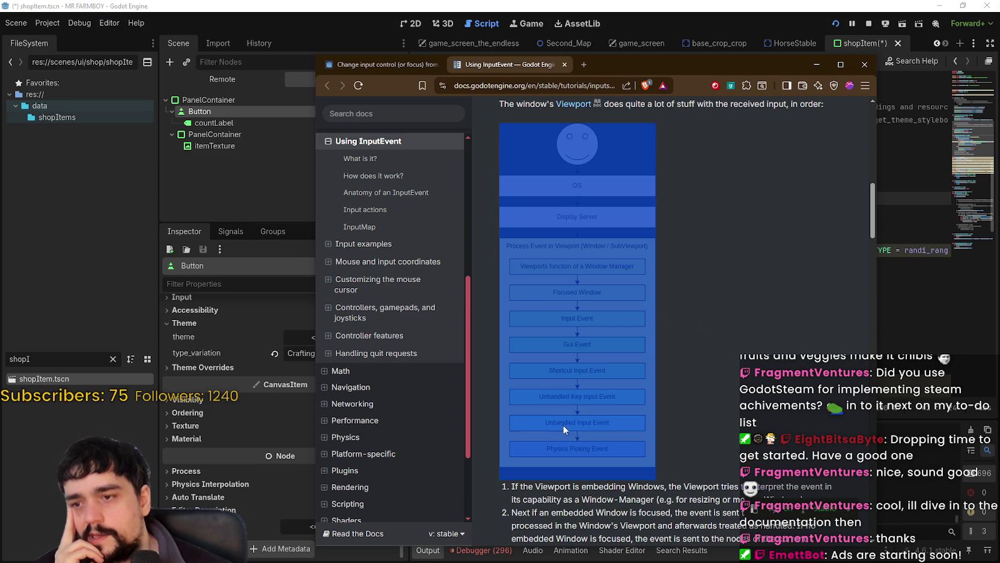
pyautogui.click(517, 423)
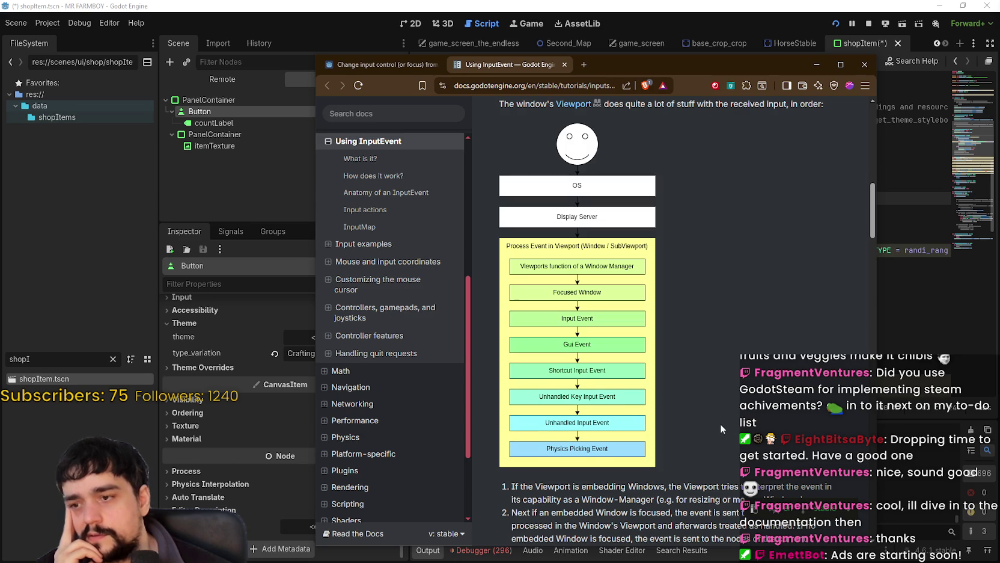
# Read the event types table and Input actions section, then return to idle_state.gd
pyautogui.scroll(-5, 721, 424)
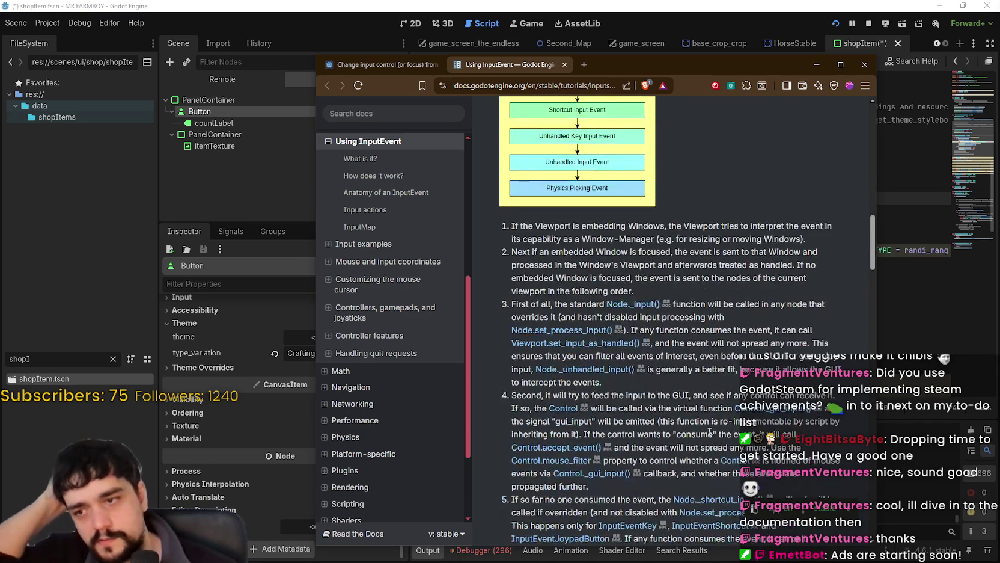
pyautogui.scroll(-12, 710, 432)
pyautogui.scroll(-5, 692, 415)
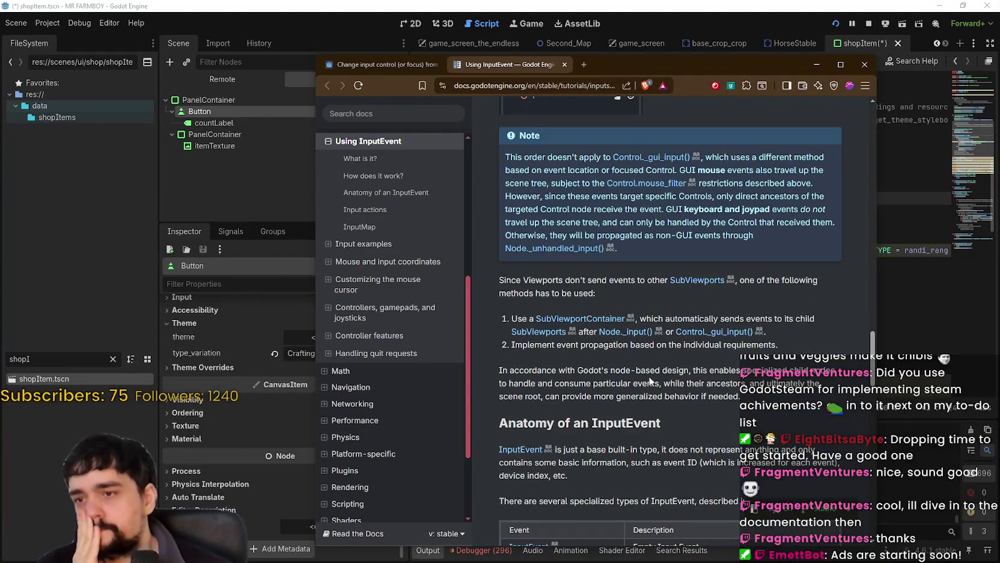
pyautogui.scroll(-3, 650, 380)
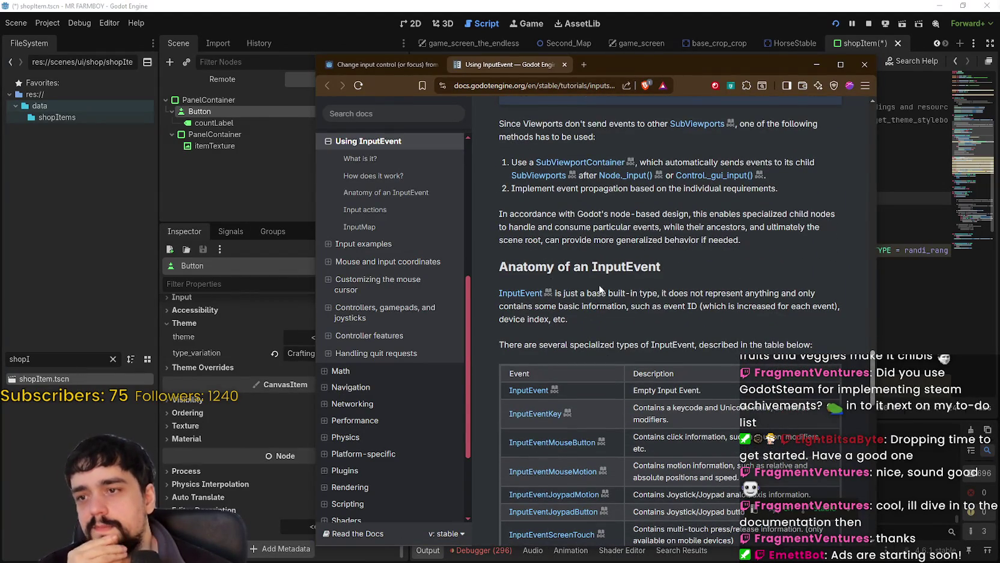
pyautogui.scroll(-5, 694, 299)
pyautogui.scroll(1, 693, 385)
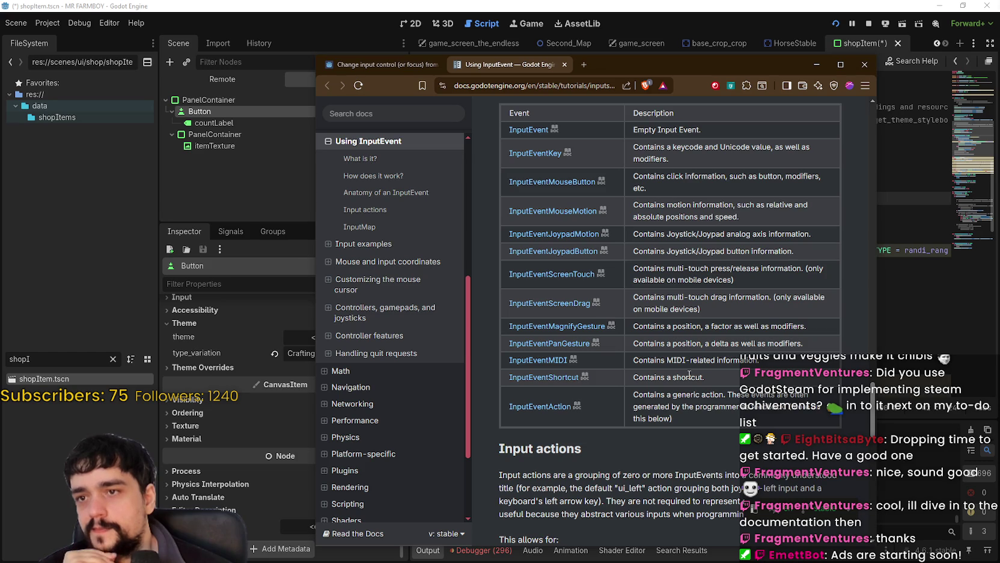
pyautogui.scroll(-4, 689, 374)
pyautogui.scroll(-3, 690, 374)
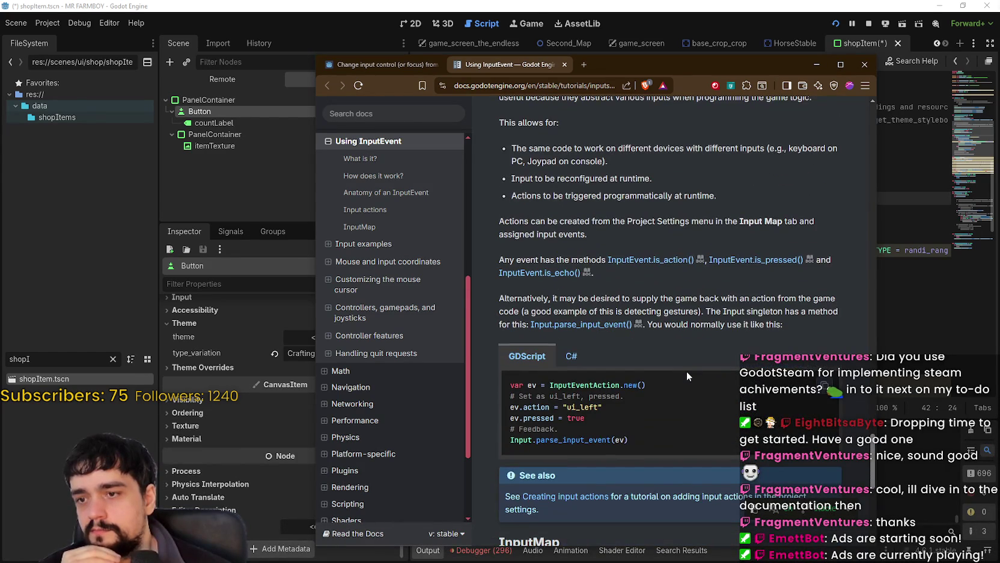
pyautogui.scroll(-3, 686, 372)
pyautogui.scroll(-4, 686, 372)
pyautogui.scroll(2, 680, 369)
pyautogui.scroll(10, 679, 372)
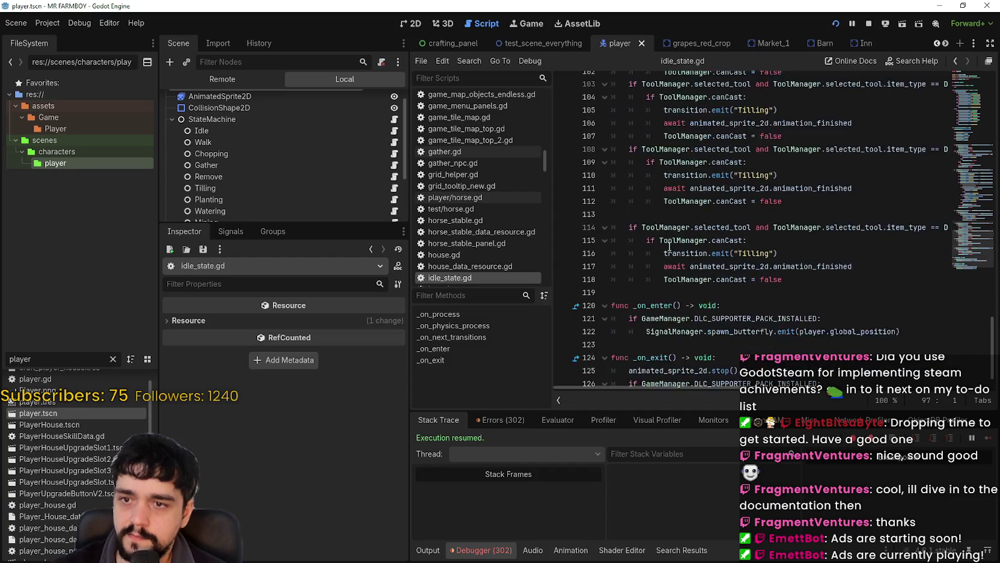
pyautogui.scroll(5, 669, 247)
pyautogui.hscroll(1, 767, 392)
pyautogui.hscroll(8, 768, 393)
pyautogui.hscroll(3, 808, 398)
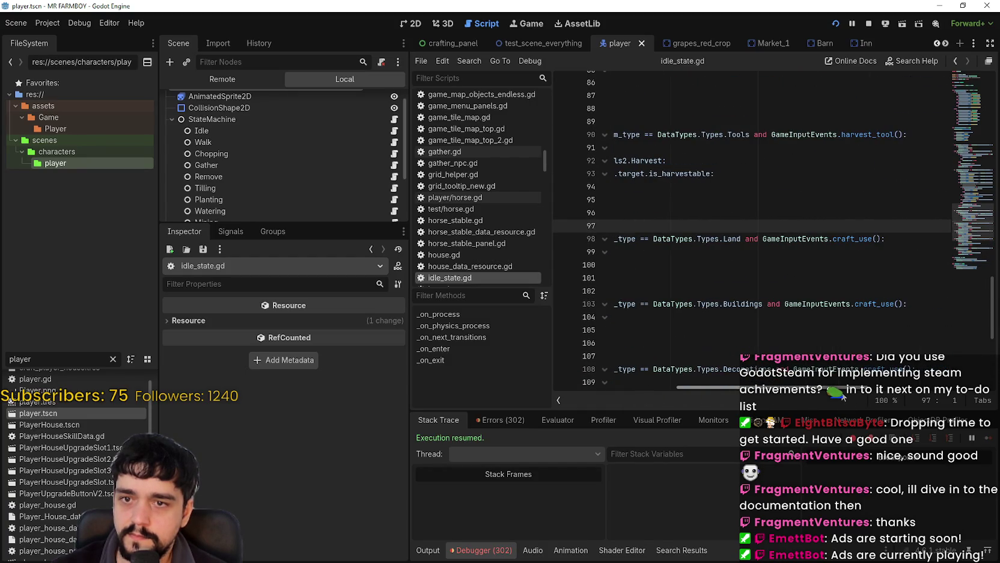
# Inspect the craft_use call and the tilling block on lines 97–102 of idle_state.gd
pyautogui.doubleClick(849, 239)
pyautogui.hscroll(2, 842, 388)
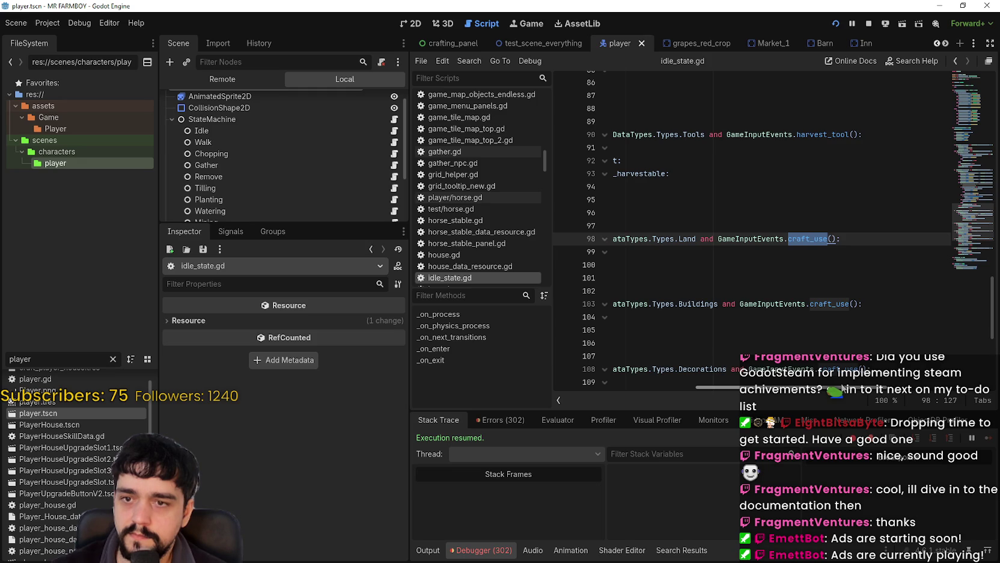
pyautogui.moveTo(842, 388); pyautogui.dragTo(702, 389)
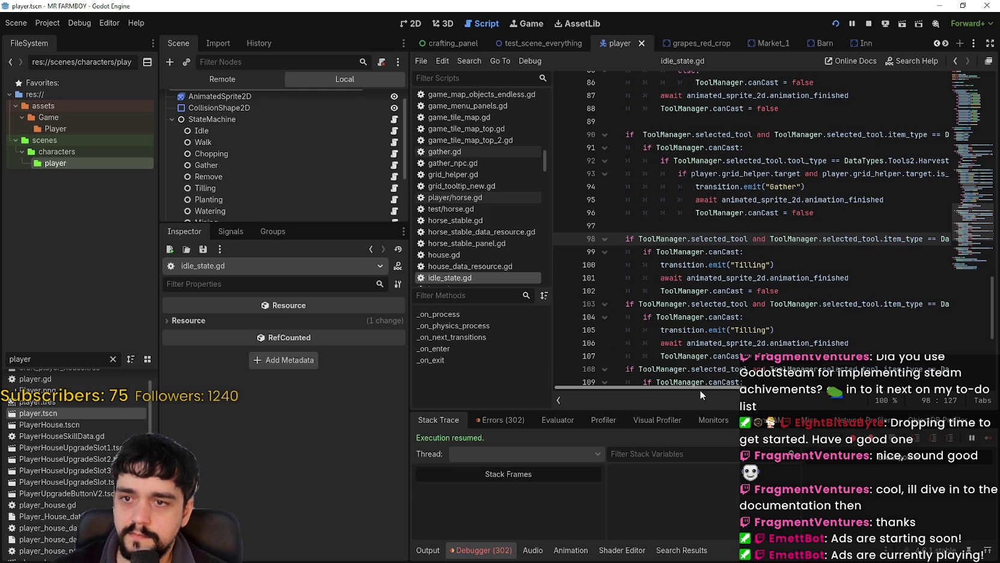
pyautogui.moveTo(700, 389)
pyautogui.mouseDown()
pyautogui.moveTo(809, 389)
pyautogui.moveTo(755, 377)
pyautogui.mouseUp()
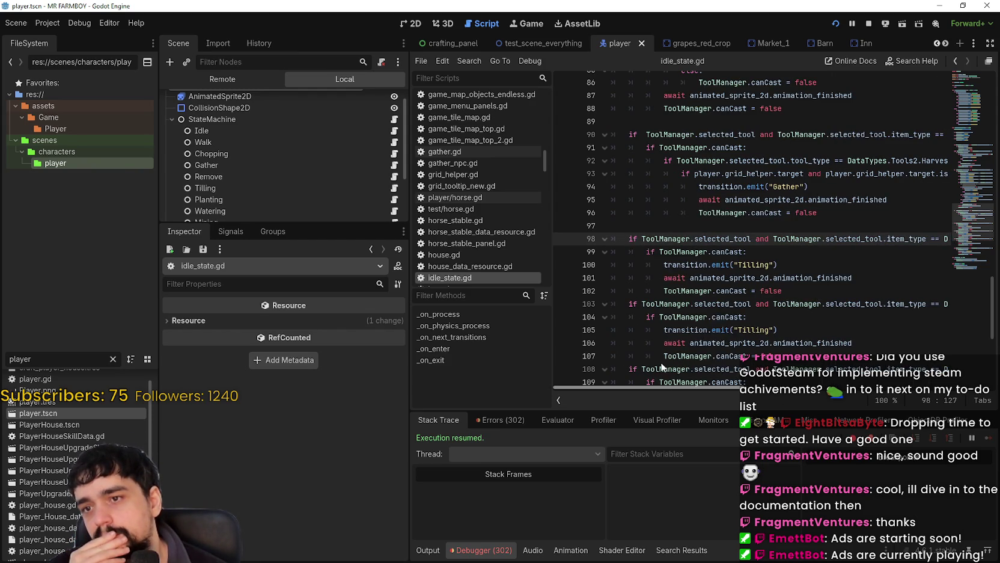
pyautogui.click(822, 287)
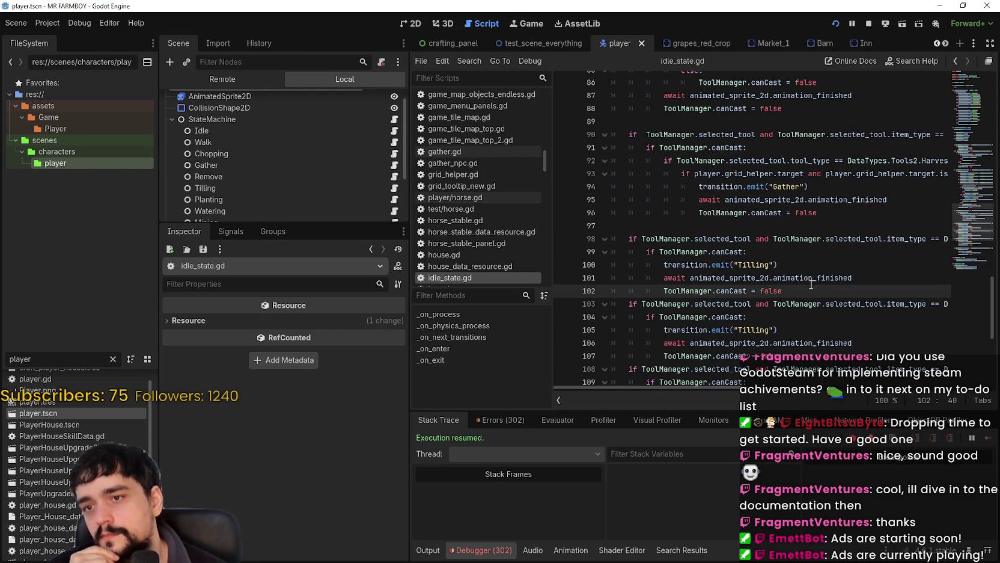
pyautogui.moveTo(714, 226); pyautogui.dragTo(815, 278)
pyautogui.click(856, 291)
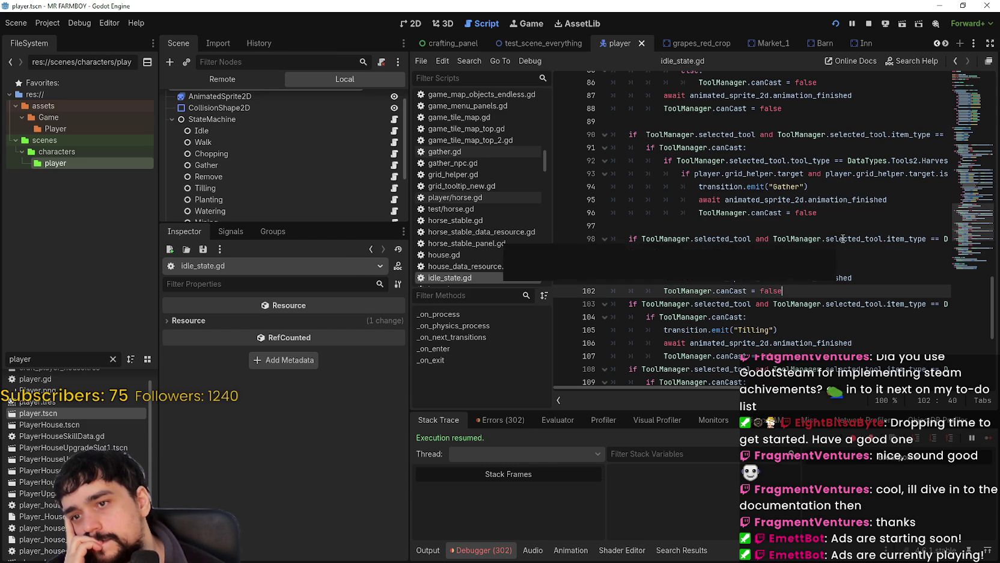
# Use Lookup Symbol on craft_use to jump to its definition in game_input_events.gd
pyautogui.moveTo(774, 239); pyautogui.dragTo(979, 236)
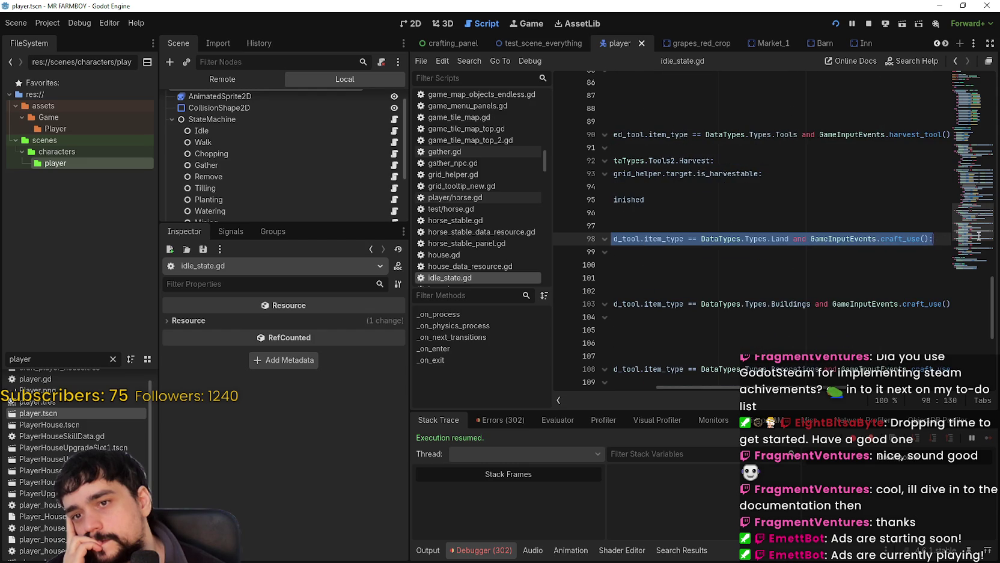
pyautogui.hscroll(-5, 914, 233)
pyautogui.moveTo(827, 239); pyautogui.dragTo(946, 242)
pyautogui.click(918, 239)
pyautogui.rightClick(910, 240)
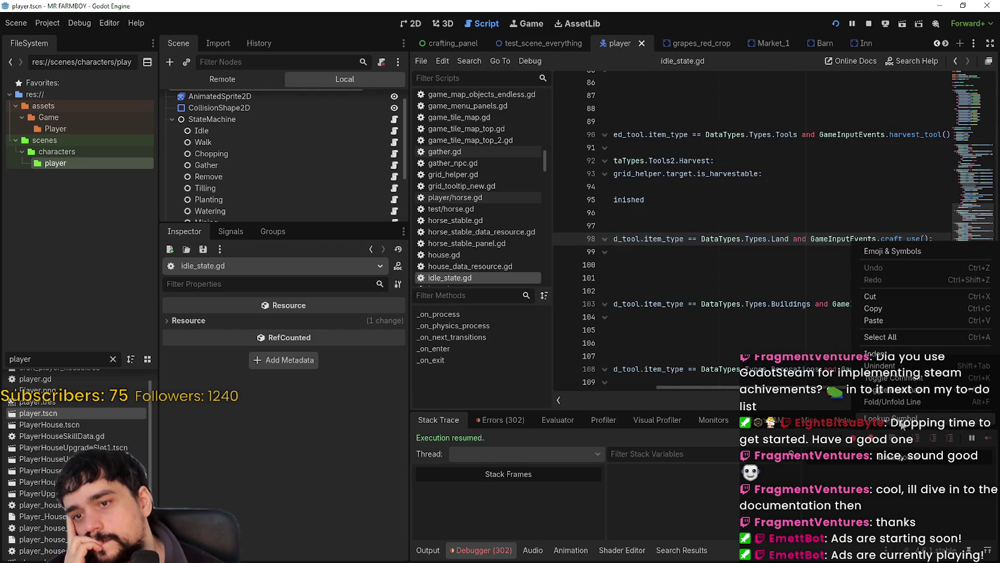
pyautogui.click(901, 421)
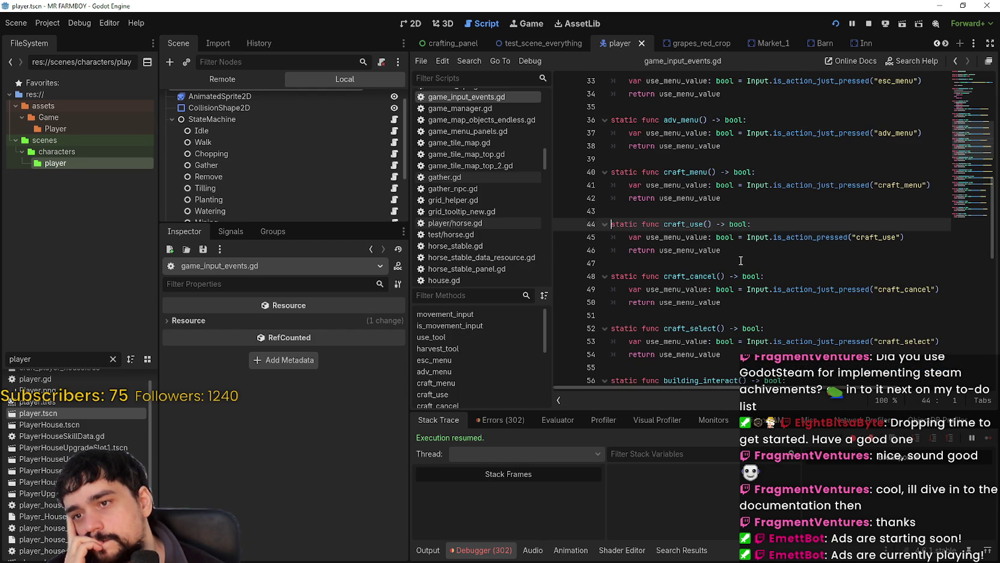
# Add an 'if StatsManager.inMenu:' check at the top of craft_use
pyautogui.click(741, 260)
pyautogui.click(778, 249)
pyautogui.press('Up')
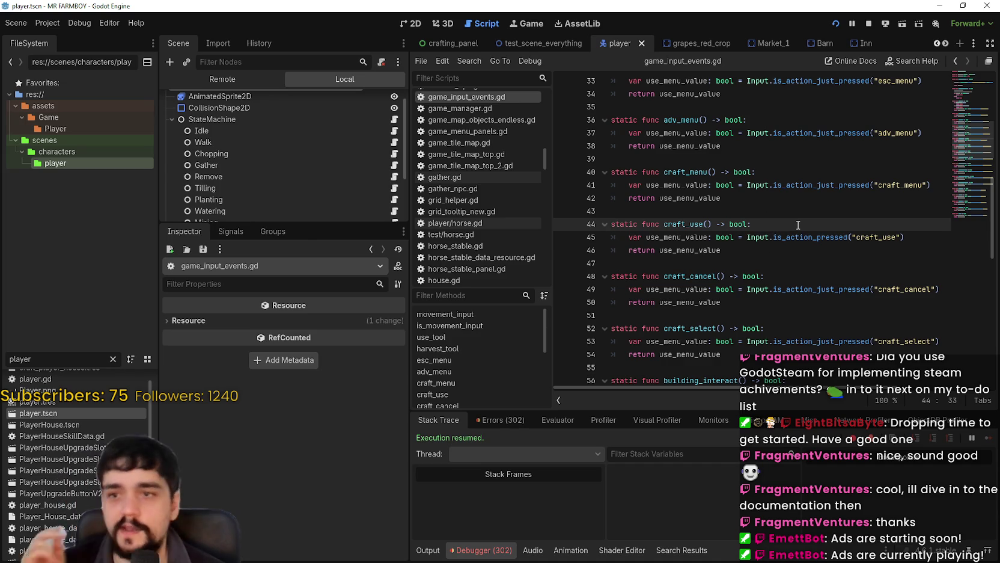
pyautogui.press('Return')
pyautogui.write('tats')
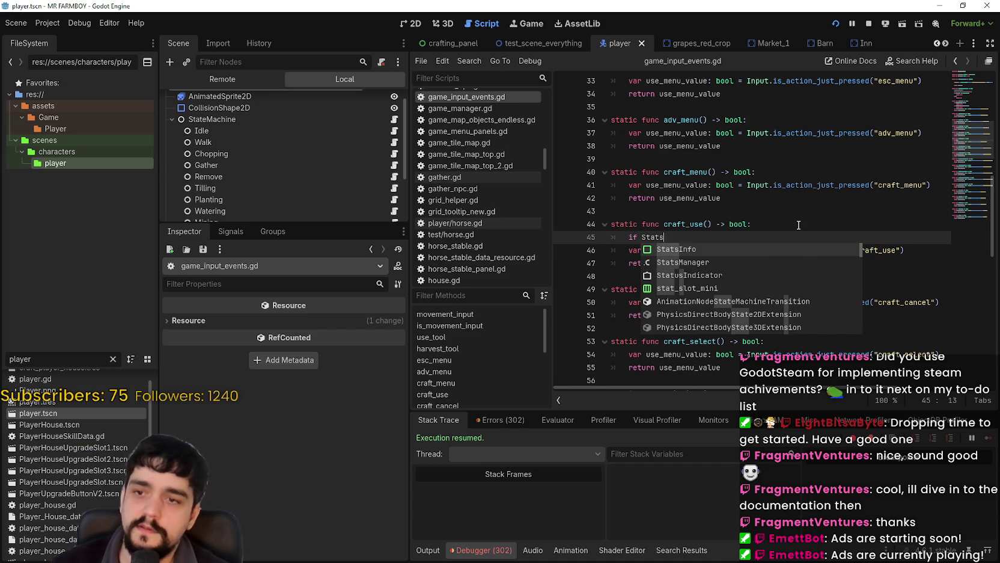
pyautogui.press('Escape')
pyautogui.press('Down')
pyautogui.press('Home')
pyautogui.press('Home')
pyautogui.click(756, 236)
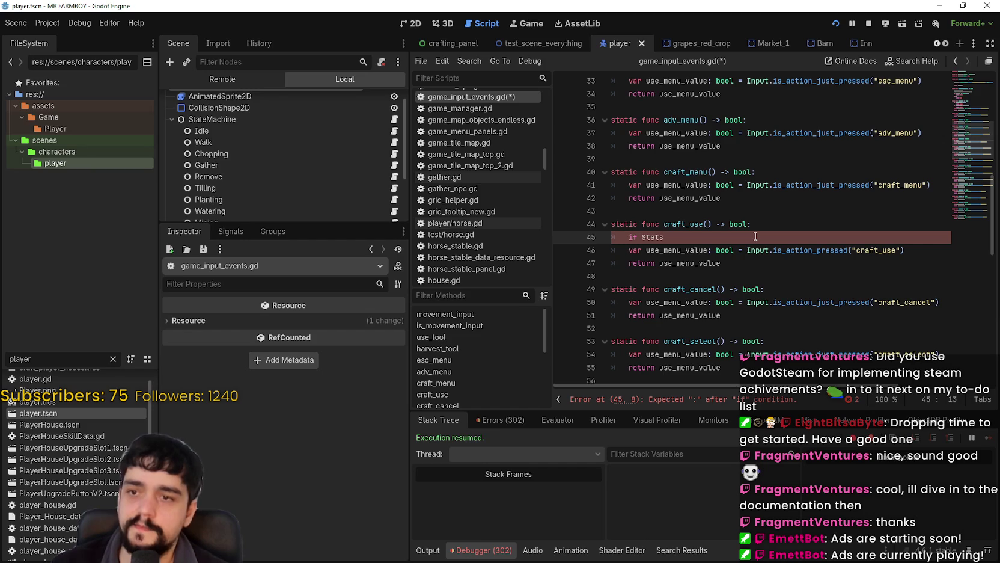
pyautogui.write('M')
pyautogui.press('Return')
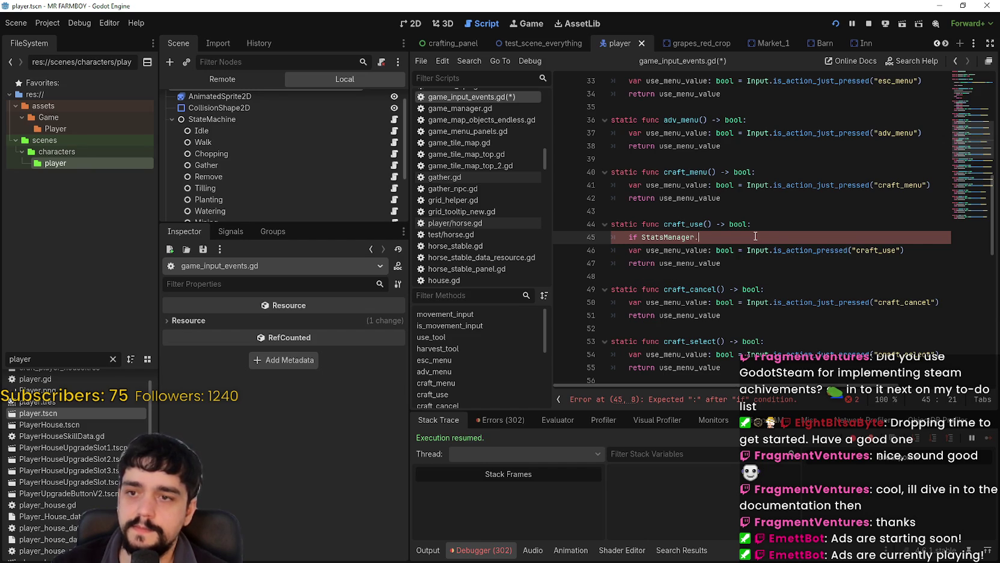
pyautogui.write('is')
pyautogui.press('BackSpace')
pyautogui.write('nMenu')
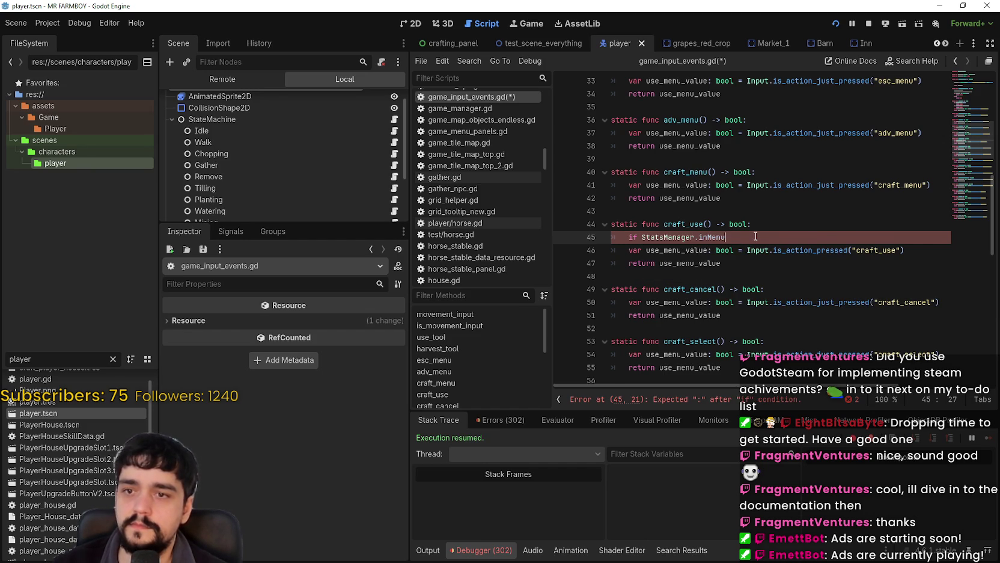
pyautogui.write(':')
# Make the check return false, save the script, and launch the game
pyautogui.press('Return')
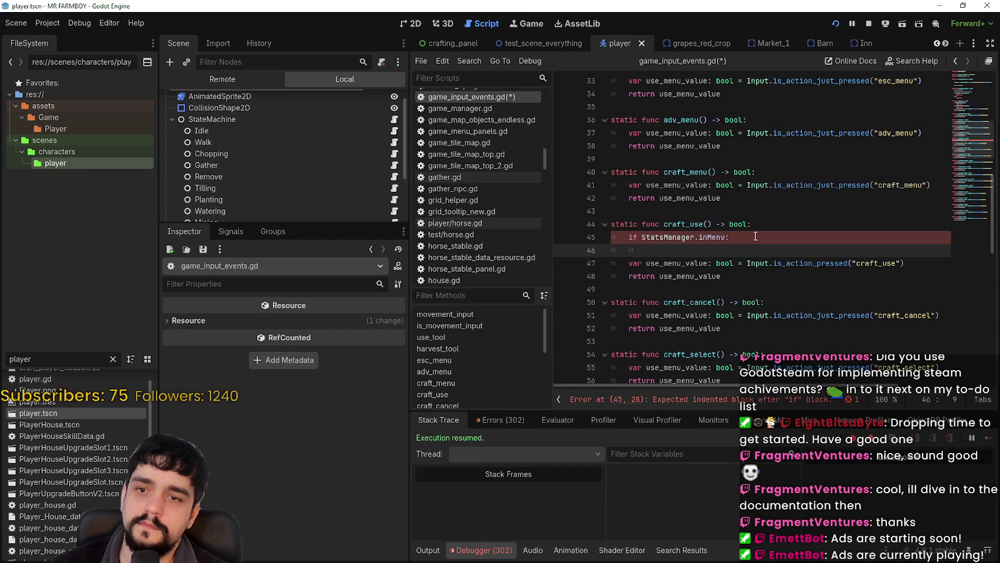
pyautogui.write('return')
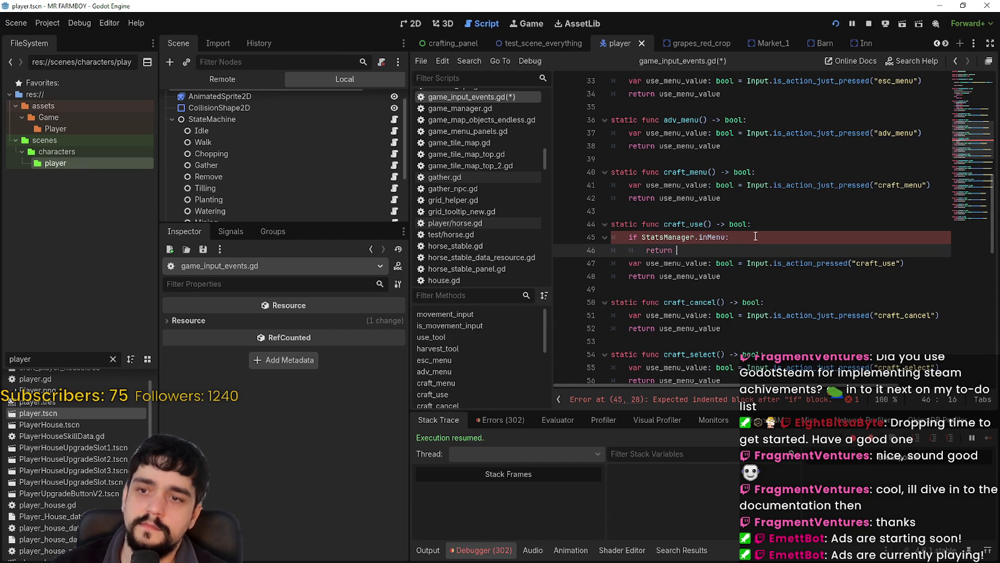
pyautogui.write('false')
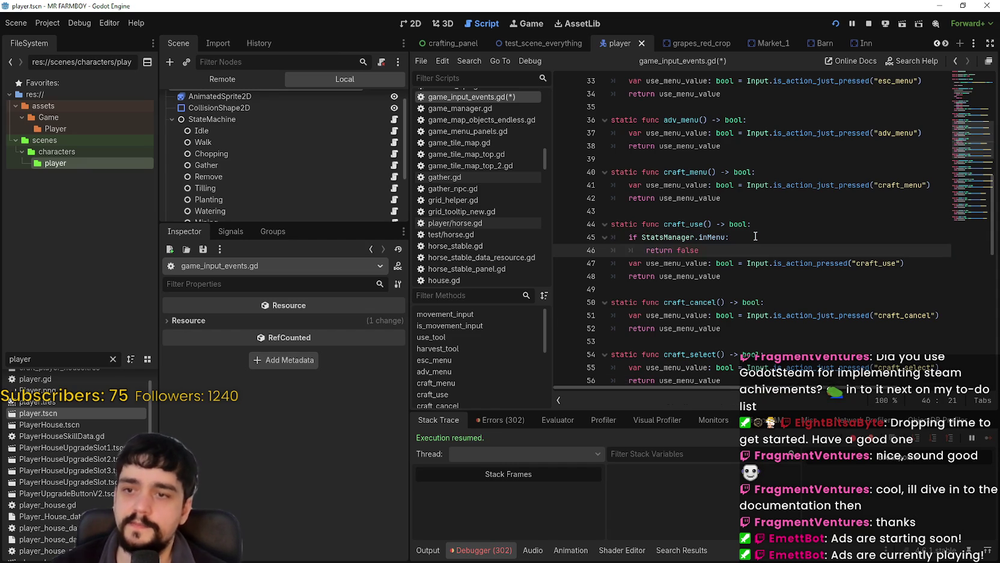
pyautogui.hotkey('ctrl', 's')
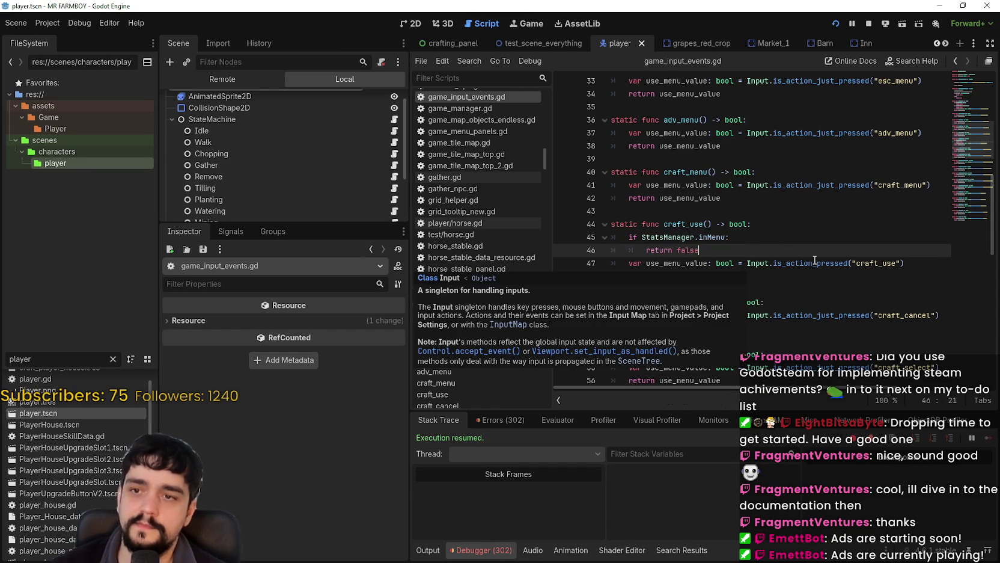
pyautogui.hotkey('alt', 'Tab')
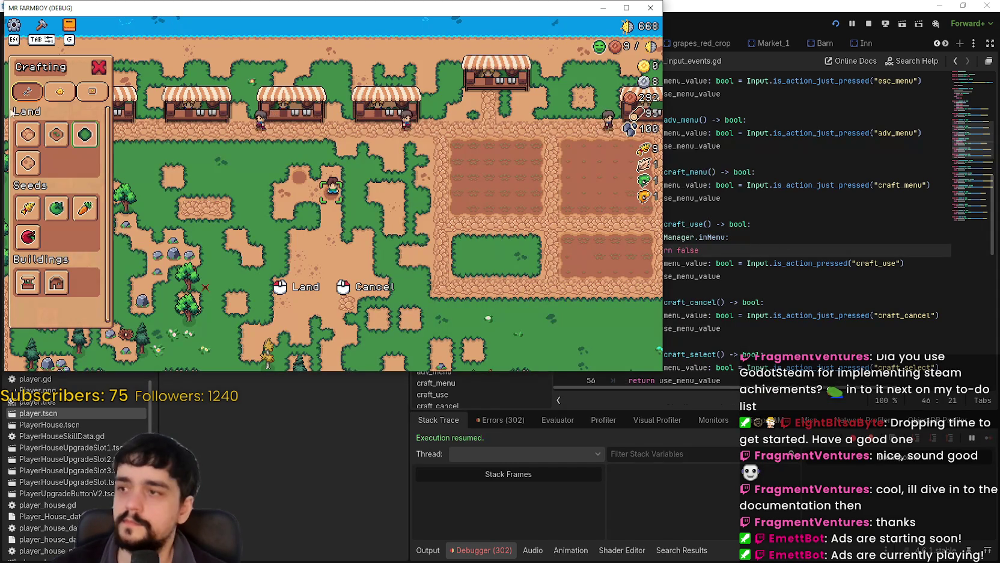
# Till a strip of soil beside the player with the Land tool
pyautogui.moveTo(57, 140)
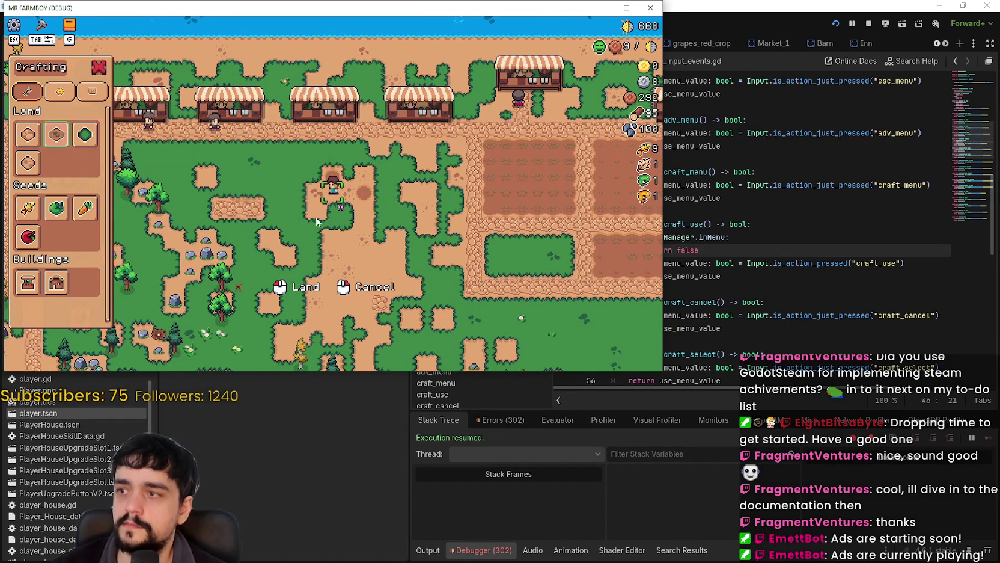
pyautogui.press('a')
pyautogui.moveTo(379, 243)
pyautogui.mouseDown()
pyautogui.moveTo(426, 173)
pyautogui.moveTo(428, 185)
pyautogui.mouseUp()
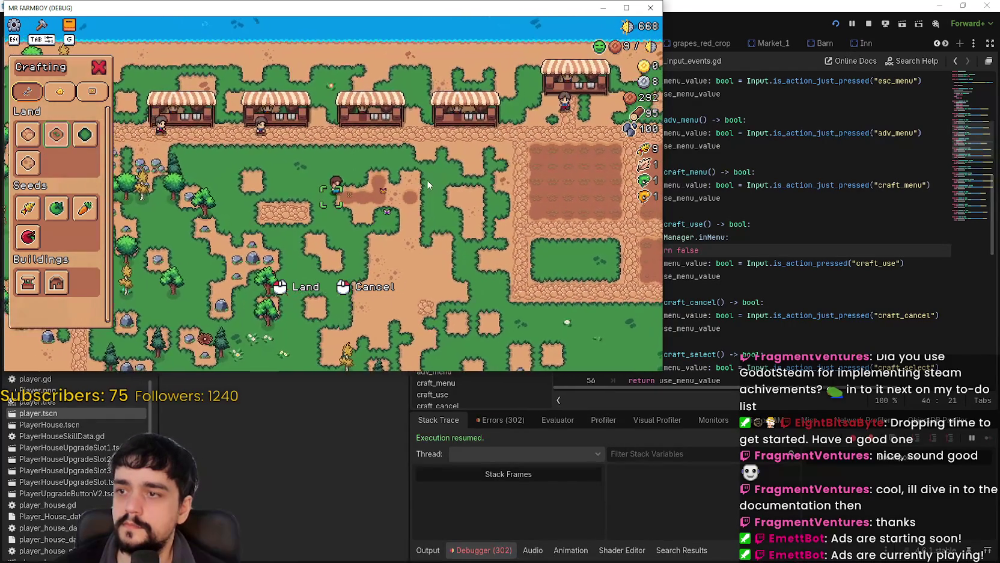
pyautogui.scroll(3, 424, 199)
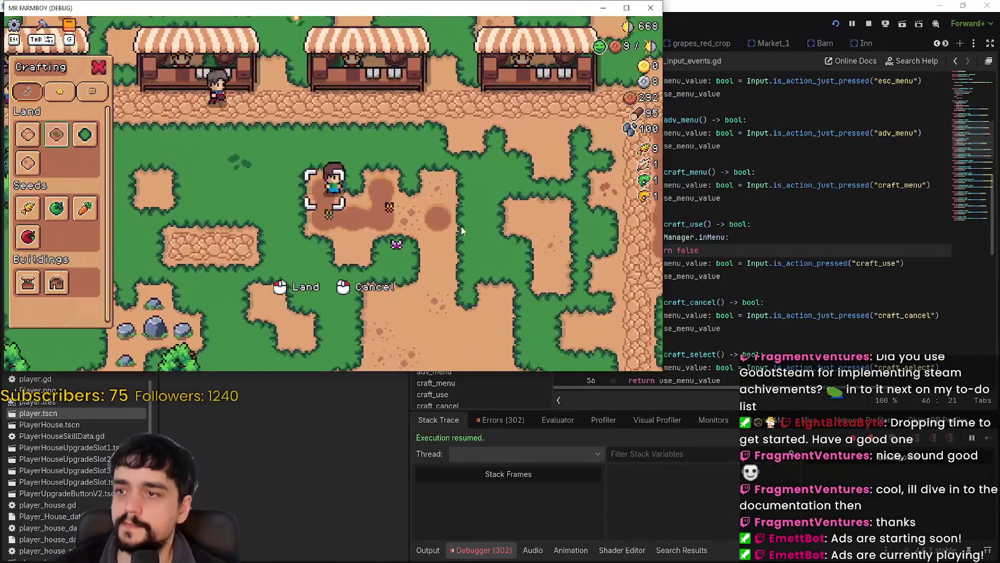
pyautogui.scroll(-3, 461, 227)
# Plant wheat seeds across the tilled plot and water them
pyautogui.moveTo(86, 140)
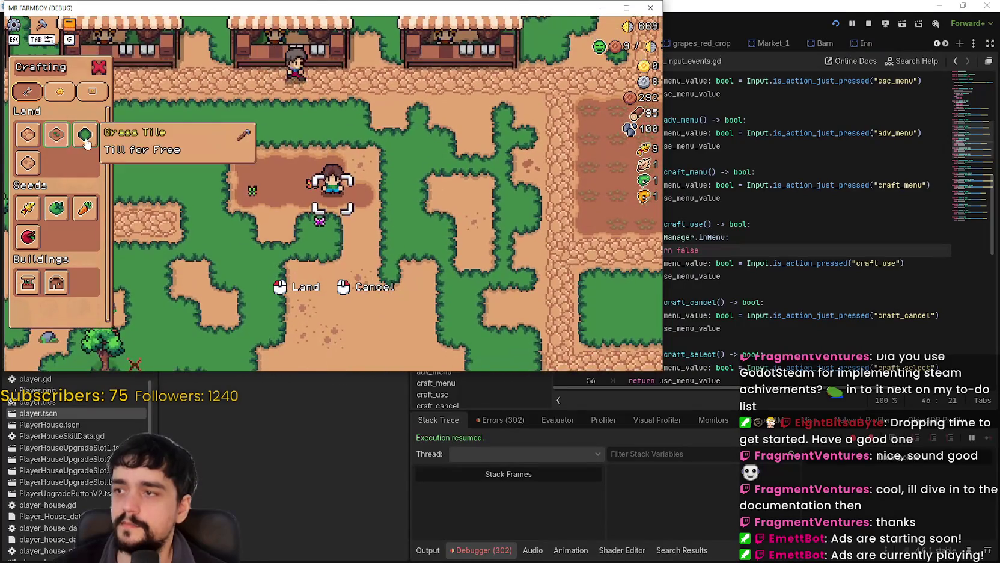
pyautogui.click(35, 211)
pyautogui.click(369, 170)
pyautogui.press('s')
pyautogui.press('d')
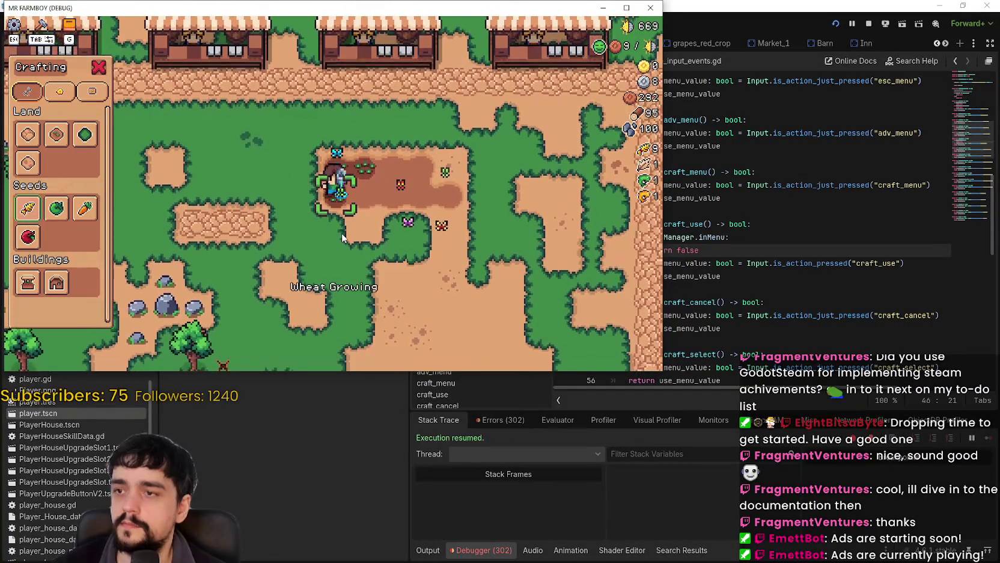
pyautogui.click(342, 238)
pyautogui.press('w')
pyautogui.press('d')
pyautogui.click(343, 233)
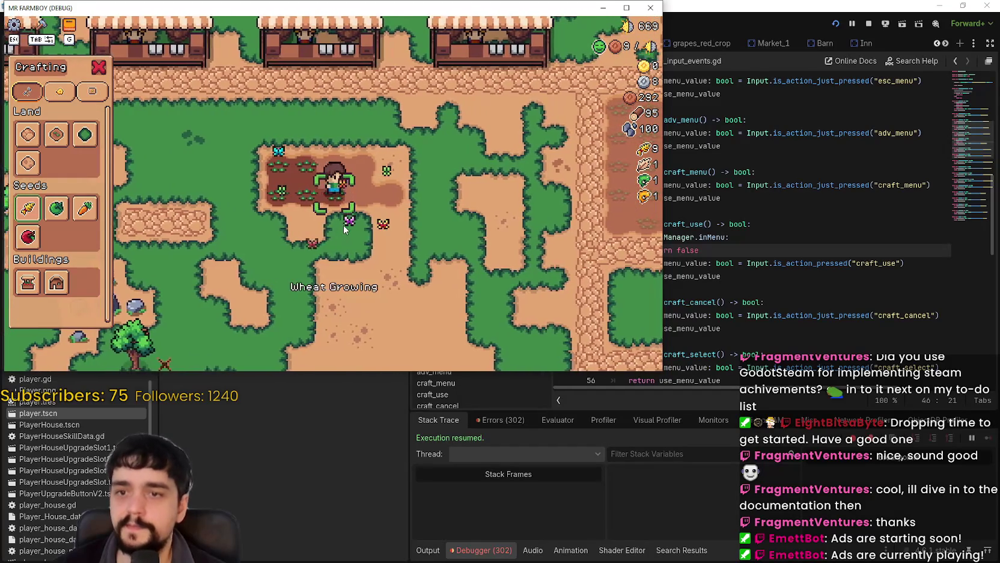
pyautogui.press('s')
pyautogui.press('d')
pyautogui.click(371, 181)
pyautogui.press('d')
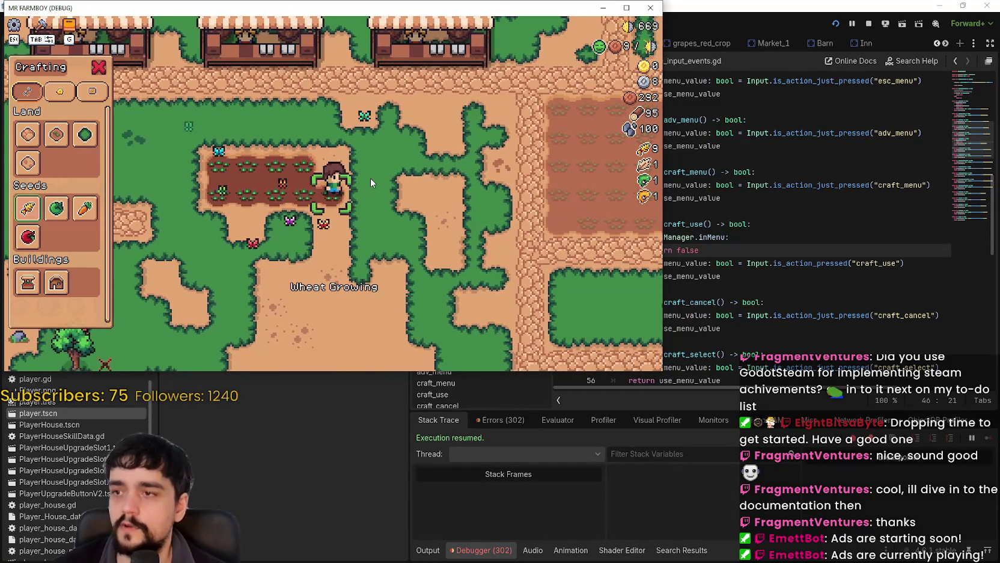
# Walk around the plot, trying the green land tile and Green Tomato seed
pyautogui.click(84, 134)
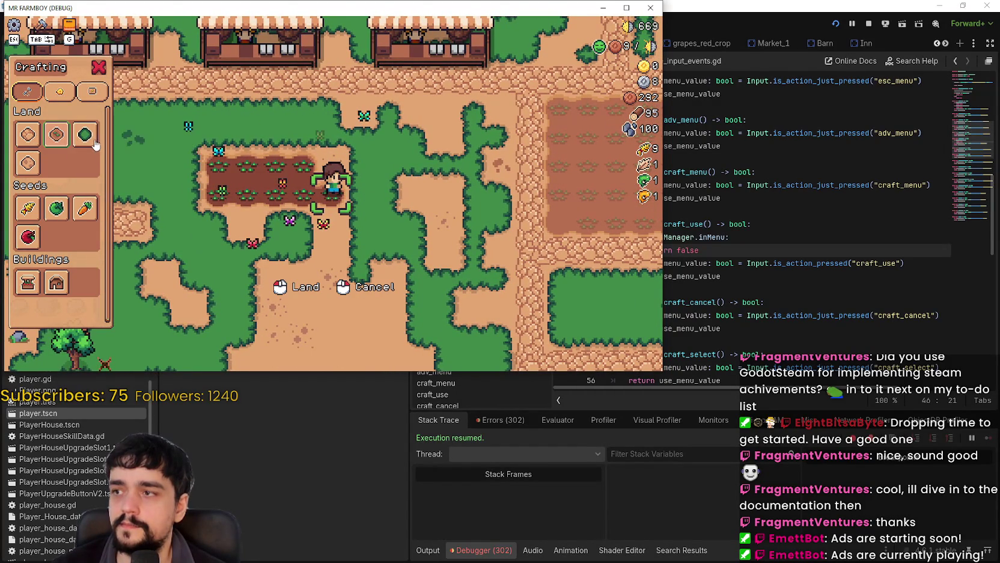
pyautogui.press('a')
pyautogui.press('w')
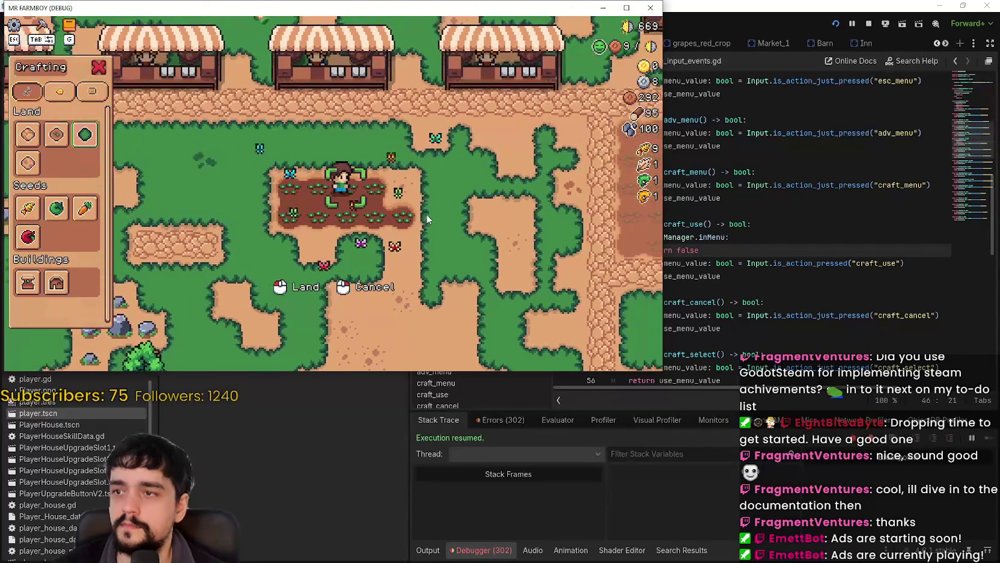
pyautogui.press('d')
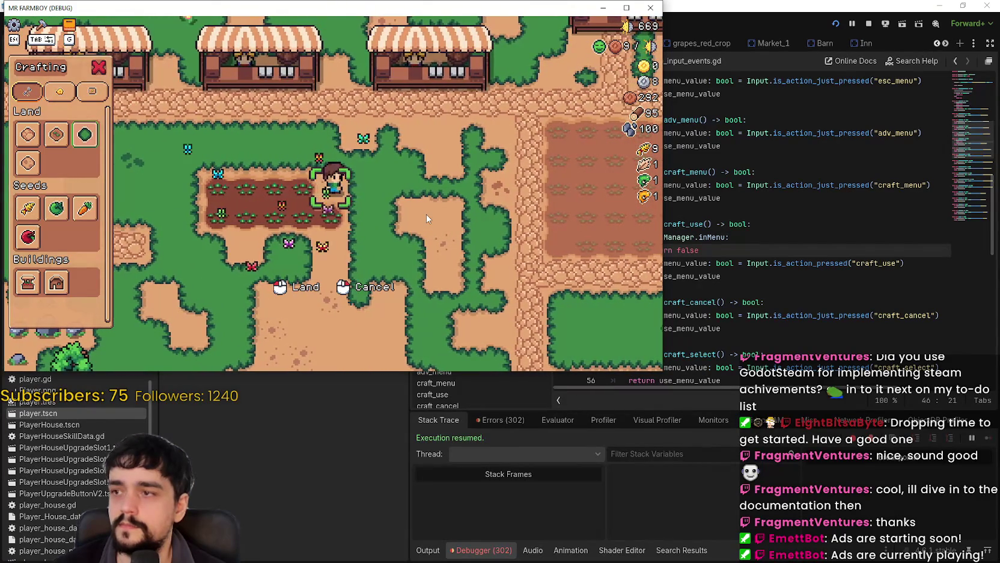
pyautogui.press('a')
pyautogui.press('s')
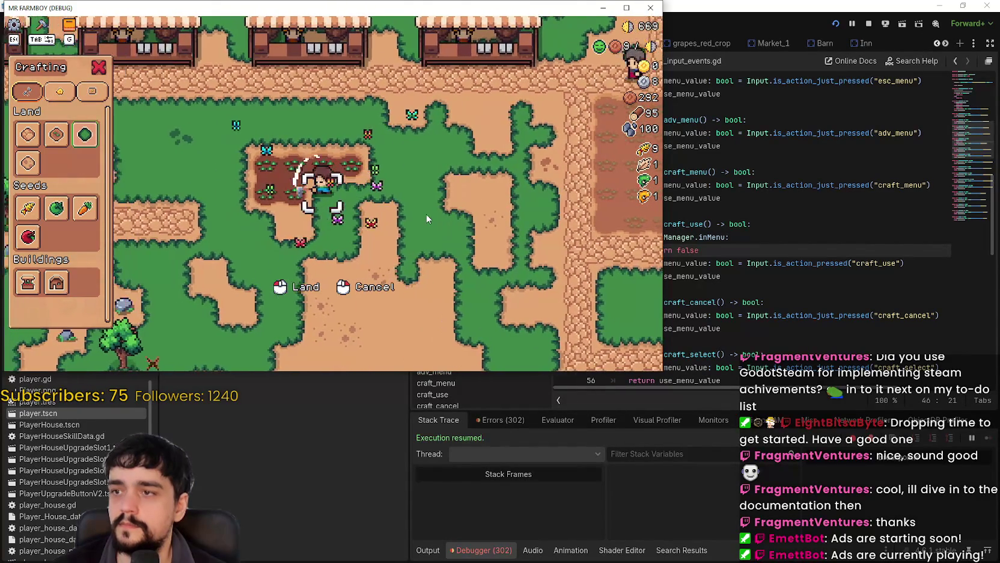
pyautogui.press('a')
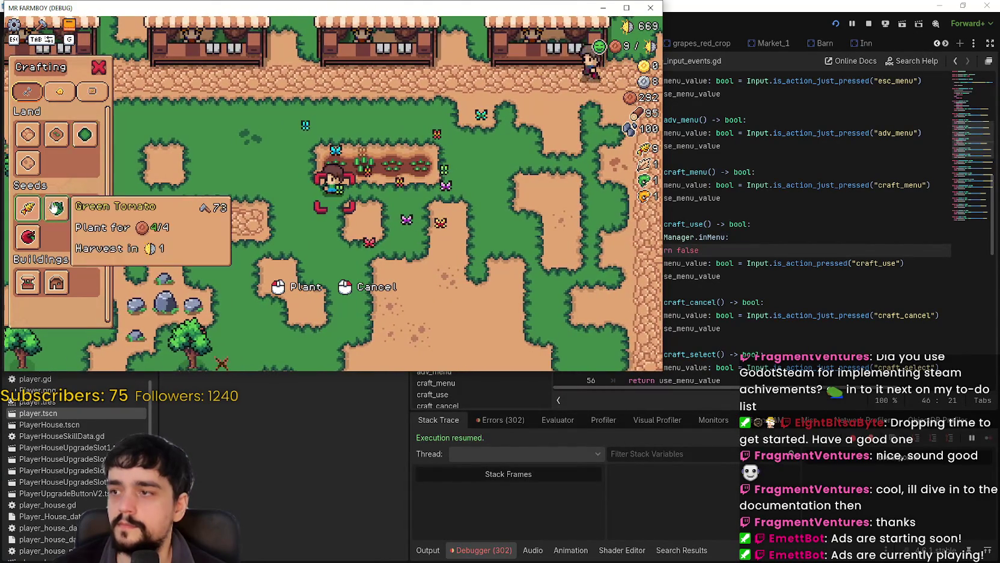
pyautogui.click(56, 208)
# Build a tree from Decorations beside the wheat plot
pyautogui.click(60, 91)
pyautogui.click(84, 134)
pyautogui.press('d')
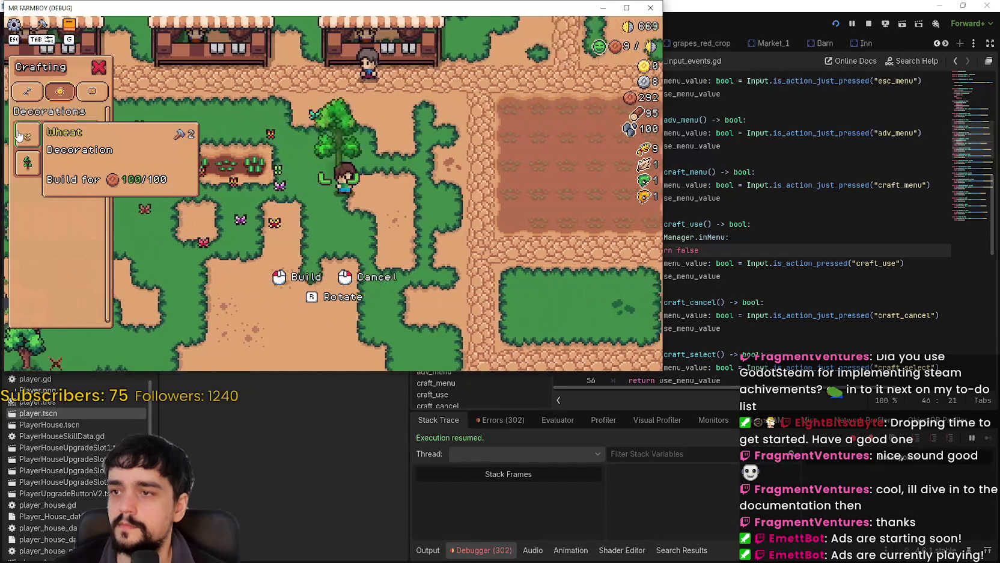
pyautogui.click(40, 136)
pyautogui.click(85, 134)
pyautogui.click(104, 133)
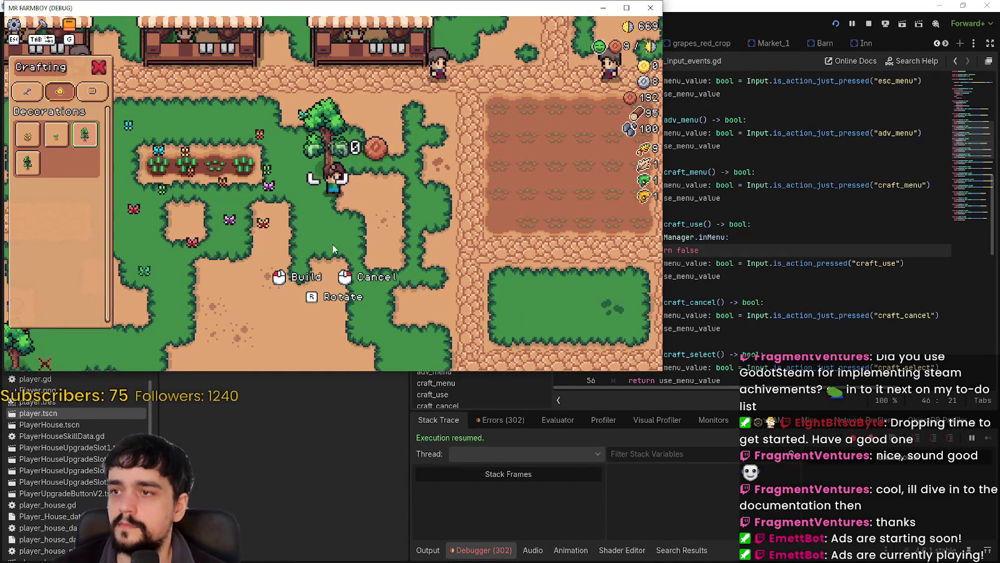
pyautogui.press('d')
pyautogui.rightClick(105, 133)
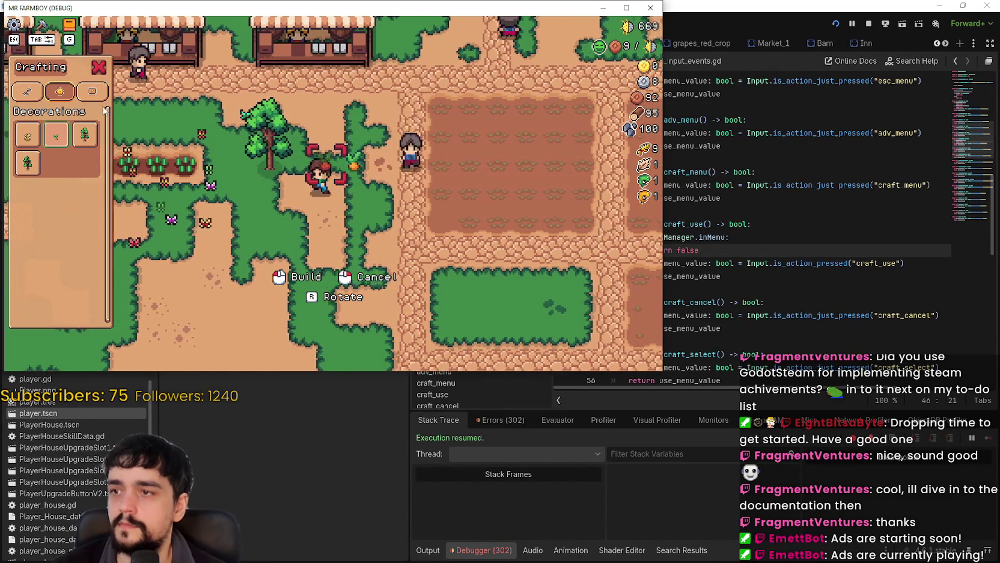
# Preview a sign from the Signs category, then close the crafting panel
pyautogui.click(95, 90)
pyautogui.click(27, 133)
pyautogui.press('a')
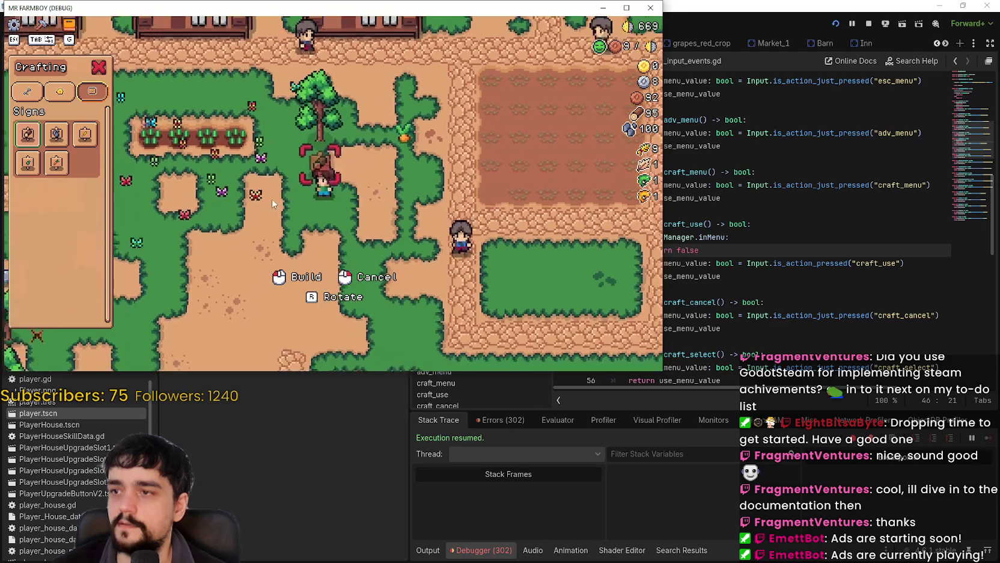
pyautogui.press('w')
pyautogui.press('Tab')
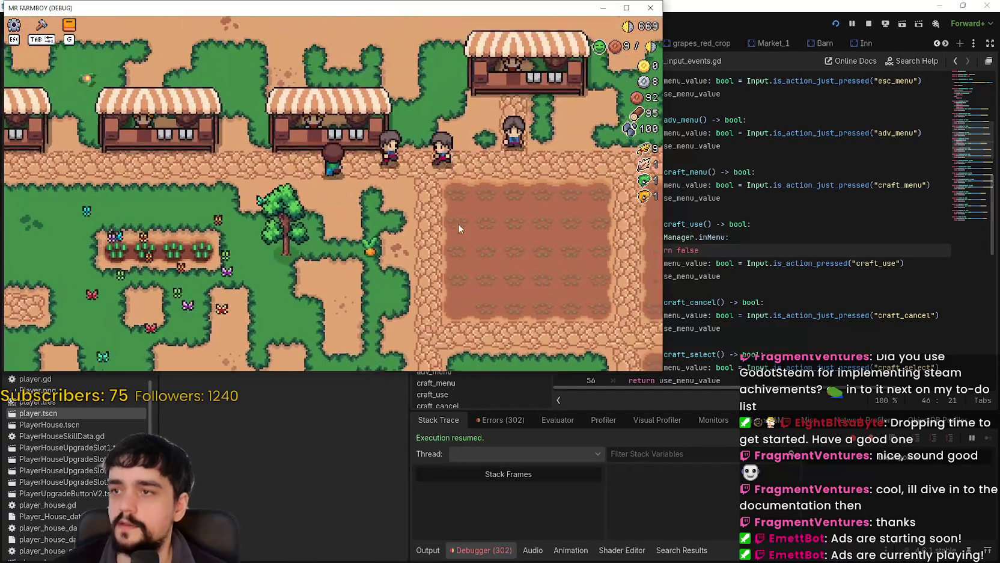
# Visit the market stalls, opening and closing the shop and sell panels
pyautogui.click(311, 168)
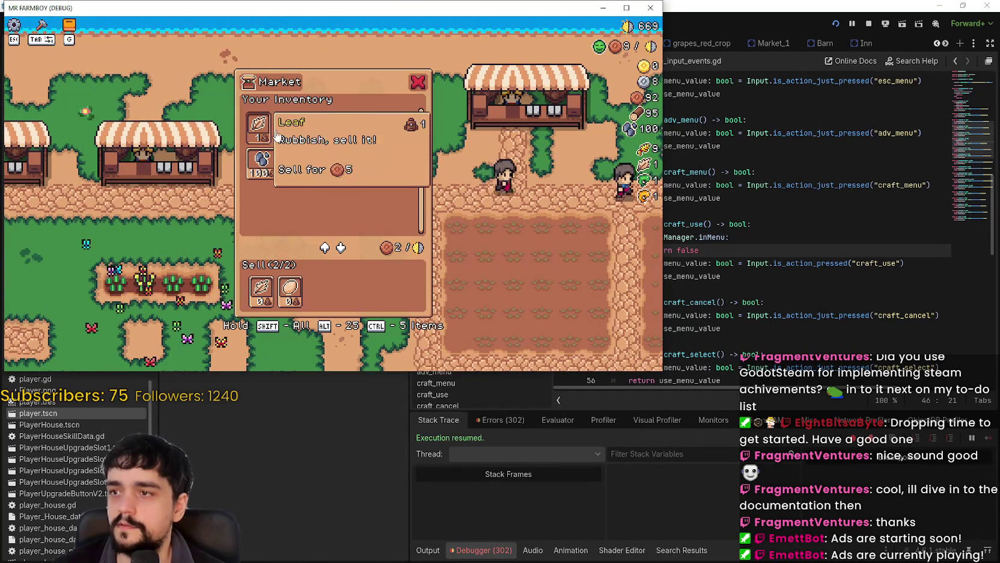
pyautogui.press('Escape')
pyautogui.press('s')
pyautogui.press('Tab')
pyautogui.press('Tab')
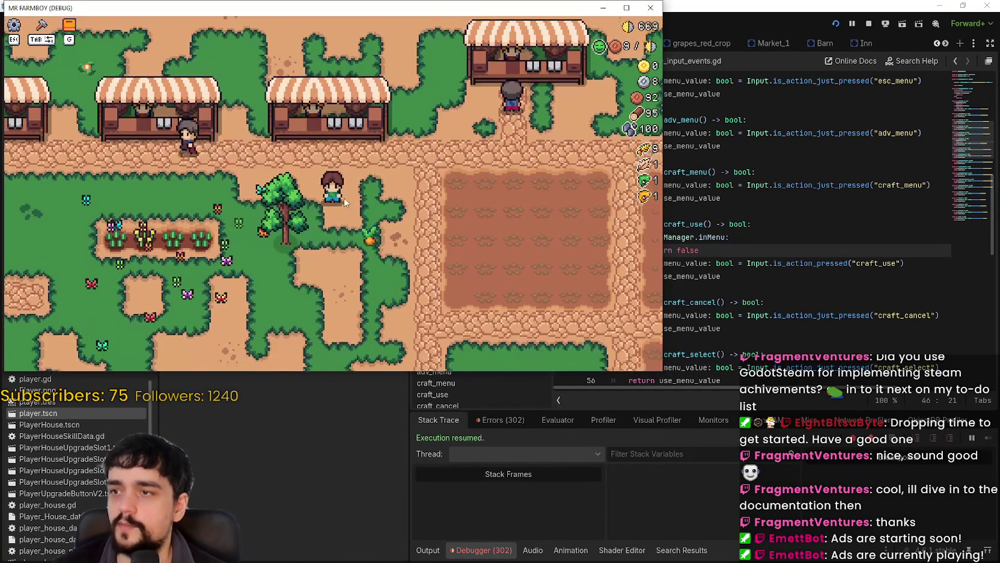
pyautogui.press('w')
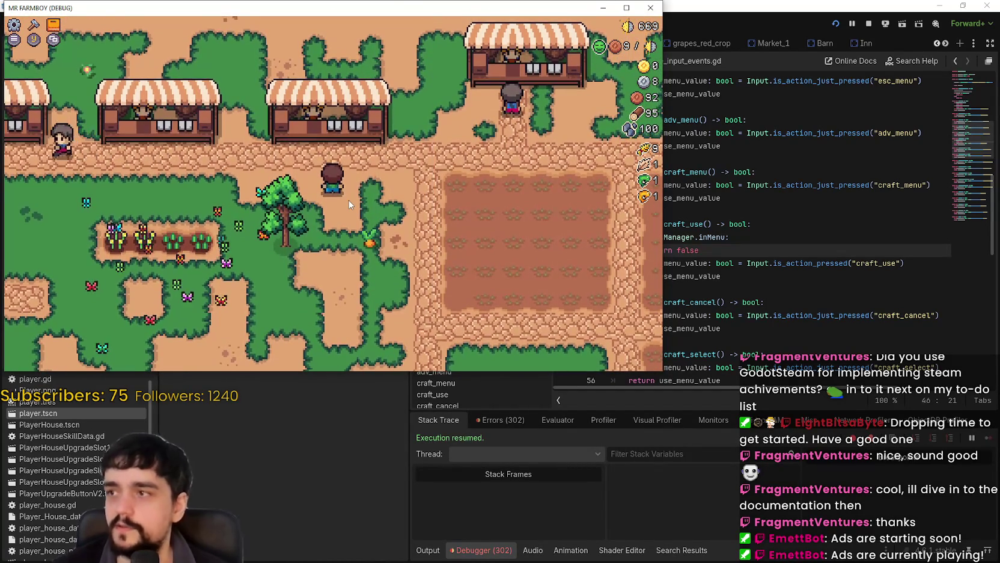
pyautogui.press('w')
pyautogui.press('e')
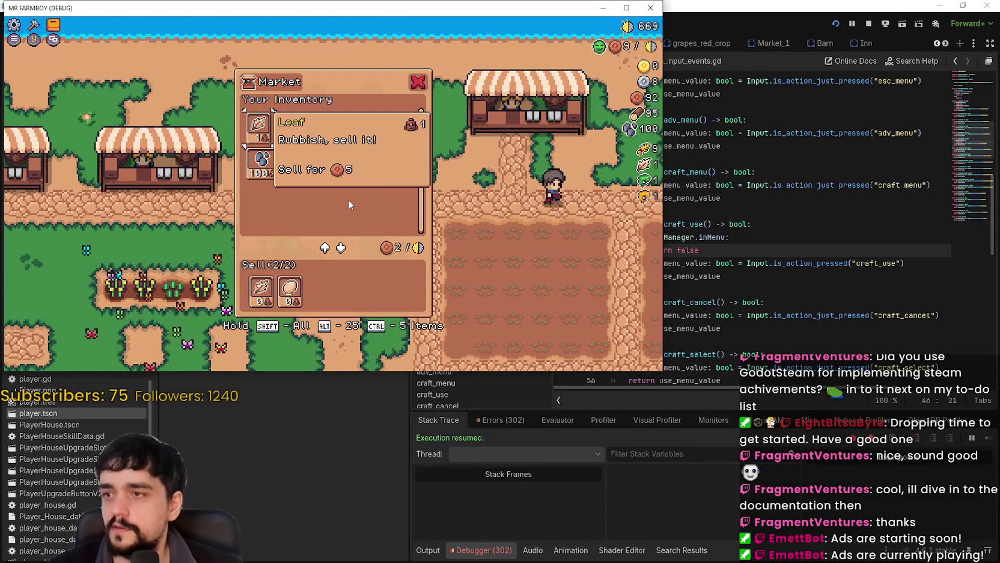
pyautogui.press('e')
pyautogui.press('s')
pyautogui.press('w')
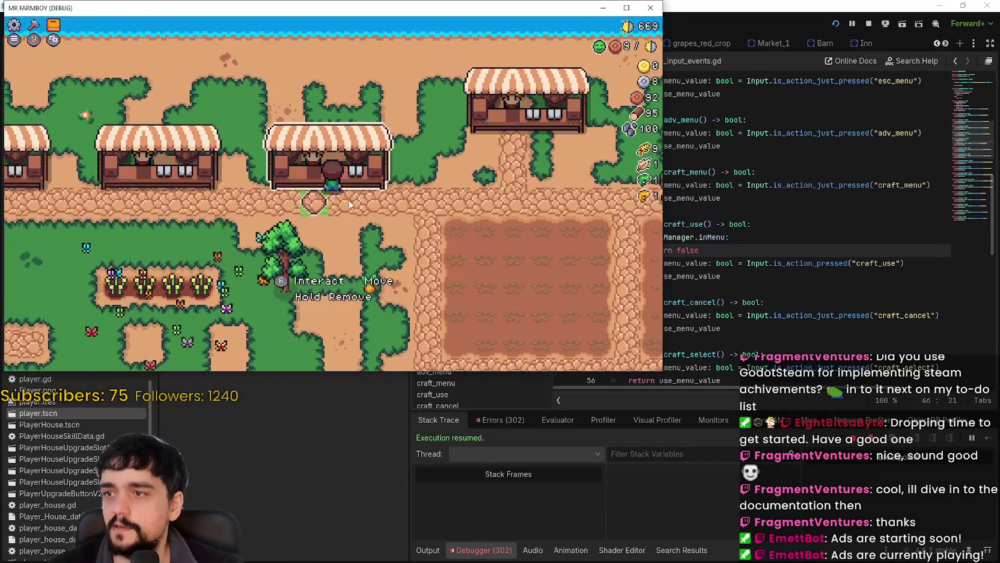
pyautogui.press('e')
pyautogui.press('e')
pyautogui.press('s')
pyautogui.press('w')
pyautogui.press('e')
pyautogui.press('e')
pyautogui.press('e')
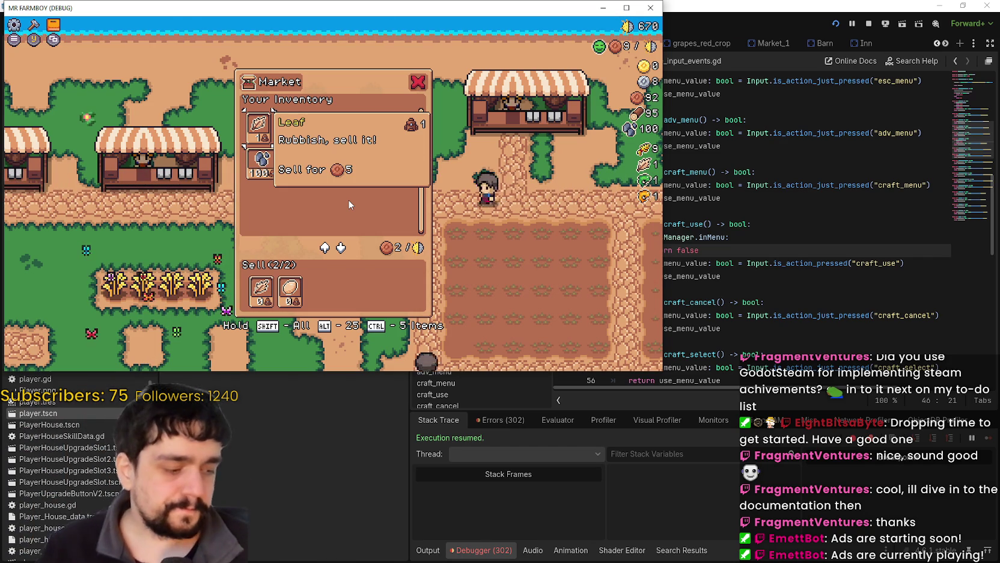
pyautogui.press('Escape')
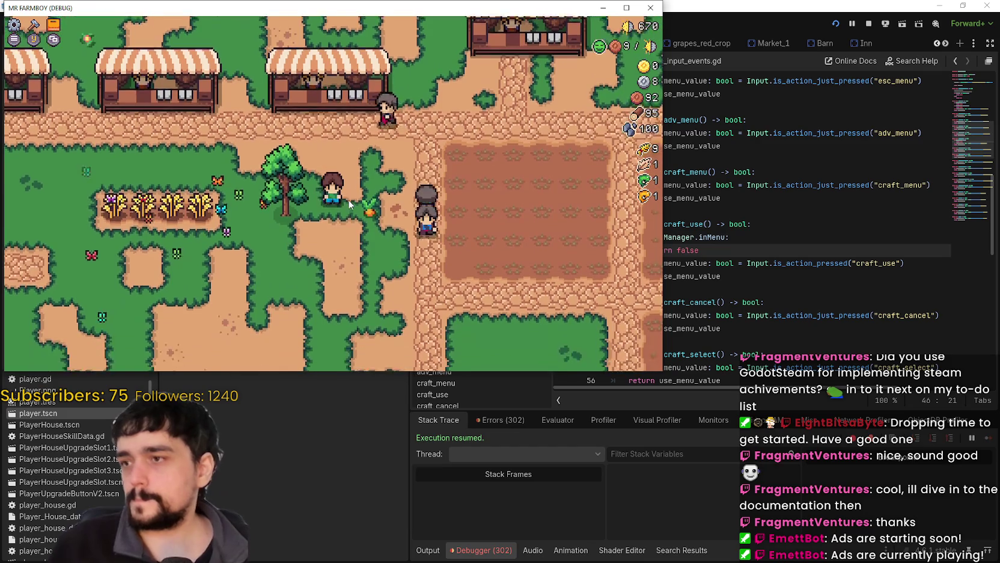
# Check the Farm Tile and green land tile in crafting, then select craft_use on line 47
pyautogui.press('c')
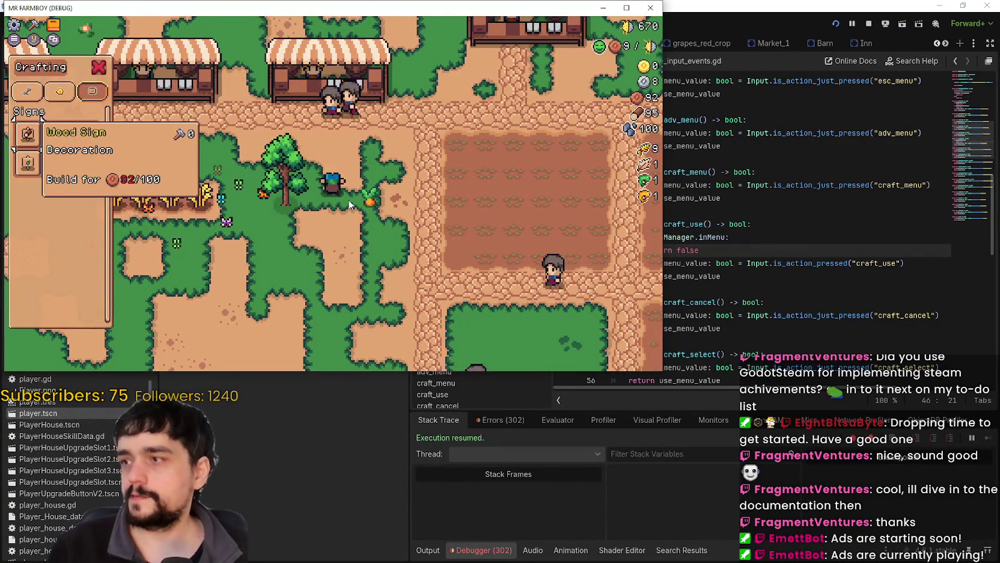
pyautogui.press('e')
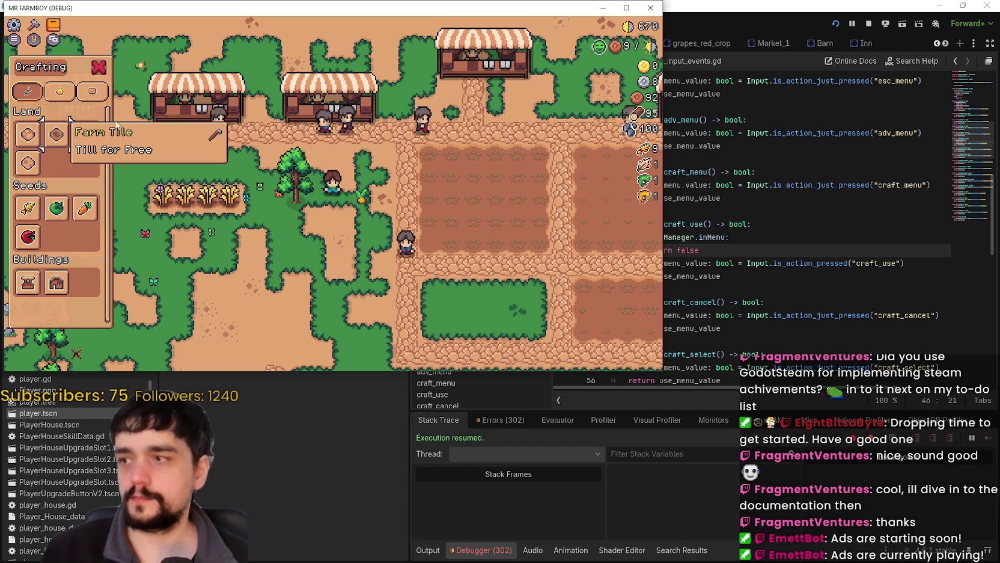
pyautogui.click(27, 135)
pyautogui.click(85, 135)
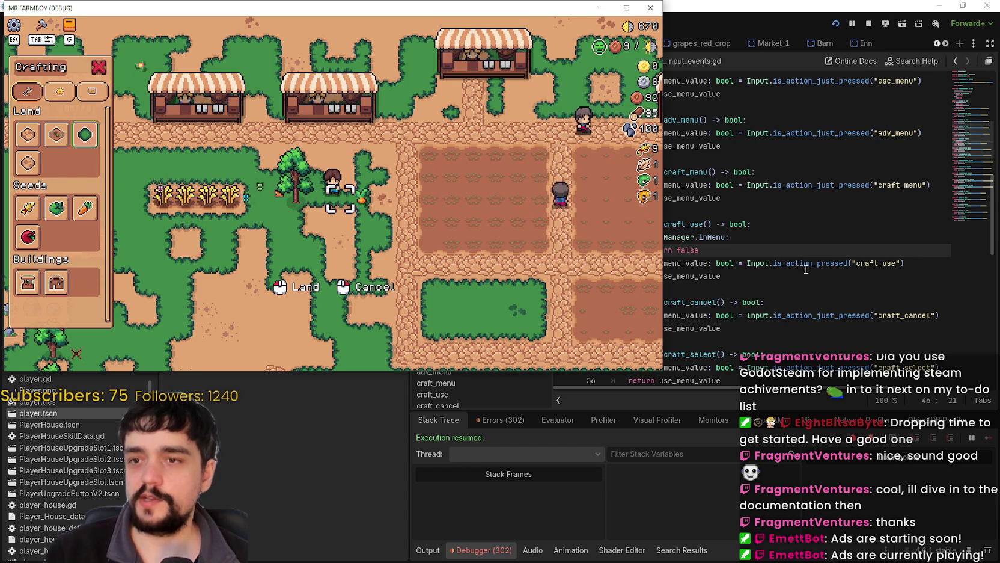
pyautogui.moveTo(807, 269)
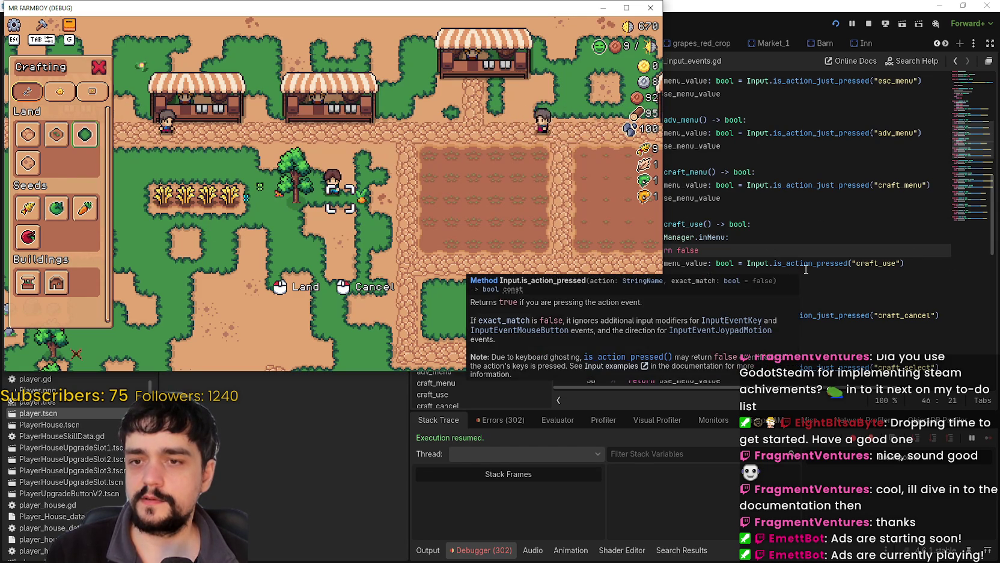
pyautogui.doubleClick(859, 262)
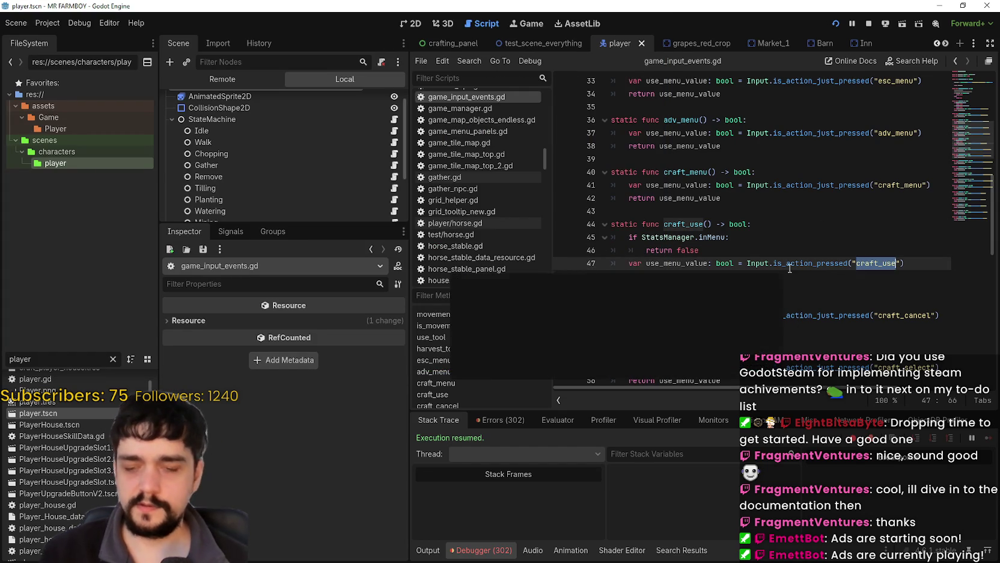
# Replace craft_use with ui_accept on line 47 and save the script
pyautogui.write('ui_')
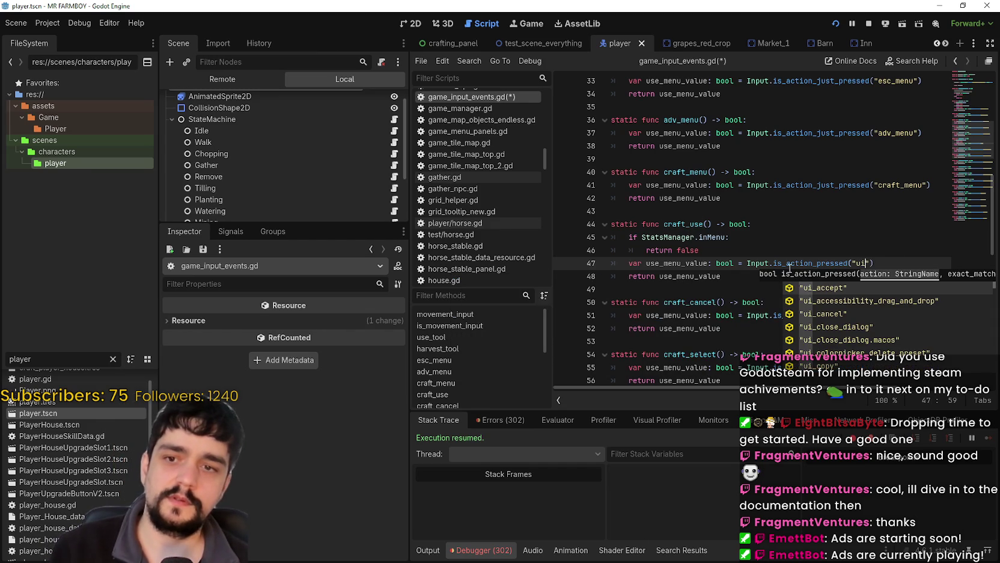
pyautogui.write('accept')
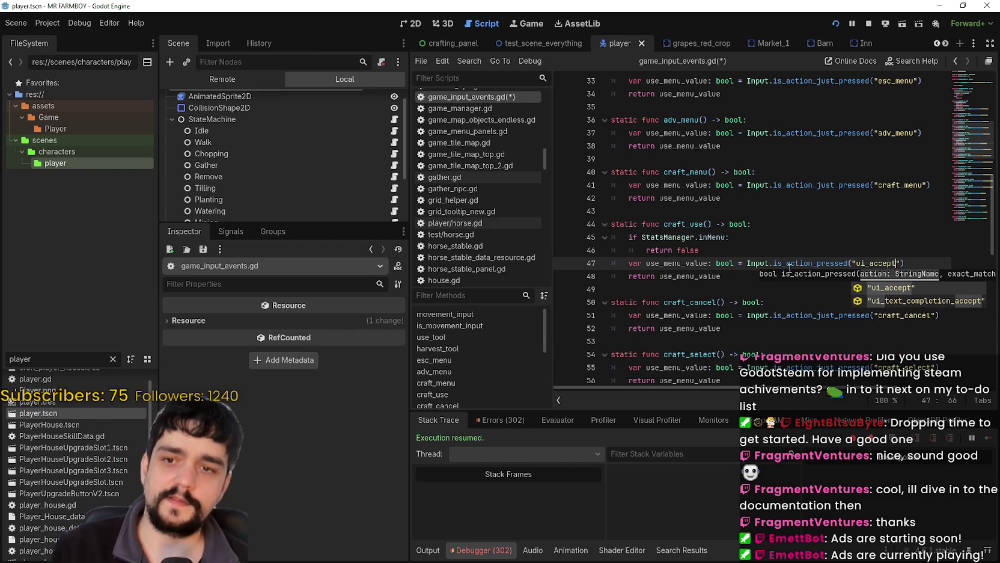
pyautogui.press('Return')
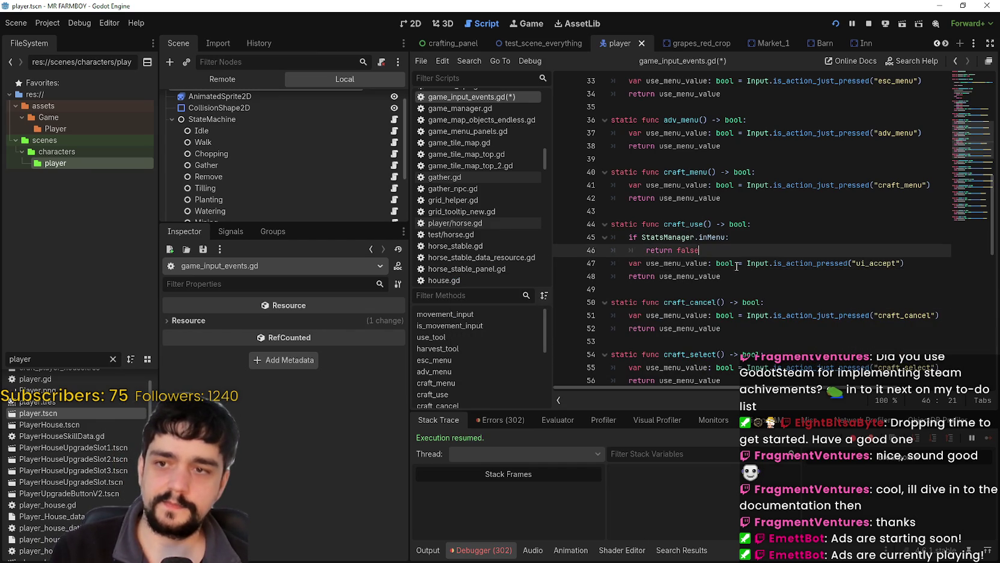
pyautogui.click(730, 284)
pyautogui.hotkey('ctrl', 's')
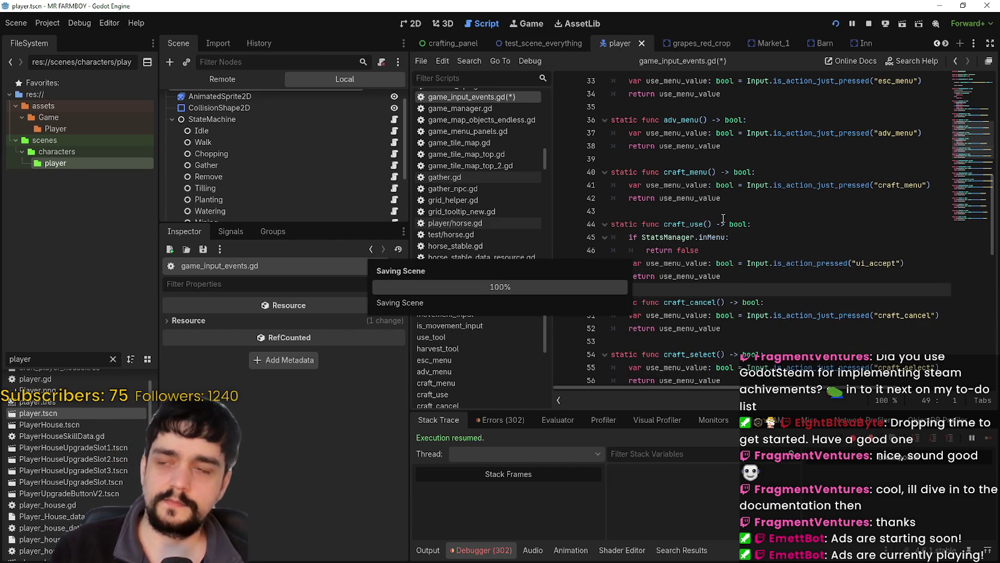
# Restore the craft_use action check on line 47 and save the script again
pyautogui.click(50, 24)
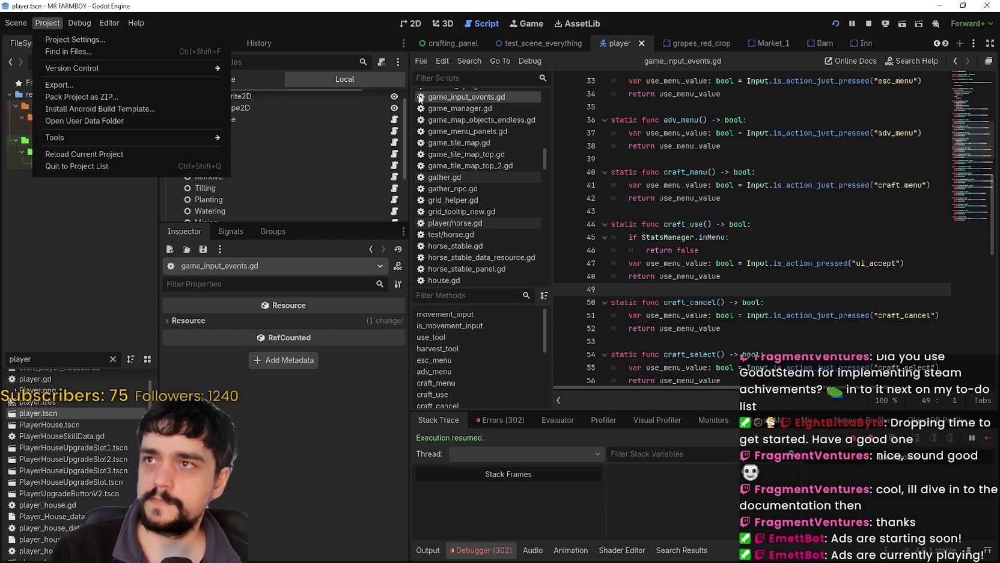
pyautogui.click(843, 268)
pyautogui.click(884, 262)
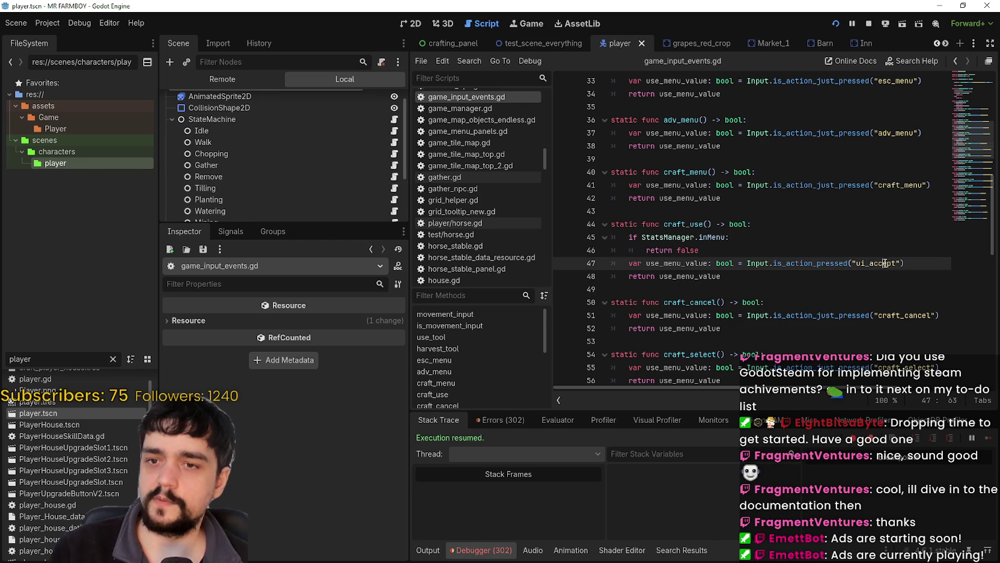
pyautogui.click(781, 292)
pyautogui.hotkey('ctrl', 's')
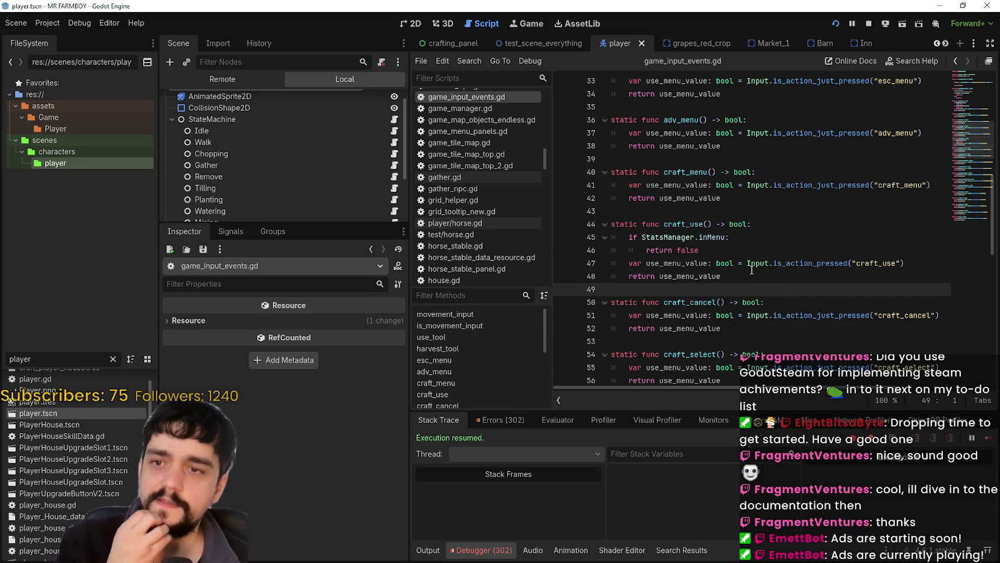
# Look over lines 46–50 of the script, then bring up the Project menu
pyautogui.click(722, 238)
pyautogui.click(720, 249)
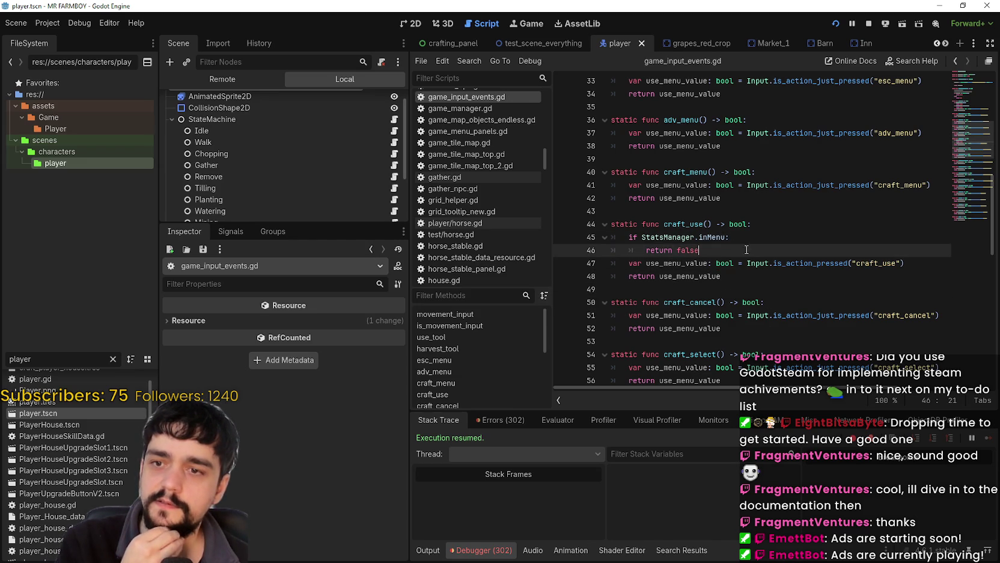
pyautogui.click(751, 290)
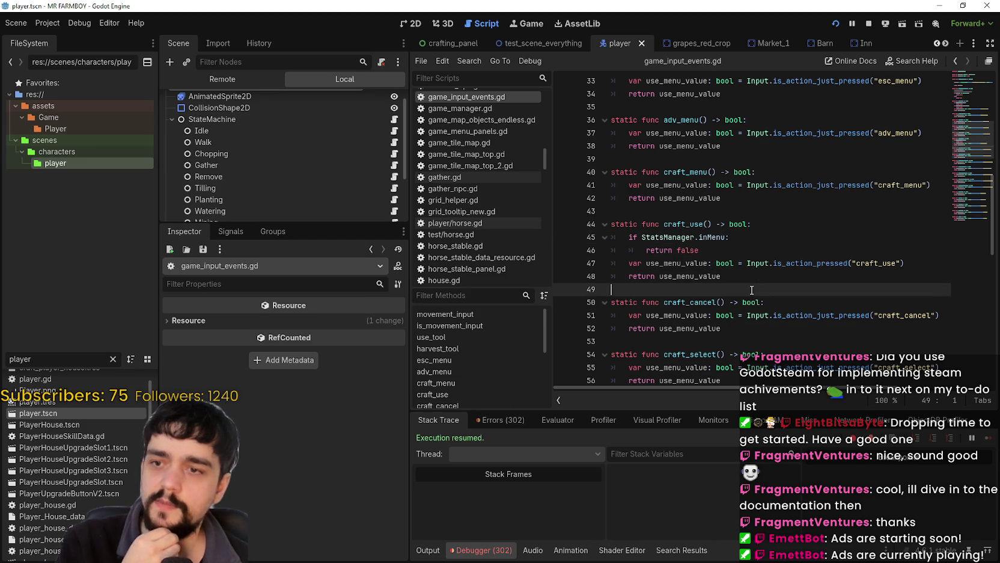
pyautogui.click(735, 228)
pyautogui.click(751, 276)
pyautogui.click(775, 302)
pyautogui.click(39, 23)
pyautogui.click(48, 25)
pyautogui.click(57, 27)
# Show built-in actions, bind Joypad Button 0 to ui_accept, close settings, and stop the game
pyautogui.click(58, 36)
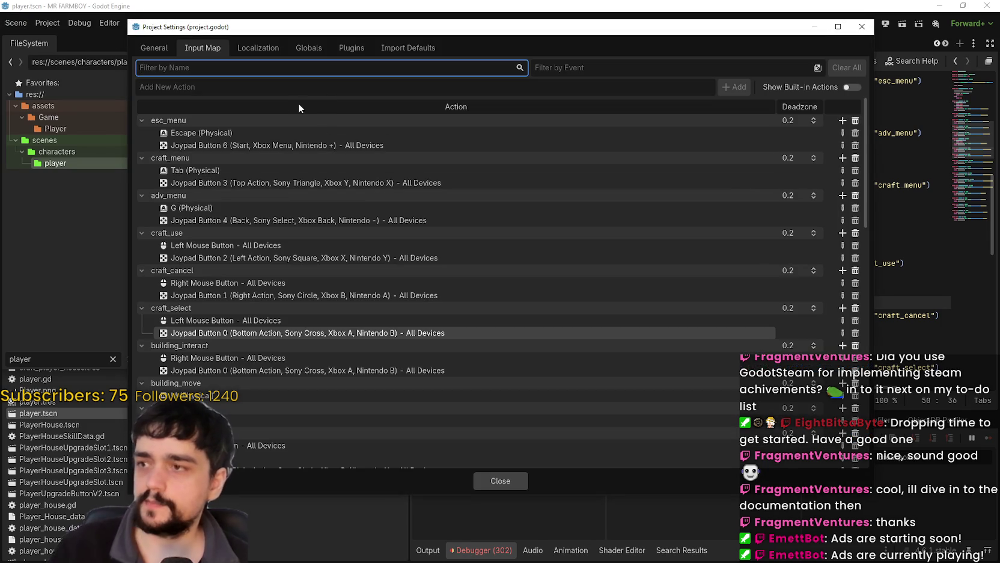
pyautogui.click(851, 87)
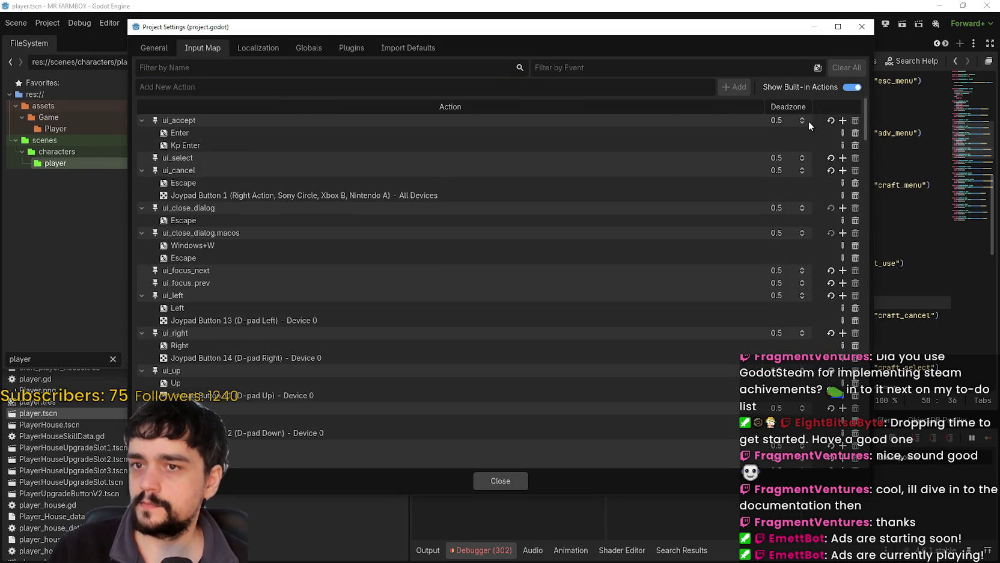
pyautogui.click(843, 120)
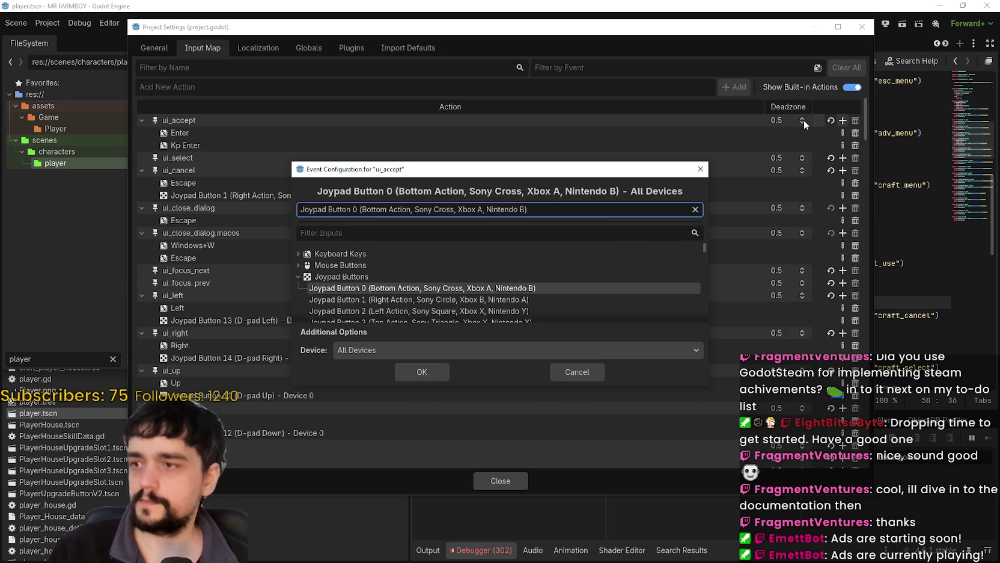
pyautogui.click(422, 371)
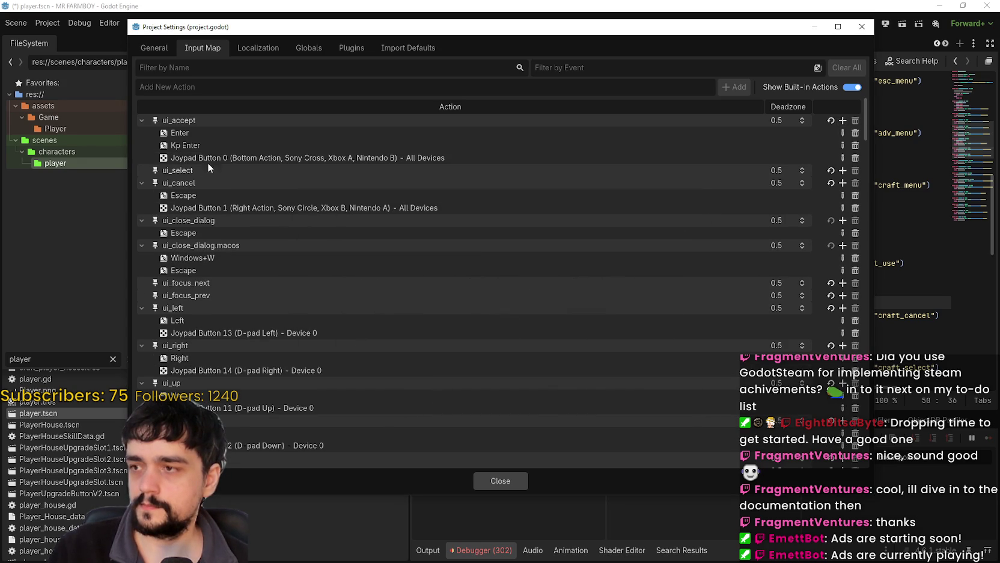
pyautogui.click(498, 475)
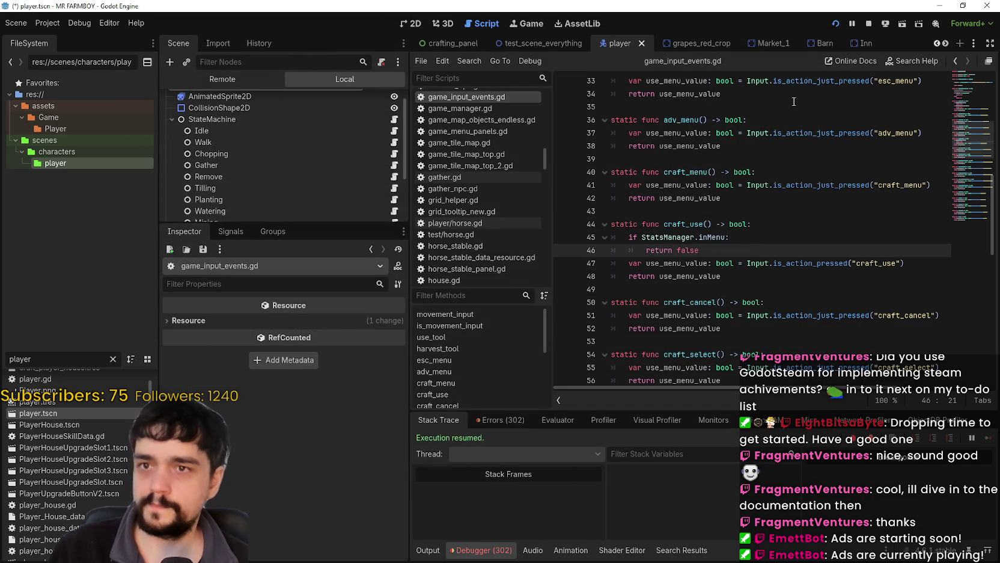
pyautogui.click(865, 26)
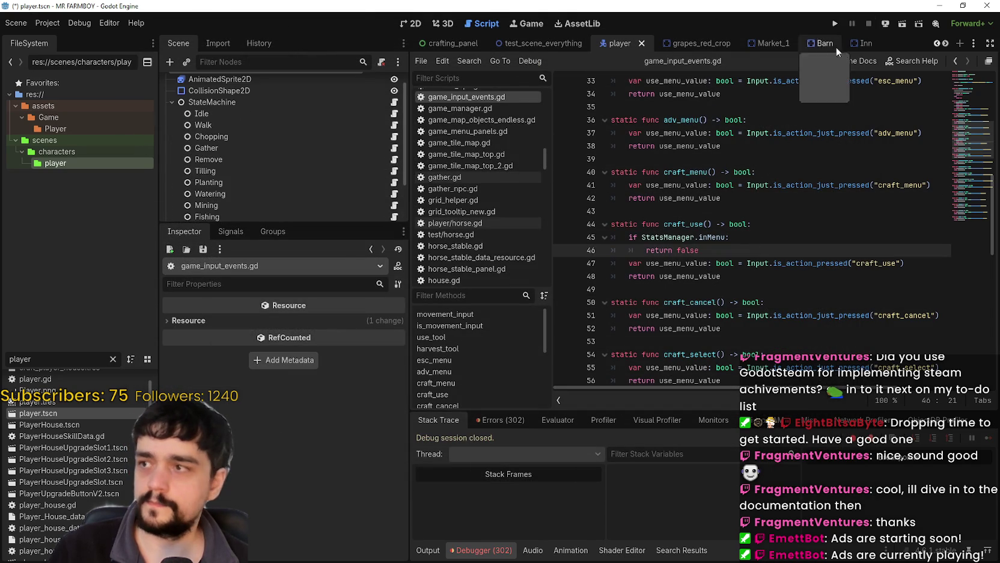
# Relaunch the game and review Options > Input > Change Keybinds, applying and closing
pyautogui.click(833, 24)
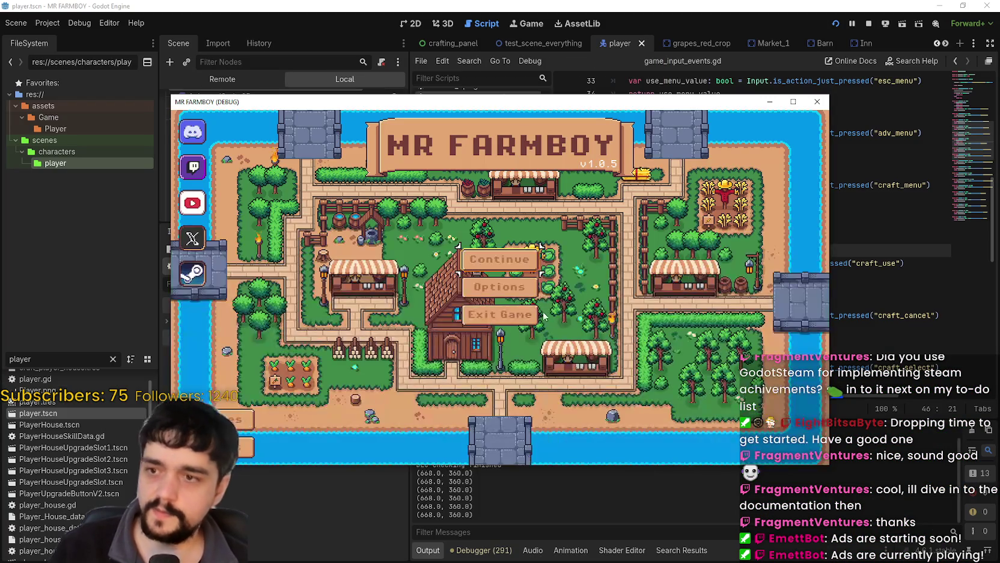
pyautogui.click(517, 289)
pyautogui.click(529, 178)
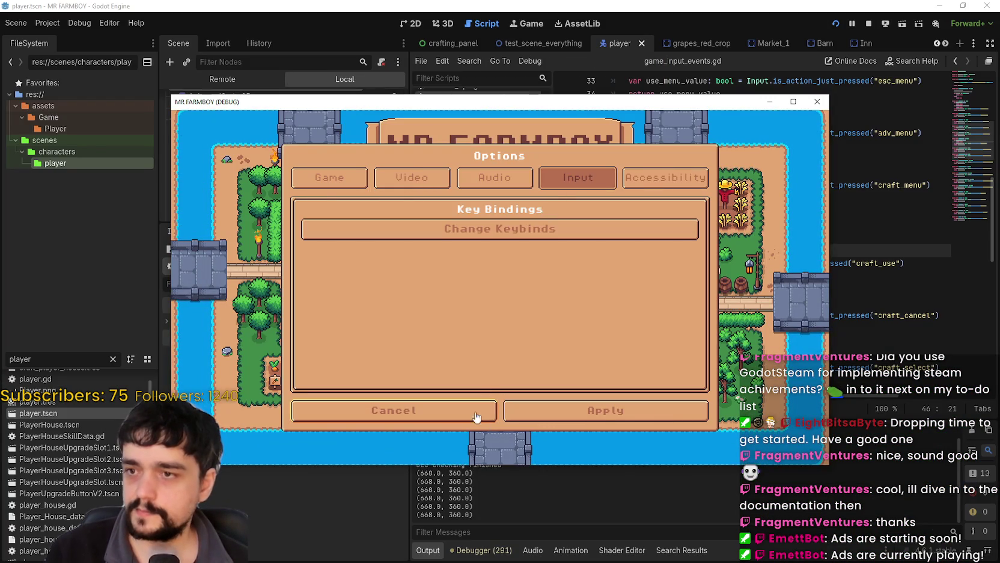
pyautogui.click(497, 230)
pyautogui.click(601, 408)
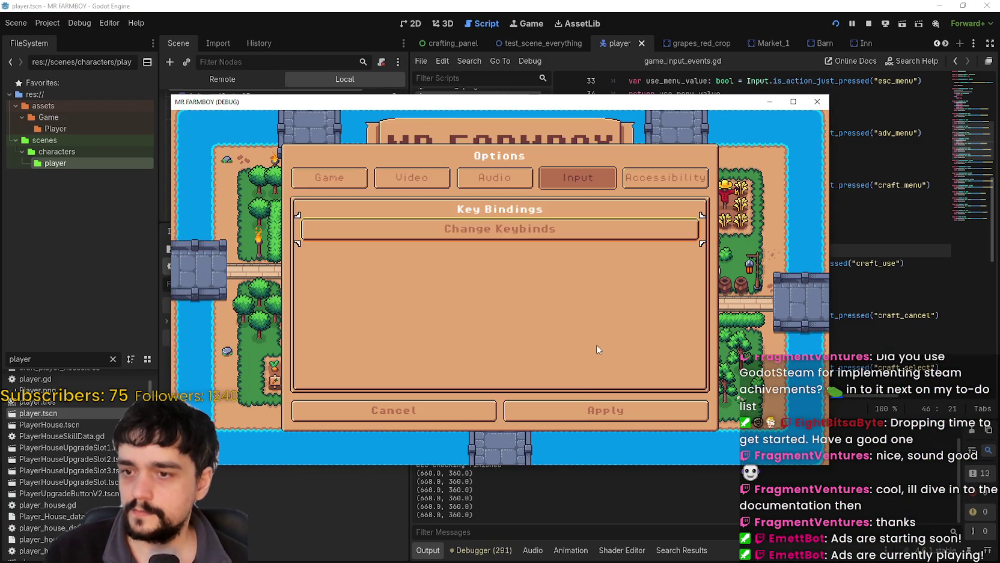
pyautogui.click(592, 410)
# Continue and load the saved farm from Save 4
pyautogui.click(516, 259)
pyautogui.click(496, 293)
pyautogui.click(459, 304)
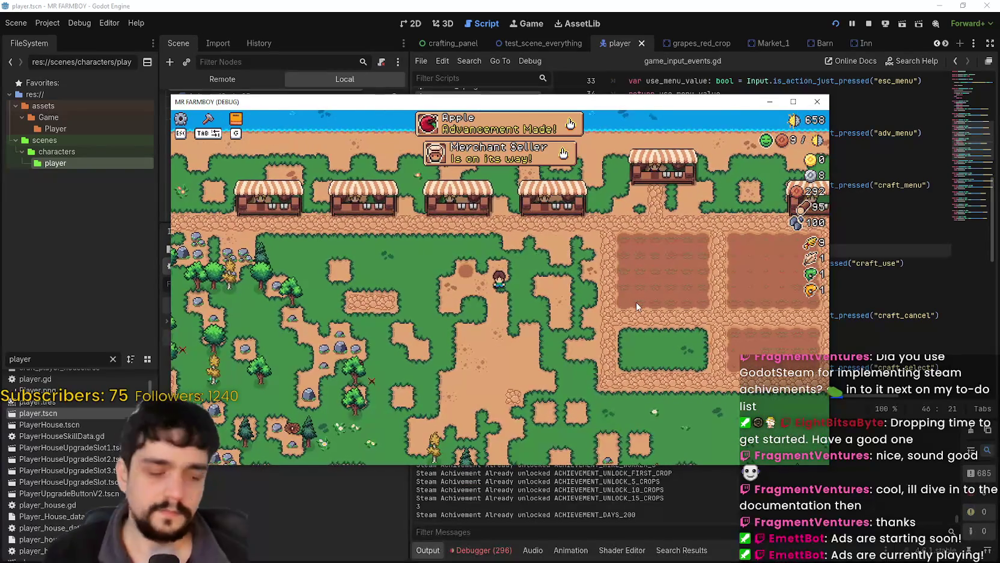
# Open the in-game crafting panel and start placing the third Land tile
pyautogui.press('Tab')
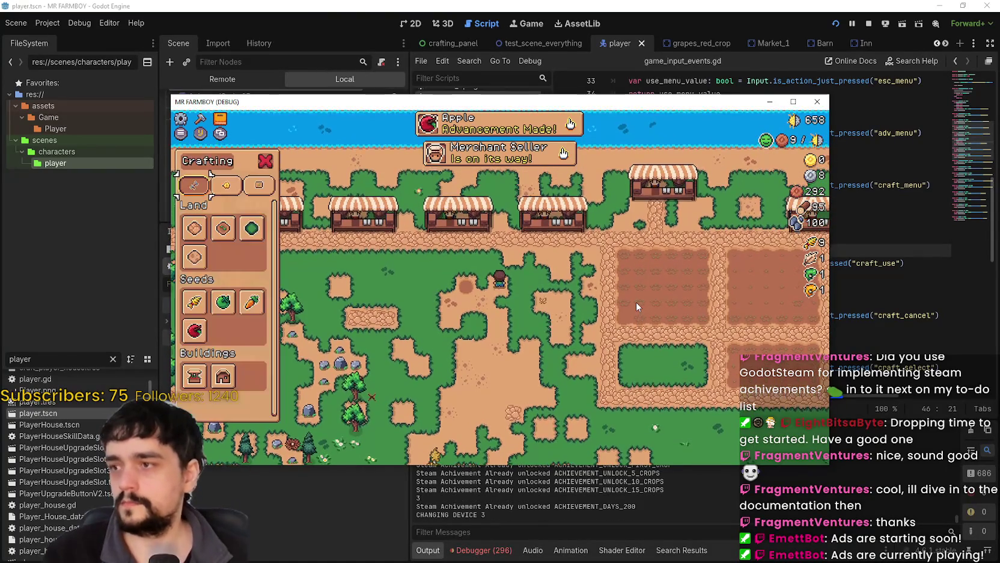
pyautogui.press('Down')
pyautogui.press('Right')
pyautogui.press('Return')
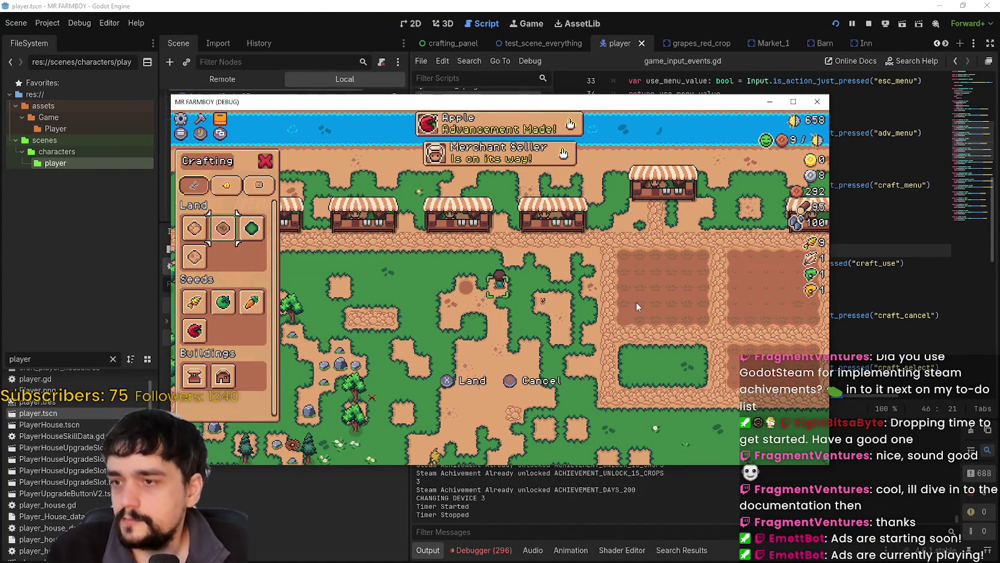
pyautogui.press('Right')
pyautogui.press('d')
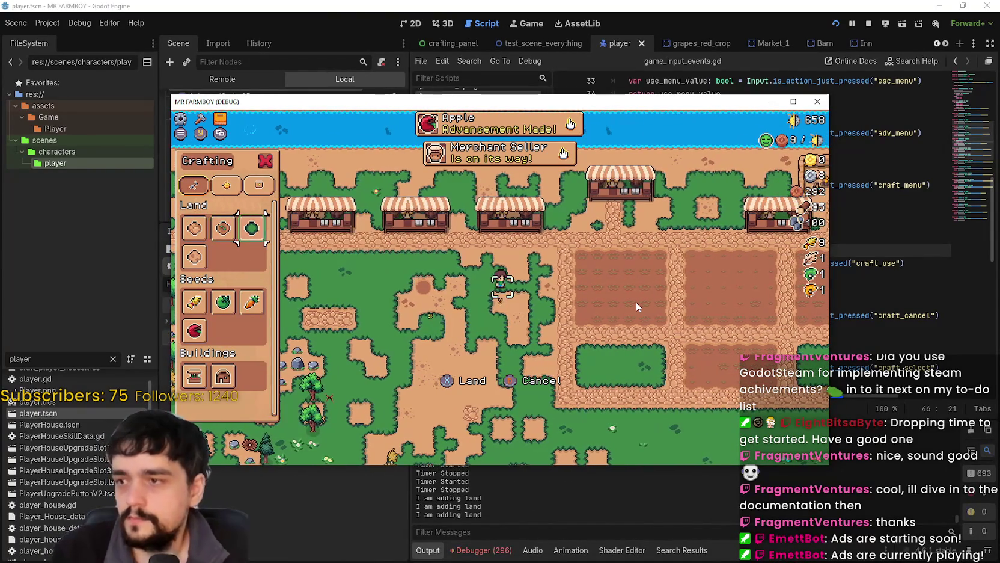
# Walk the farmer down, right, left and up, laying land tiles
pyautogui.press('s')
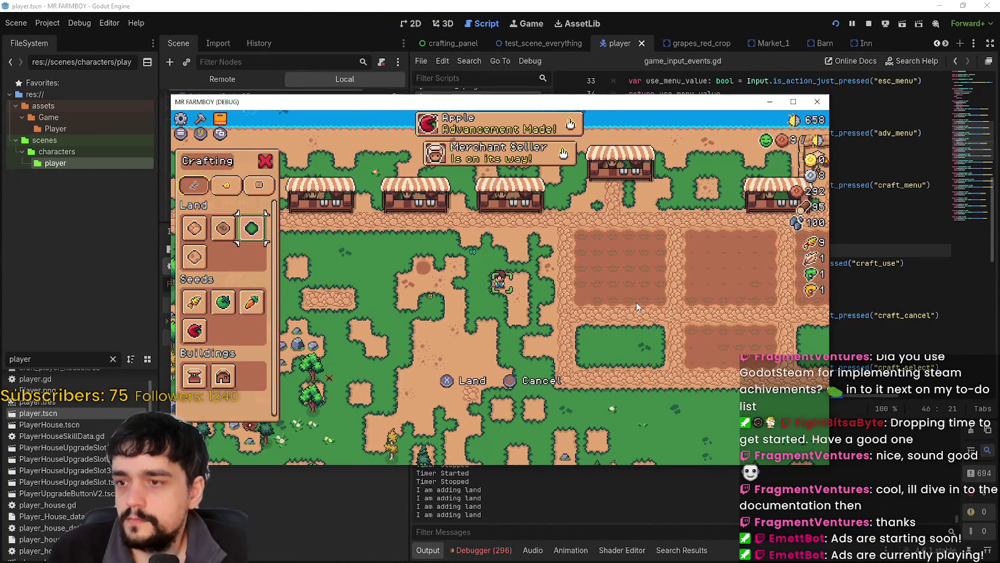
pyautogui.press('d')
pyautogui.press('s')
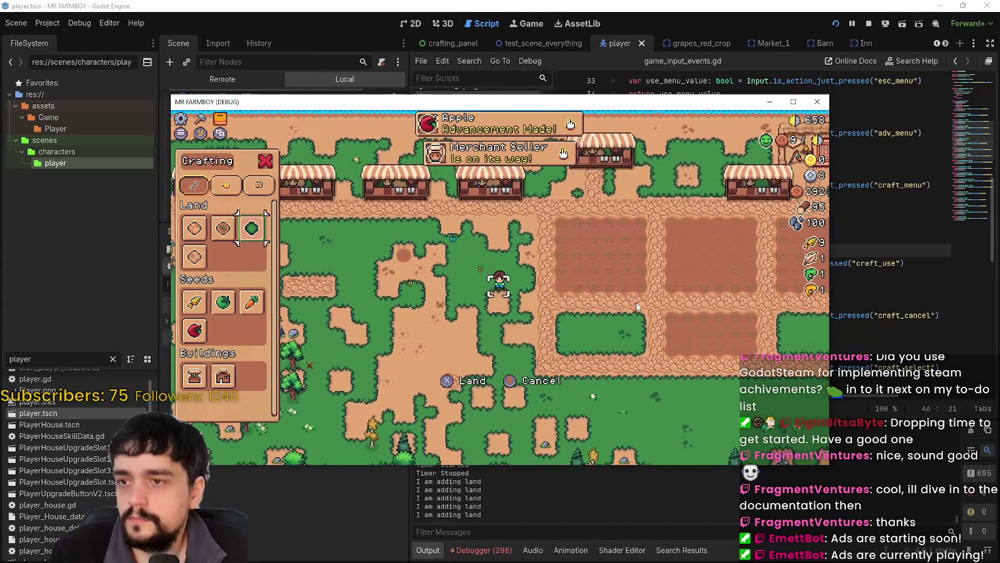
pyautogui.press('a')
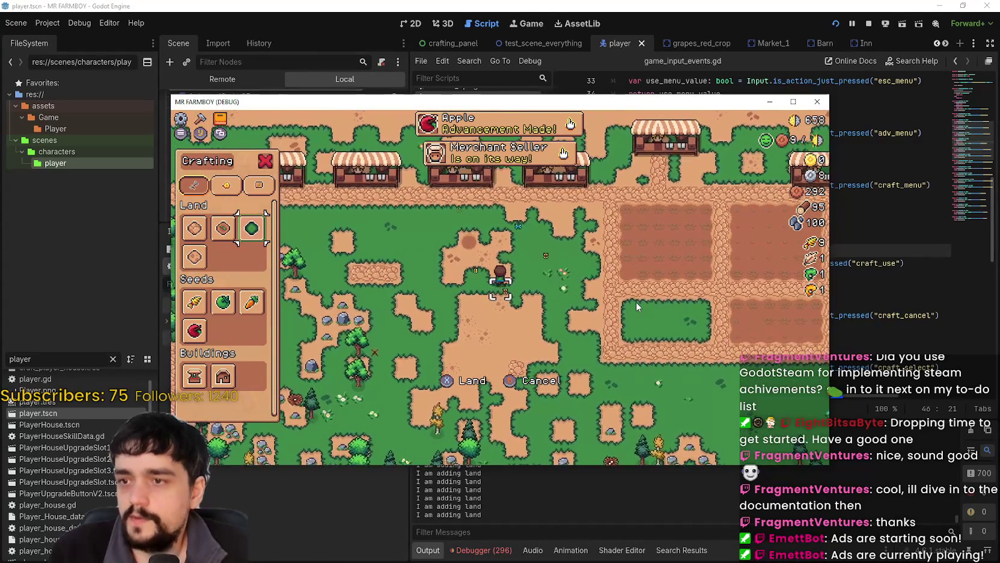
pyautogui.press('w')
pyautogui.press('a')
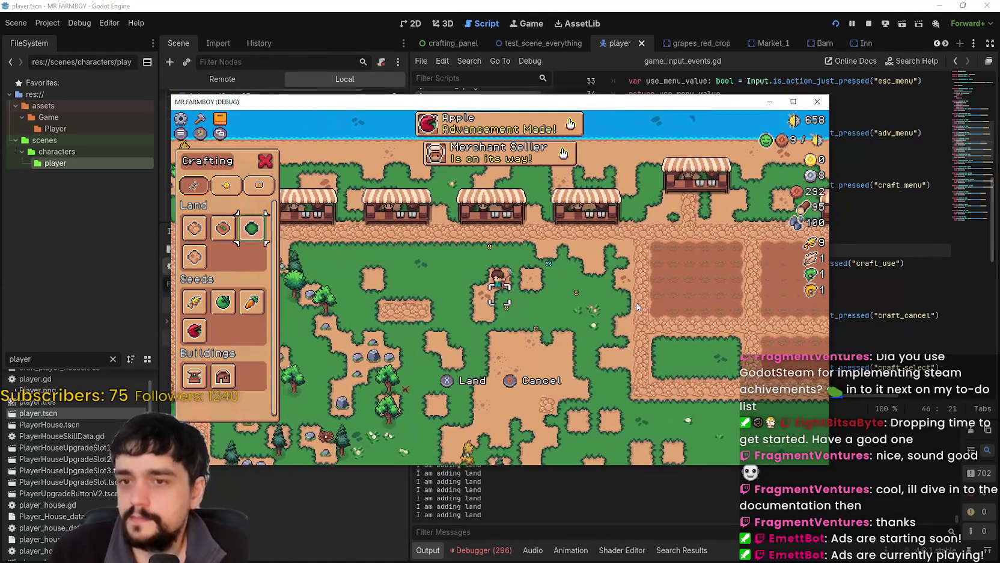
pyautogui.press('d')
pyautogui.press('w')
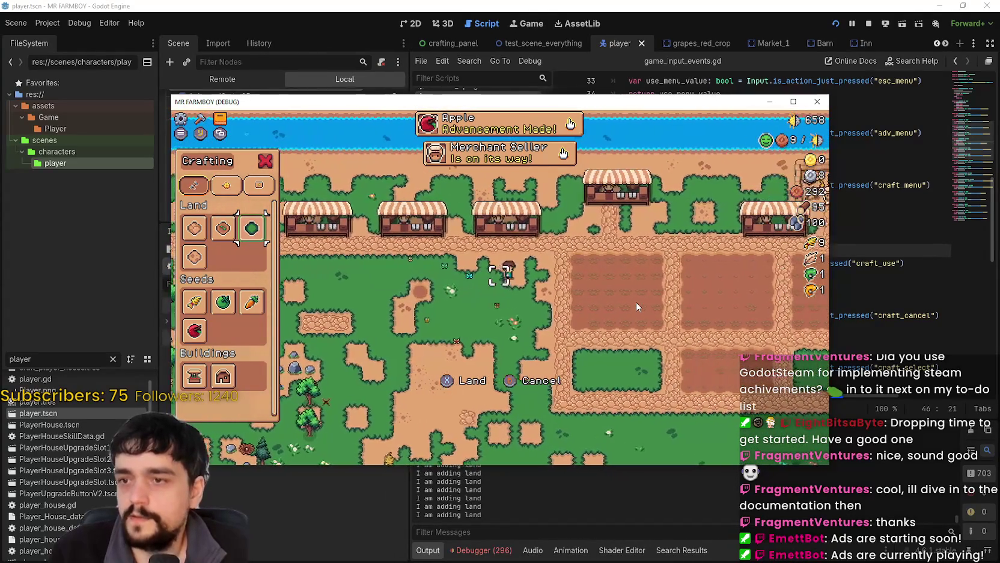
pyautogui.press('d')
pyautogui.press('w')
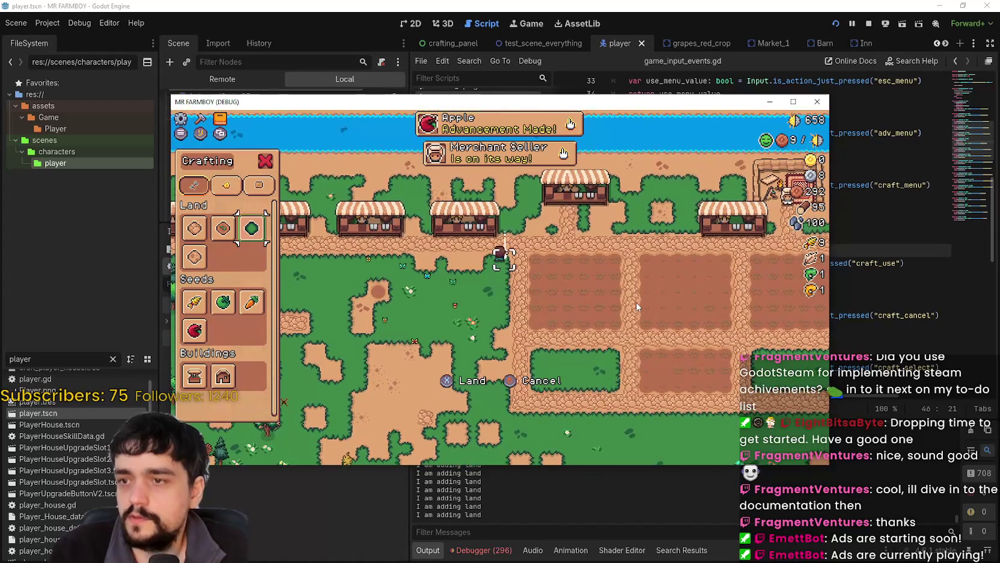
# Walk the farmer left, down and right, then return to the script at line 45
pyautogui.press('a')
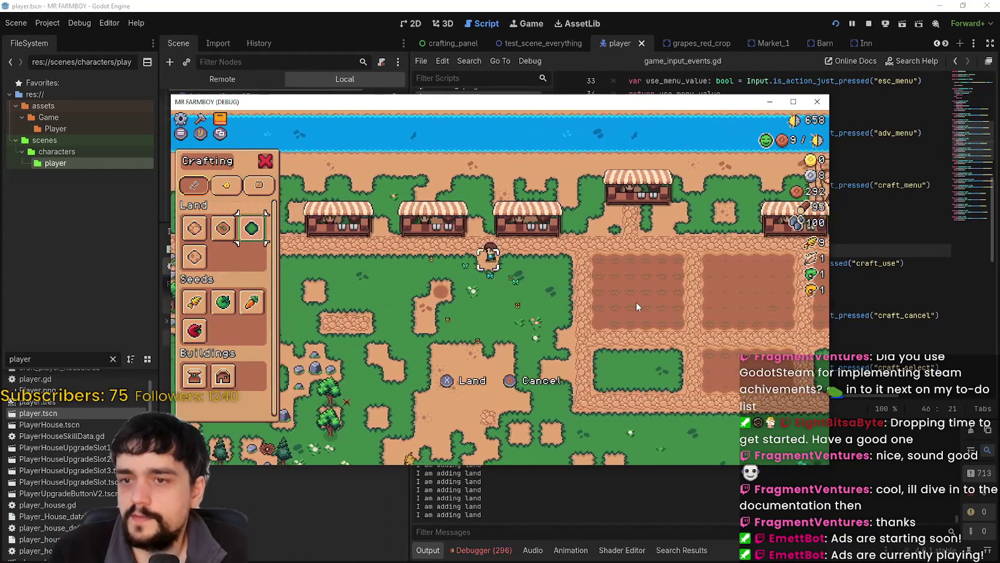
pyautogui.press('a')
pyautogui.press('s')
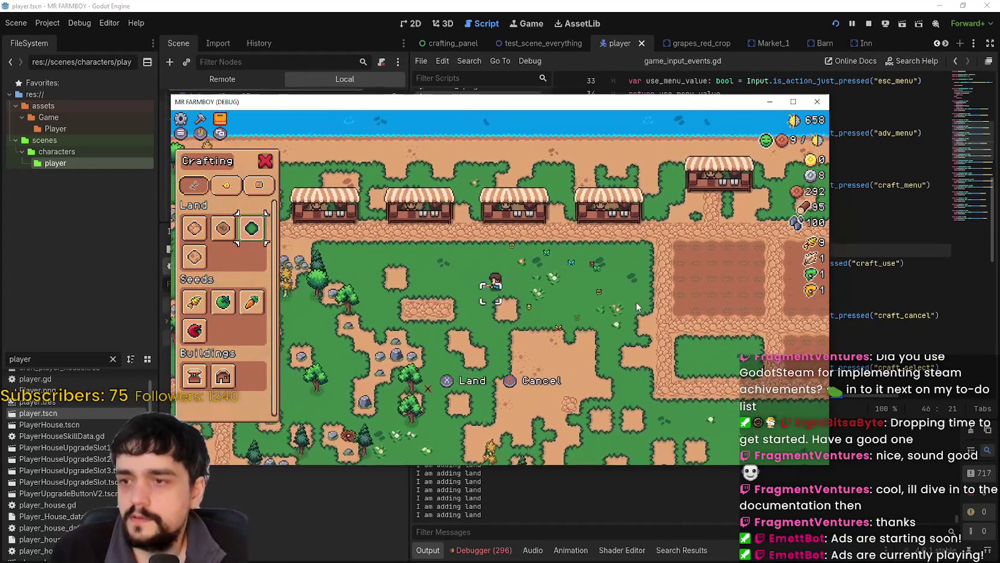
pyautogui.press('s')
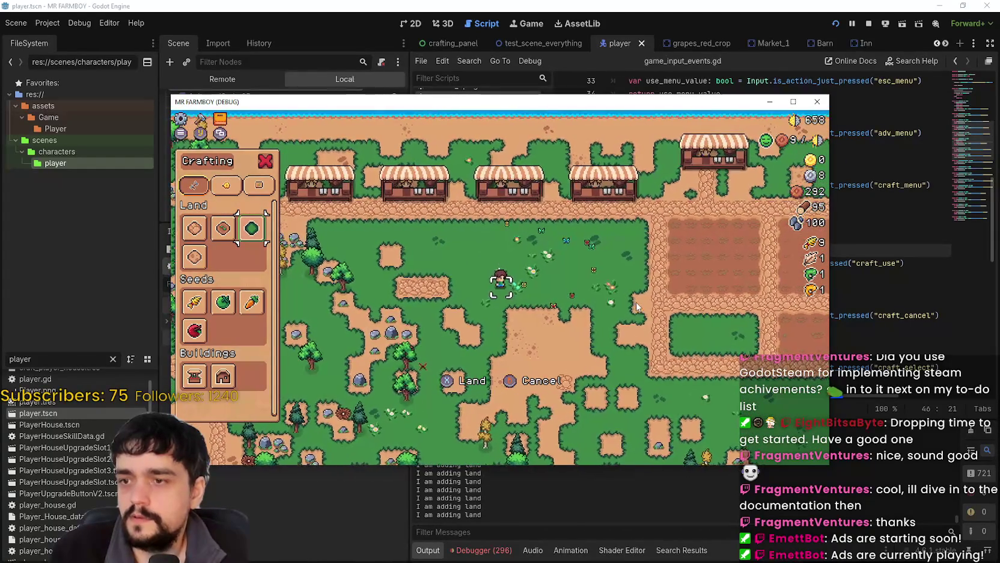
pyautogui.press('s')
pyautogui.press('d')
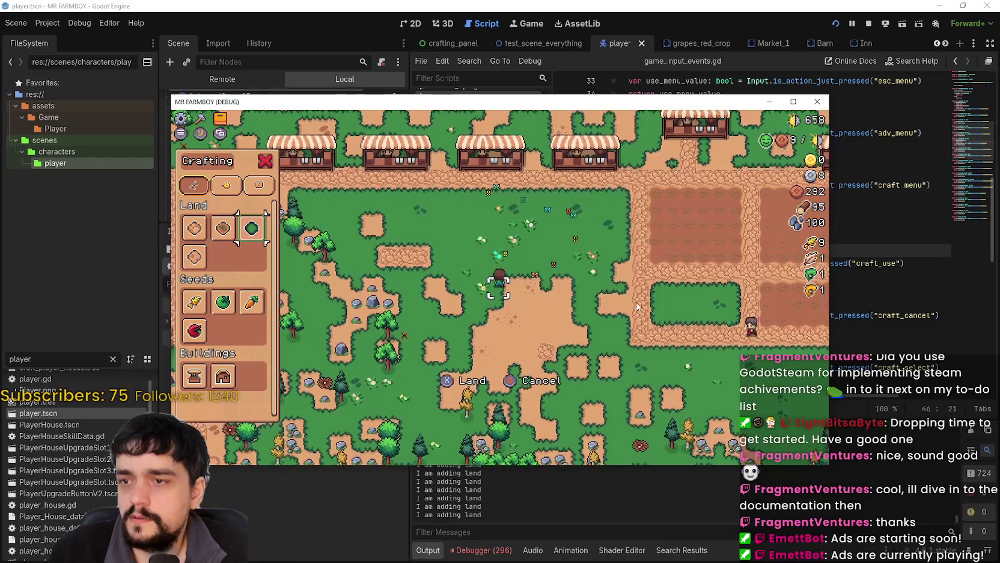
pyautogui.press('d')
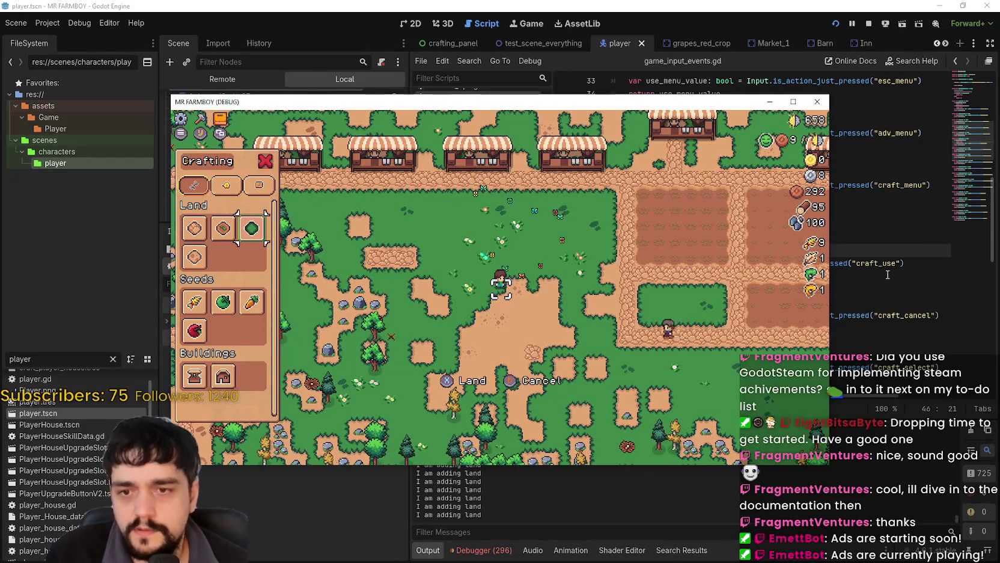
pyautogui.click(888, 275)
pyautogui.click(814, 237)
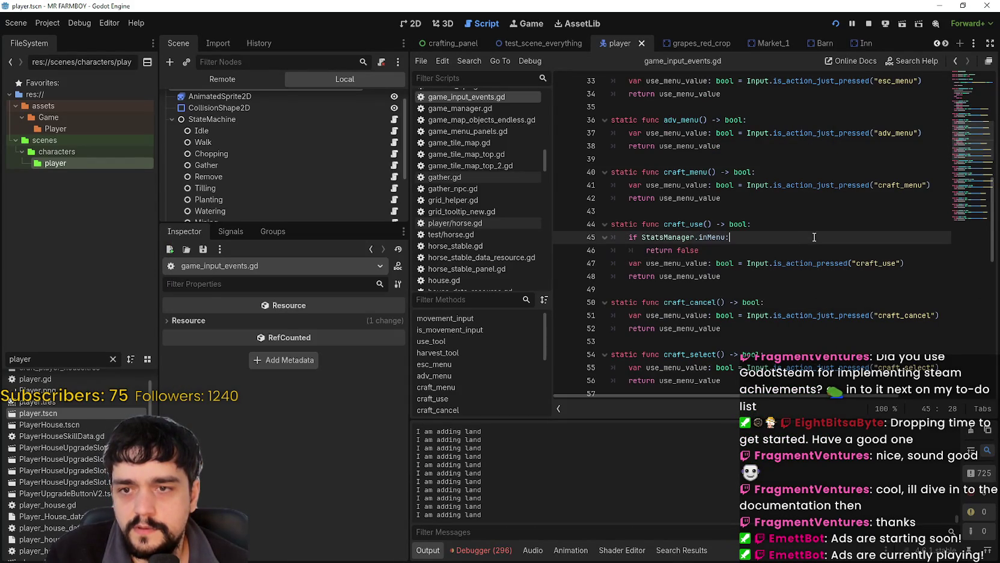
# Inspect the craft_select function on lines 54–56 and its action name
pyautogui.scroll(-1, 809, 248)
pyautogui.click(889, 323)
pyautogui.scroll(-2, 825, 299)
pyautogui.click(731, 261)
pyautogui.hotkey('shift', 'Up')
pyautogui.hotkey('shift', 'Up')
pyautogui.hotkey('shift', 'Home')
pyautogui.click(732, 261)
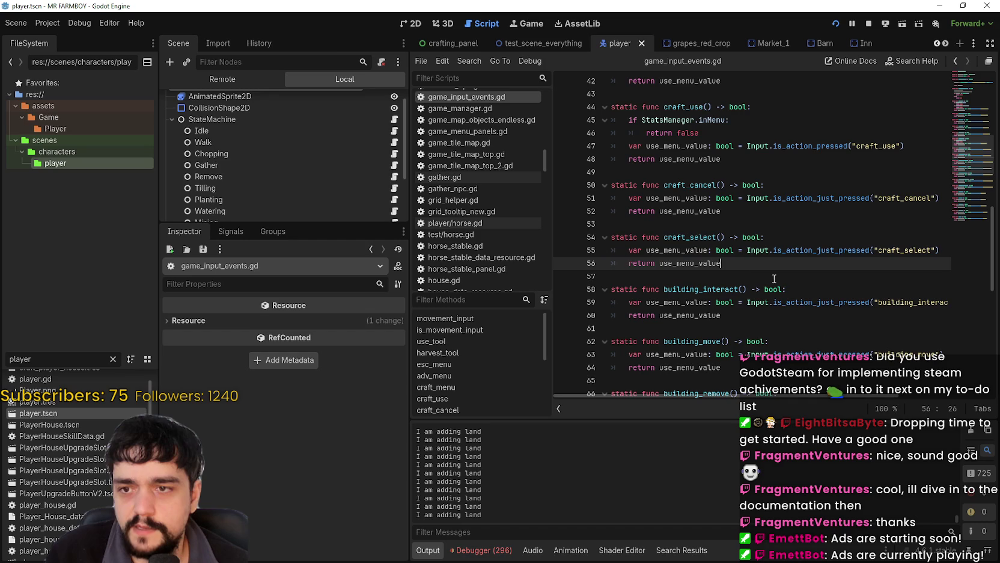
pyautogui.doubleClick(905, 253)
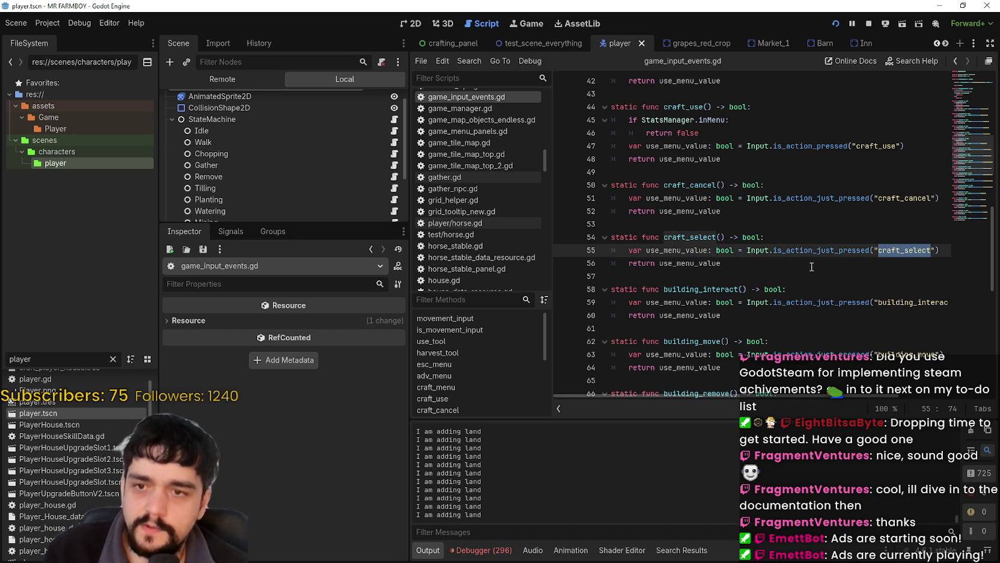
pyautogui.click(735, 267)
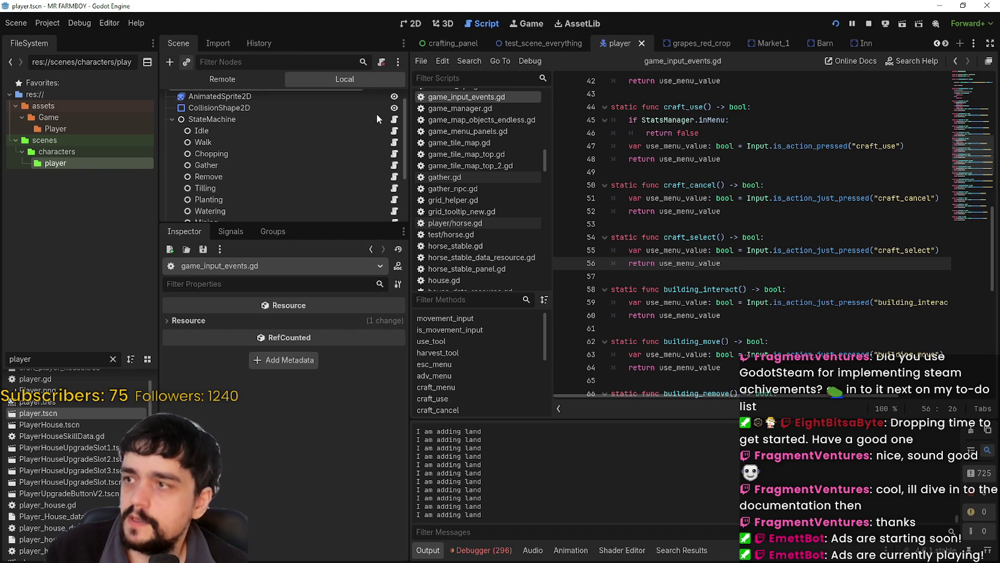
pyautogui.click(782, 281)
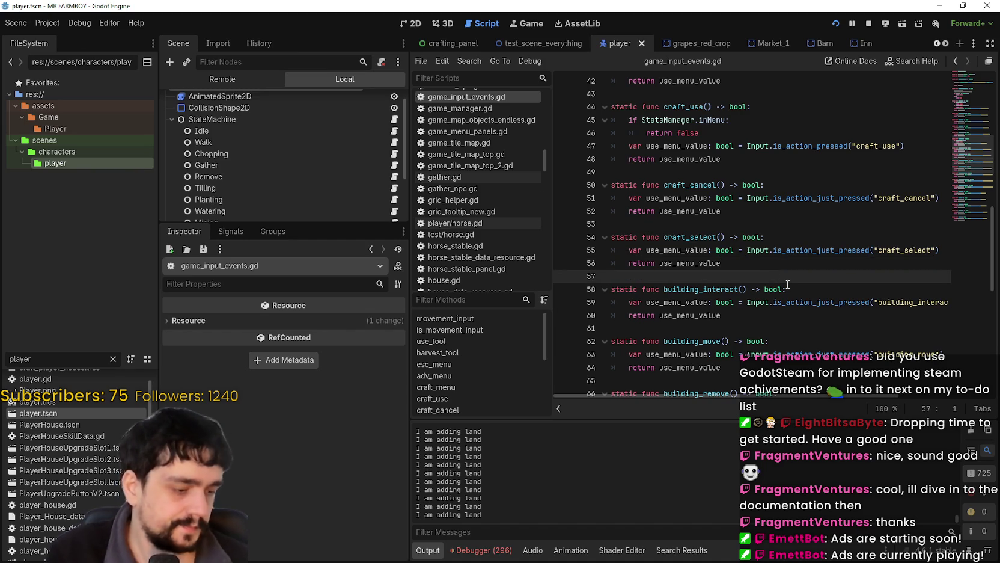
# Stop the running game and search all project files for craft_select
pyautogui.click(868, 25)
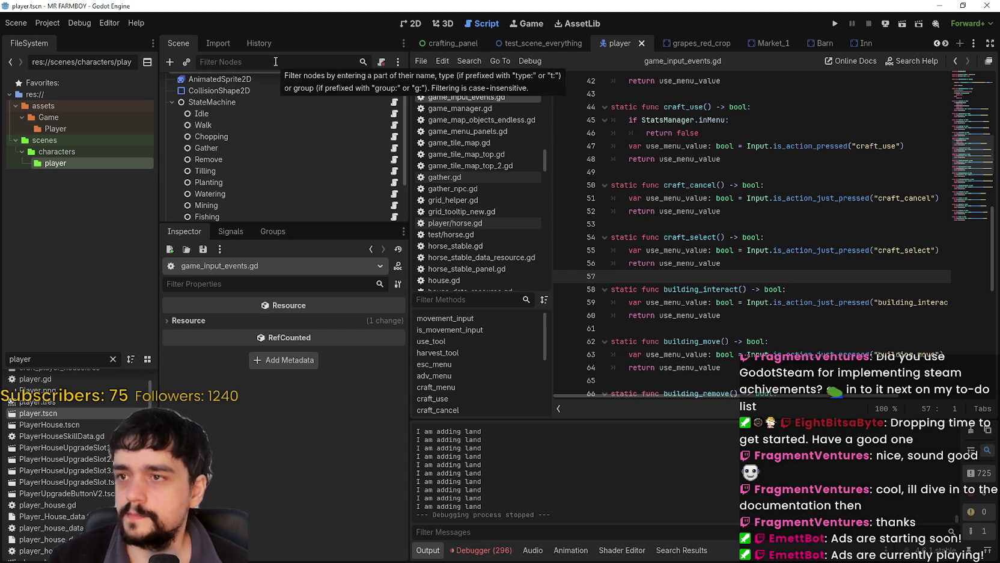
pyautogui.click(747, 267)
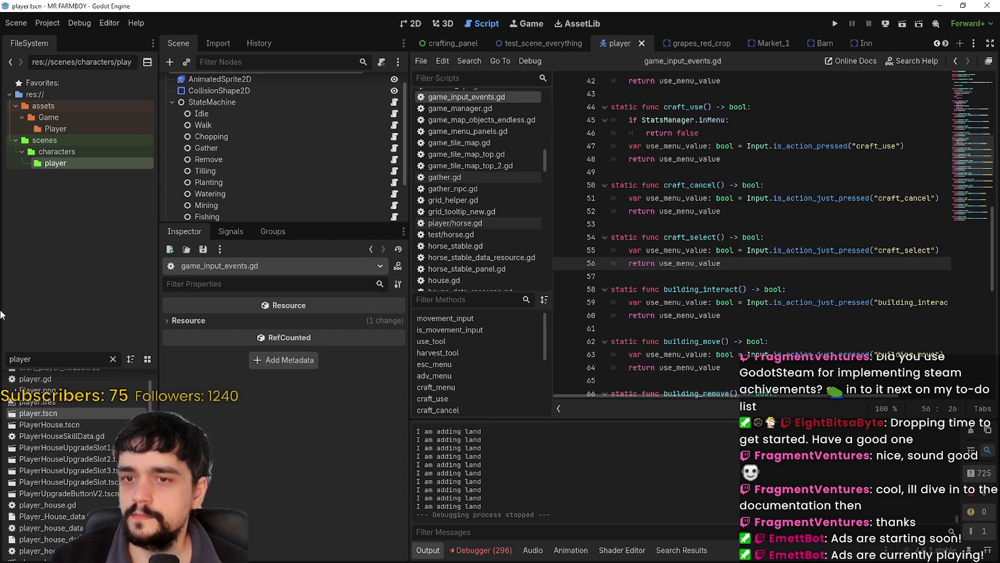
pyautogui.doubleClick(29, 359)
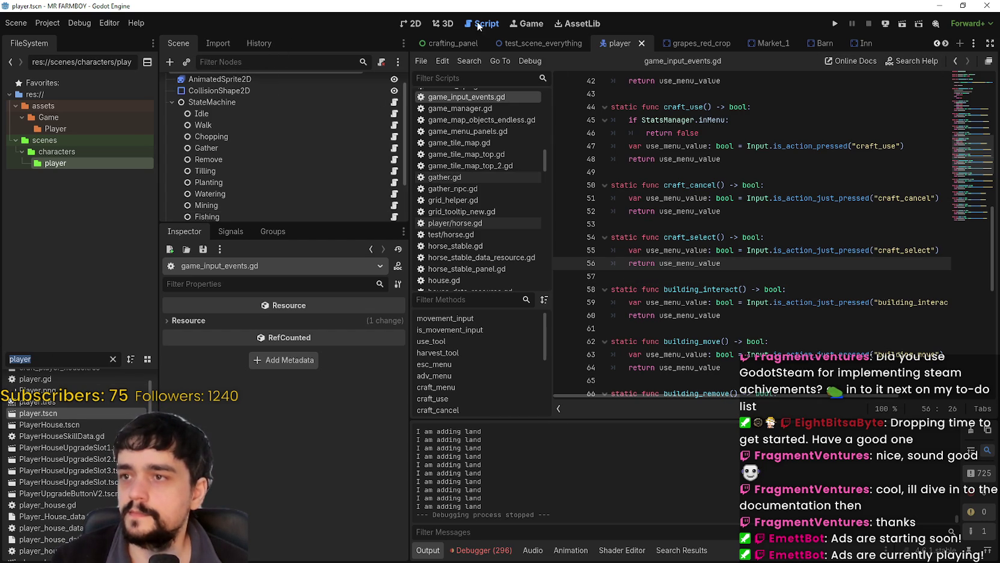
pyautogui.doubleClick(707, 239)
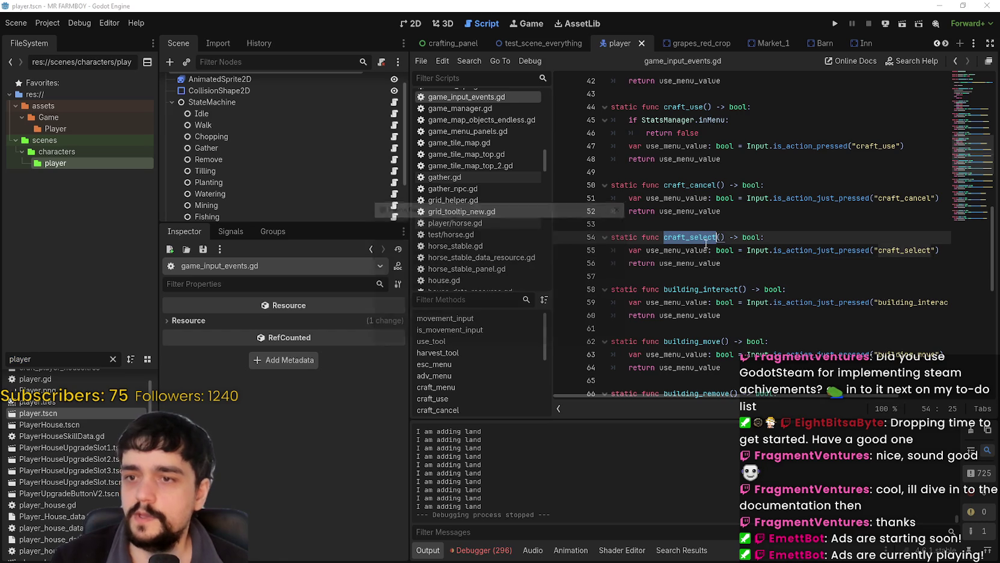
pyautogui.hotkey('ctrl', 'shift', 'f')
pyautogui.click(510, 329)
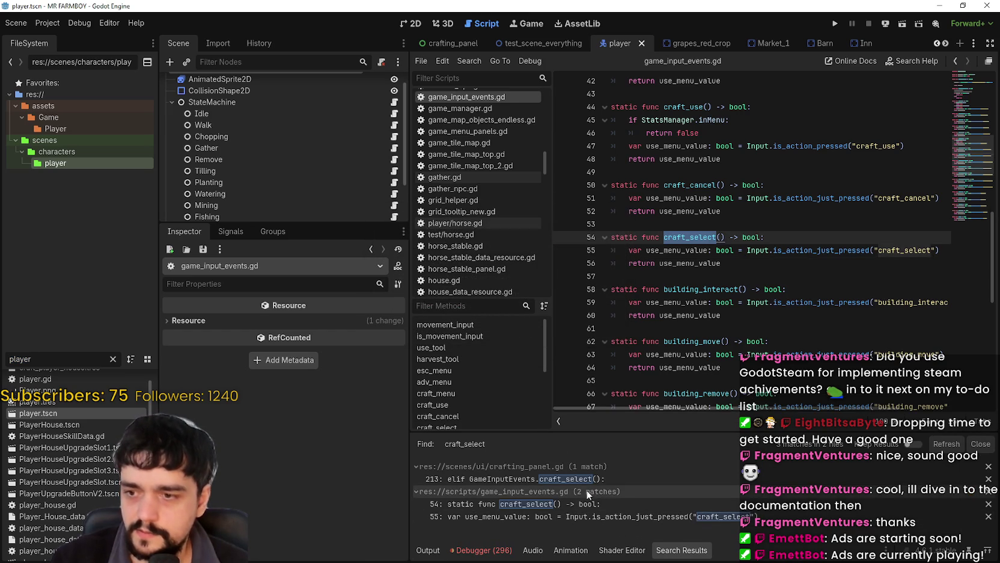
# Comment out lines 213–214 in crafting_panel.gd with # and save
pyautogui.click(662, 479)
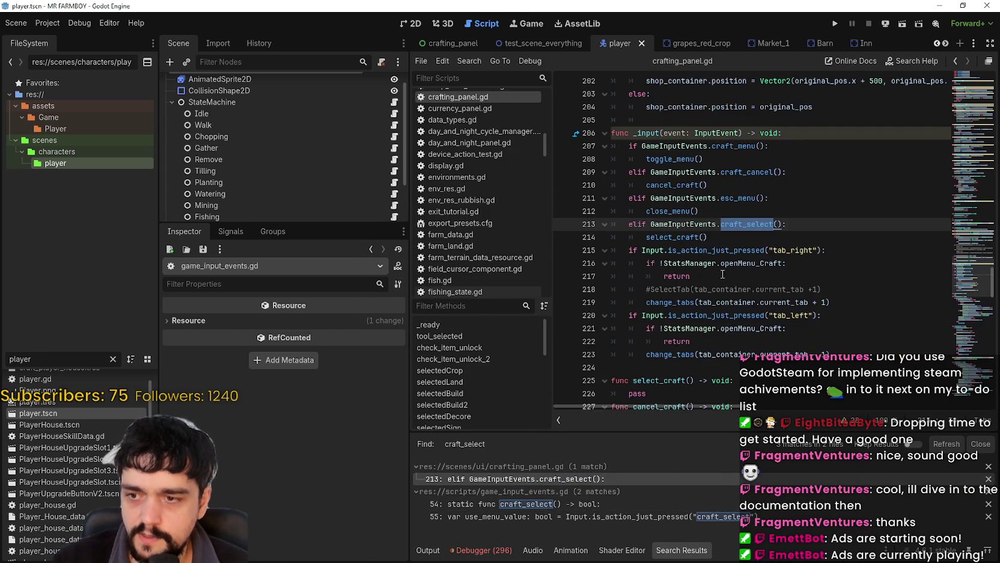
pyautogui.click(620, 303)
pyautogui.write('£')
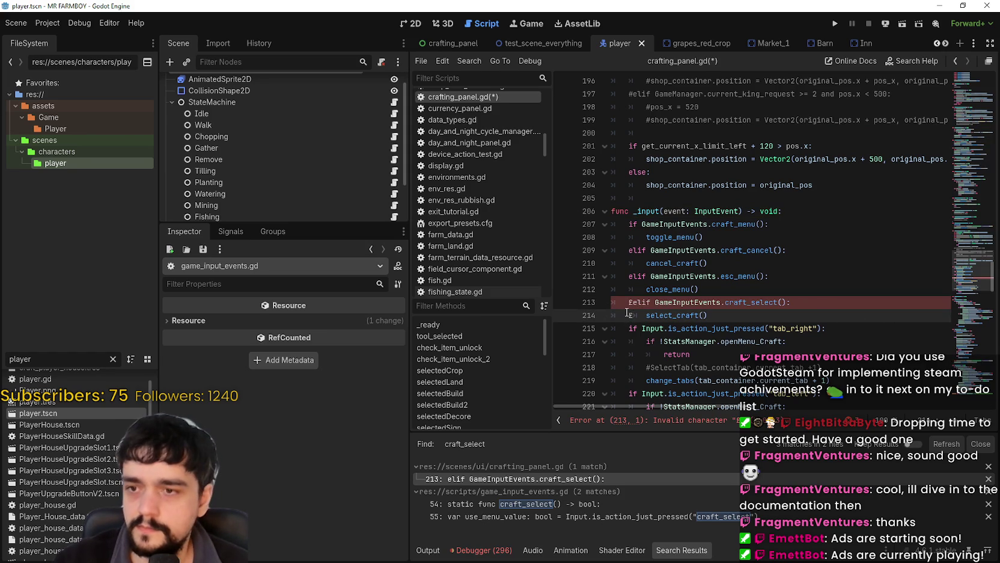
pyautogui.press('BackSpace')
pyautogui.write('#')
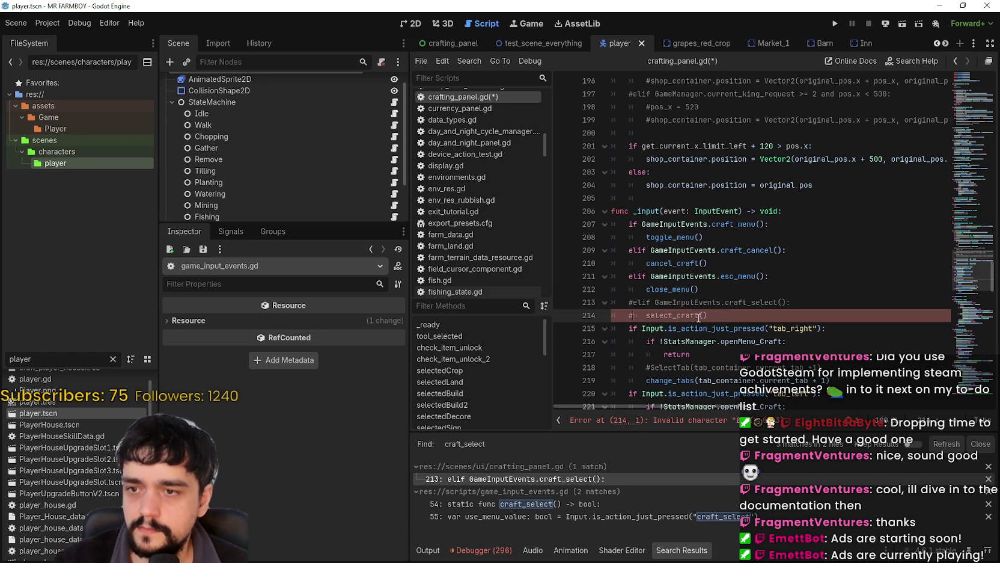
pyautogui.hotkey('ctrl', 's')
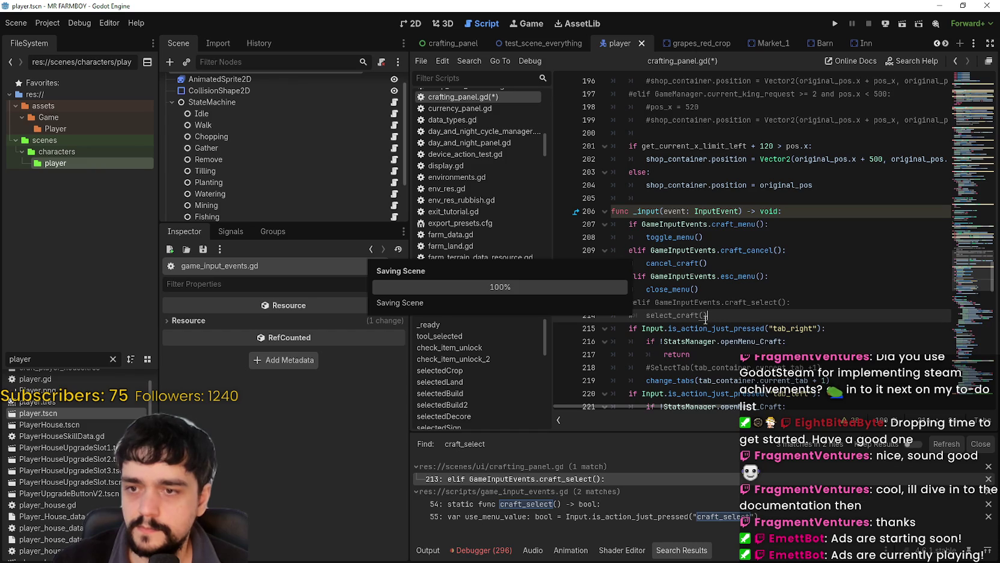
# Return to craft_select in game_input_events.gd, scroll the scene tabs, and open the Project menu
pyautogui.click(554, 505)
pyautogui.click(556, 513)
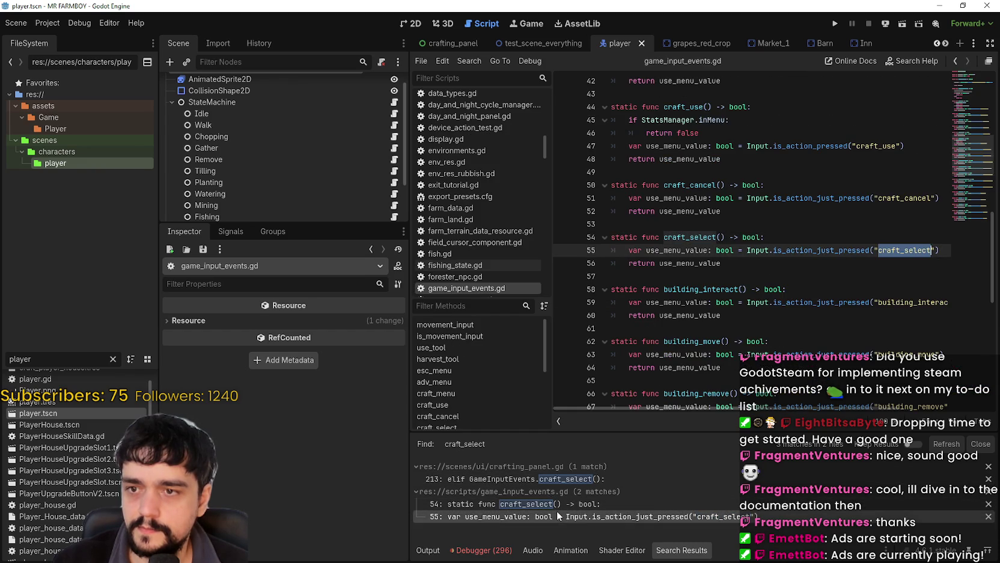
pyautogui.click(703, 276)
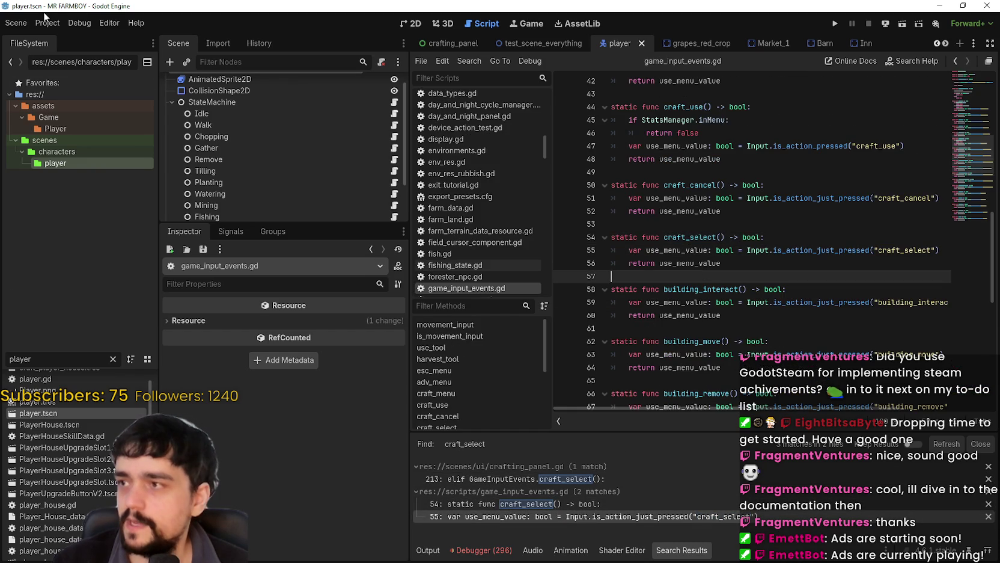
pyautogui.doubleClick(20, 359)
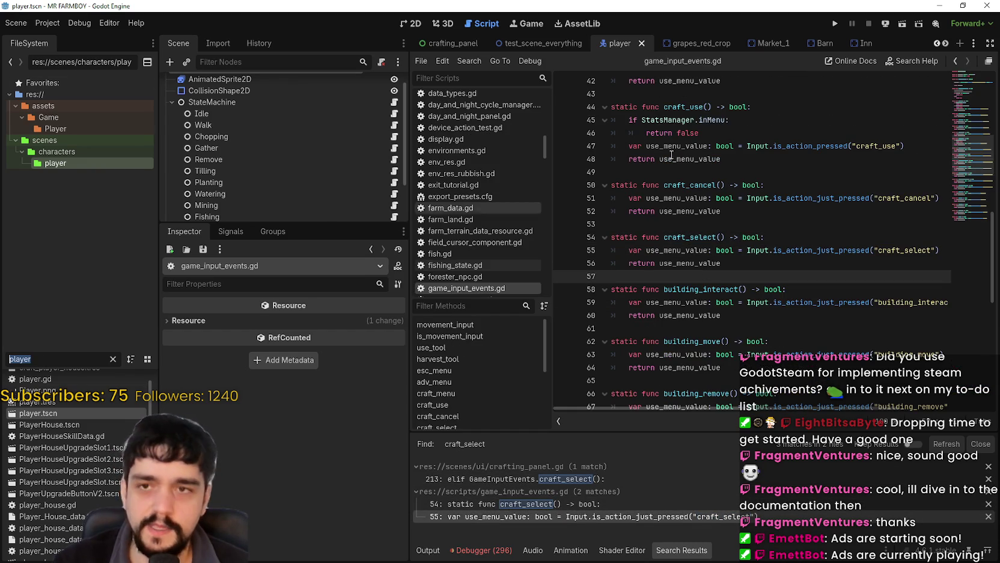
pyautogui.click(936, 45)
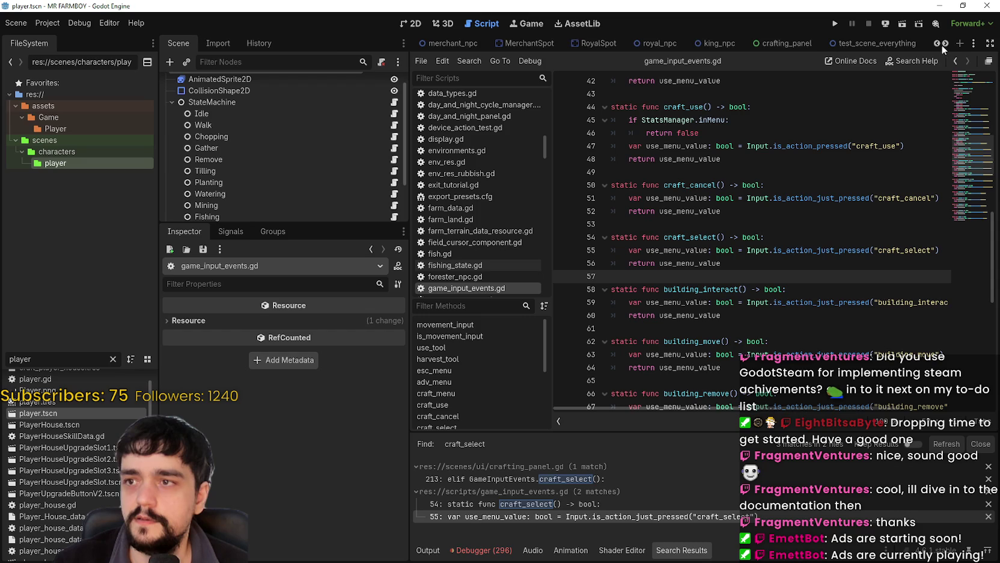
pyautogui.click(945, 43)
pyautogui.click(945, 43)
pyautogui.click(945, 44)
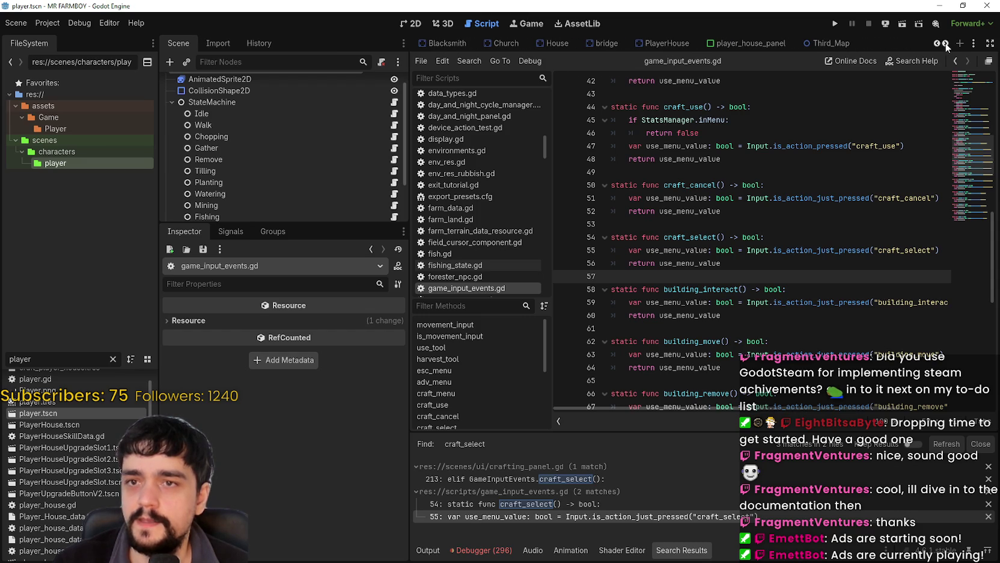
pyautogui.click(47, 22)
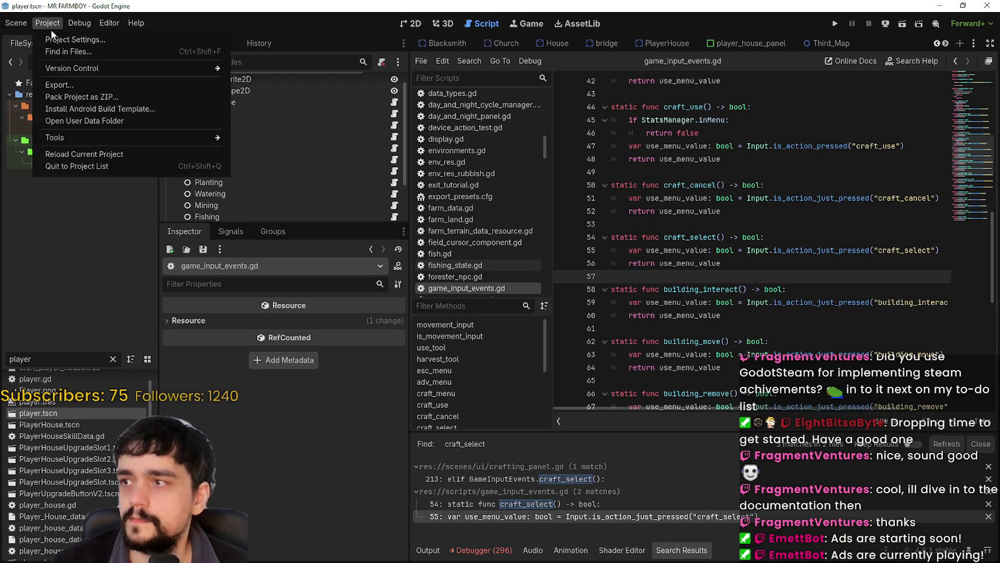
# Delete the Kp Enter event from ui_accept in the Input Map, then close Project Settings
pyautogui.click(57, 40)
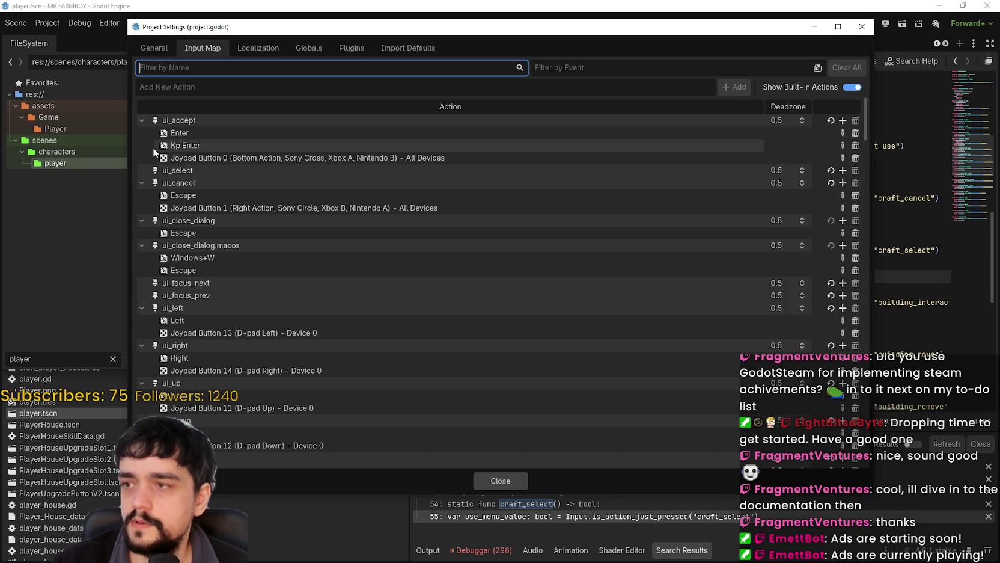
pyautogui.click(855, 146)
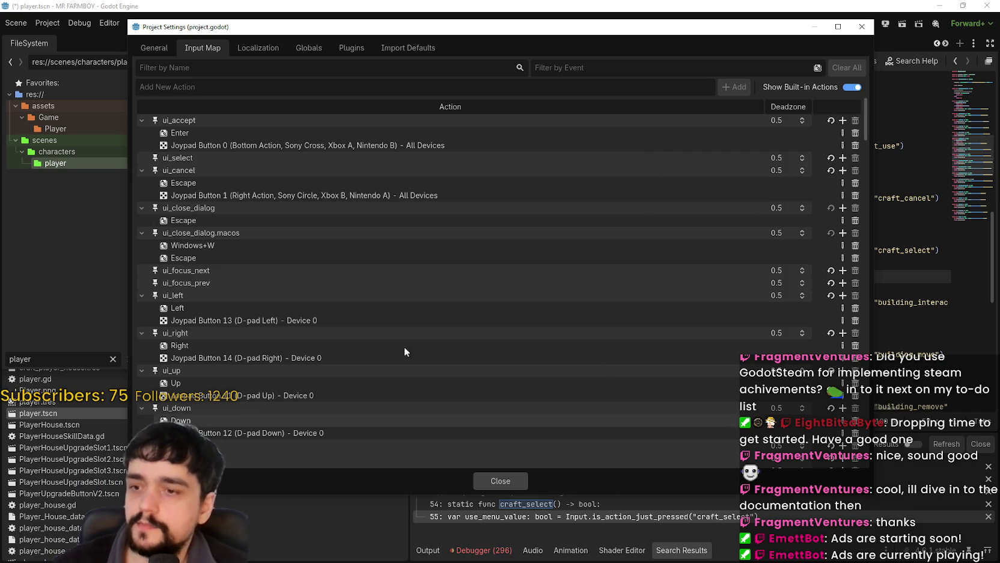
pyautogui.click(501, 481)
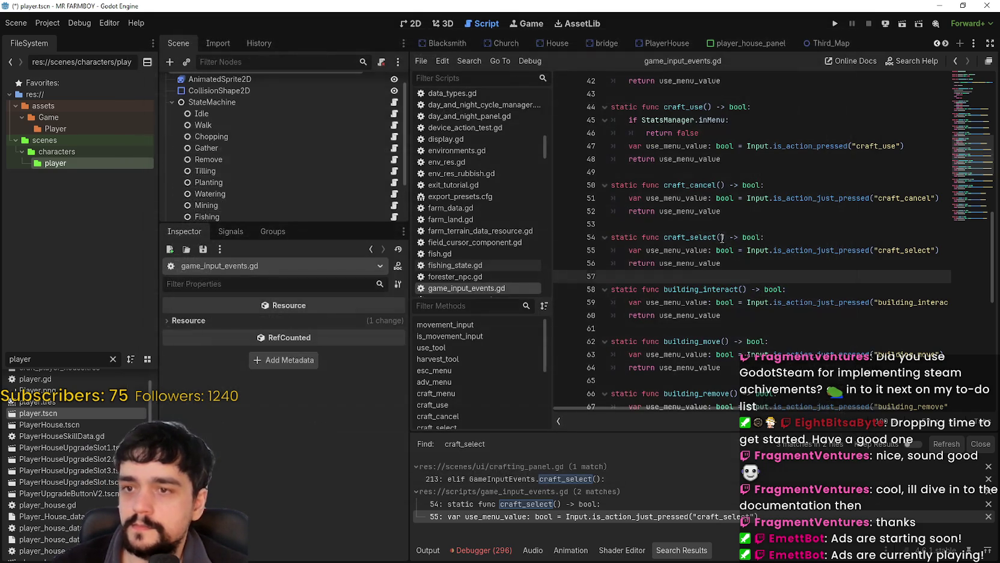
# Save, then page through the scene tabs to open InputtyRebindScene
pyautogui.hotkey('ctrl', 's')
pyautogui.click(945, 43)
pyautogui.click(945, 44)
pyautogui.click(945, 43)
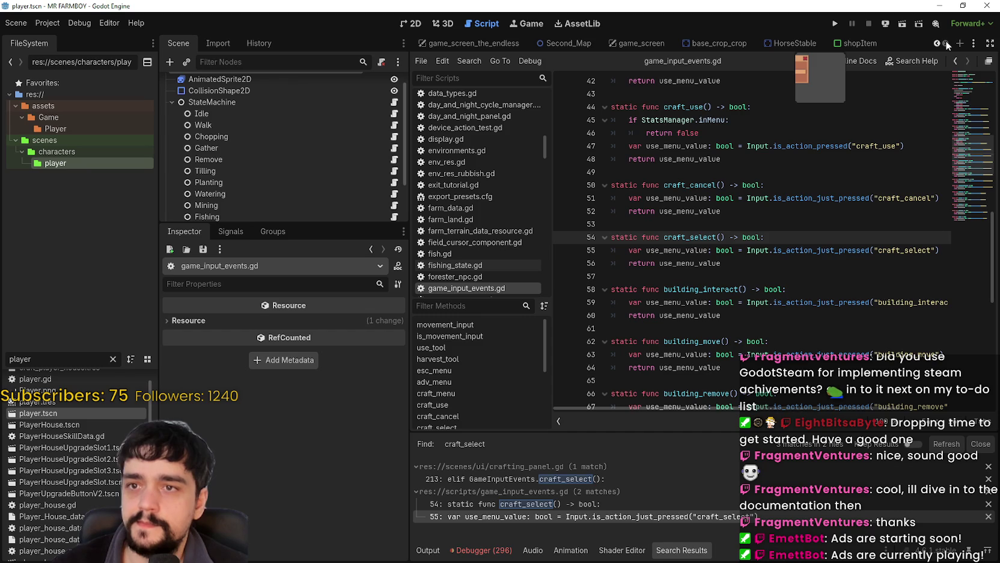
pyautogui.click(937, 44)
pyautogui.click(937, 43)
pyautogui.click(937, 43)
pyautogui.click(936, 44)
pyautogui.click(936, 44)
pyautogui.click(937, 44)
pyautogui.click(936, 44)
pyautogui.click(936, 43)
pyautogui.click(936, 42)
pyautogui.click(936, 42)
pyautogui.click(936, 42)
pyautogui.click(935, 42)
pyautogui.click(935, 42)
pyautogui.click(936, 42)
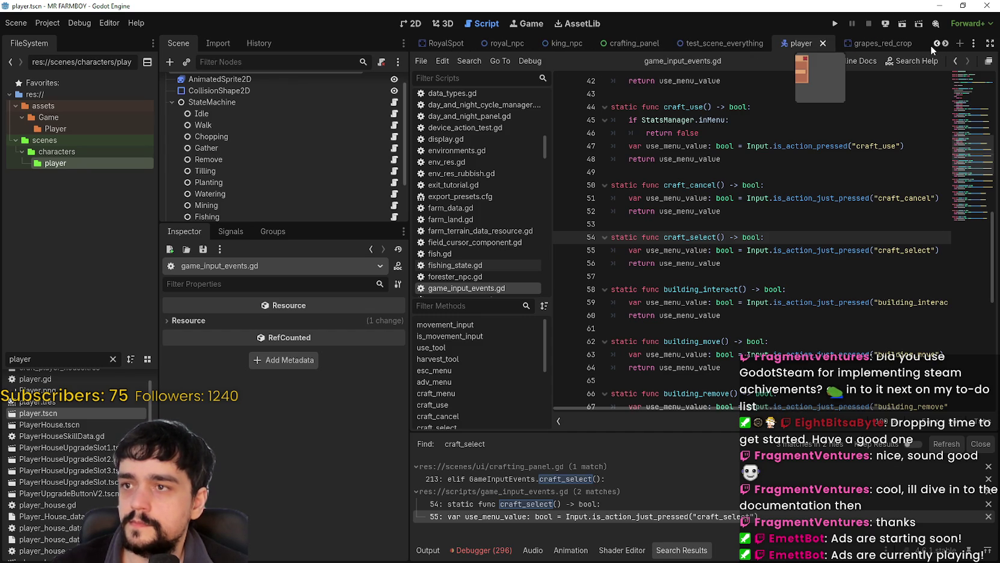
pyautogui.click(936, 44)
pyautogui.click(936, 44)
pyautogui.click(936, 43)
pyautogui.click(936, 43)
pyautogui.click(936, 43)
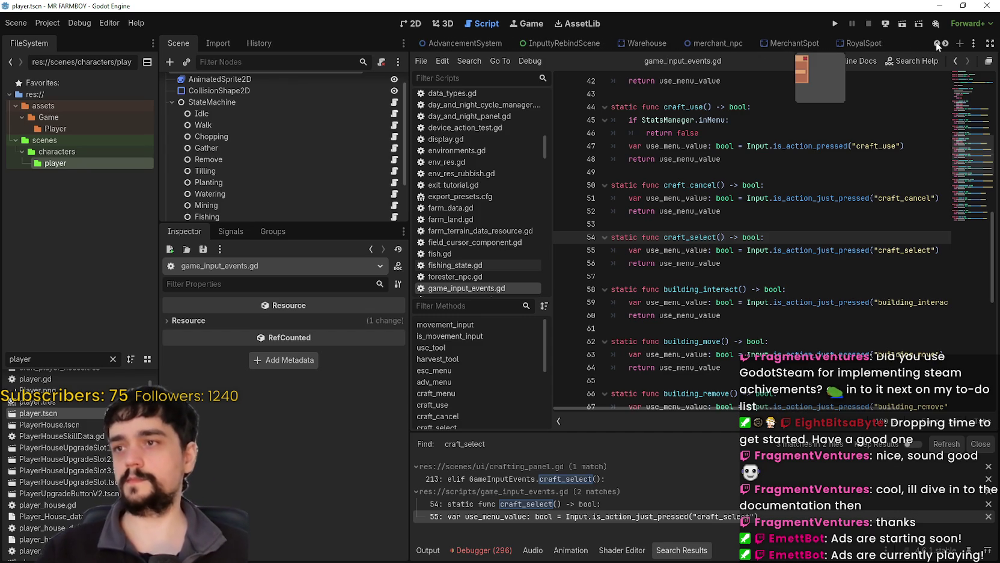
pyautogui.click(938, 44)
pyautogui.click(631, 45)
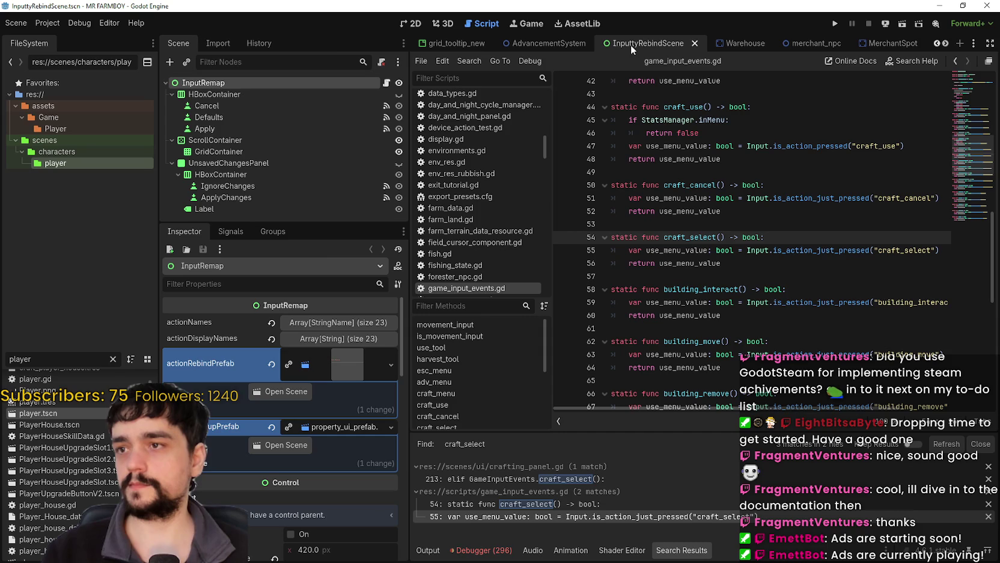
# Change actionDisplayNames[5] from 'Crafting Select' to 'UI Select' and expand actionNames
pyautogui.click(337, 338)
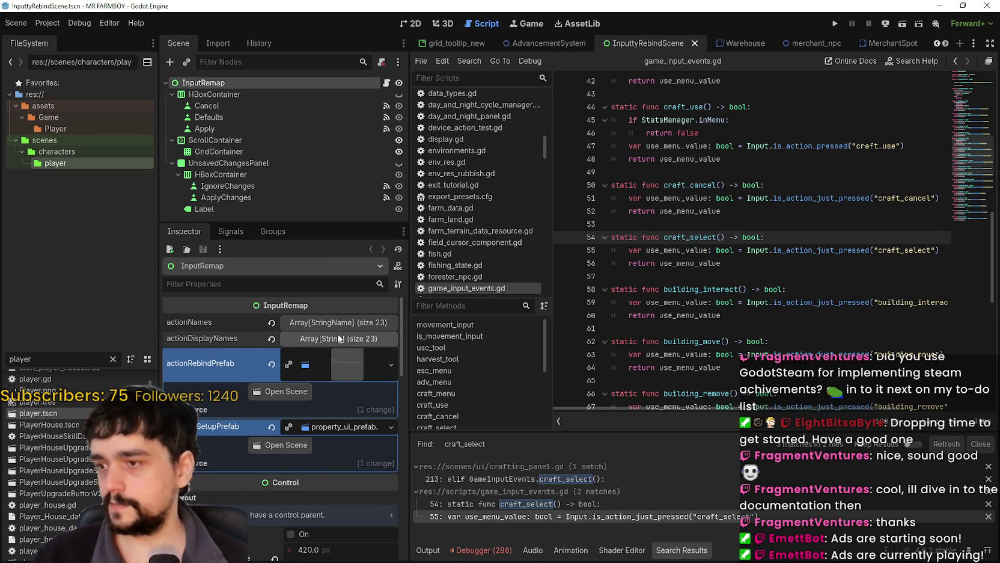
pyautogui.scroll(-3, 333, 456)
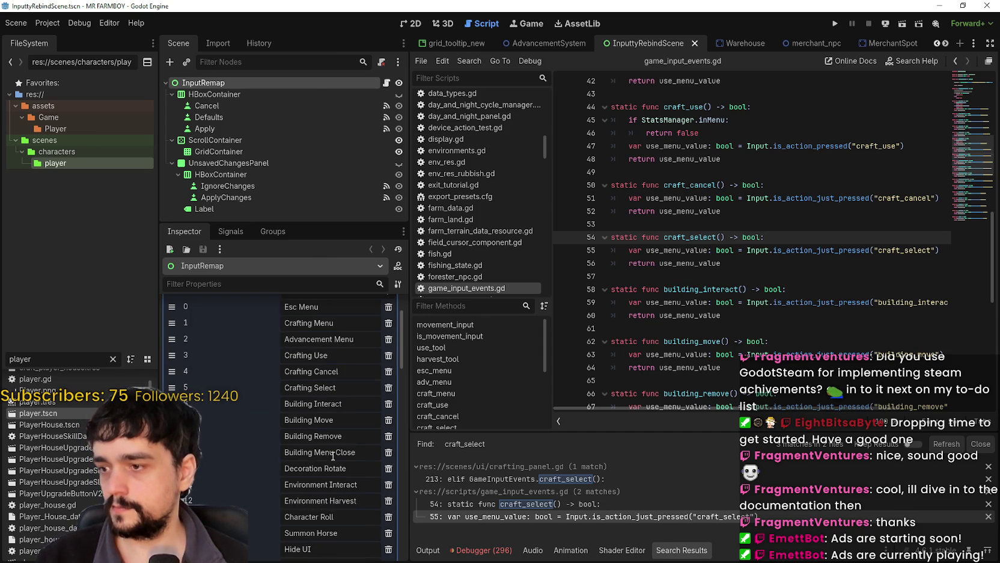
pyautogui.moveTo(336, 389); pyautogui.dragTo(283, 391)
pyautogui.click(329, 385)
pyautogui.doubleClick(308, 387)
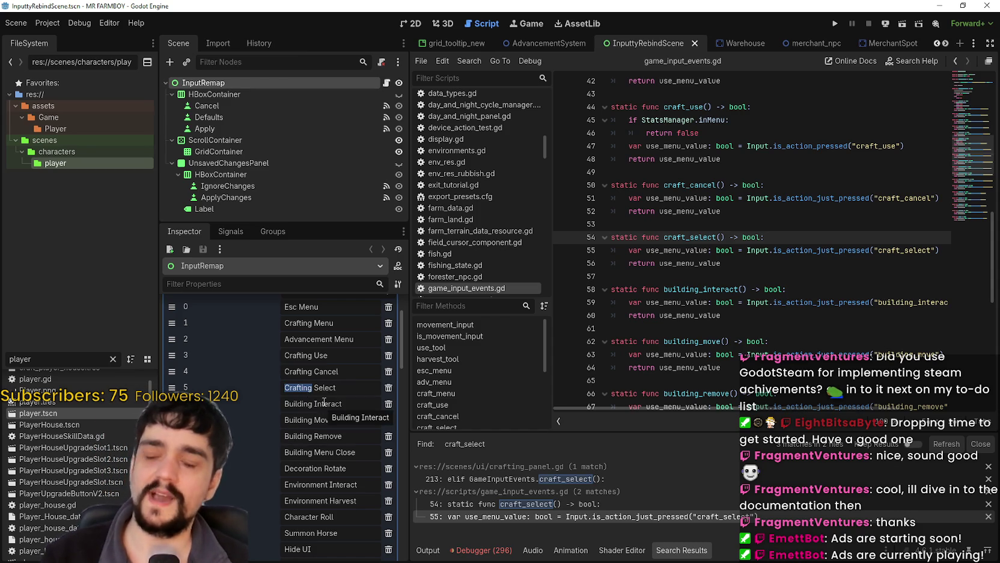
pyautogui.write('UI')
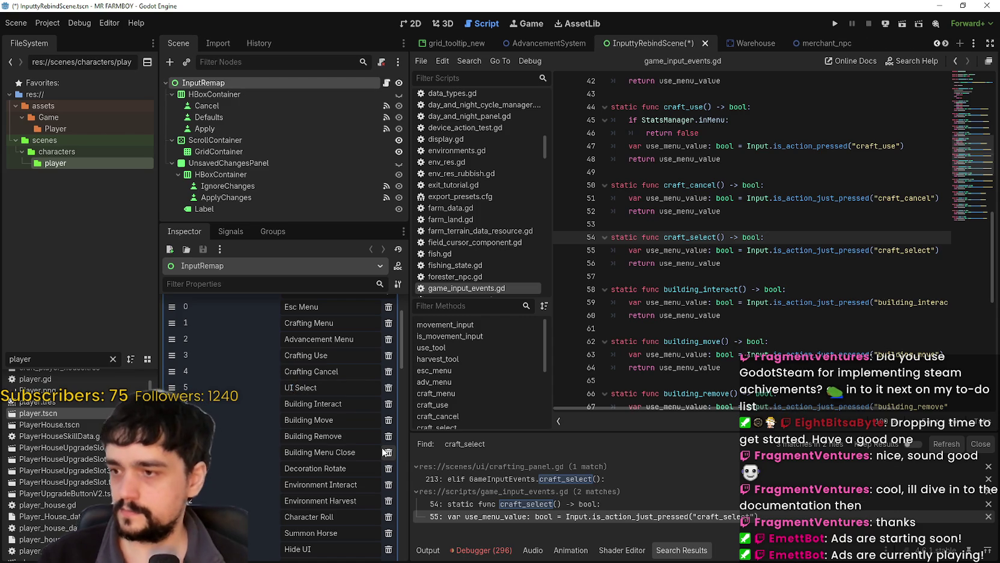
pyautogui.click(337, 387)
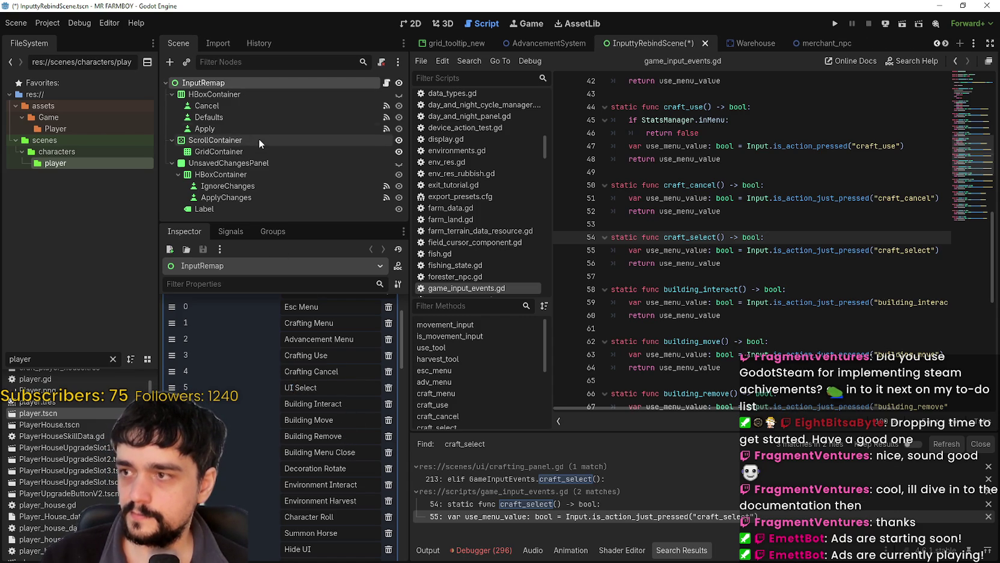
pyautogui.scroll(-3, 367, 466)
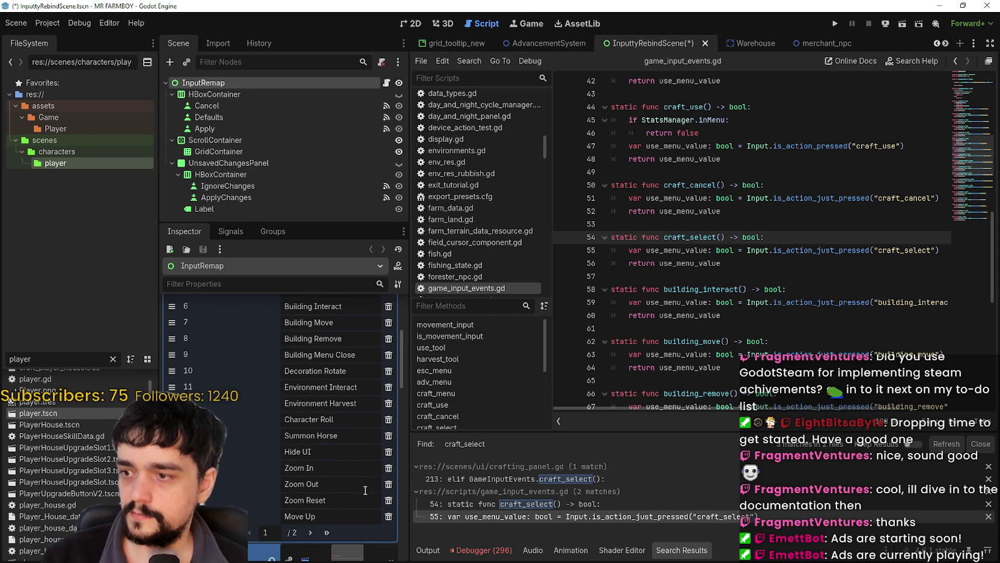
pyautogui.scroll(2, 363, 484)
pyautogui.scroll(1, 361, 479)
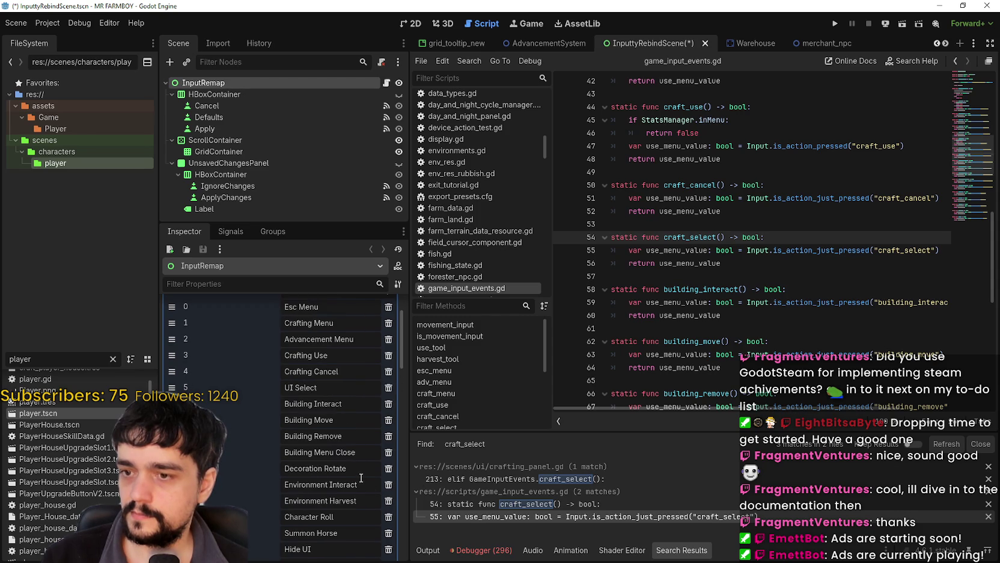
pyautogui.scroll(1, 291, 387)
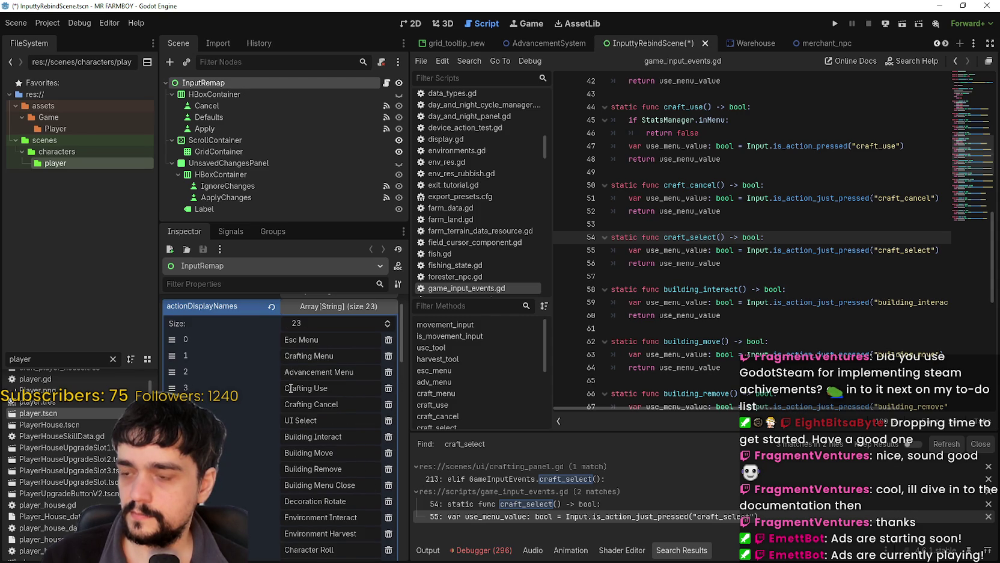
pyautogui.doubleClick(288, 419)
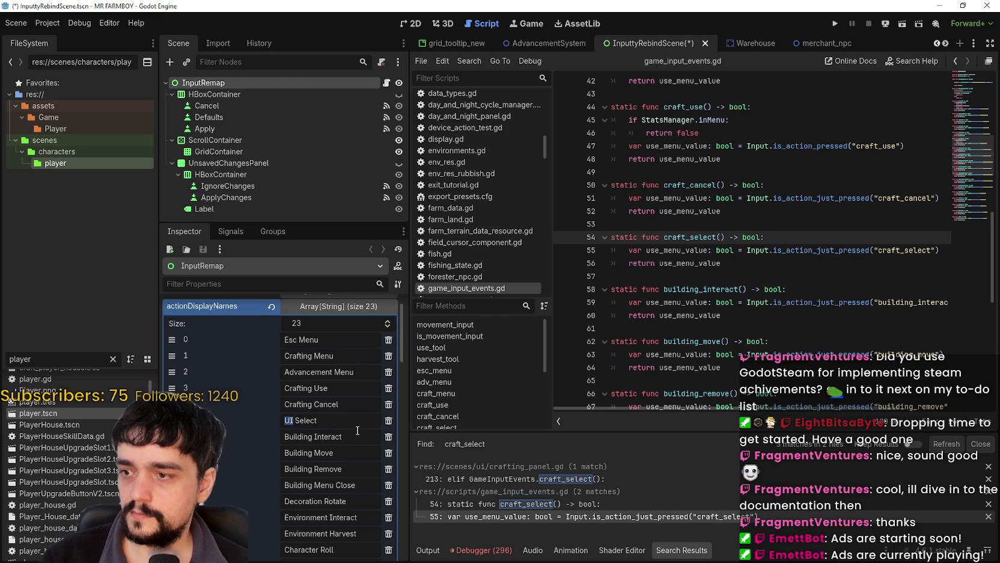
pyautogui.scroll(-2, 345, 421)
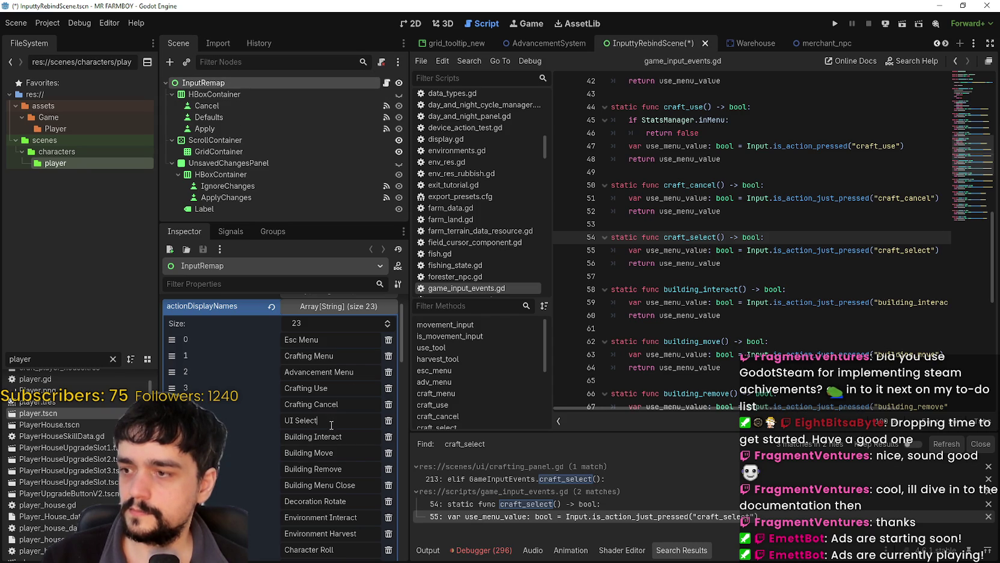
pyautogui.click(322, 313)
pyautogui.click(332, 324)
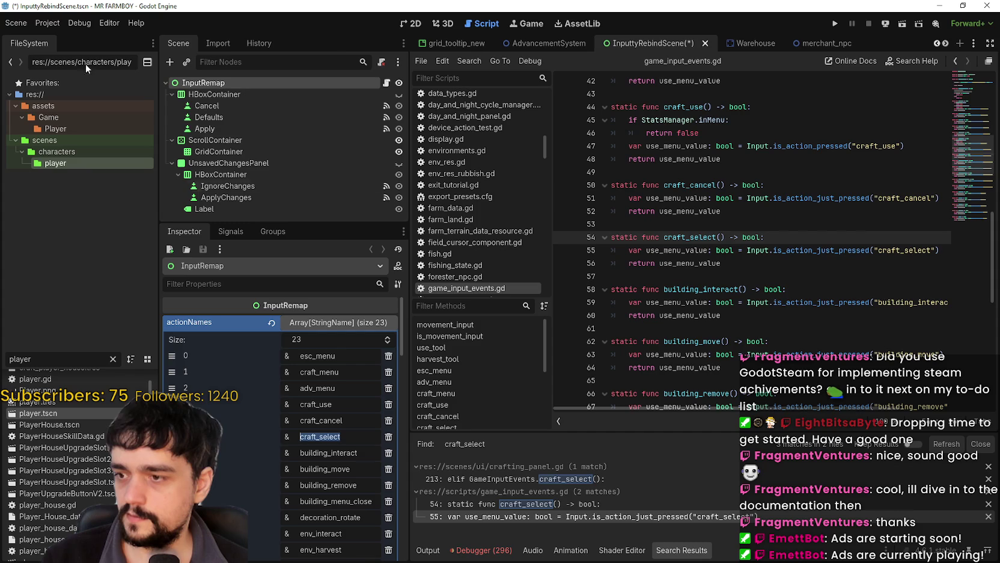
# Check the Input Map, set actionNames[5] to ui_accept, and save the rebind scene
pyautogui.click(42, 23)
pyautogui.click(66, 43)
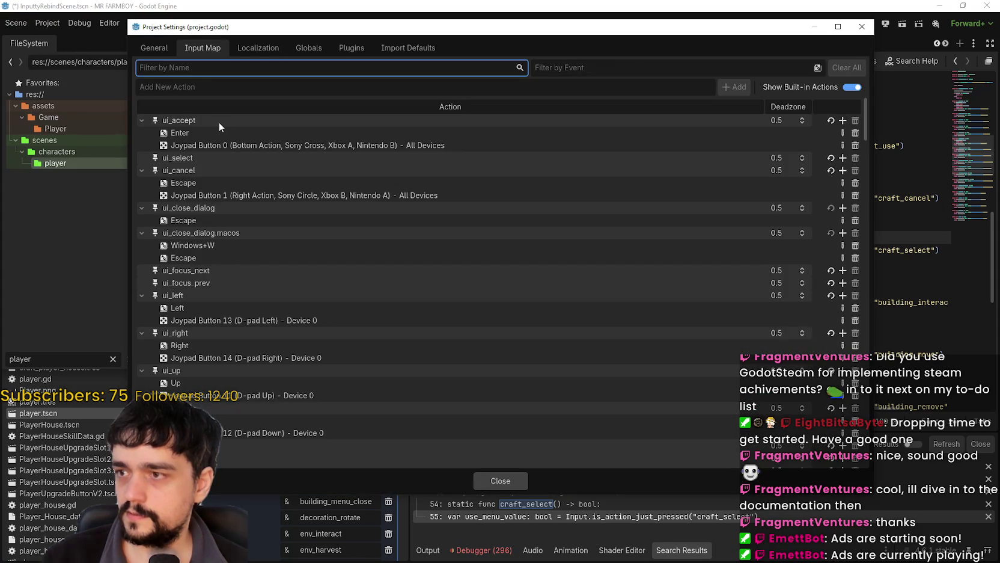
pyautogui.click(514, 480)
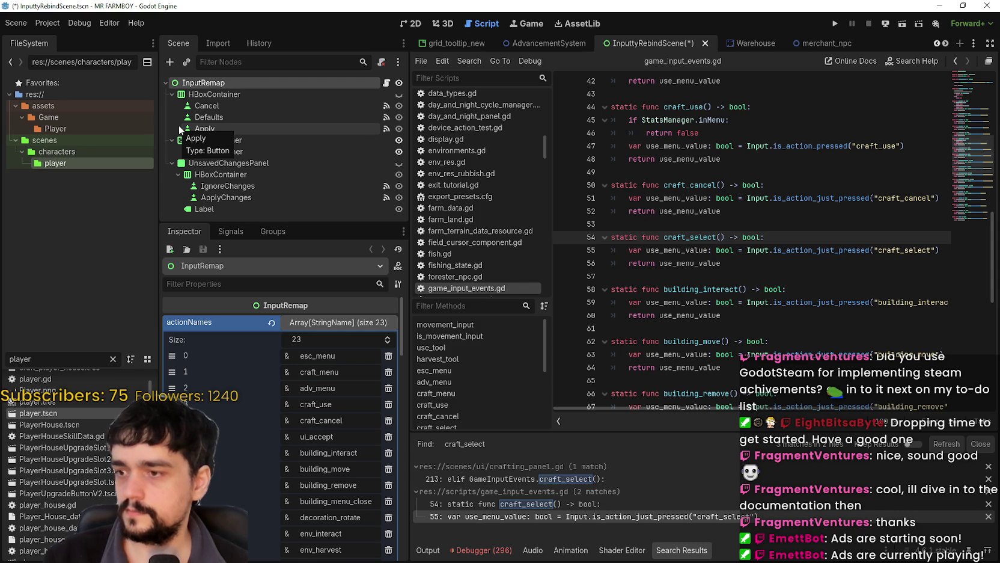
pyautogui.hotkey('ctrl', 's')
pyautogui.click(800, 171)
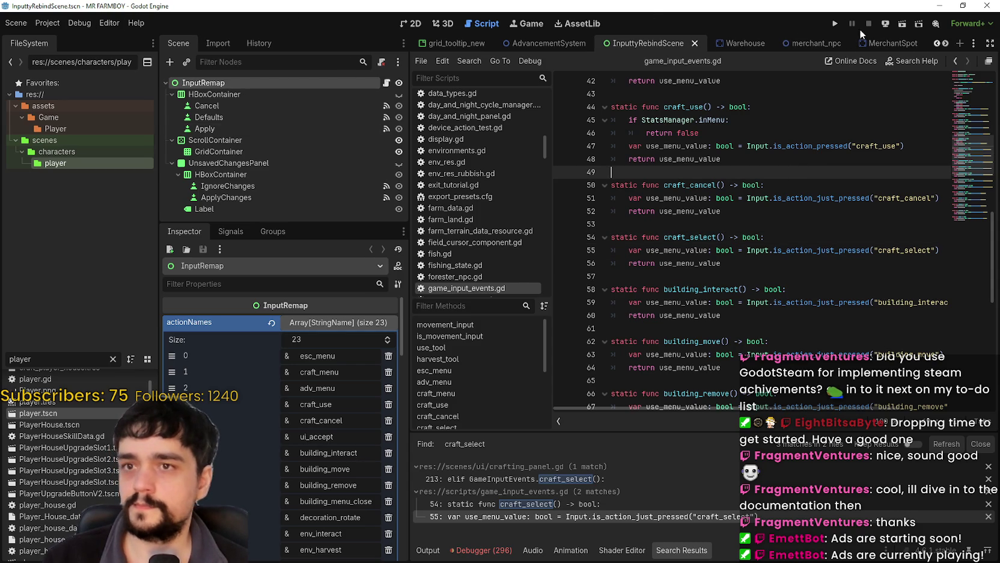
# Run the game maximized and review Options > Input > Change Keybinds, applying and closing
pyautogui.click(836, 23)
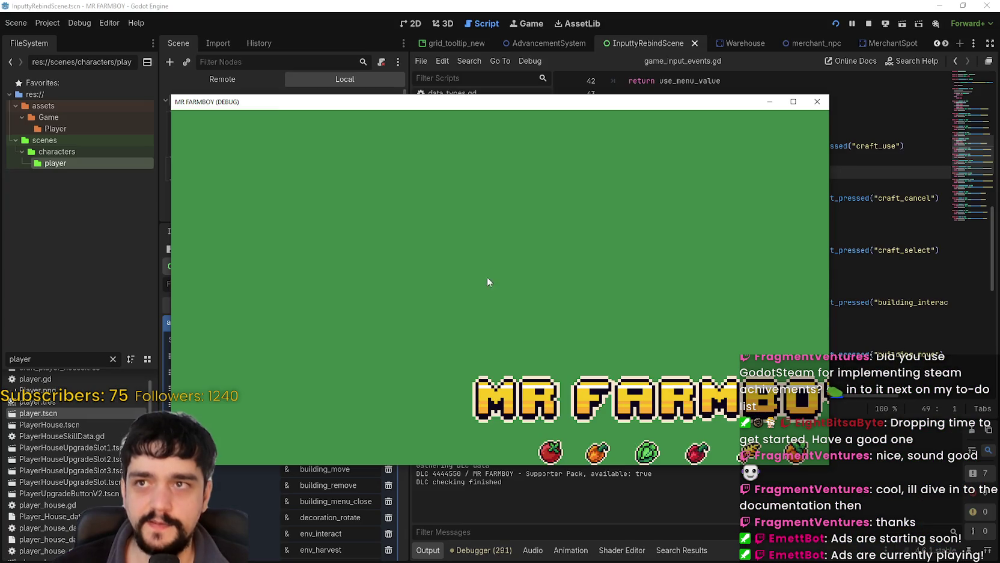
pyautogui.click(795, 102)
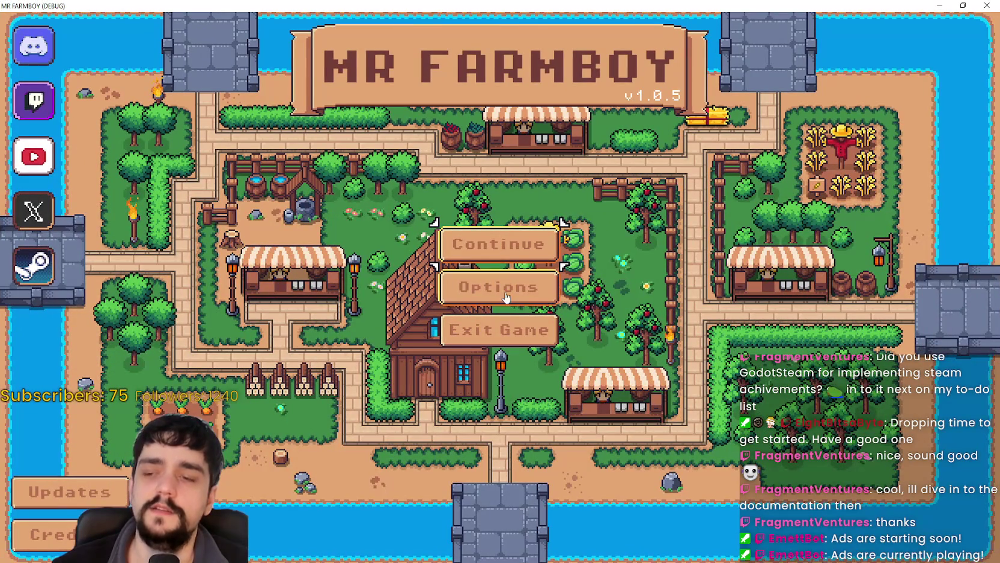
pyautogui.click(507, 283)
pyautogui.click(602, 116)
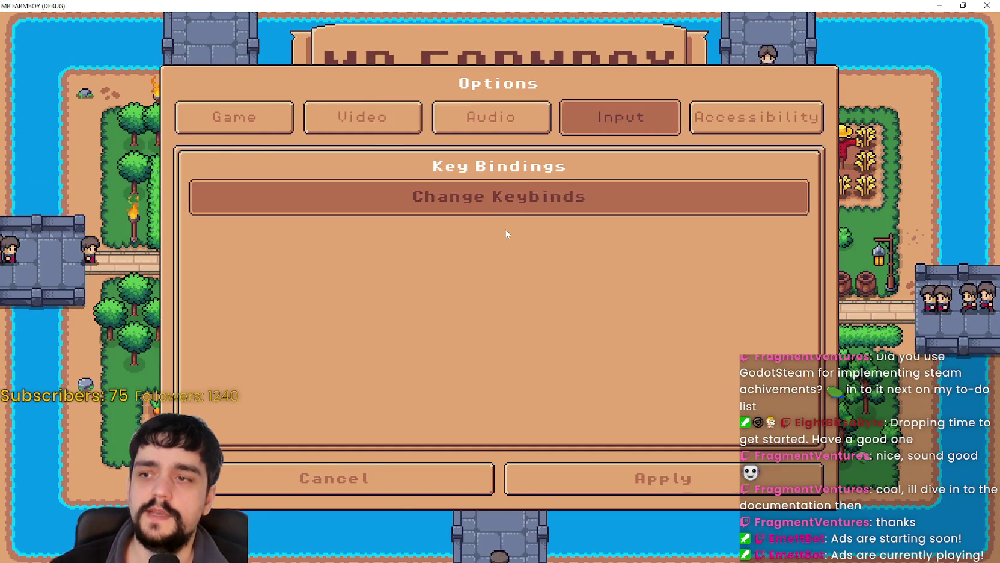
pyautogui.click(504, 216)
pyautogui.click(716, 475)
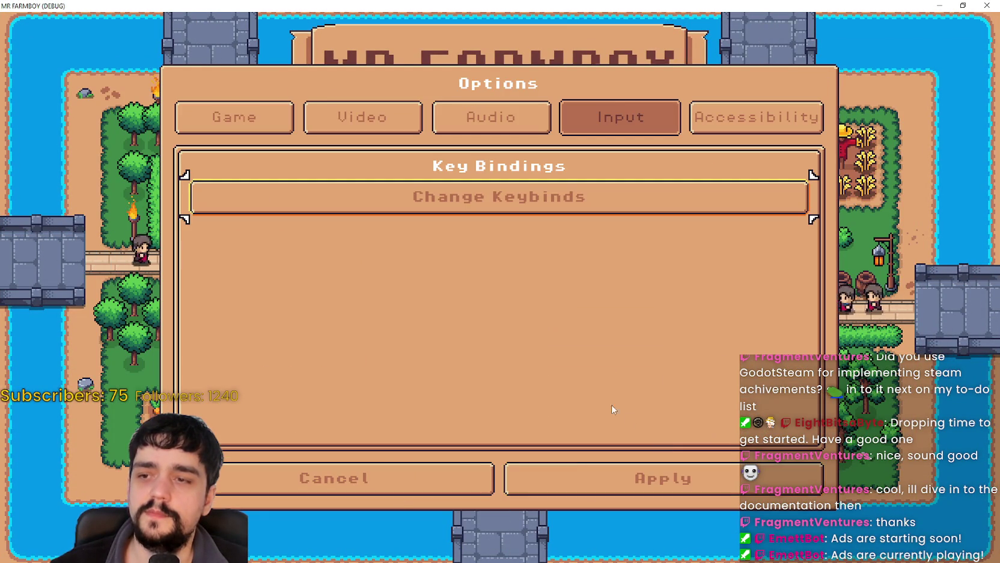
pyautogui.click(597, 473)
# Open the save list and load Save 4
pyautogui.click(495, 243)
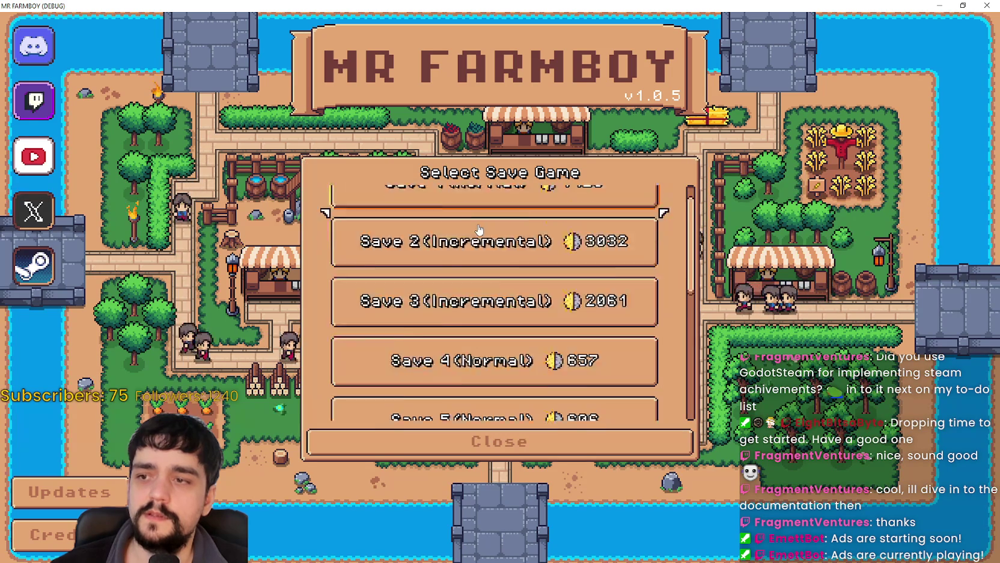
pyautogui.scroll(-4, 487, 276)
pyautogui.click(493, 231)
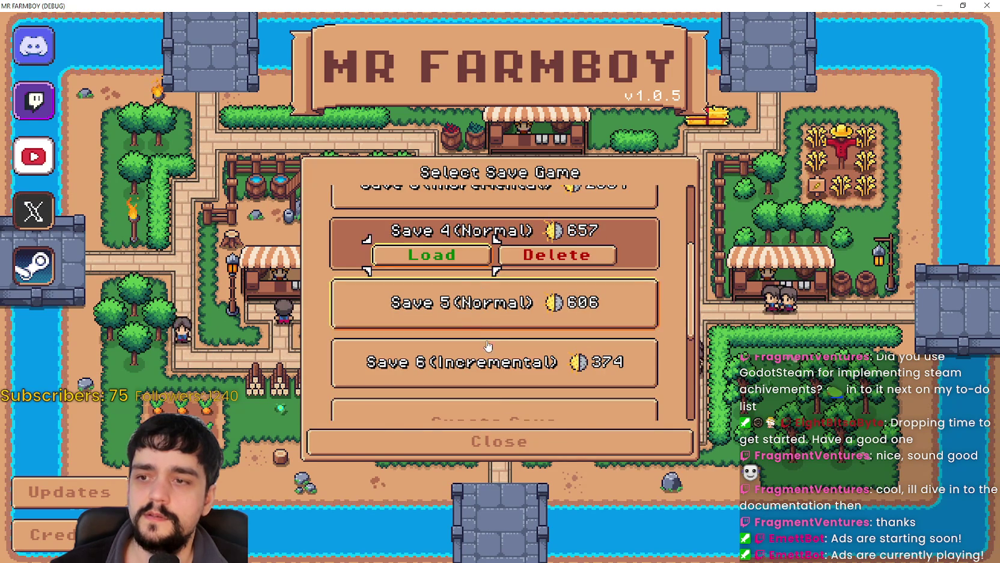
pyautogui.click(415, 252)
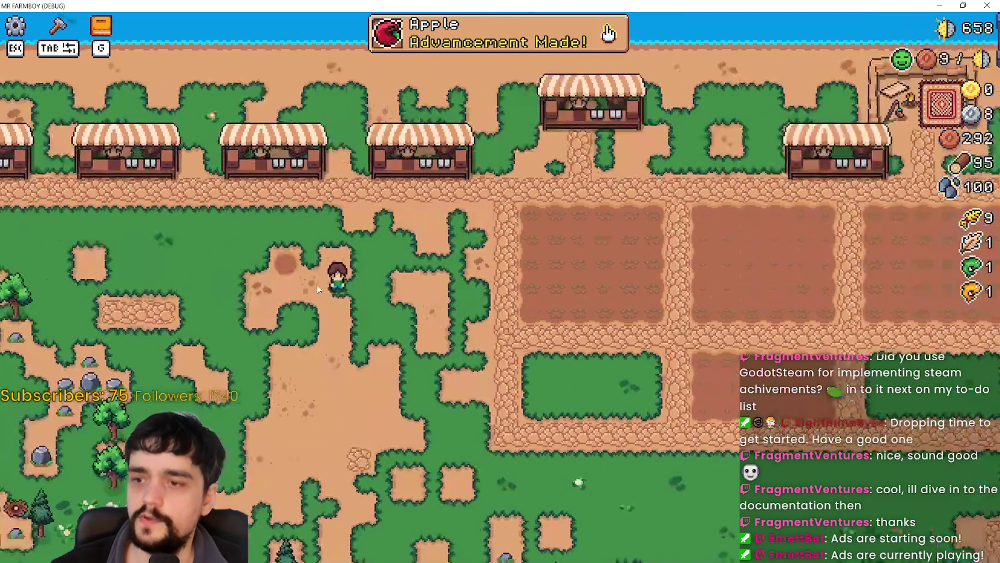
# Walk to the market stall, put the leaf into a sell slot, and browse the inventory items
pyautogui.press('s')
pyautogui.press('d')
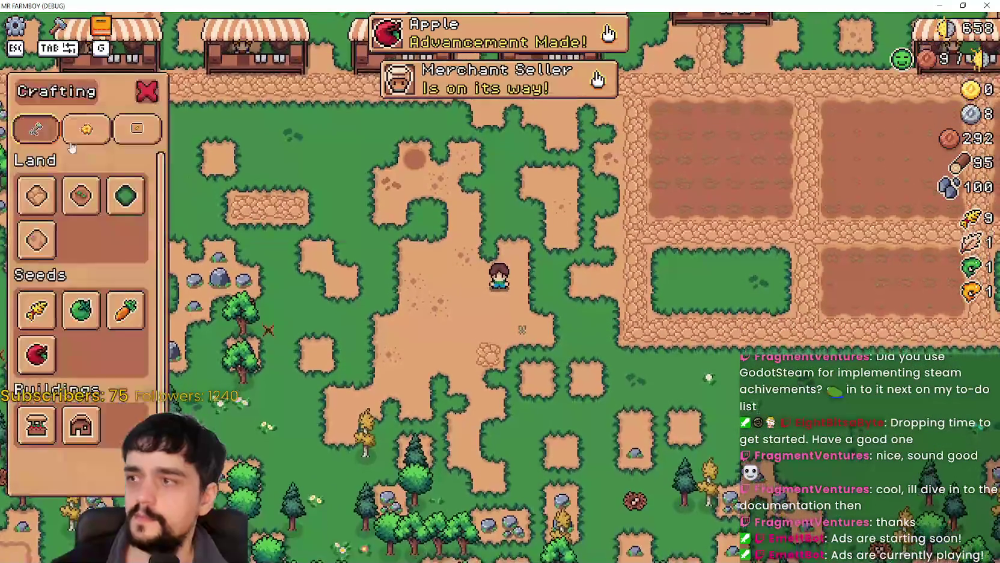
pyautogui.press('w')
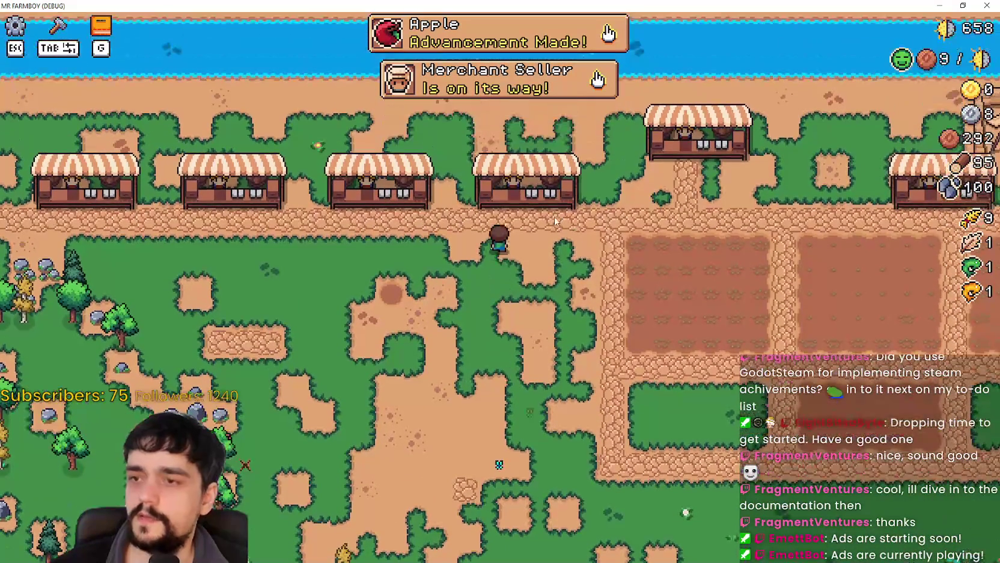
pyautogui.click(544, 200)
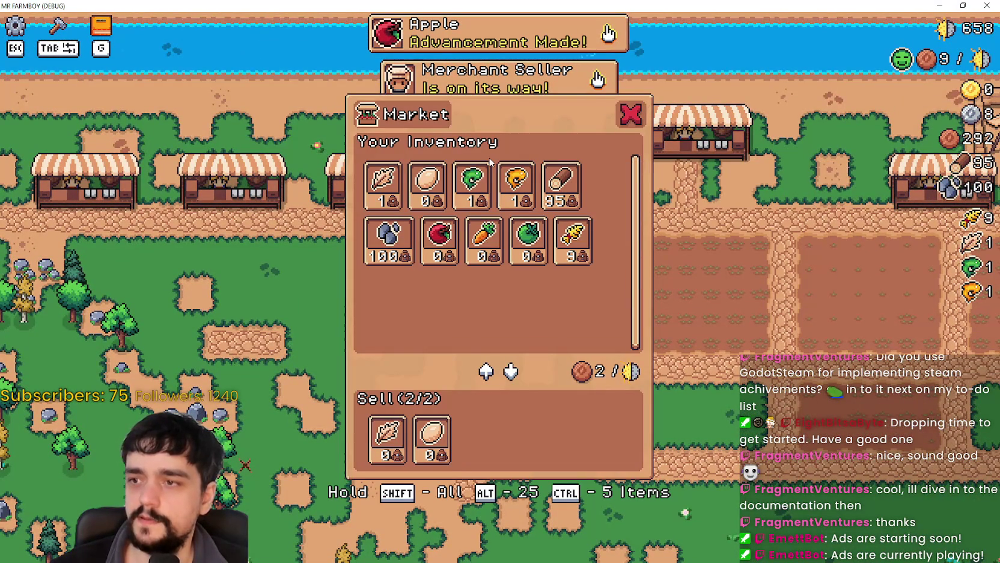
pyautogui.click(384, 183)
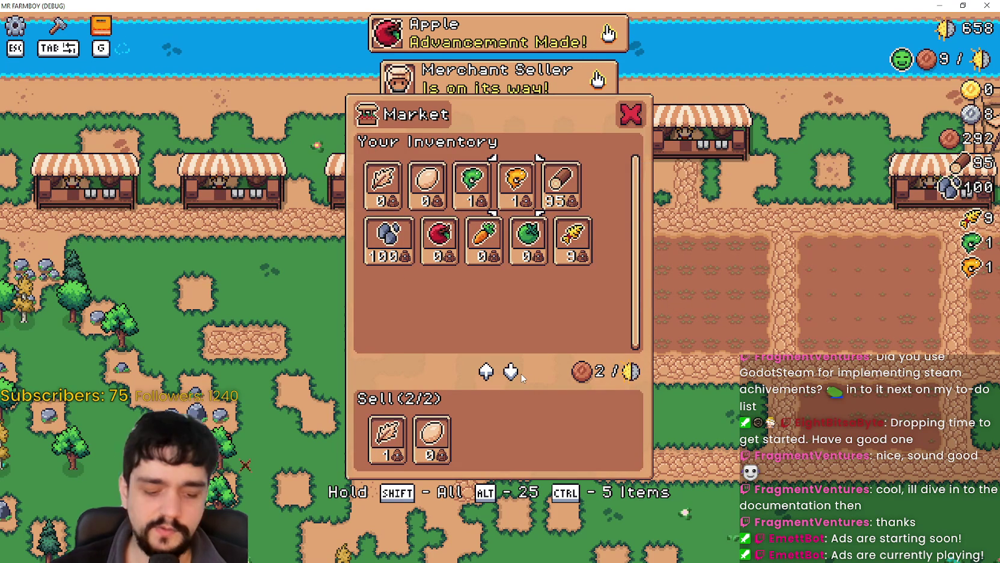
pyautogui.press('Left')
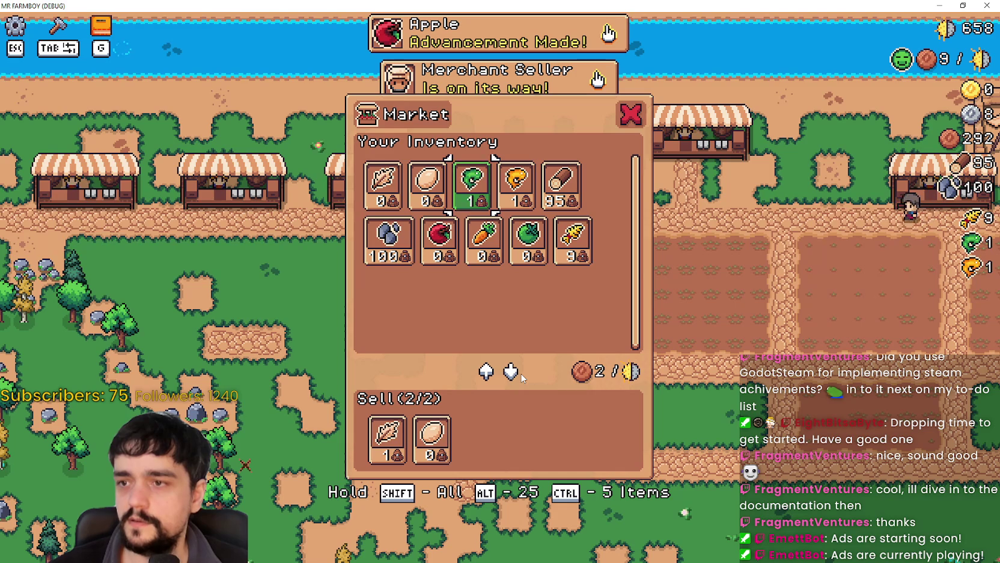
pyautogui.press('Up')
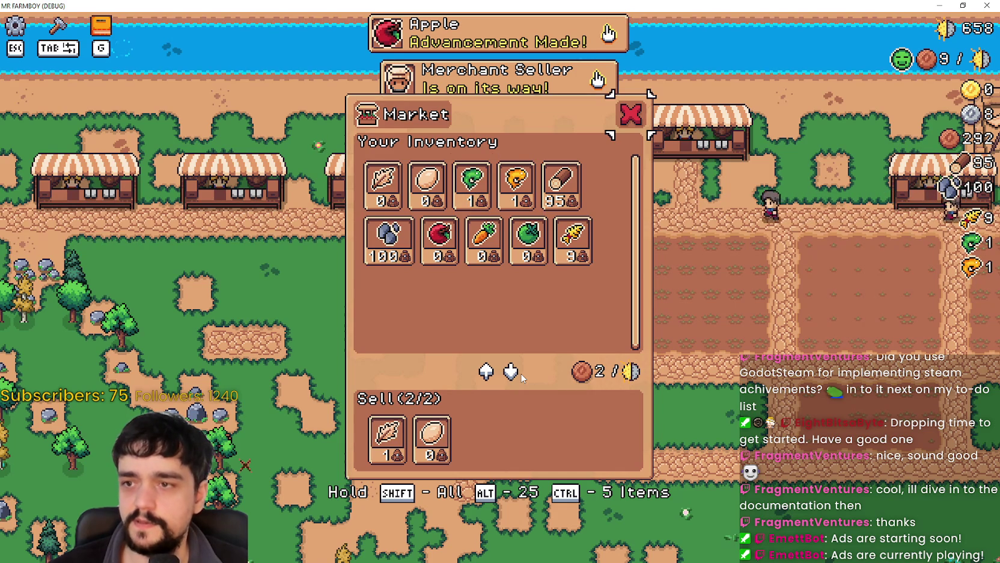
pyautogui.press('Left')
pyautogui.press('Left')
pyautogui.press('Left')
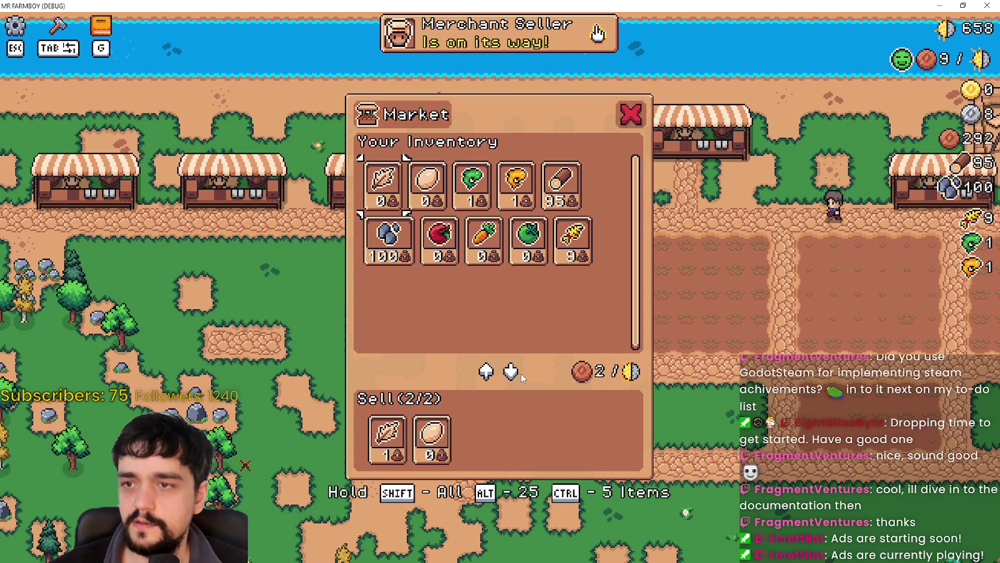
pyautogui.press('Right')
pyautogui.press('Right')
pyautogui.press('Left')
pyautogui.press('Left')
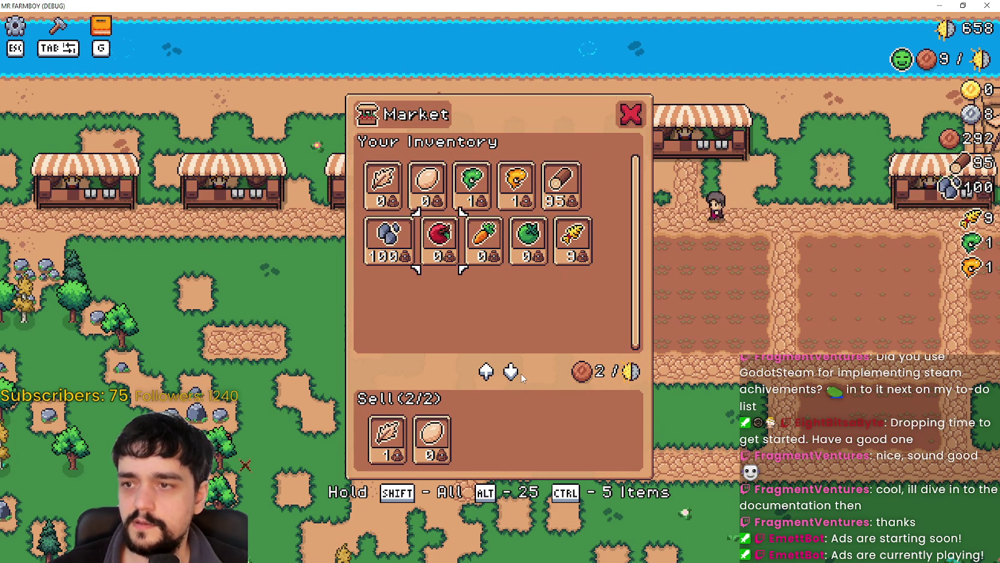
pyautogui.press('Up')
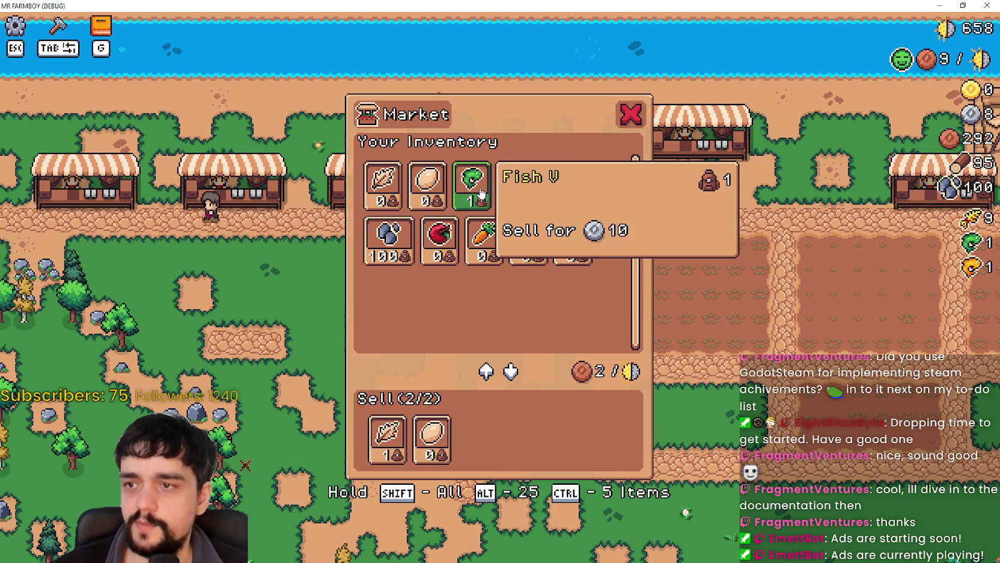
pyautogui.press('Escape')
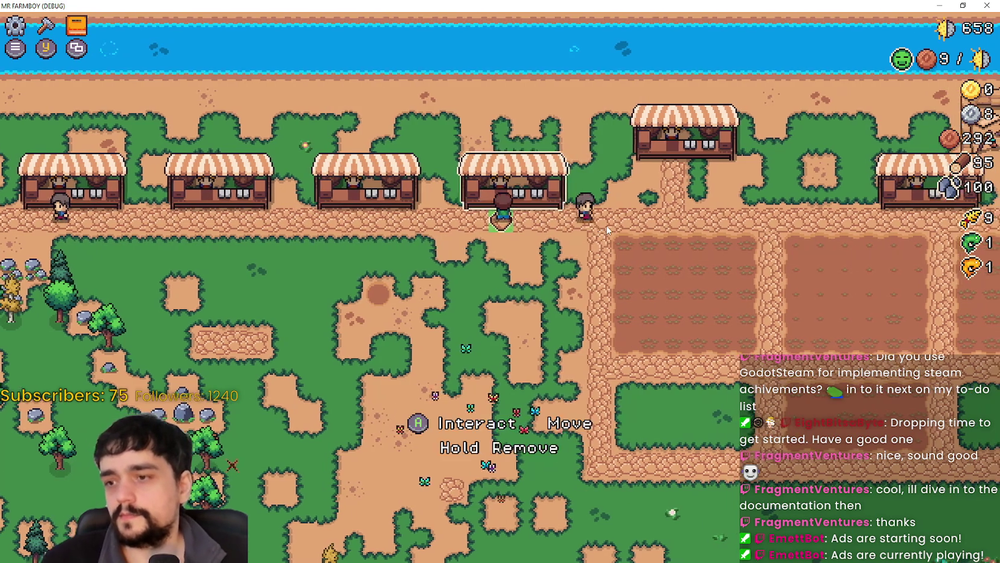
# Reopen the market, step through the inventory items, then close it
pyautogui.click(607, 229)
pyautogui.press('Right')
pyautogui.press('Right')
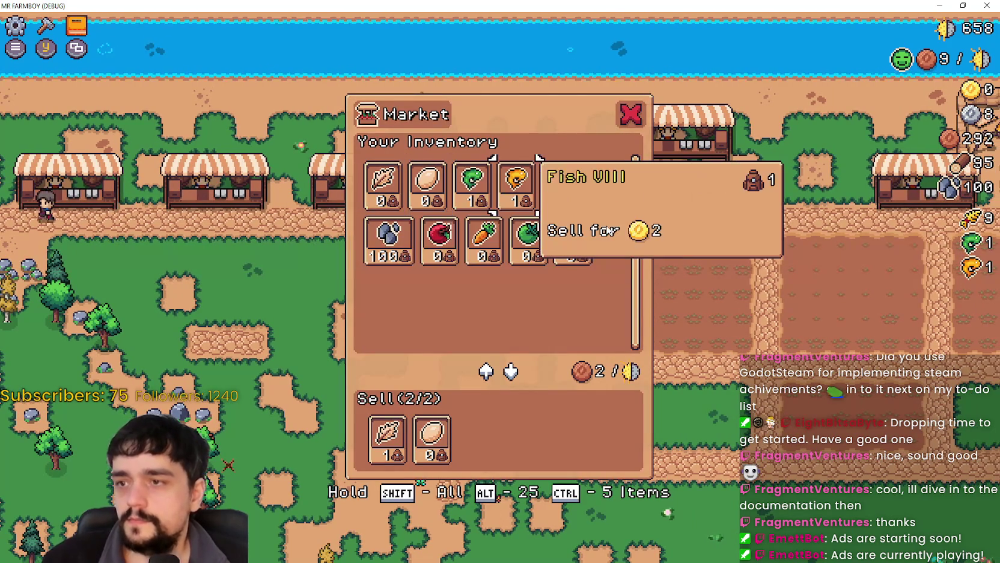
pyautogui.press('Left')
pyautogui.press('Right')
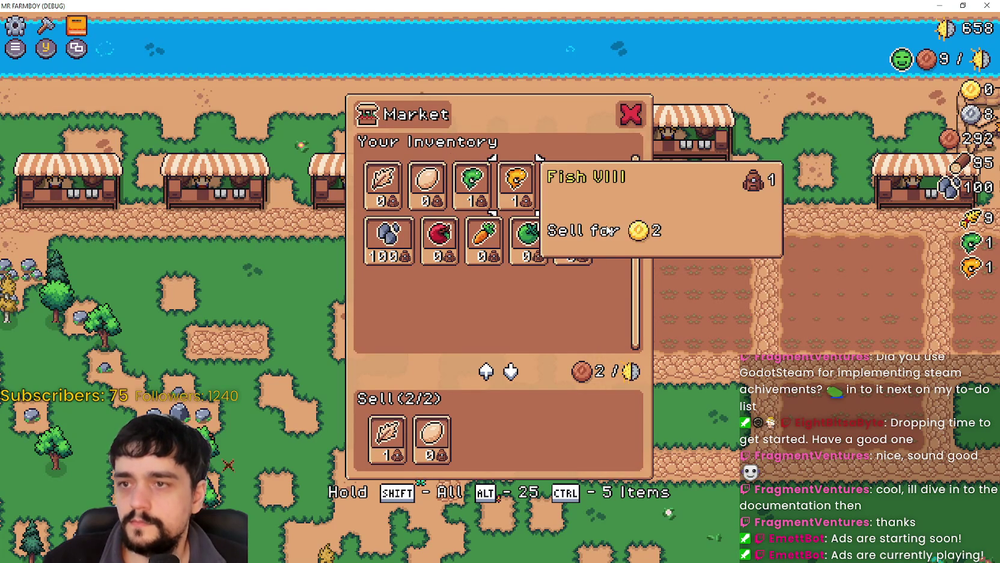
pyautogui.press('Escape')
# Open the crafting list and settle the land choice on Farm Tile
pyautogui.press('s')
pyautogui.press('c')
pyautogui.press('Return')
pyautogui.press('Right')
pyautogui.press('d')
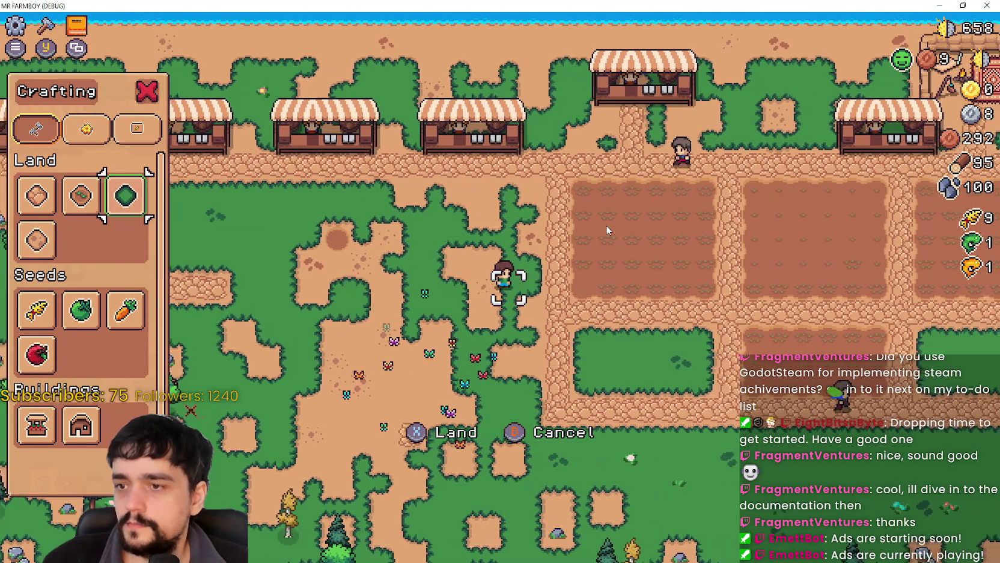
pyautogui.press('Left')
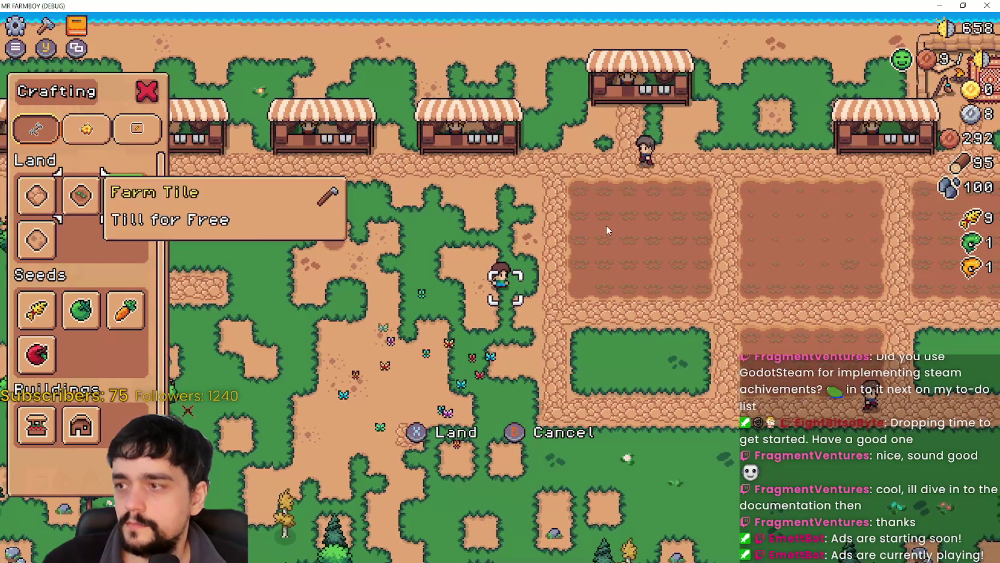
pyautogui.press('Left')
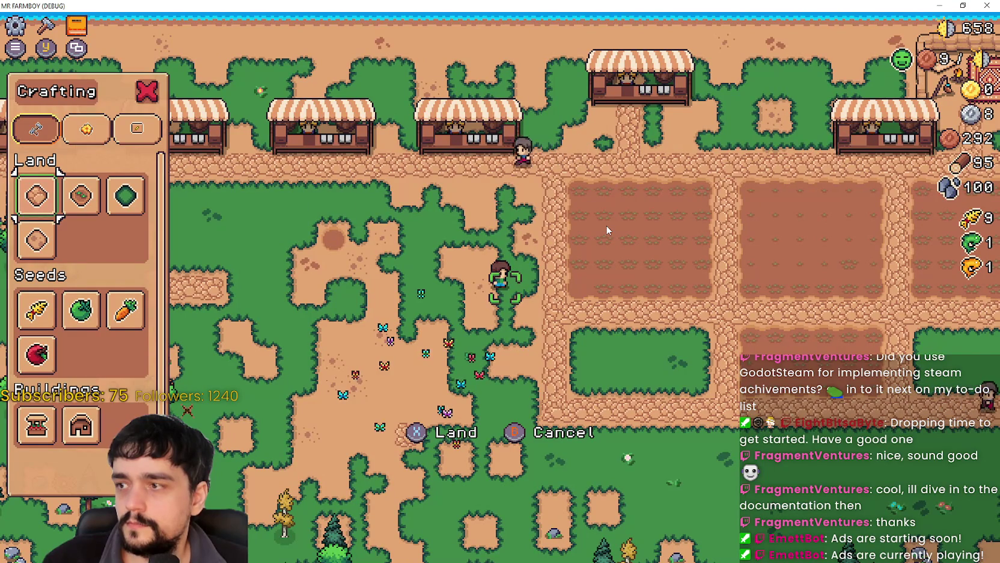
pyautogui.press('a')
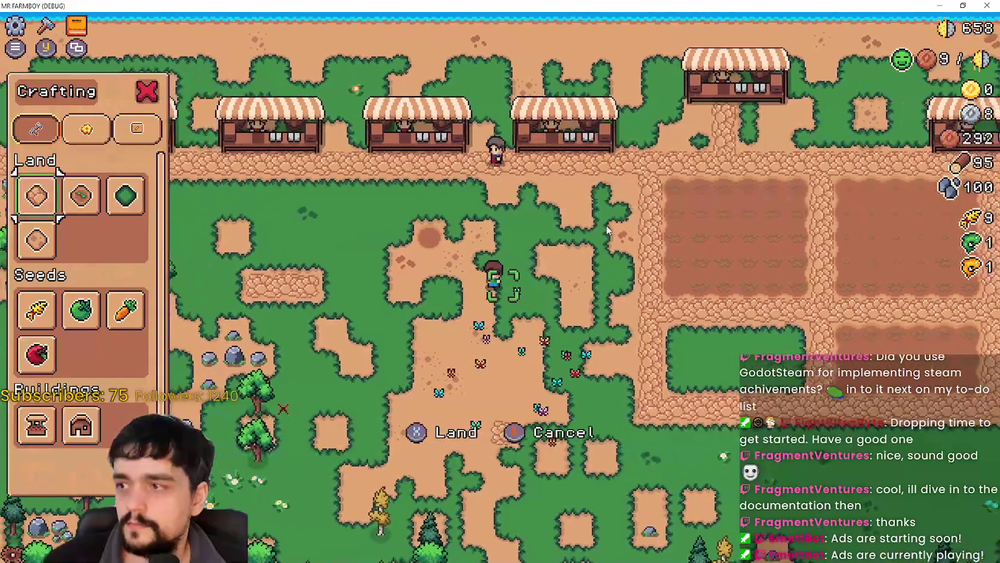
pyautogui.press('Down')
pyautogui.press('Down')
pyautogui.press('Up')
pyautogui.press('Up')
pyautogui.press('Right')
# Till a dirt strip to the left, cancel placement, close crafting, and open the pause Options
pyautogui.press('a')
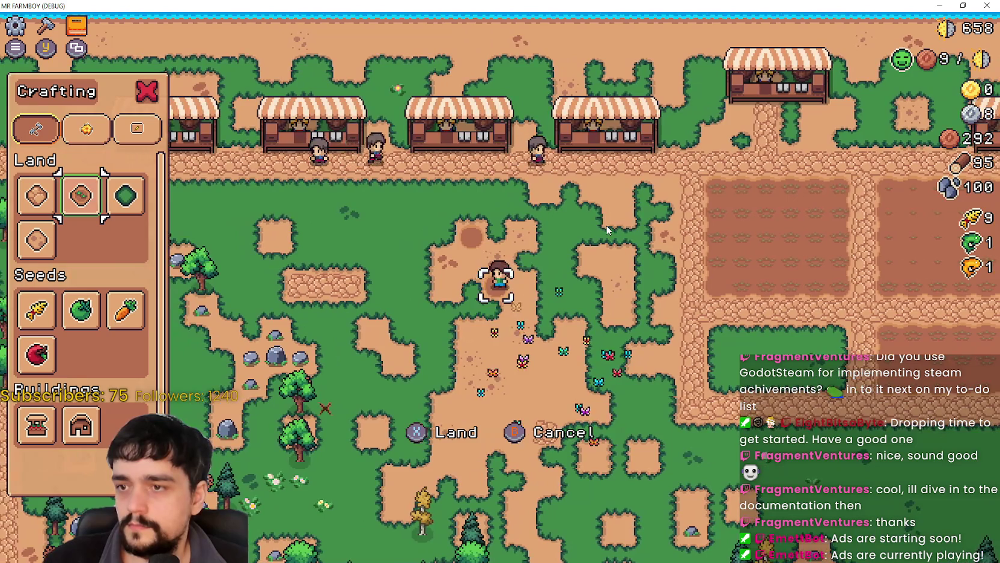
pyautogui.press('a')
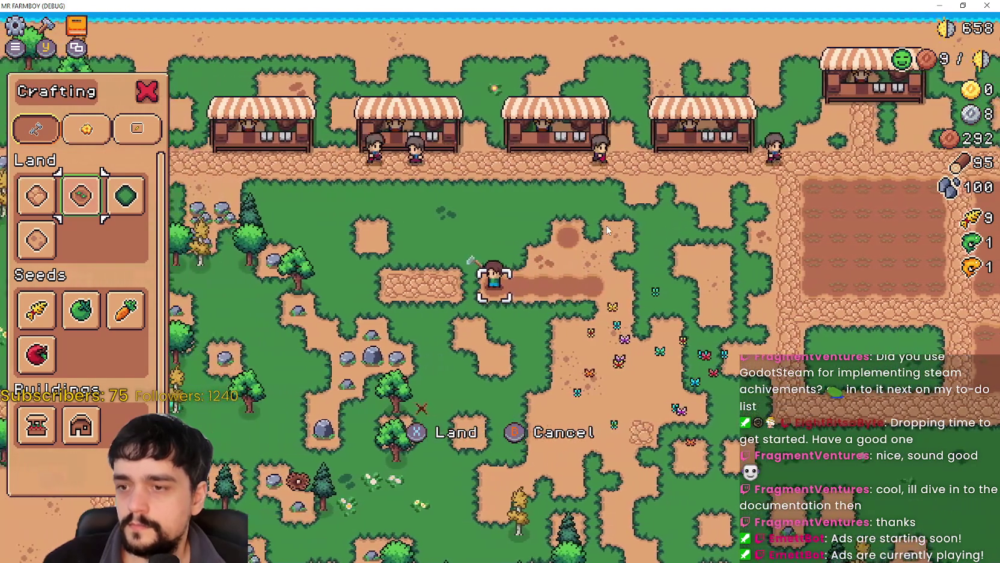
pyautogui.press('Escape')
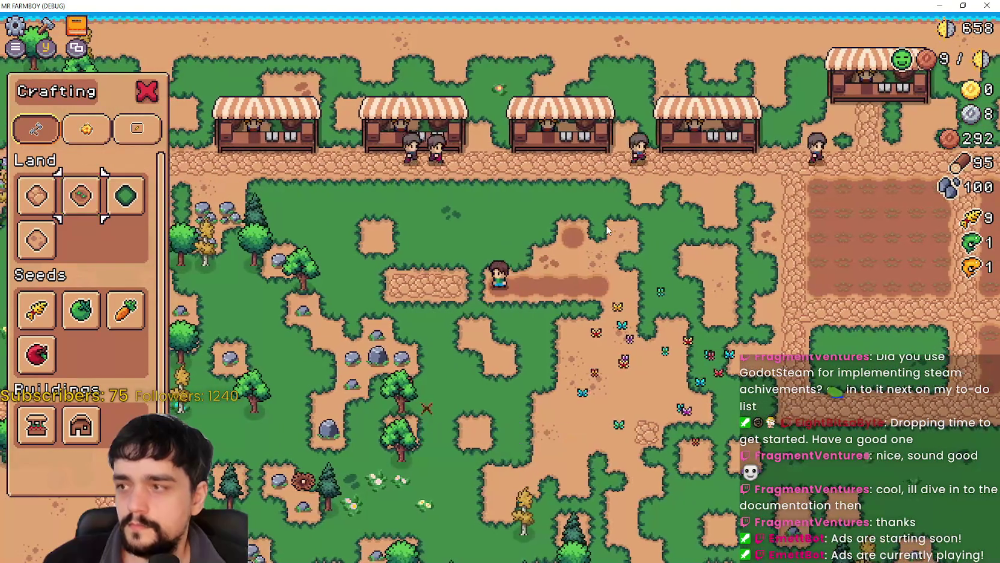
pyautogui.press('Escape')
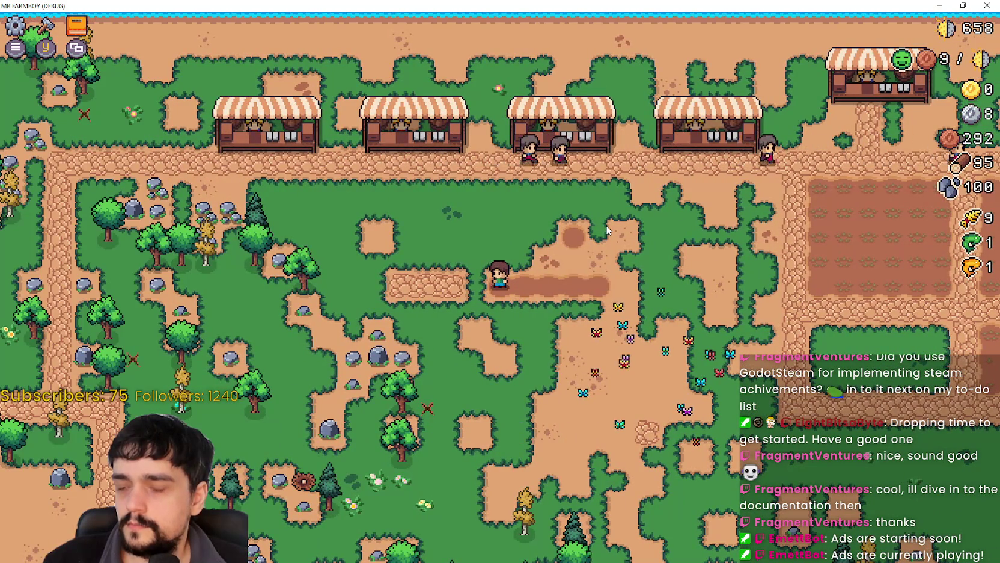
pyautogui.press('Escape')
pyautogui.click(607, 228)
pyautogui.press('Right')
pyautogui.press('Right')
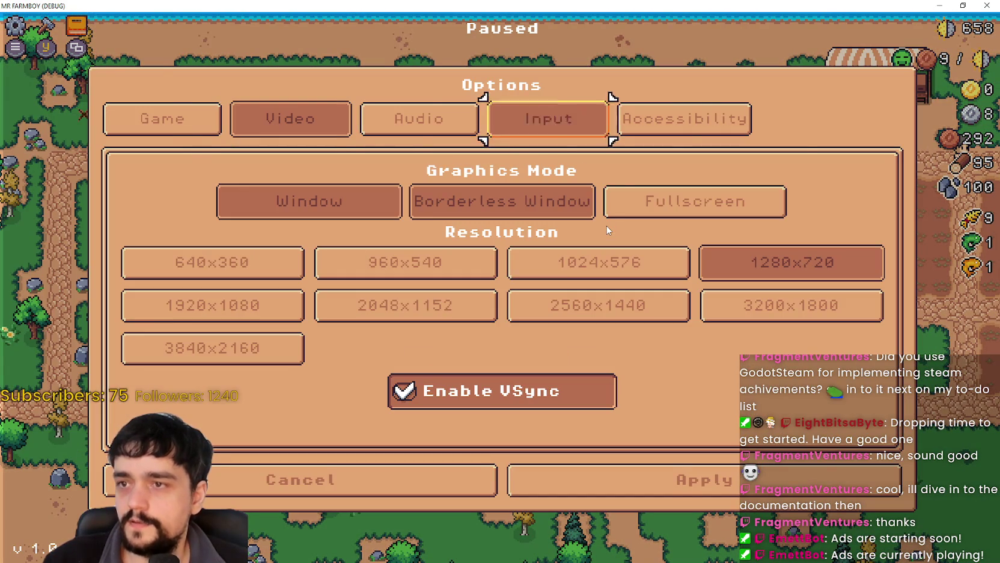
pyautogui.press('Down')
pyautogui.press('Return')
pyautogui.press('Up')
pyautogui.press('Up')
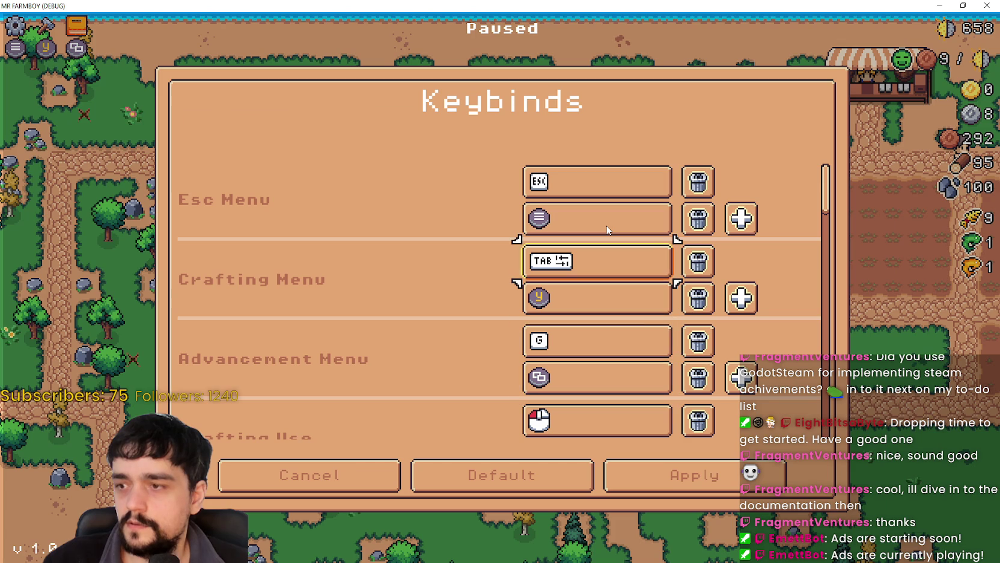
pyautogui.press('Down')
pyautogui.press('Down')
pyautogui.press('Down')
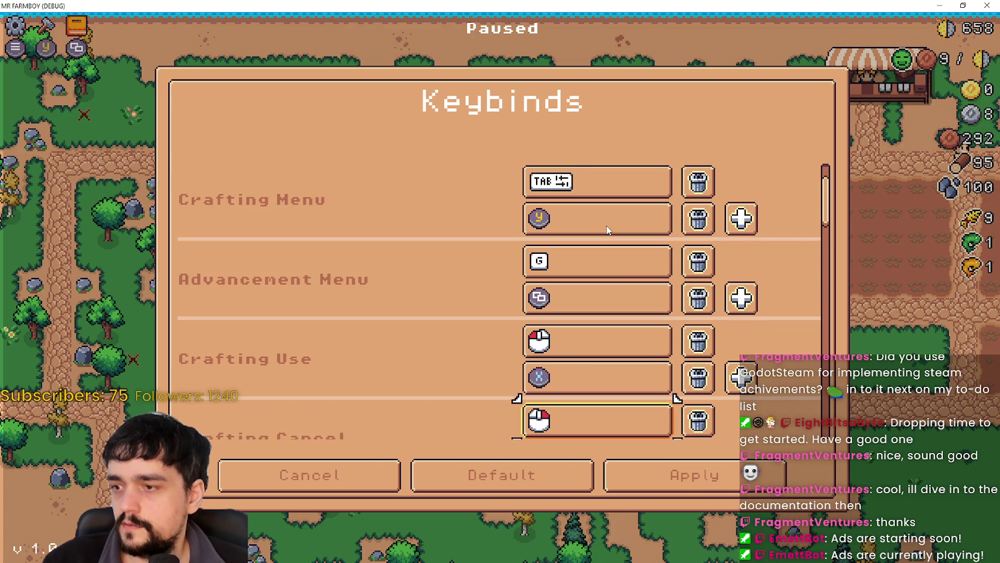
pyautogui.press('Up')
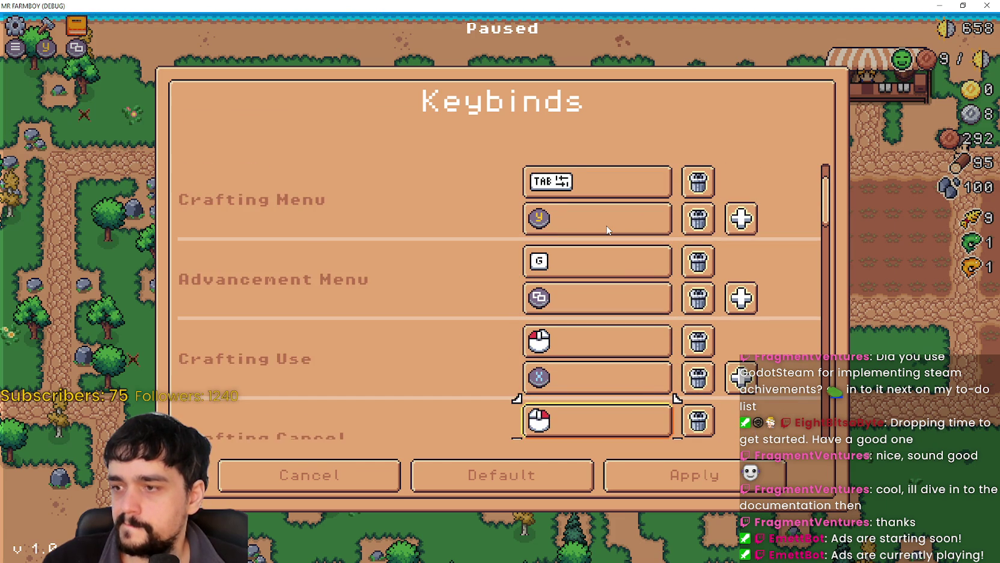
pyautogui.press('Down')
pyautogui.press('Down')
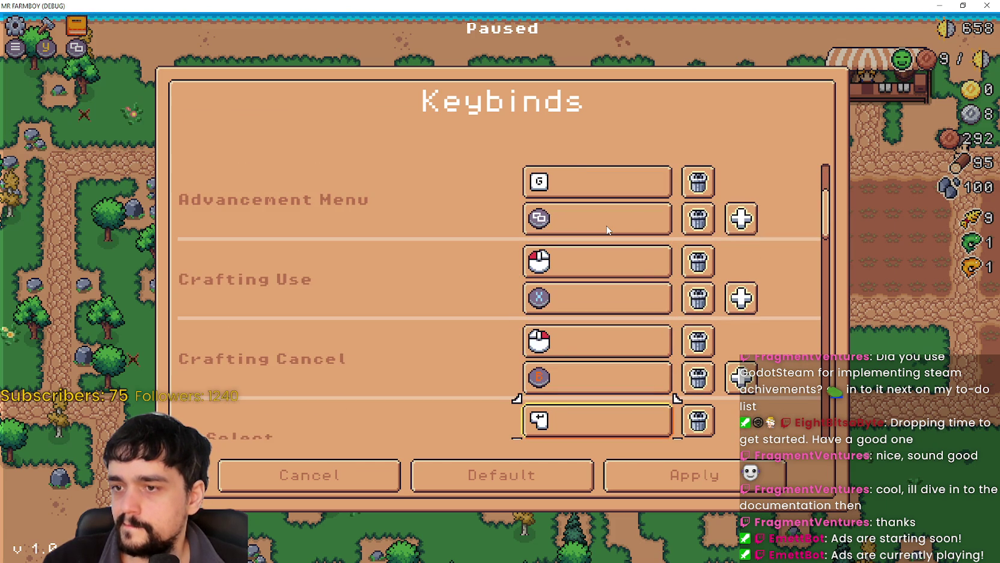
pyautogui.press('Up')
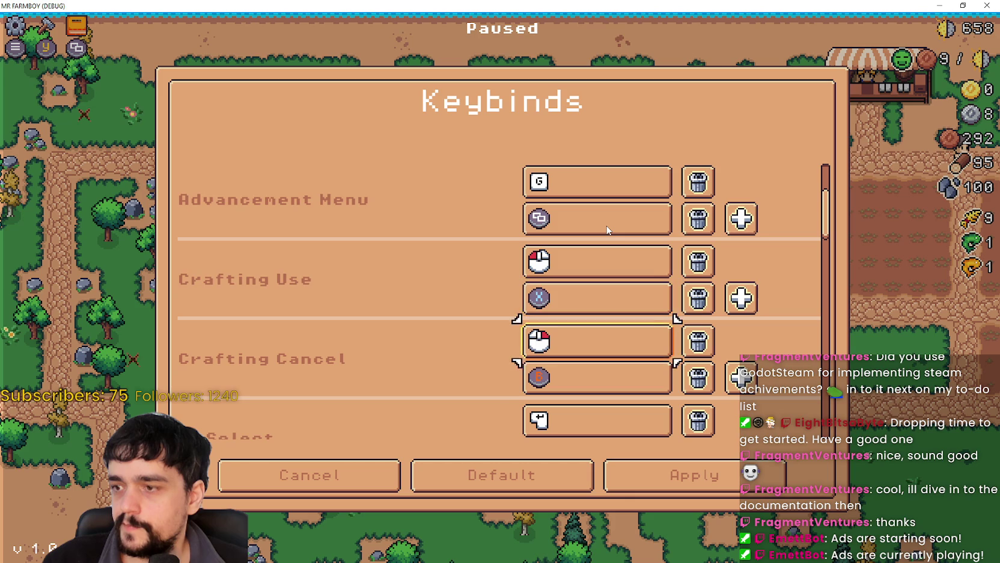
pyautogui.press('Down')
pyautogui.press('Down')
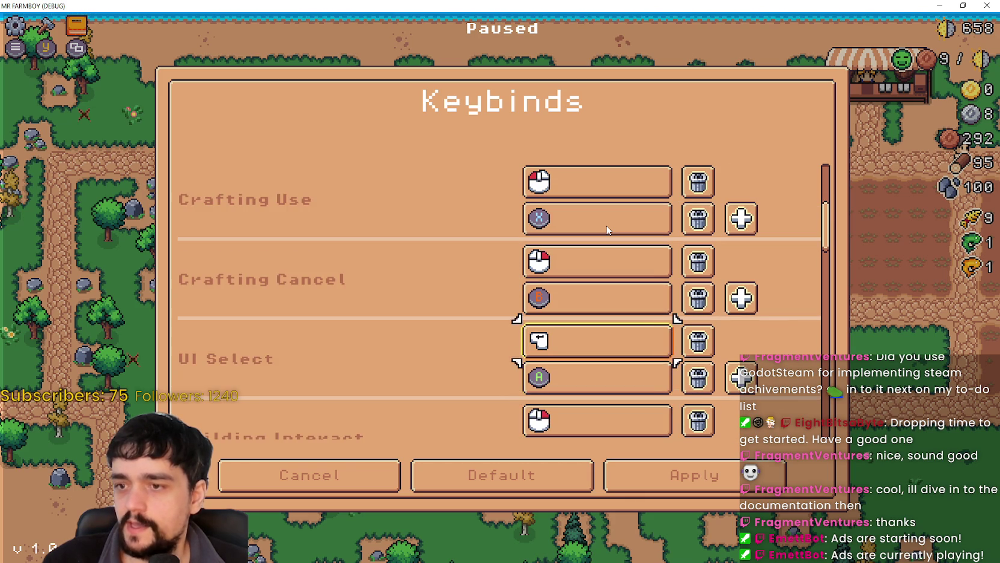
pyautogui.press('Down')
pyautogui.press('Down')
pyautogui.press('Down')
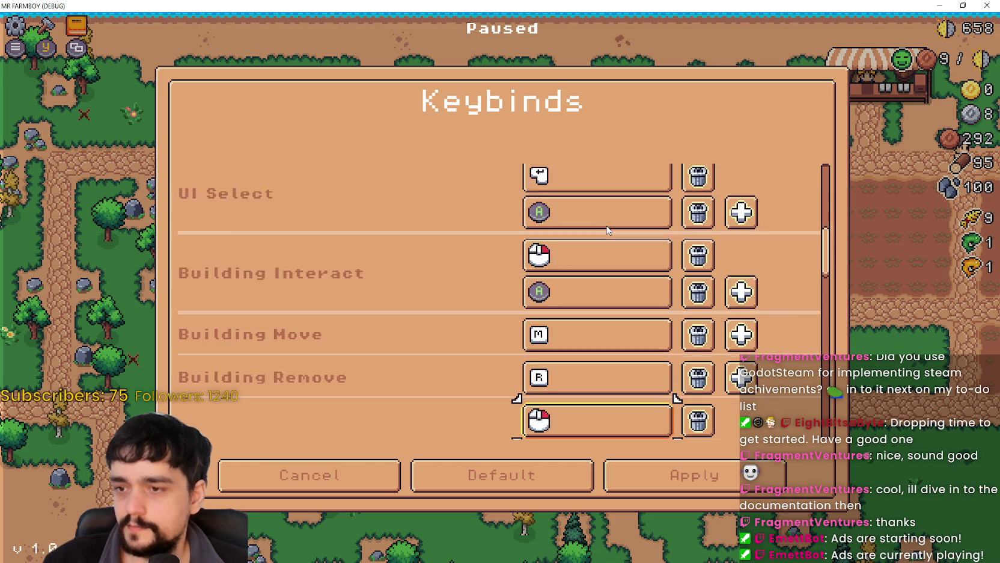
pyautogui.press('Down')
pyautogui.press('Down')
pyautogui.press('Down')
pyautogui.press('Down')
pyautogui.press('Down')
pyautogui.press('Down')
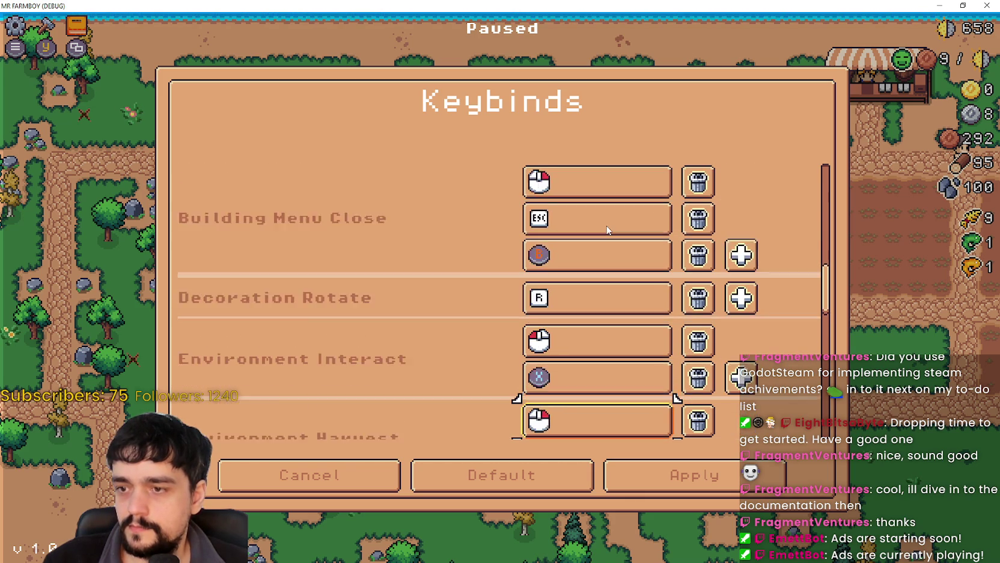
pyautogui.press('Down')
pyautogui.press('Down')
pyautogui.press('Down')
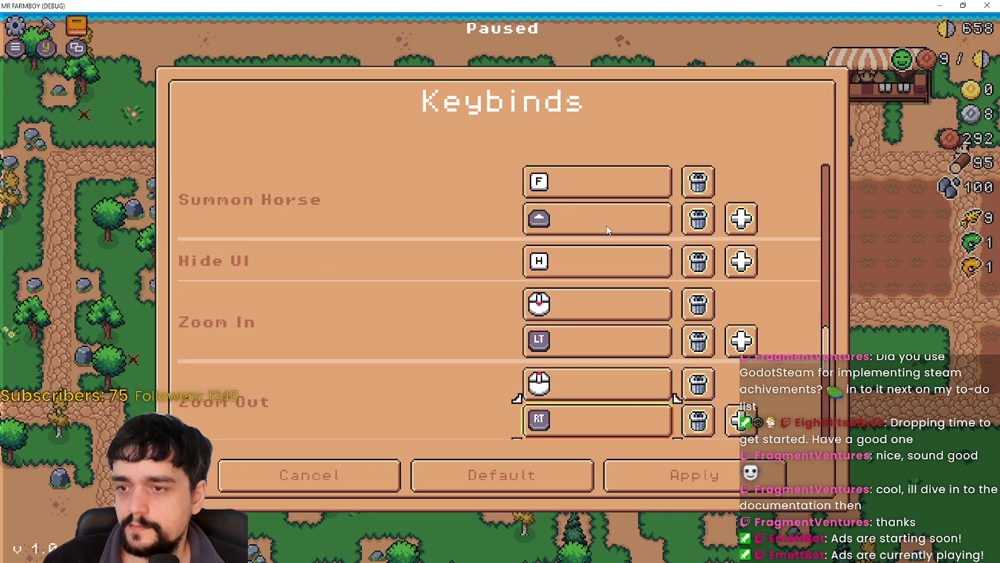
pyautogui.press('Down')
pyautogui.press('Down')
pyautogui.press('Down')
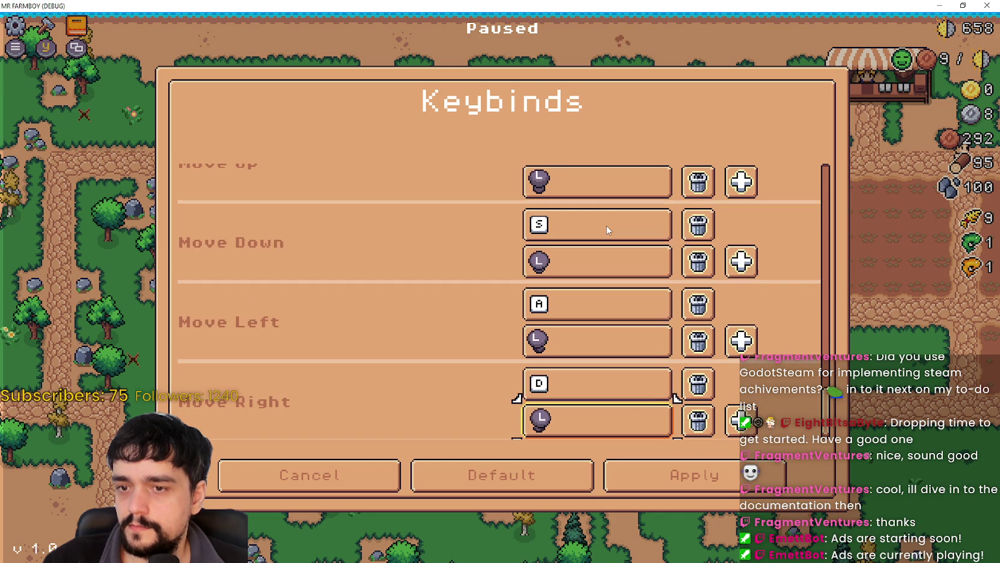
pyautogui.press('Left')
pyautogui.press('Return')
pyautogui.press('Down')
pyautogui.press('Return')
pyautogui.press('Escape')
# Reopen the Crafting panel and choose Farm Tile for placement
pyautogui.press('d')
pyautogui.press('c')
pyautogui.press('Left')
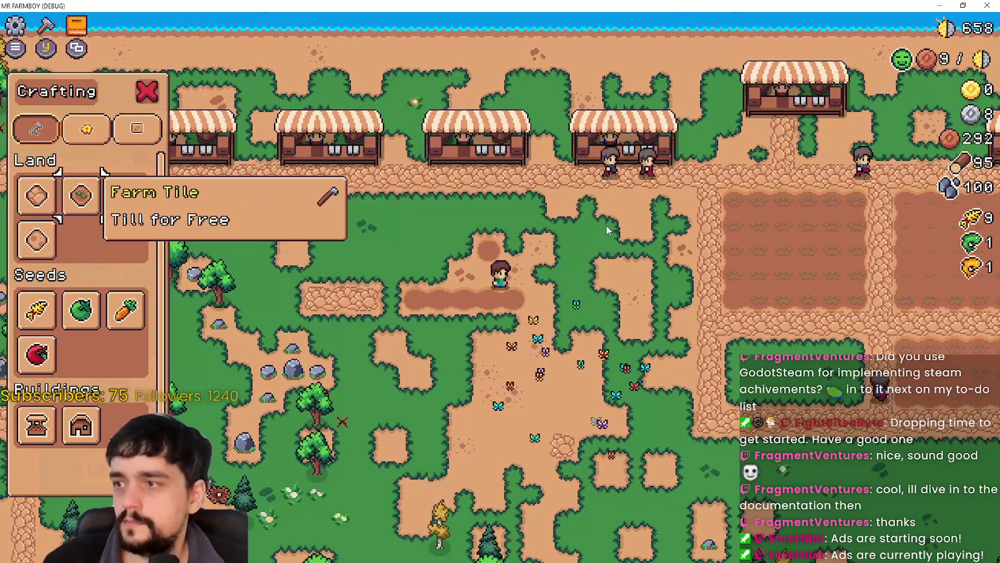
pyautogui.press('Return')
pyautogui.press('d')
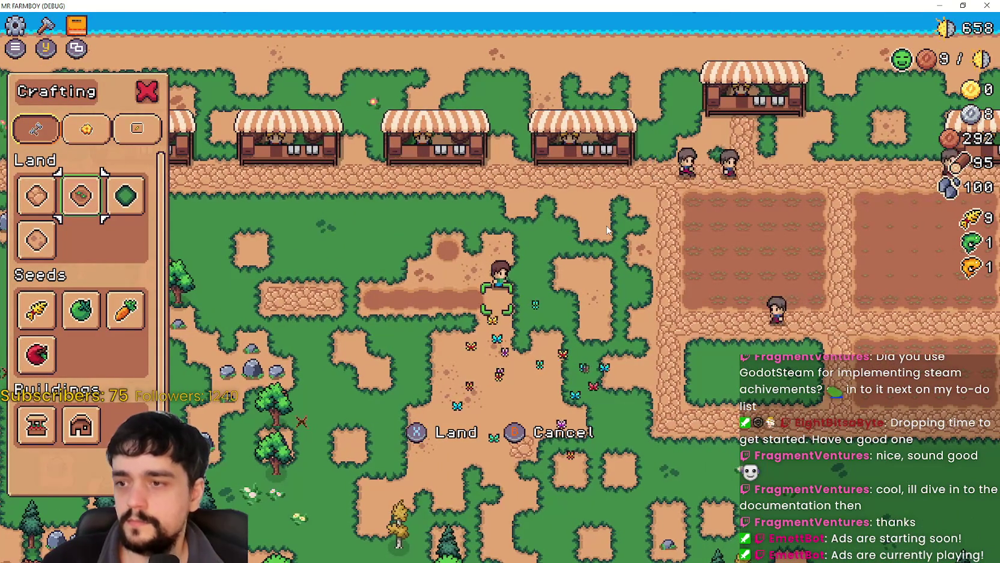
# Till a rectangular plot by walking left, up and right, then move the crafting choice toward seeds
pyautogui.press('a')
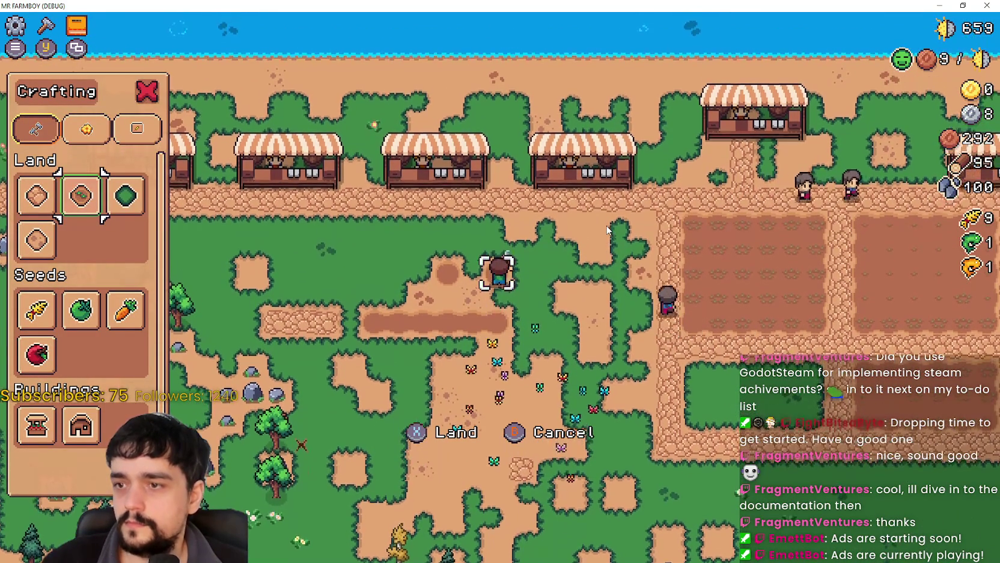
pyautogui.press('Return')
pyautogui.press('a')
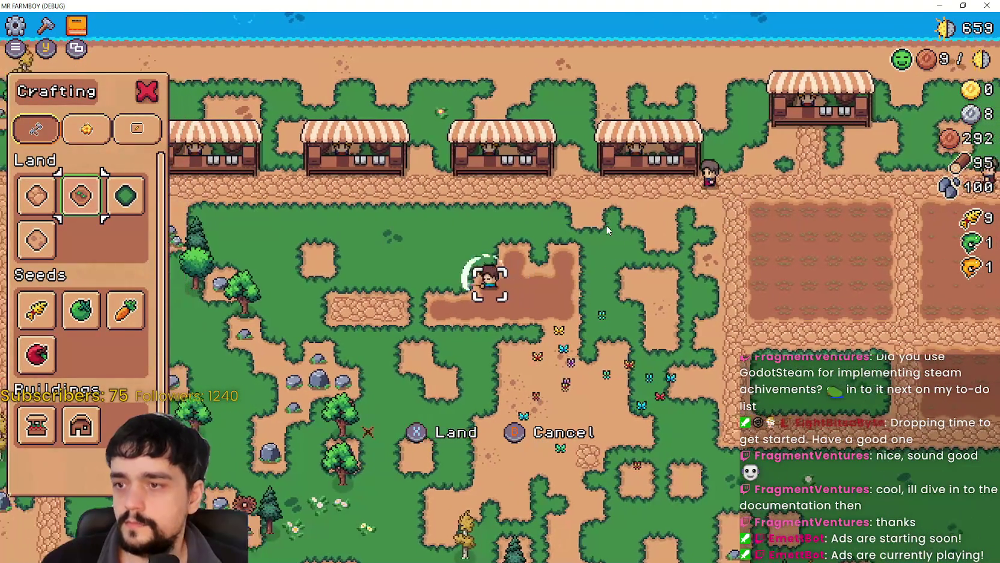
pyautogui.press('w')
pyautogui.press('d')
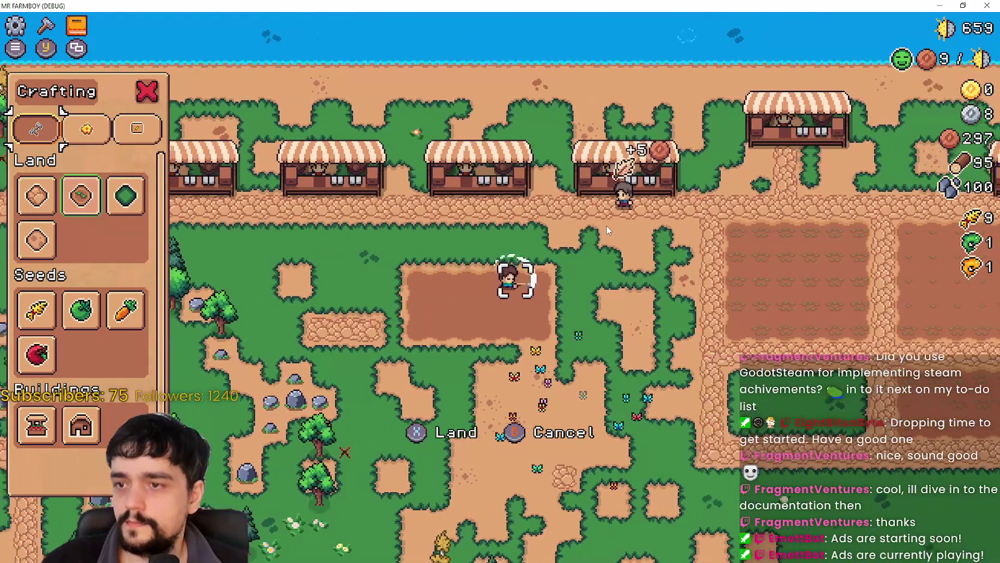
pyautogui.press('a')
pyautogui.press('e')
pyautogui.press('q')
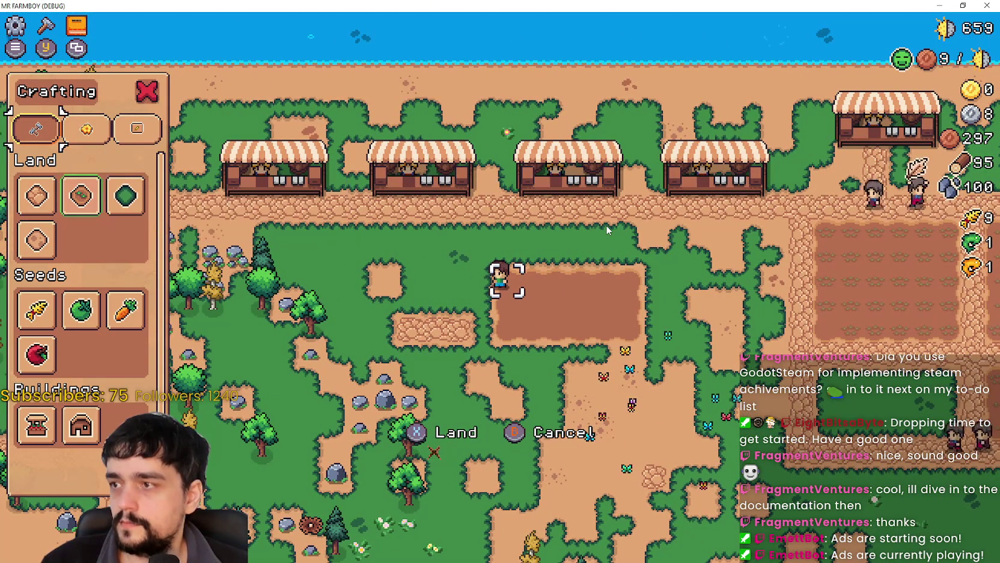
pyautogui.press('Down')
pyautogui.press('Down')
pyautogui.press('Down')
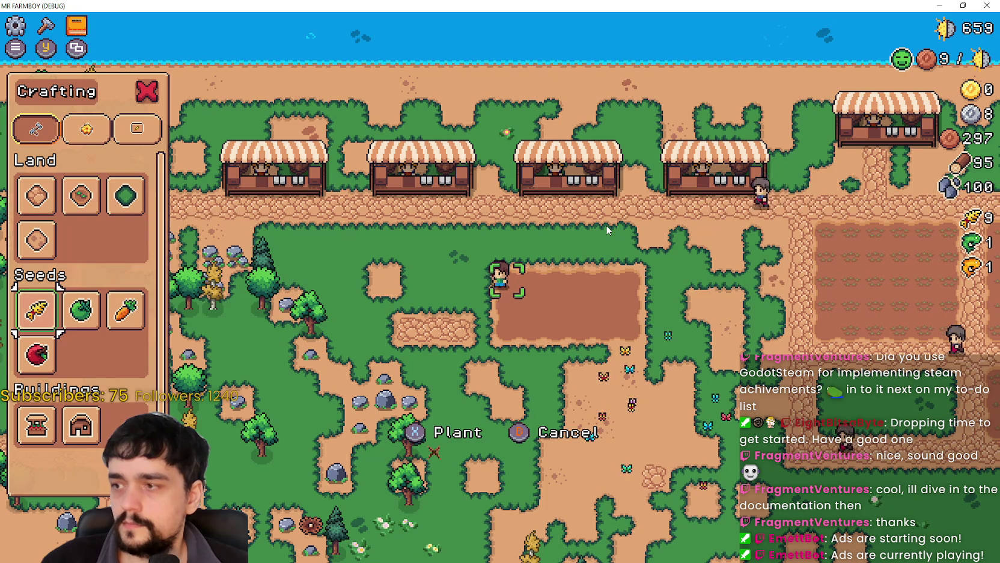
# Select the Wheat seed and plant and water the plot's first row
pyautogui.press('d')
pyautogui.press('space')
pyautogui.press('d')
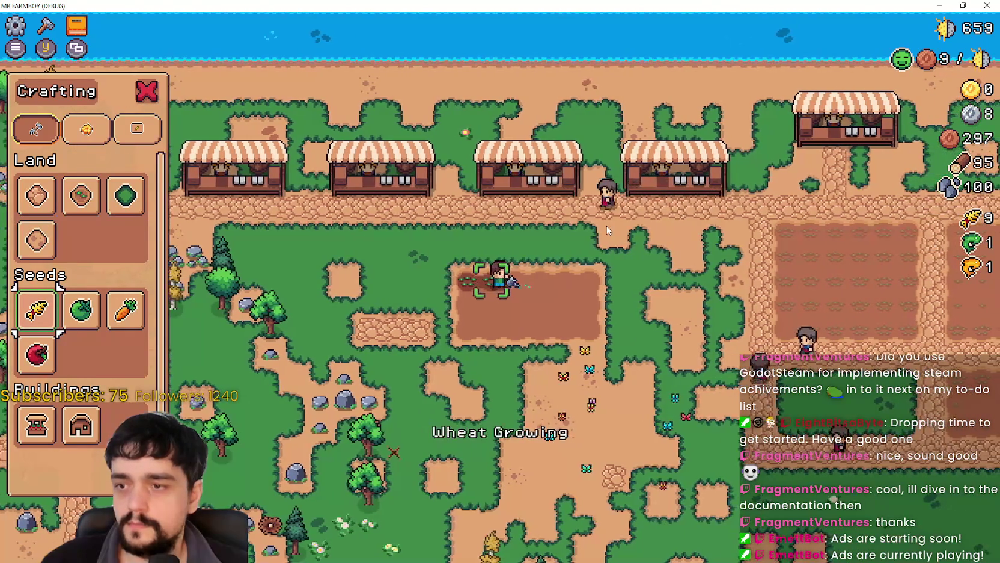
pyautogui.press('space')
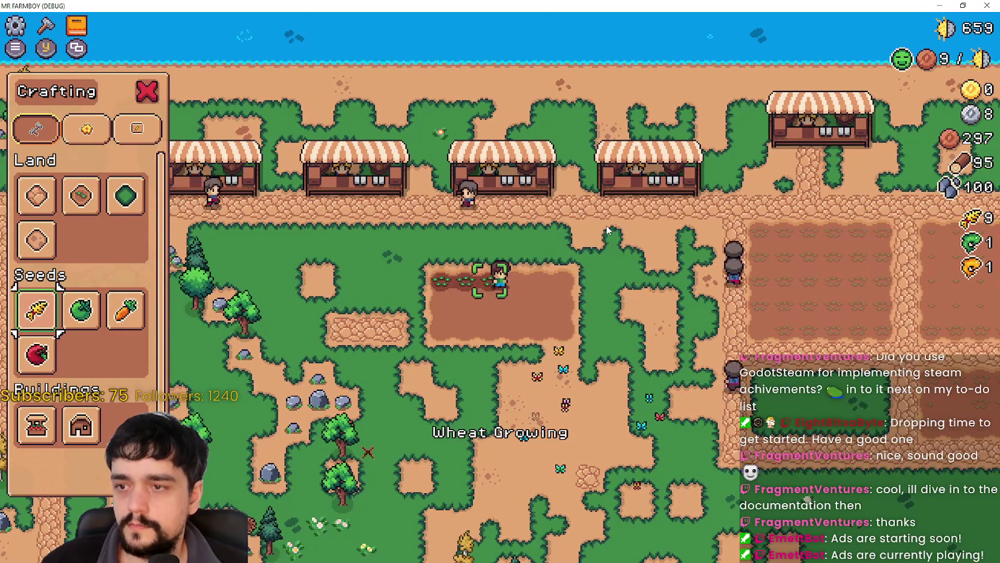
pyautogui.press('d')
pyautogui.press('space')
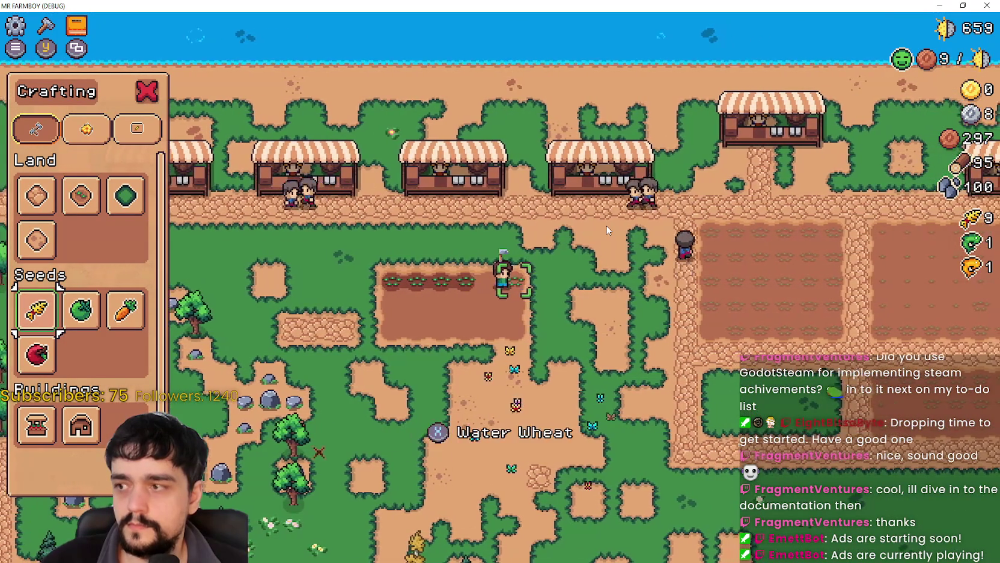
pyautogui.press('space')
pyautogui.press('a')
pyautogui.press('space')
pyautogui.press('a')
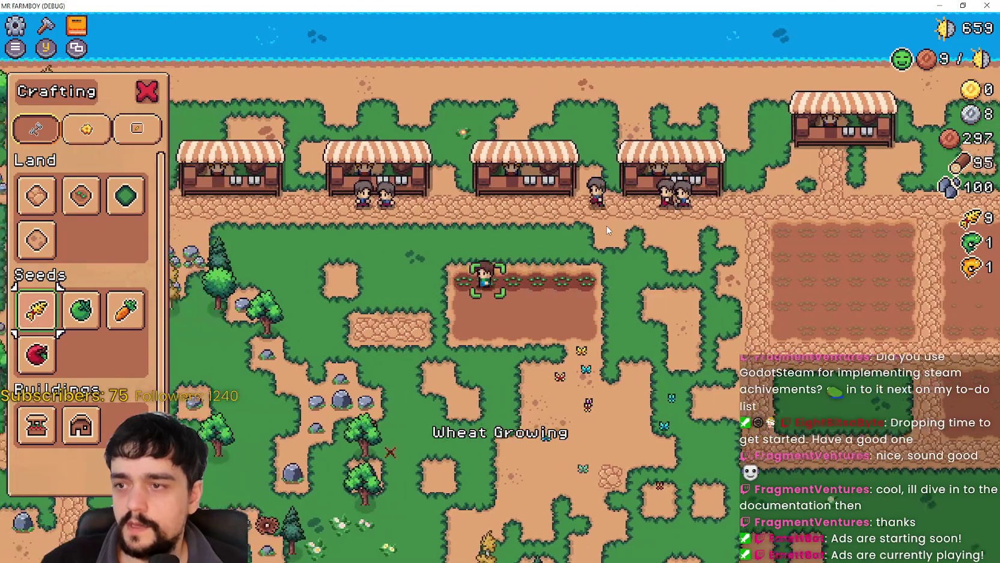
pyautogui.press('s')
# Plant and water wheat seedlings along the second row
pyautogui.press('space')
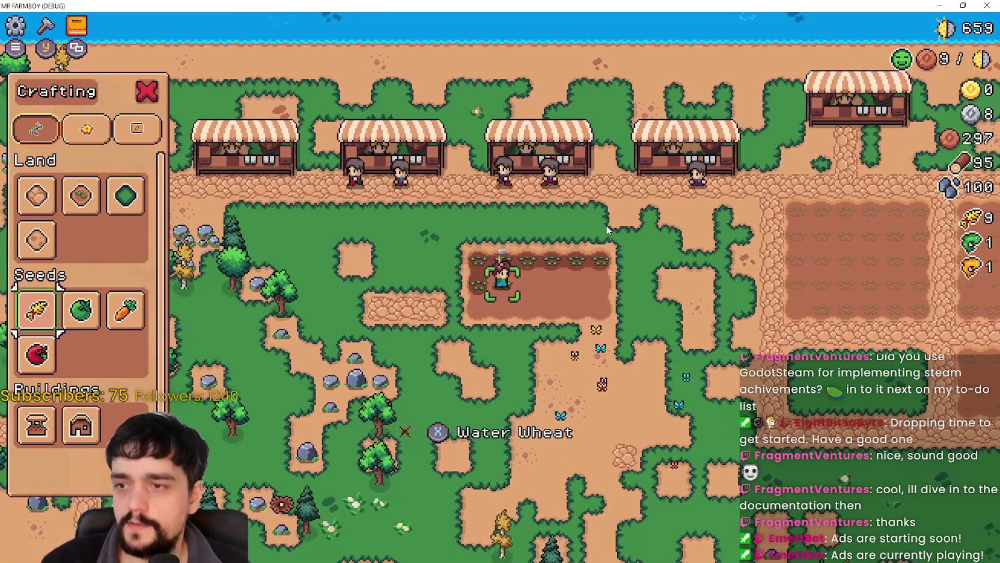
pyautogui.press('space')
pyautogui.press('d')
pyautogui.press('space')
pyautogui.press('space')
pyautogui.press('d')
pyautogui.press('space')
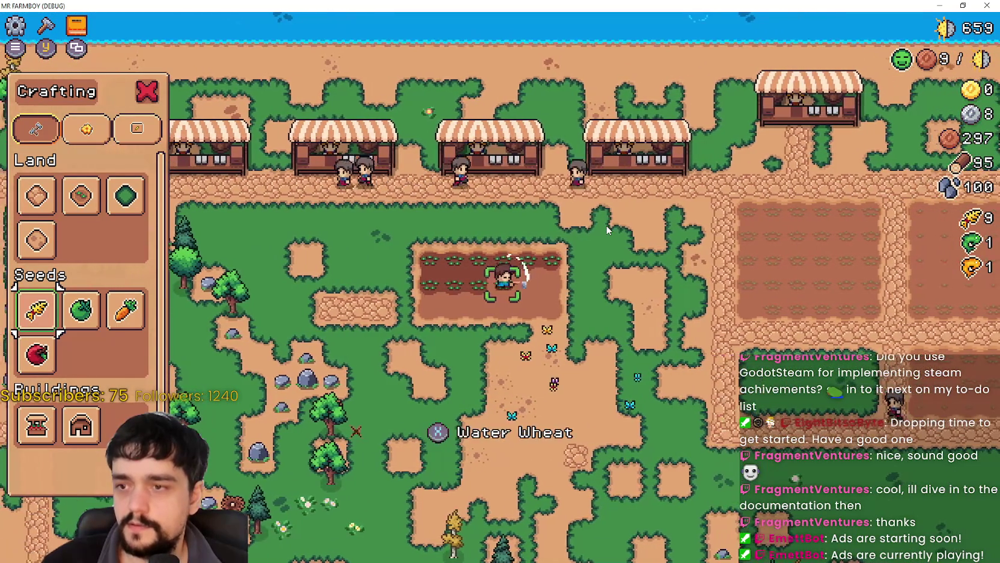
pyautogui.press('d')
pyautogui.press('space')
# Plant wheat along the third row and on the remaining empty tiles, including the top-left one
pyautogui.press('space')
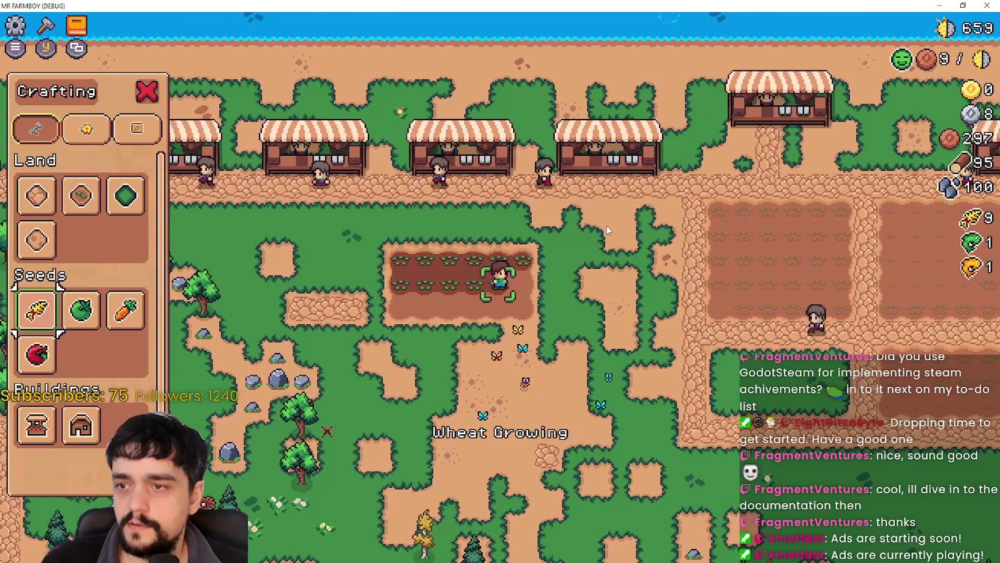
pyautogui.press('d')
pyautogui.press('space')
pyautogui.press('space')
pyautogui.press('s')
pyautogui.press('space')
pyautogui.press('space')
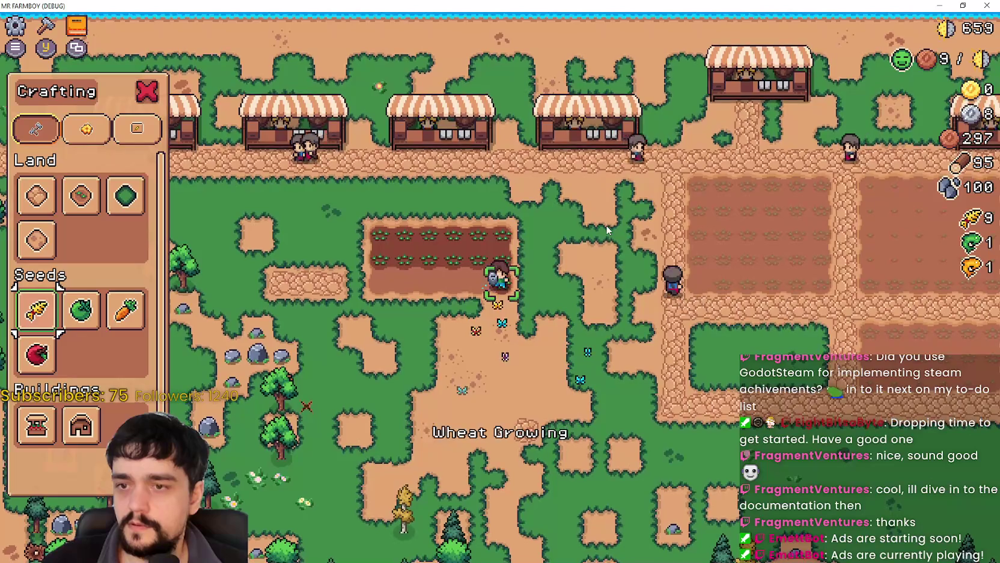
pyautogui.press('space')
pyautogui.press('space')
pyautogui.press('a')
pyautogui.press('space')
pyautogui.press('space')
pyautogui.press('a')
pyautogui.press('space')
pyautogui.press('space')
pyautogui.press('a')
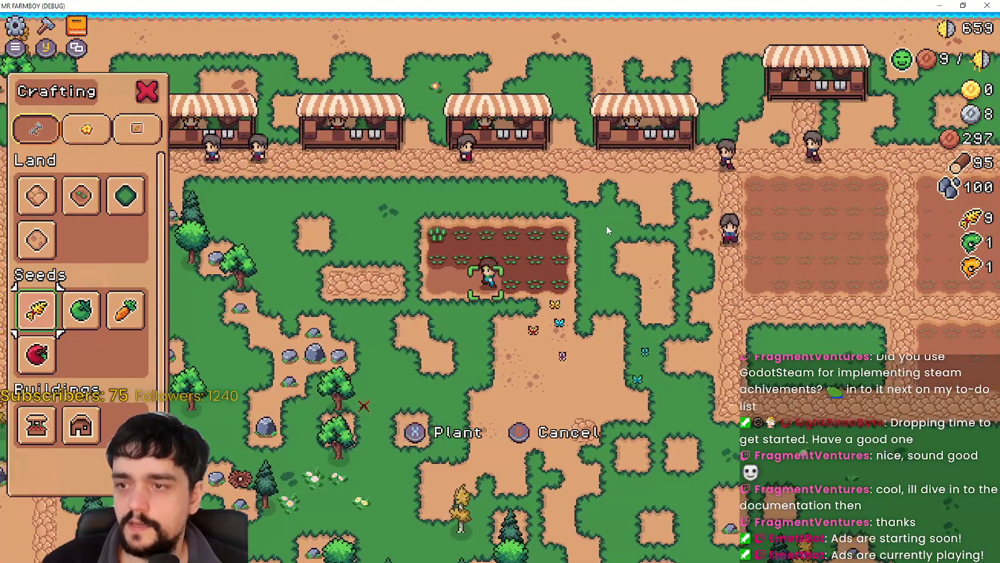
pyautogui.press('a')
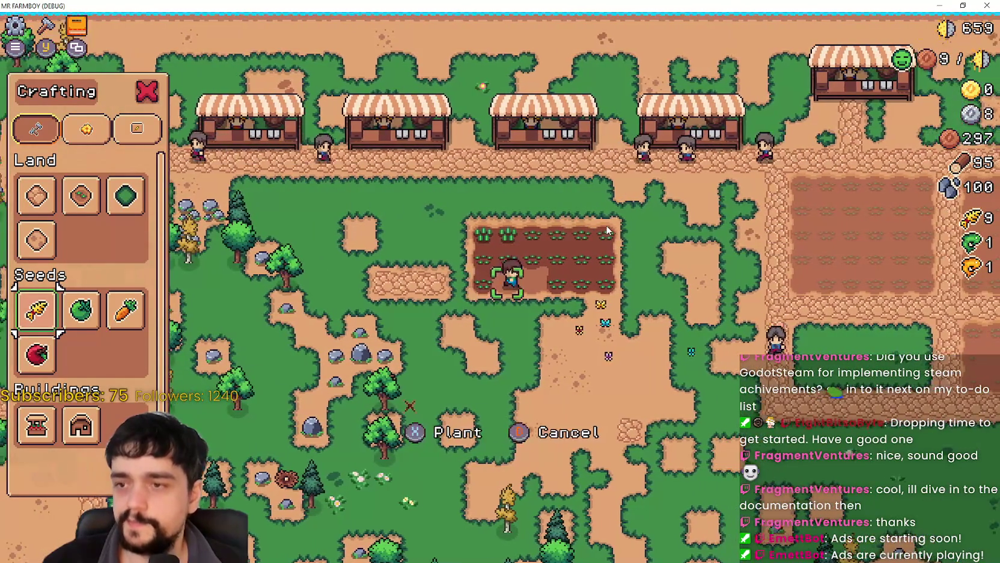
pyautogui.press('space')
pyautogui.press('space')
pyautogui.press('d')
pyautogui.press('space')
pyautogui.press('space')
pyautogui.press('a')
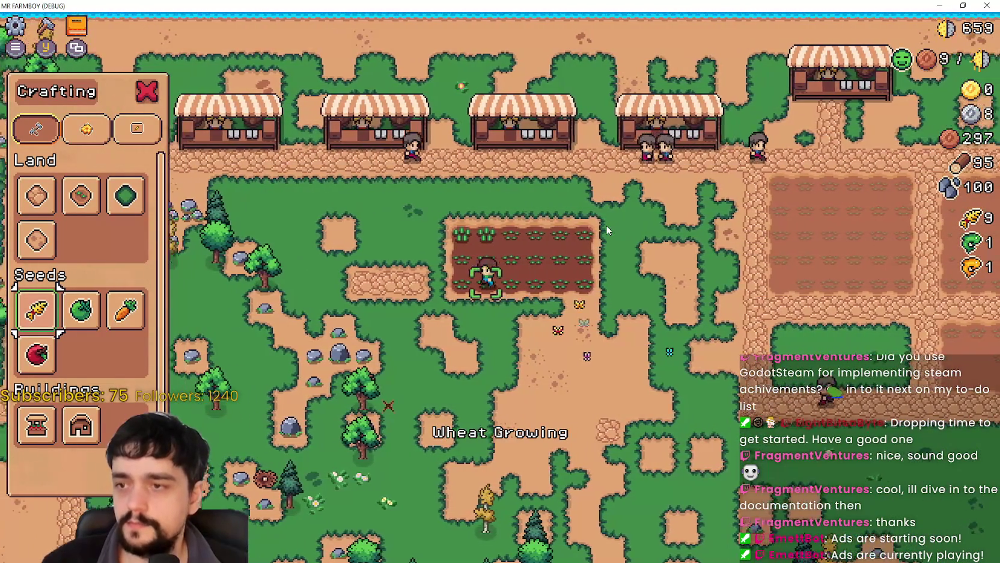
pyautogui.press('w')
pyautogui.press('w')
pyautogui.press('a')
pyautogui.press('space')
pyautogui.press('space')
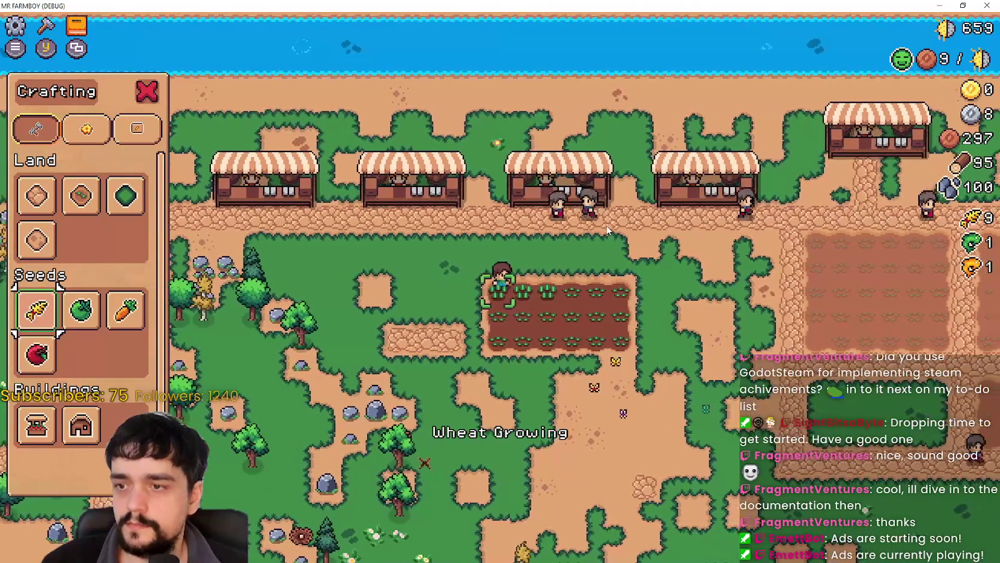
# Pace beside the field while the wheat ripens, reaching a wheat count of 10
pyautogui.press('d')
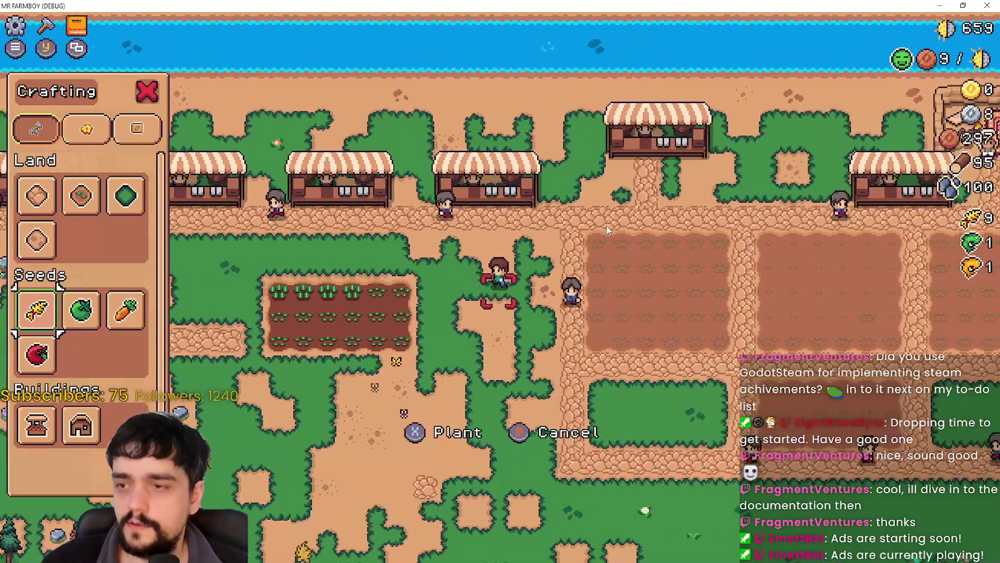
pyautogui.press('a')
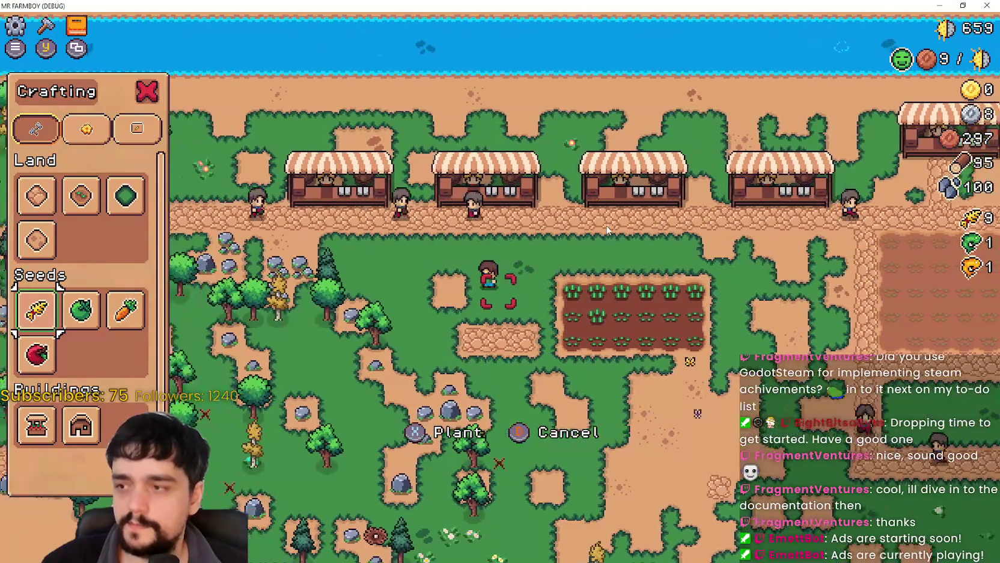
pyautogui.press('d')
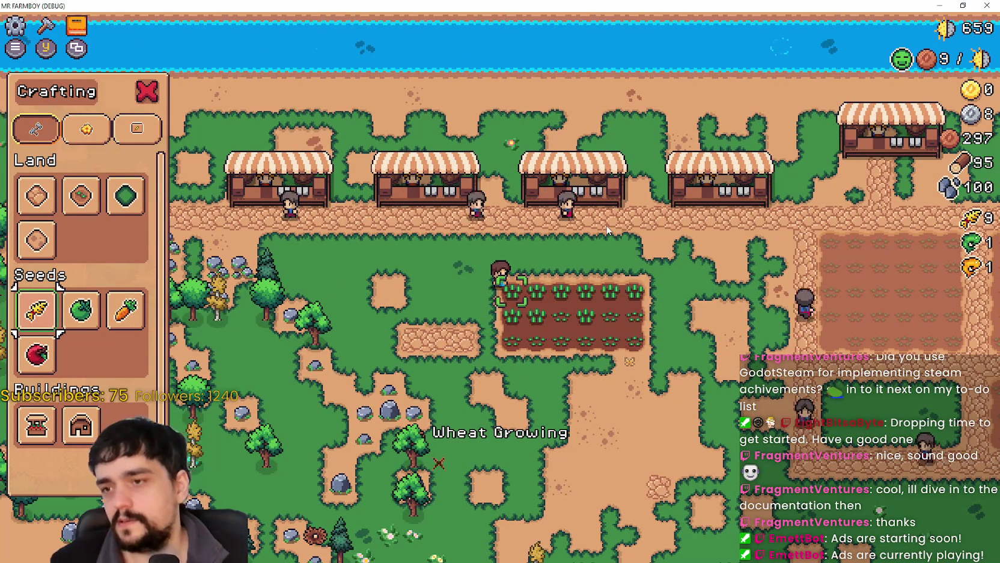
pyautogui.press('d')
pyautogui.press('a')
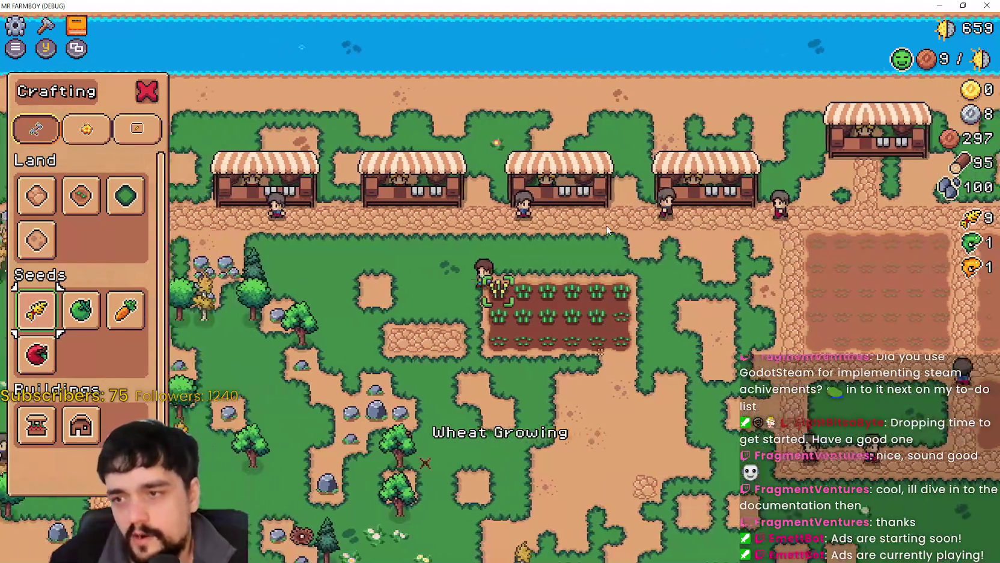
pyautogui.press('a')
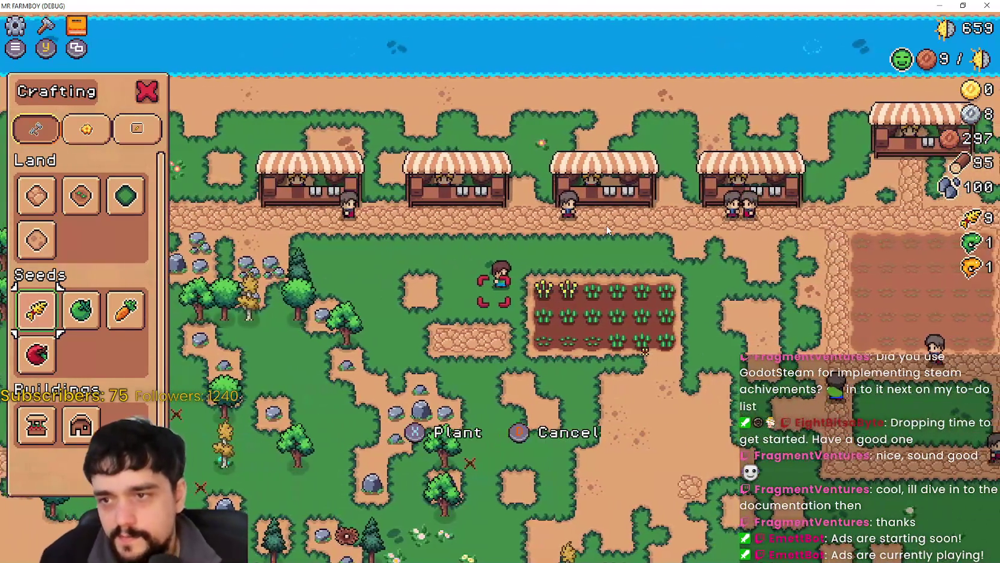
pyautogui.press('d')
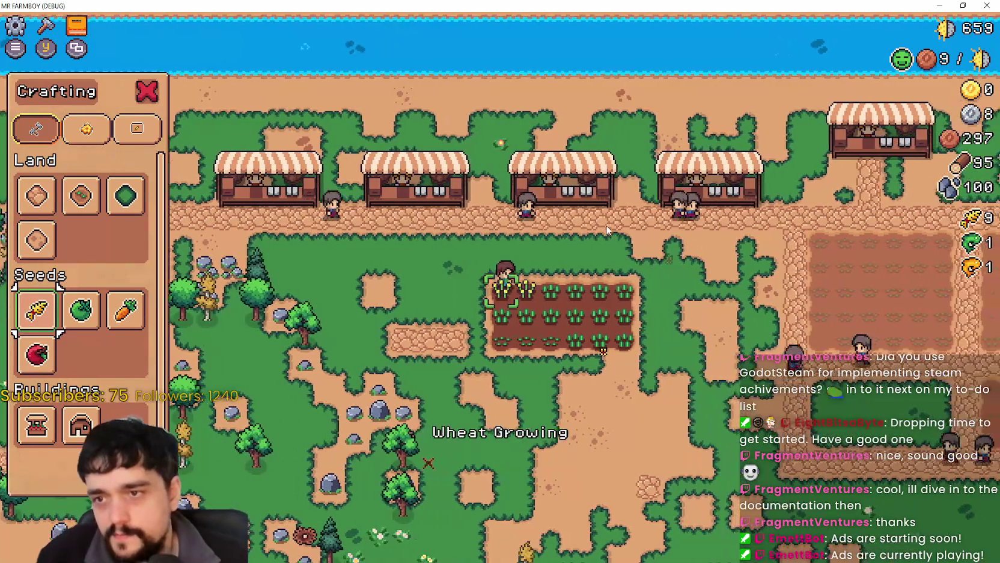
pyautogui.press('d')
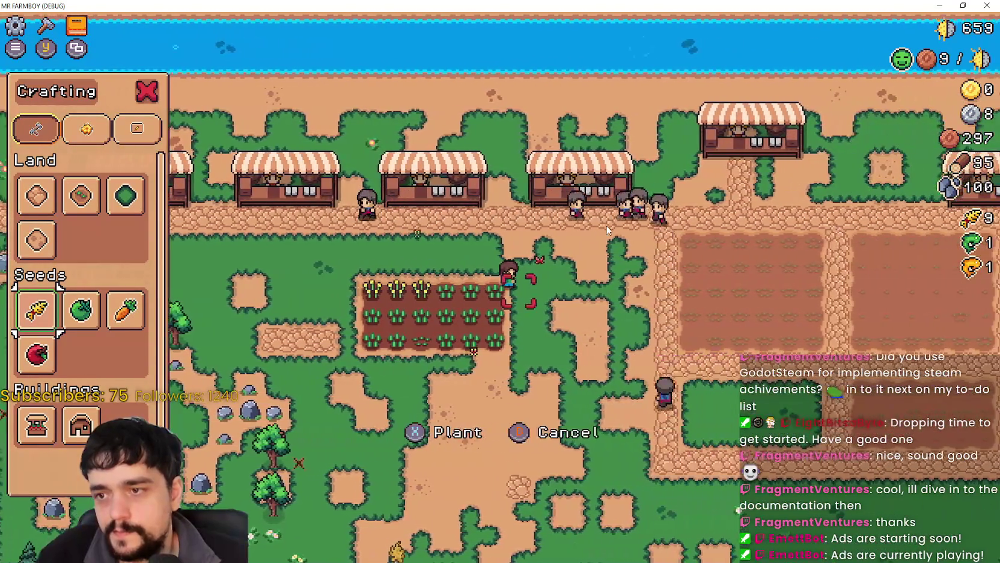
pyautogui.press('a')
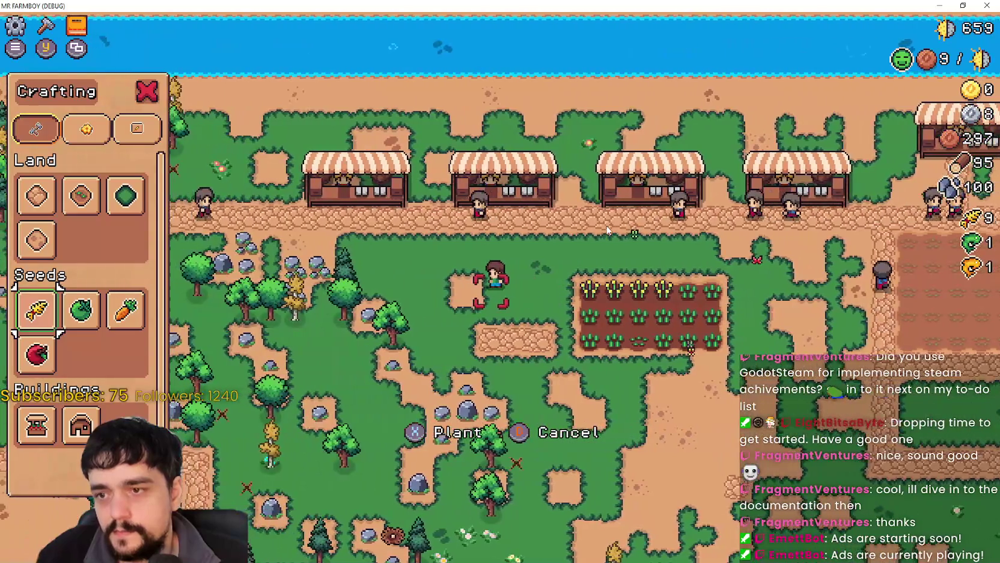
pyautogui.press('d')
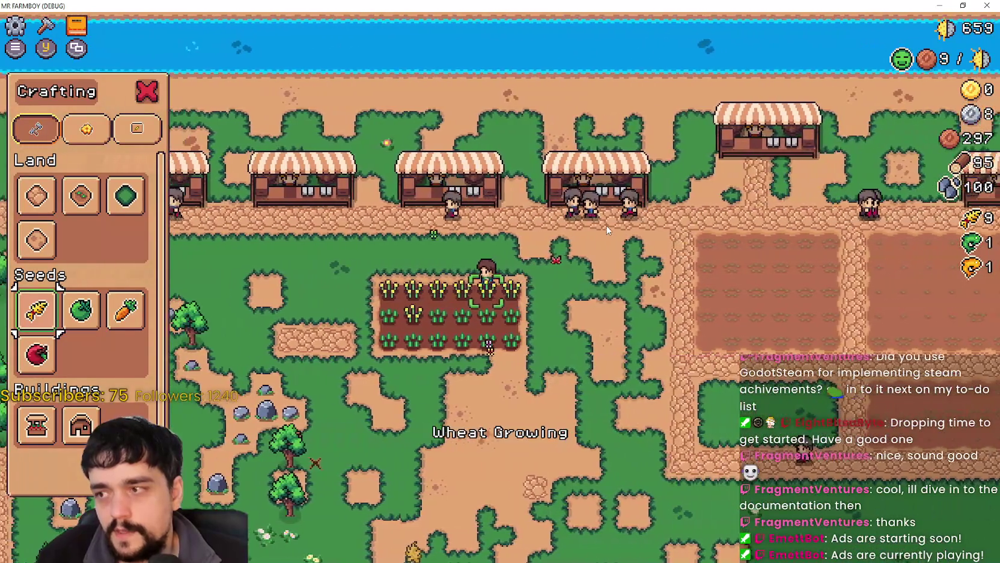
pyautogui.press('a')
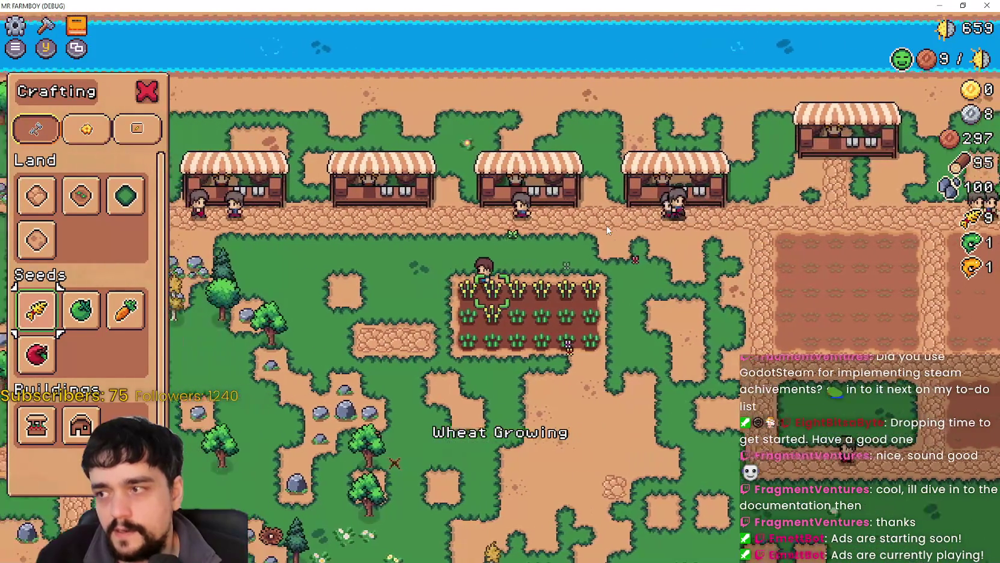
pyautogui.press('d')
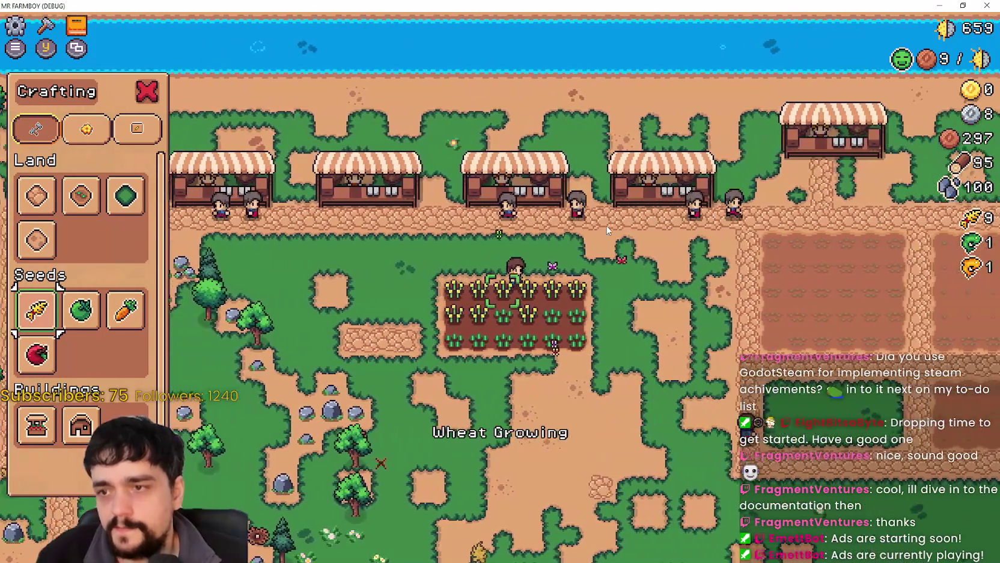
pyautogui.press('a')
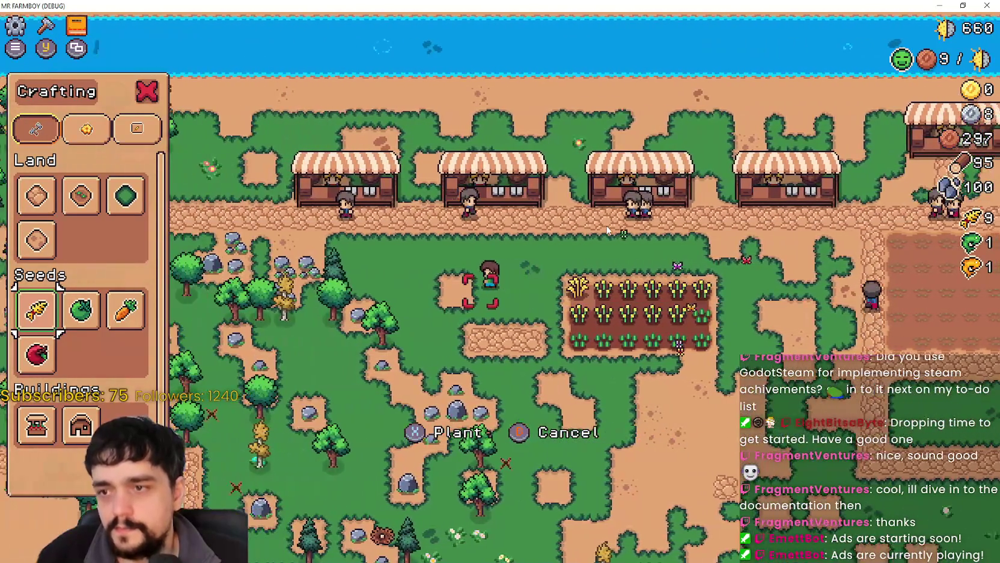
pyautogui.press('d')
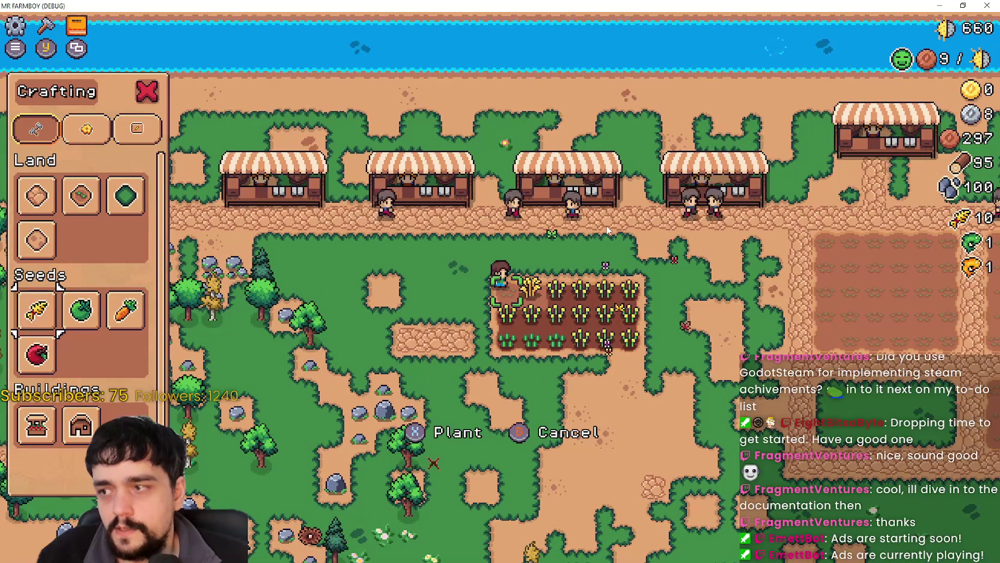
pyautogui.press('d')
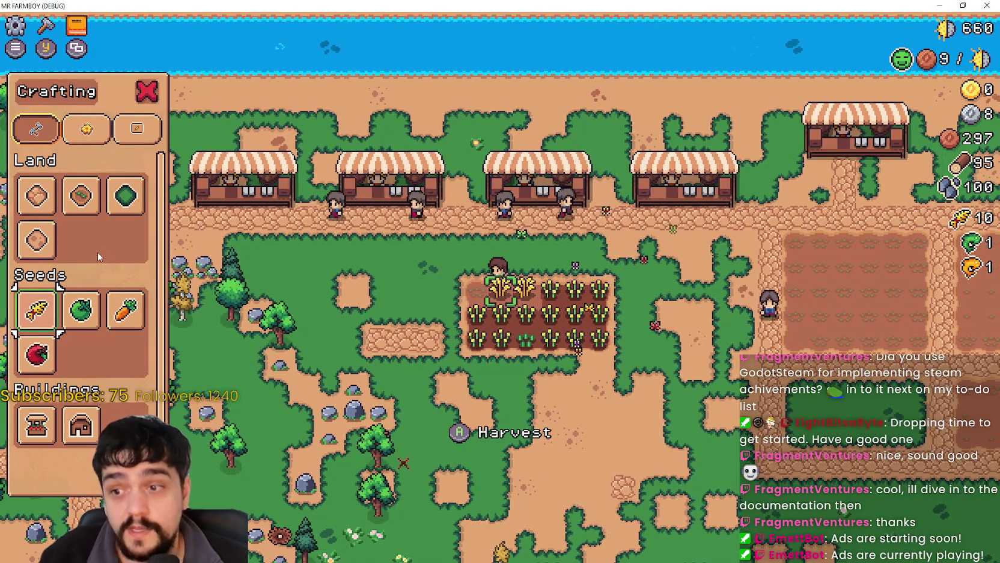
# Harvest the ripe wheat row by row, raising the wheat count from 10 to 26
pyautogui.press('a')
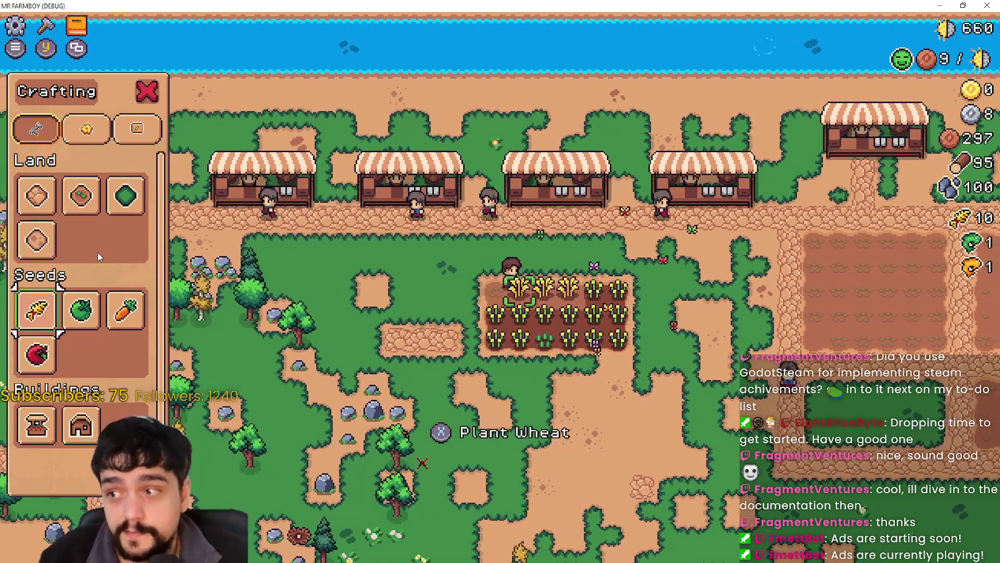
pyautogui.press('d')
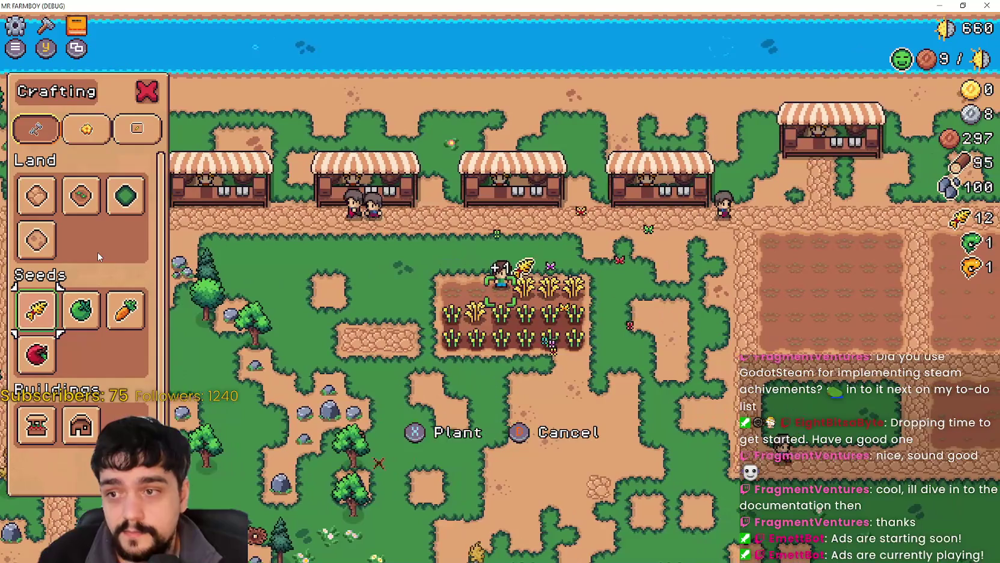
pyautogui.press('d')
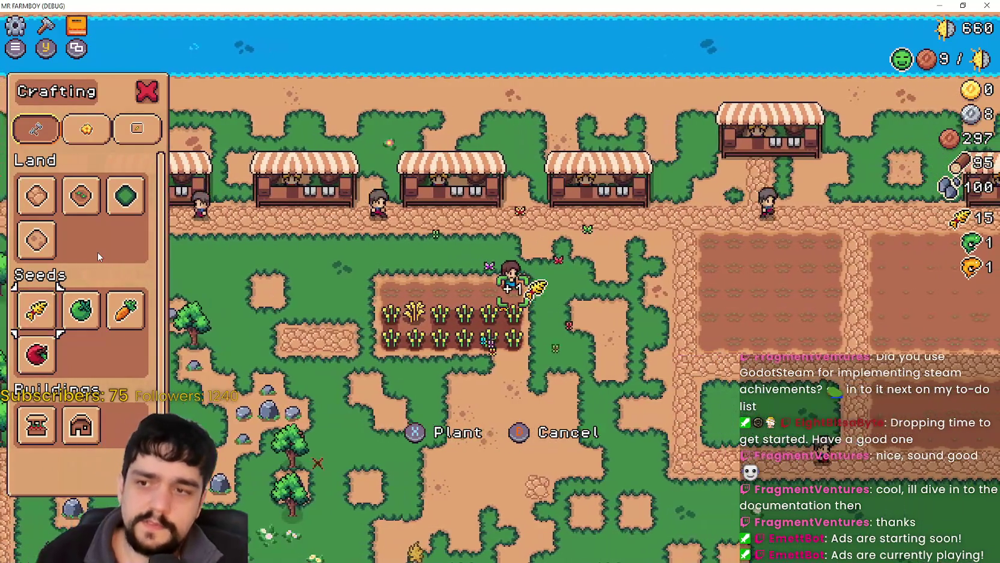
pyautogui.press('a')
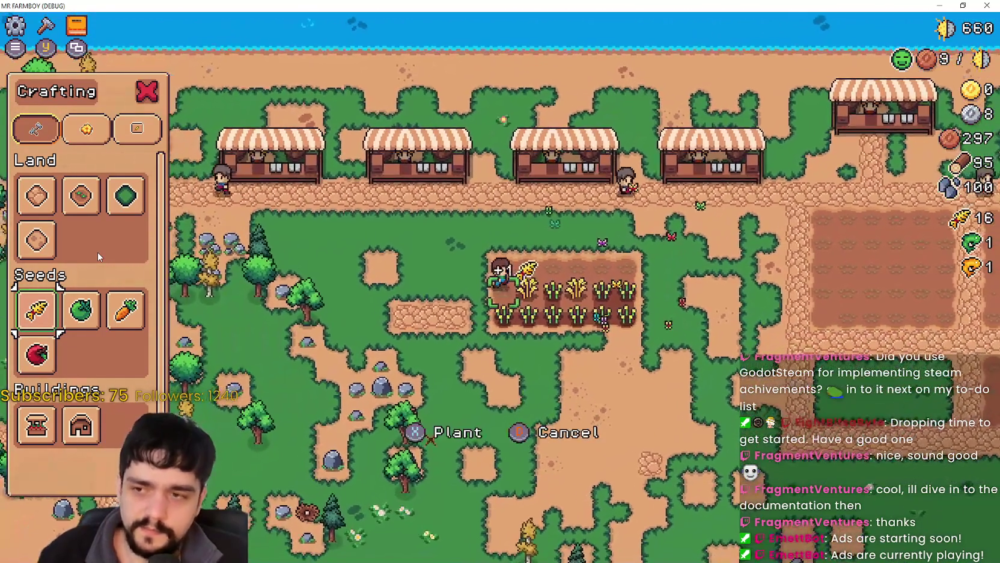
pyautogui.press('d')
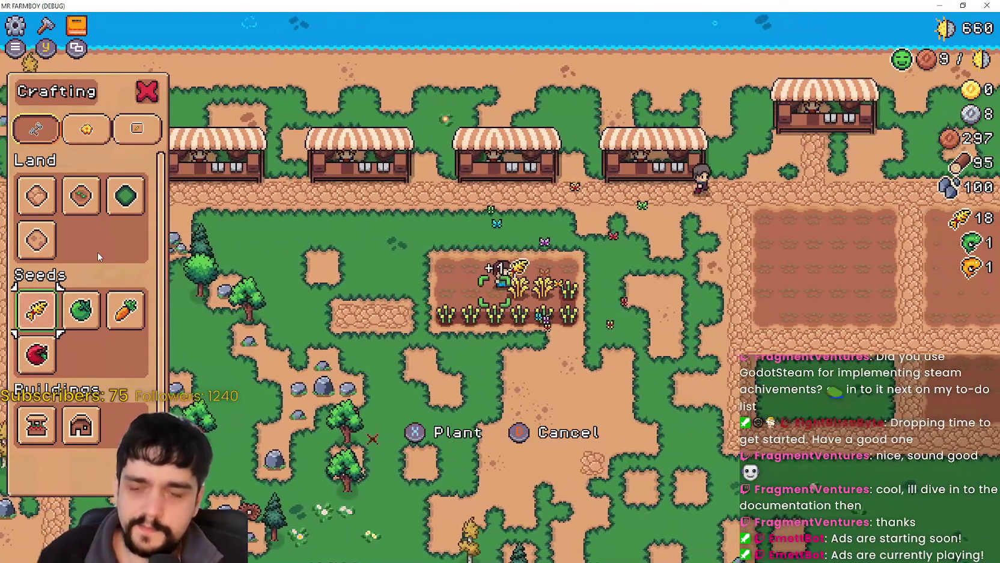
pyautogui.press('d')
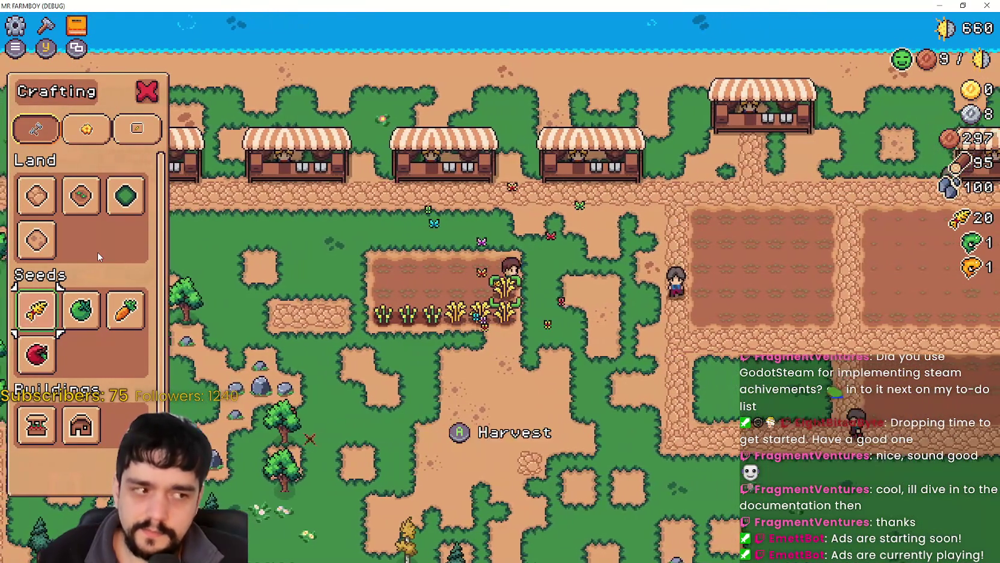
pyautogui.press('s')
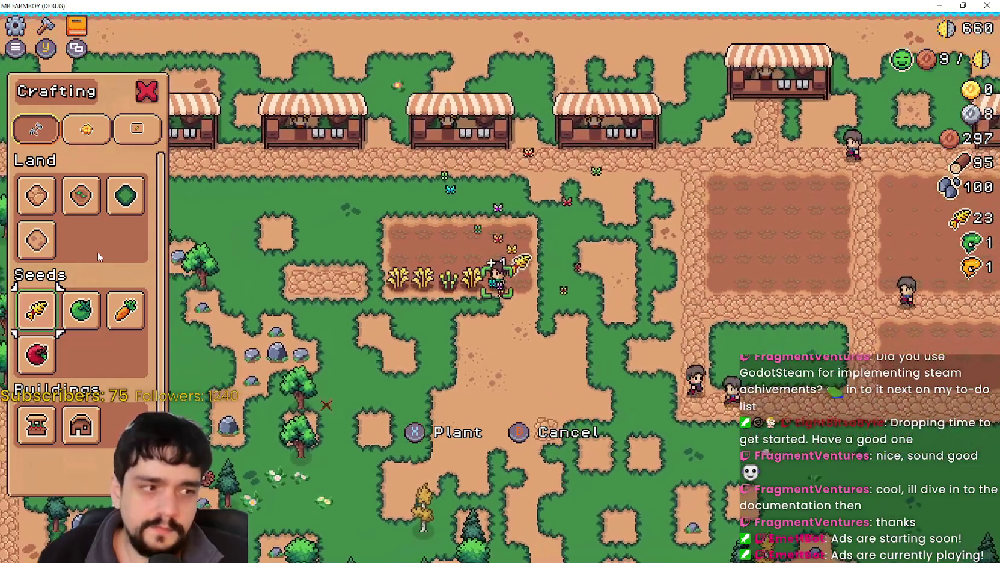
pyautogui.press('a')
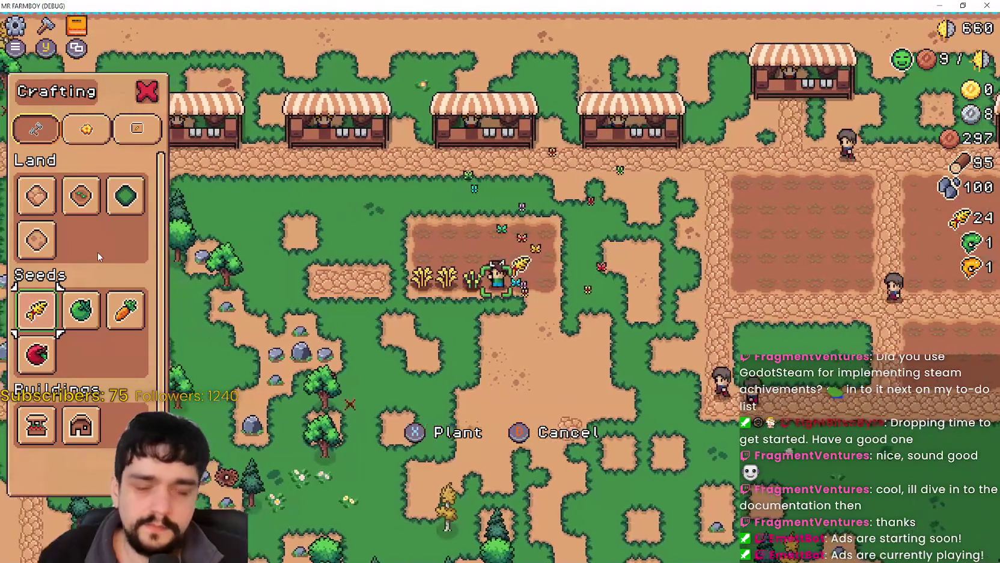
pyautogui.press('d')
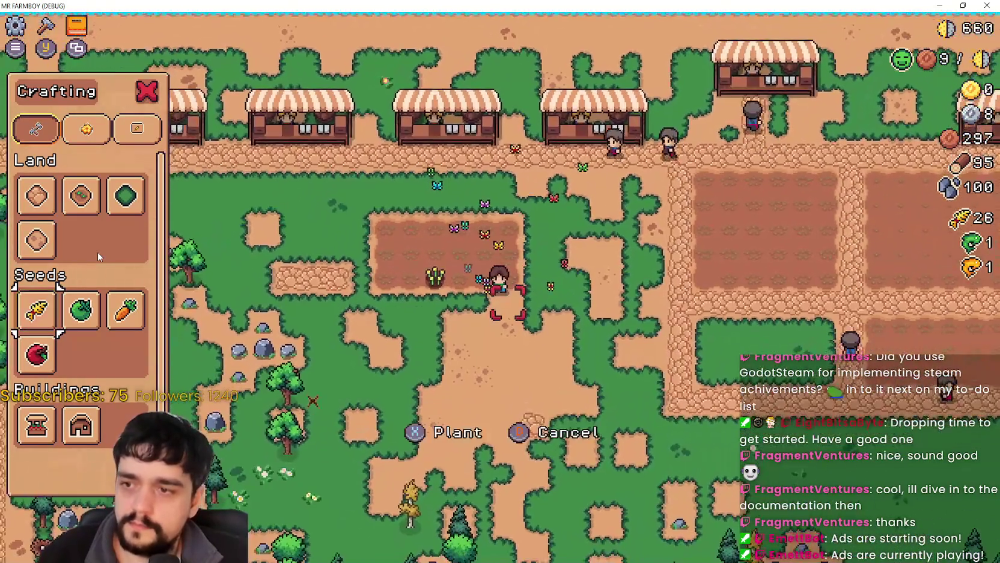
pyautogui.press('w')
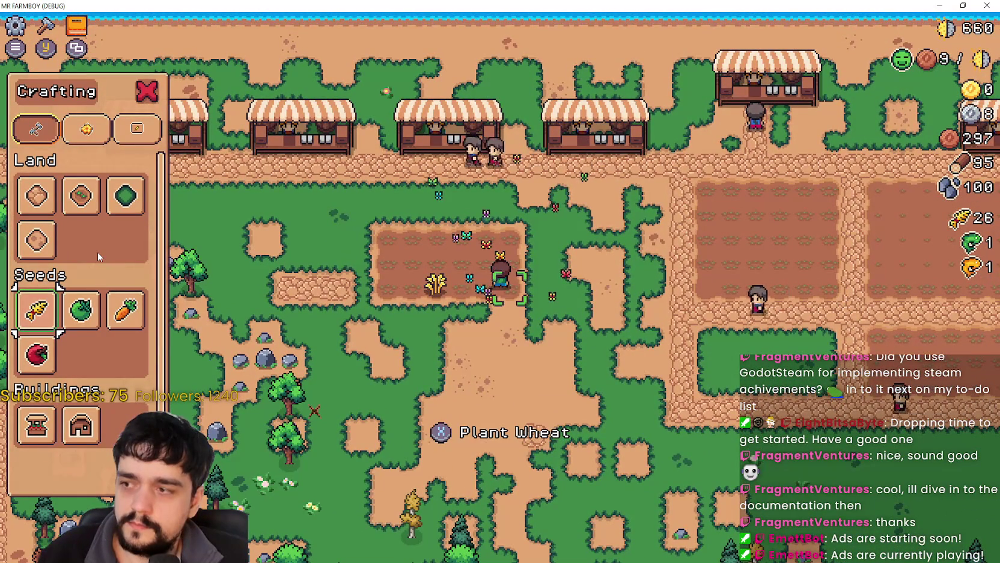
# Harvest the final wheat (count 27), sow a wheat seed, and return to game_input_events.gd
pyautogui.press('a')
pyautogui.press('a')
pyautogui.press('d')
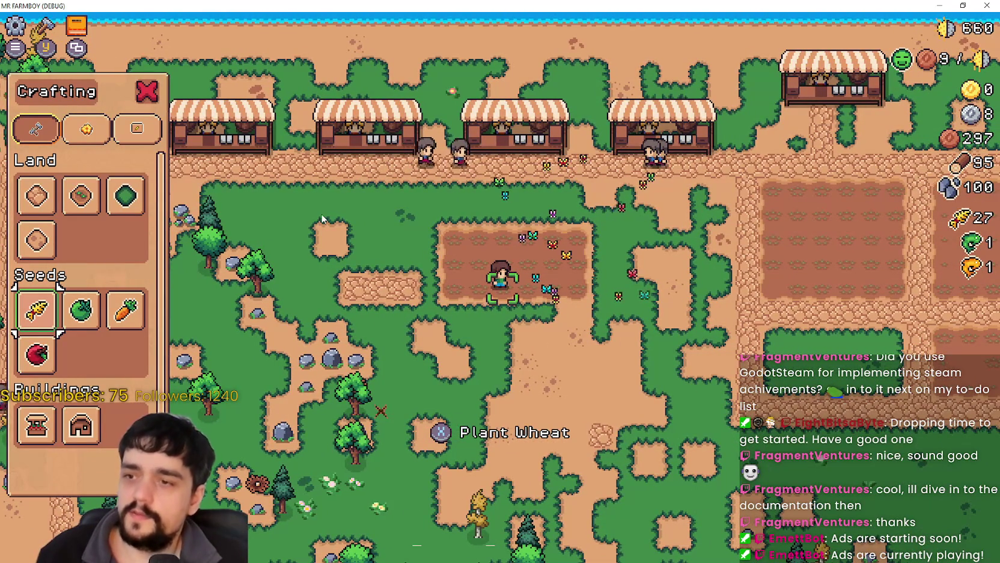
pyautogui.press('e')
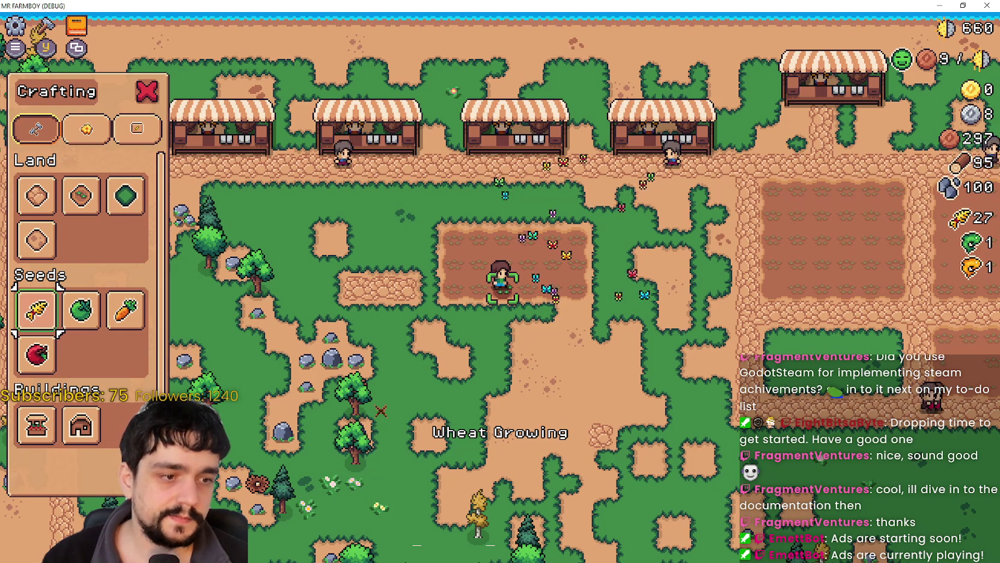
pyautogui.hotkey('alt', 'Tab')
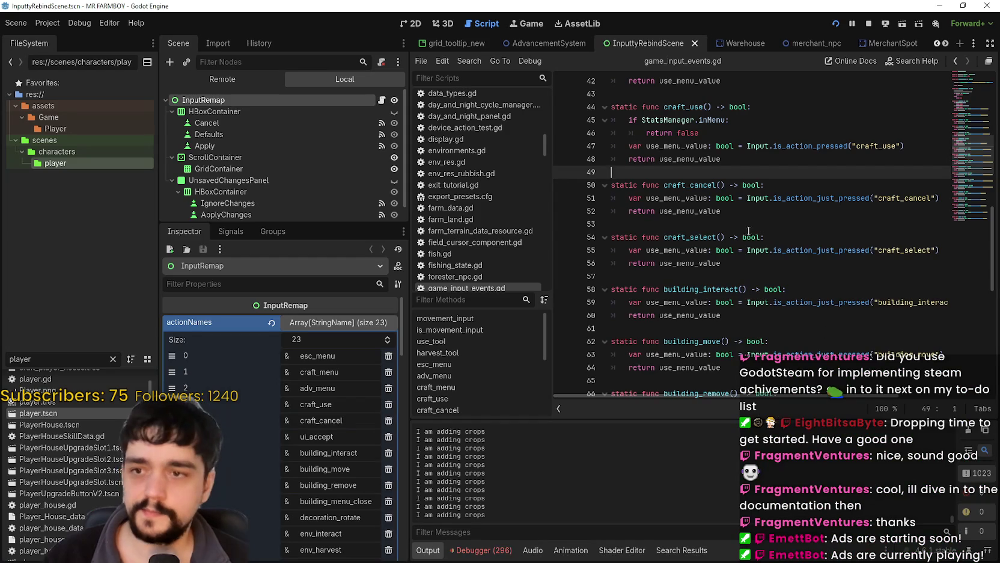
# Append 'and !' after StatsManager.inMenu on line 45 of craft_use
pyautogui.click(751, 224)
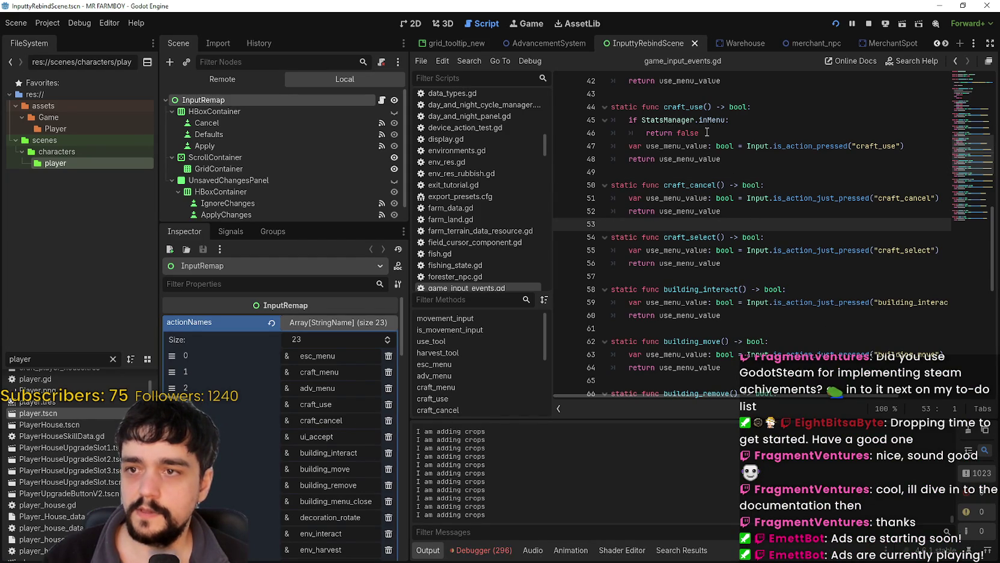
pyautogui.click(729, 119)
pyautogui.write('an')
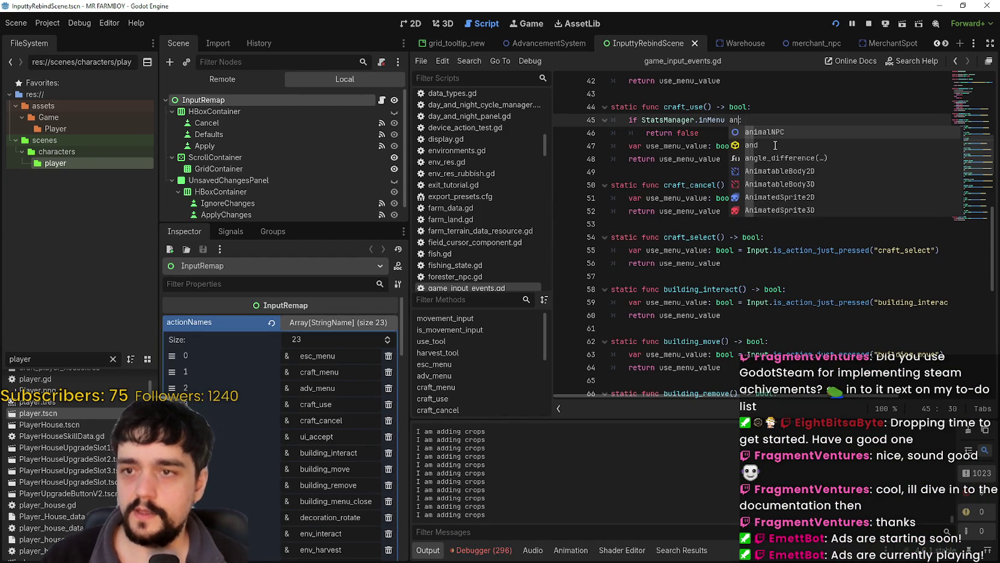
pyautogui.write('d')
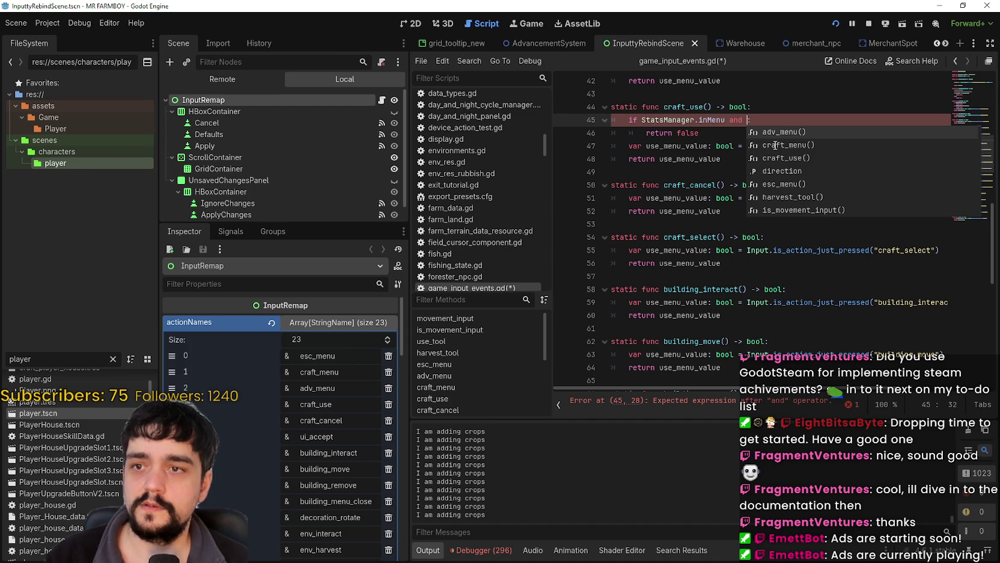
pyautogui.write('!')
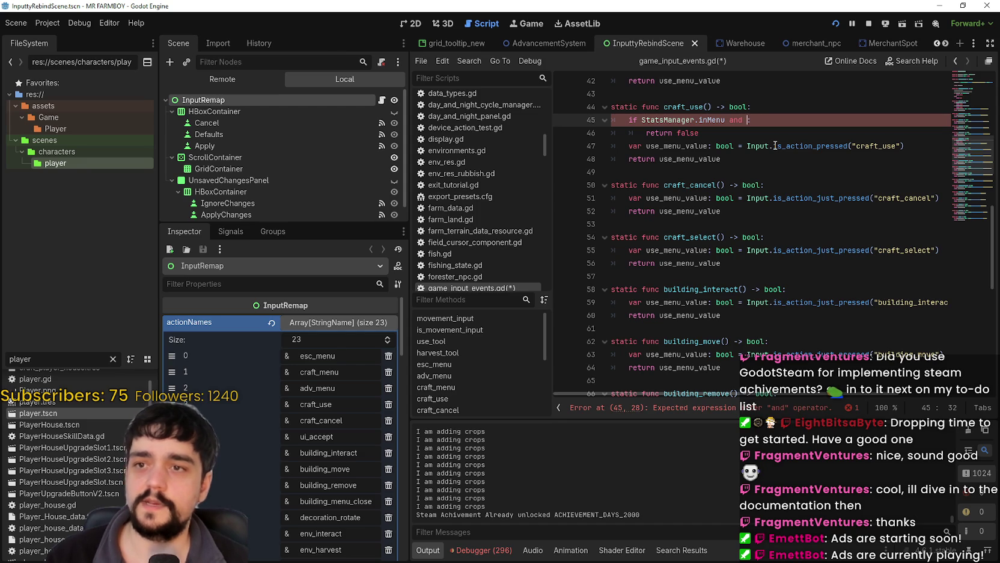
pyautogui.moveTo(775, 146)
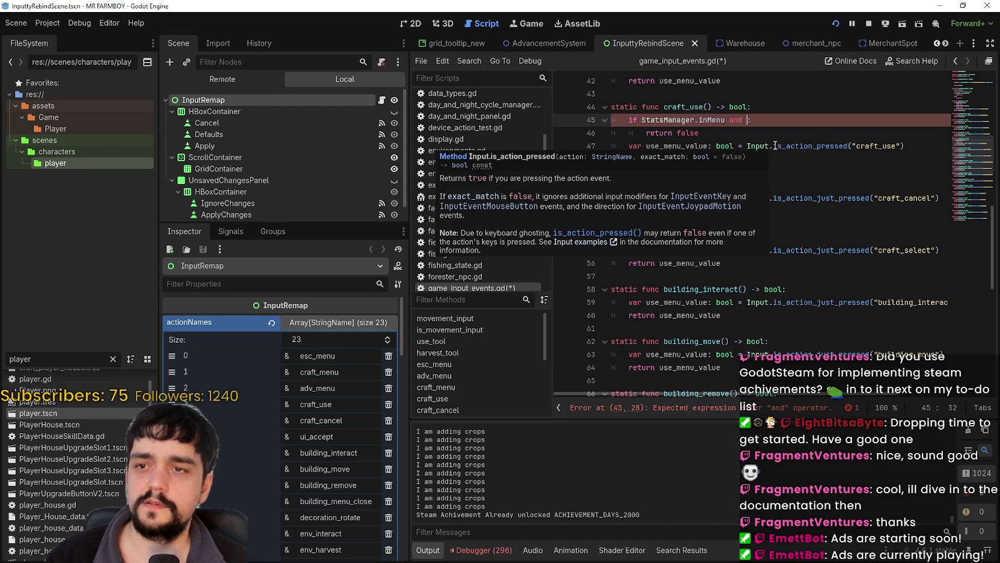
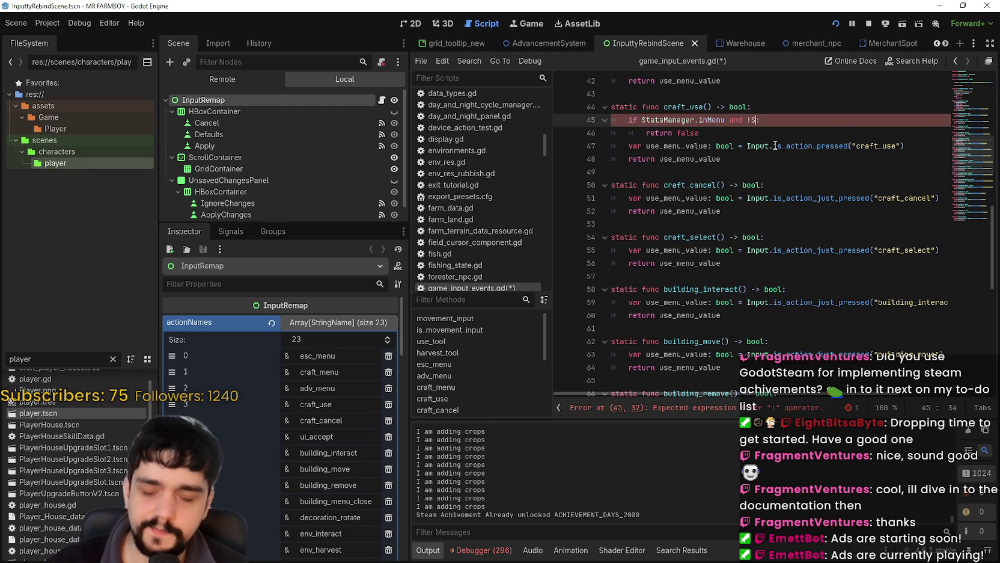
# Append 'and !StatsManager.isController_On:' to craft_use's line-45 guard and save the script
pyautogui.write('tas')
pyautogui.press('End')
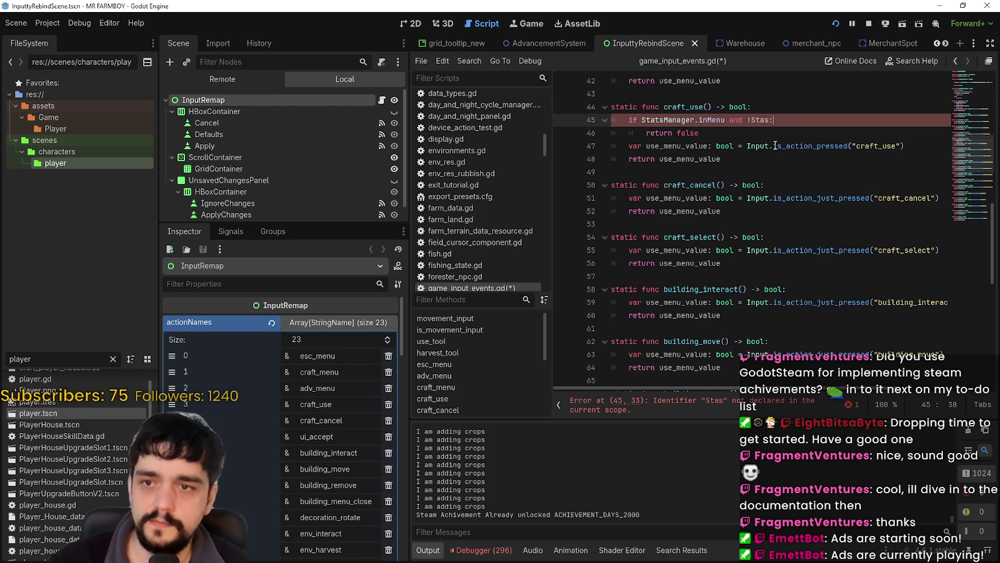
pyautogui.hotkey('ctrl', 'space')
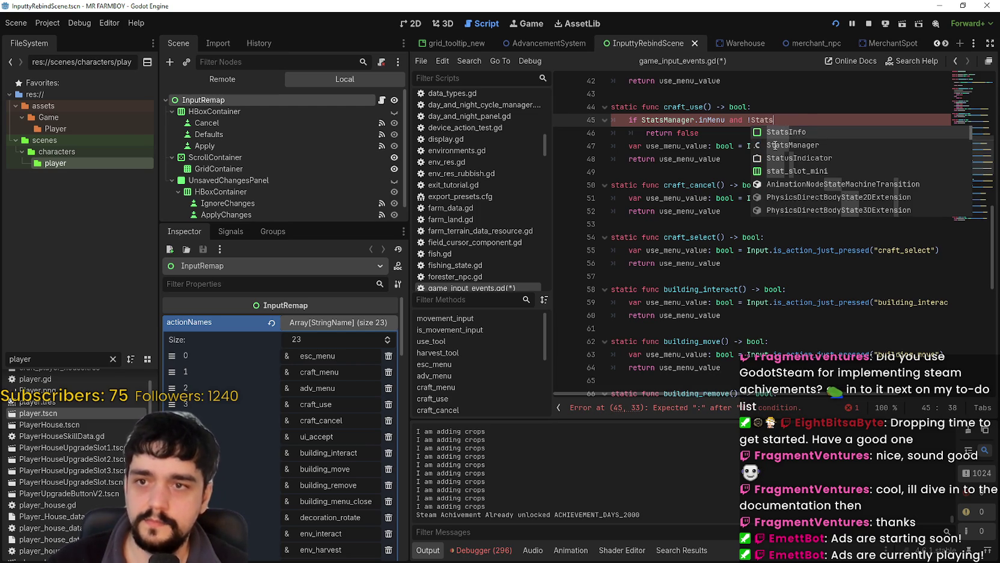
pyautogui.press('Return')
pyautogui.write('.isController_On')
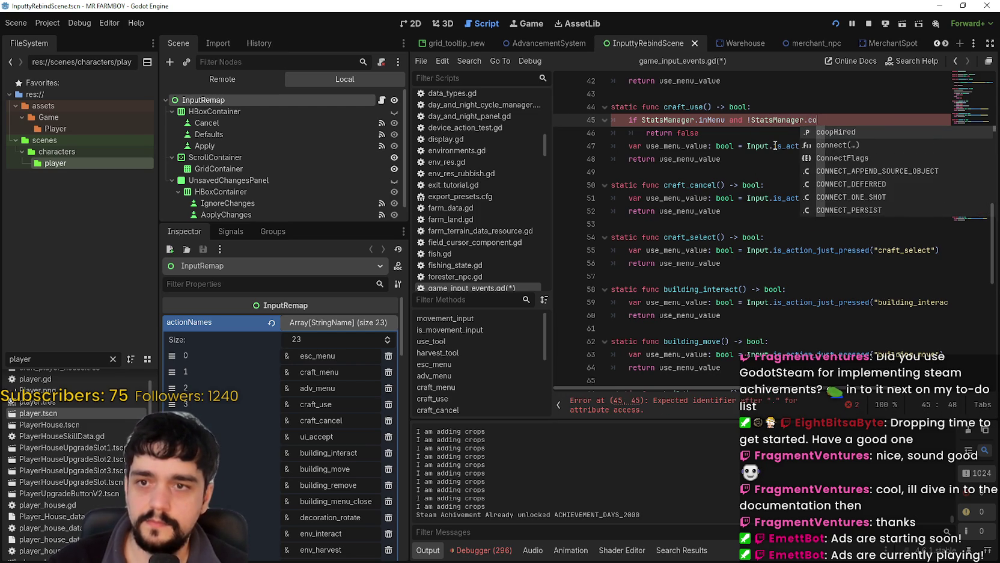
pyautogui.hotkey('ctrl', 's')
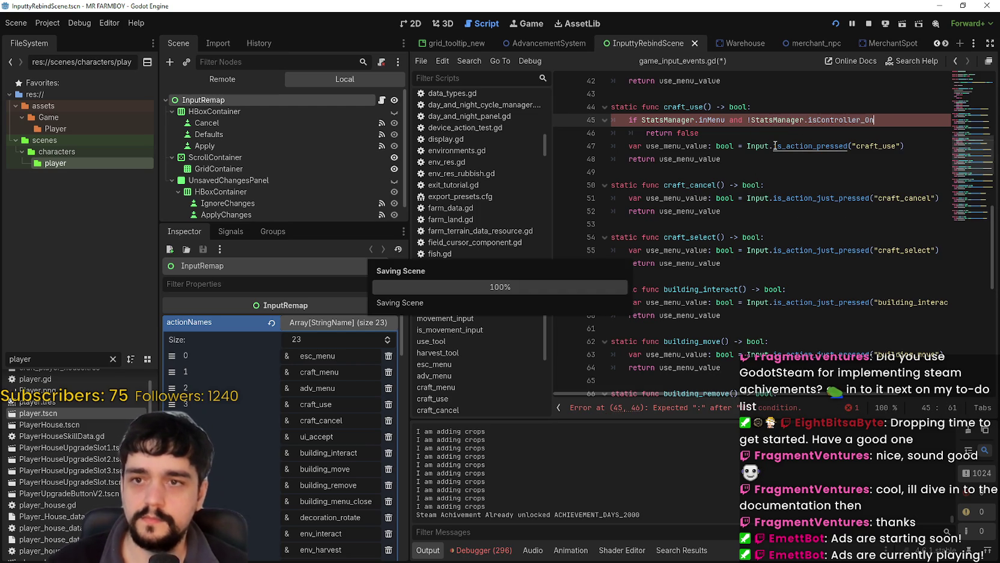
pyautogui.write(':')
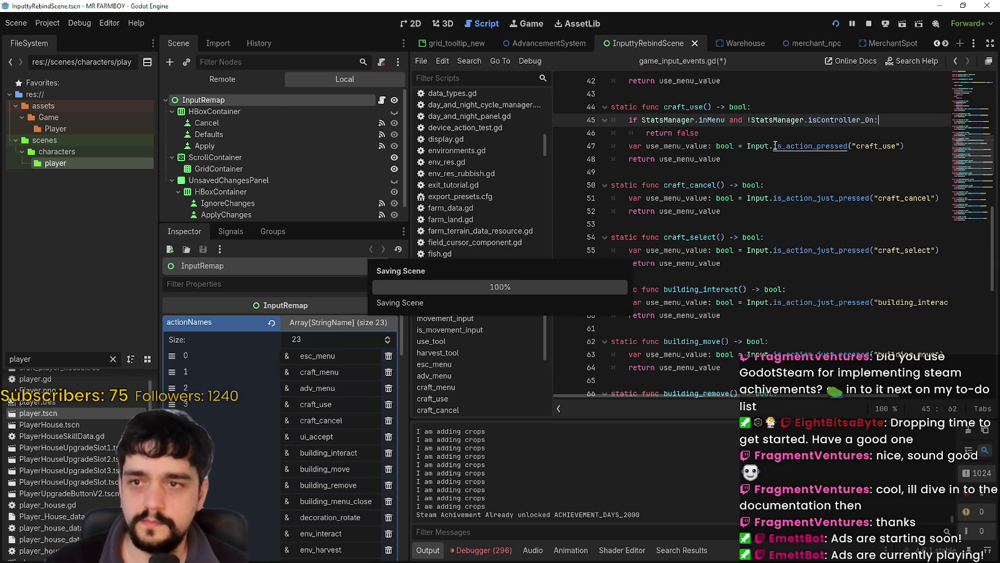
pyautogui.click(810, 129)
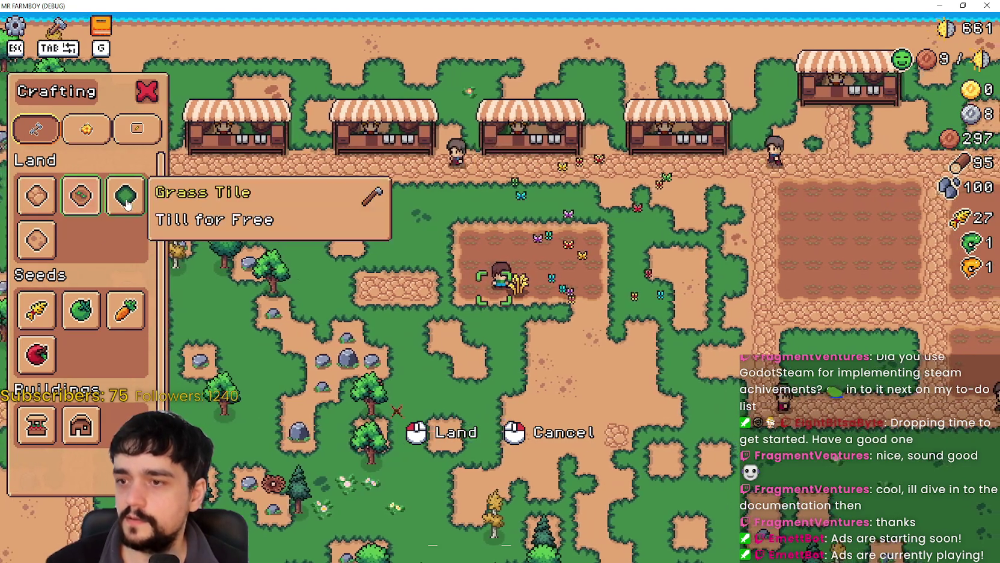
# Switch the selection to Farm Tile and walk the farmer onto the tilled field
pyautogui.rightClick(123, 200)
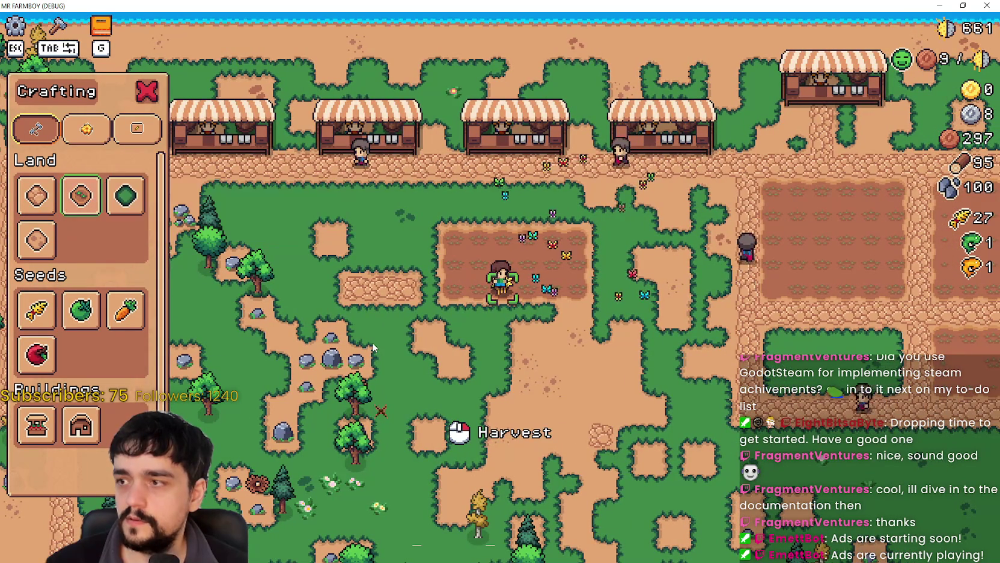
pyautogui.click(81, 196)
pyautogui.press('a')
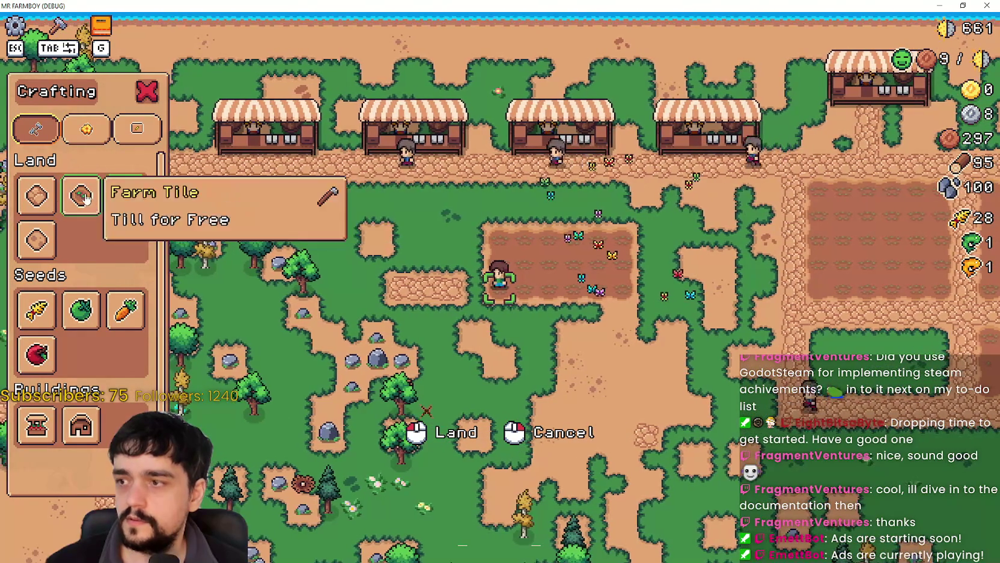
pyautogui.press('s')
pyautogui.press('d')
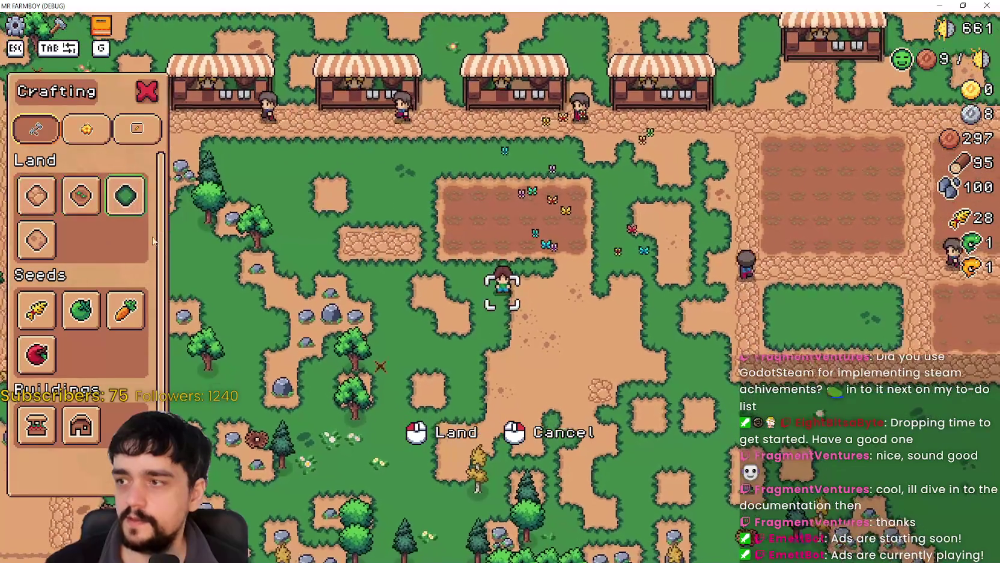
pyautogui.press('w')
pyautogui.press('a')
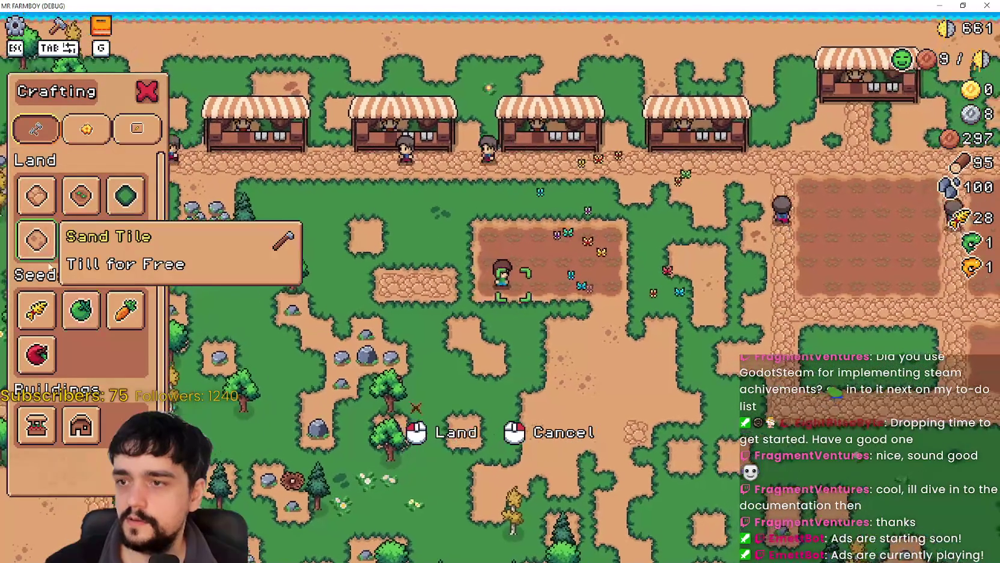
# Plant green tomato seeds on two adjacent field tiles
pyautogui.click(74, 308)
pyautogui.click(547, 341)
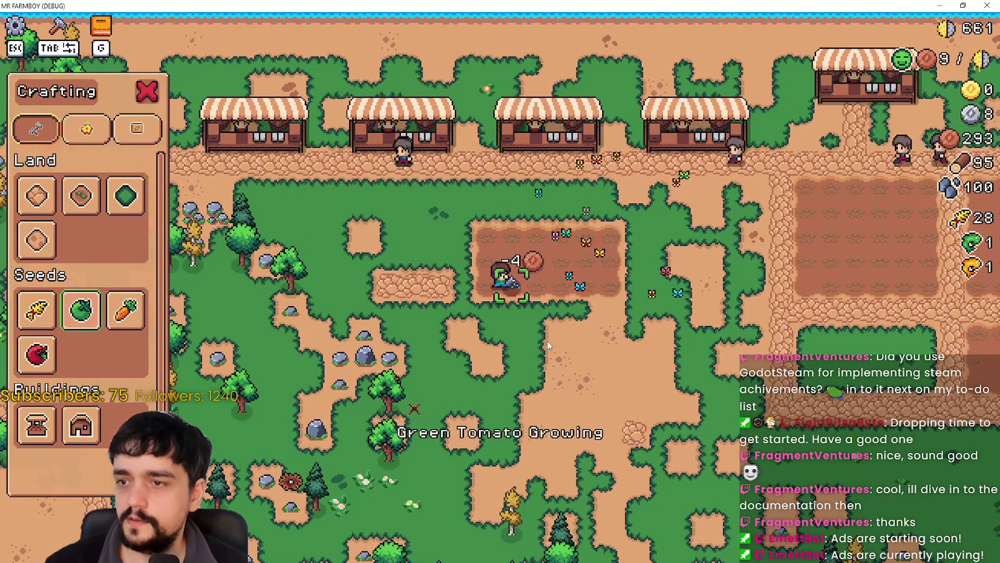
pyautogui.press('a')
pyautogui.click(540, 326)
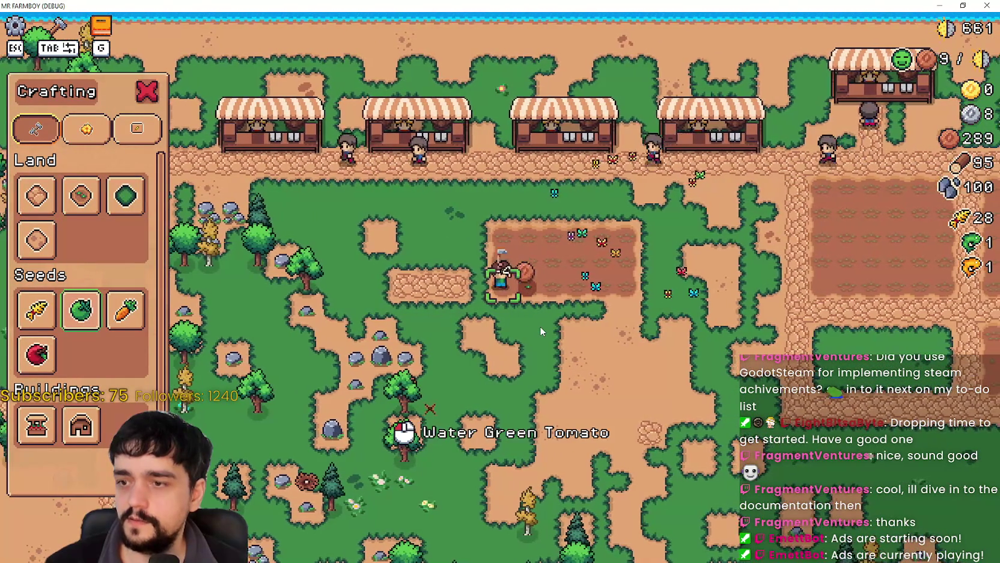
pyautogui.press('d')
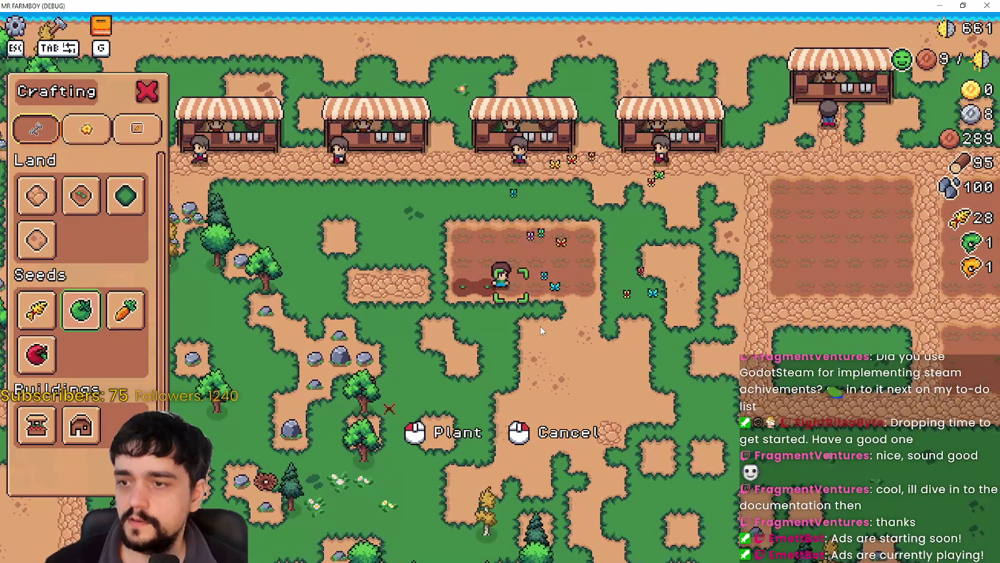
# Close the crafting panel and move the farmer up and to the right
pyautogui.press('Tab')
pyautogui.press('s')
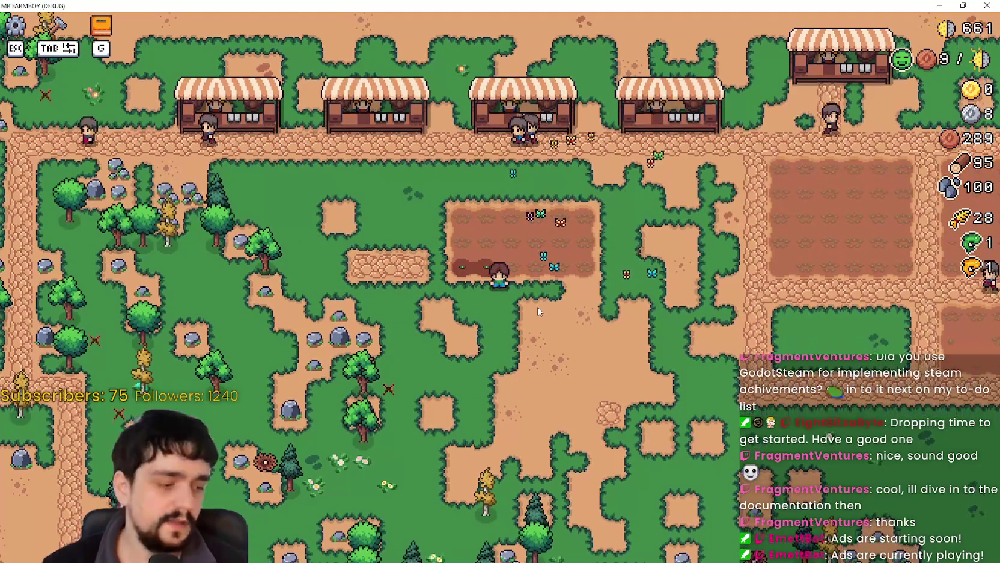
pyautogui.press('w')
pyautogui.press('d')
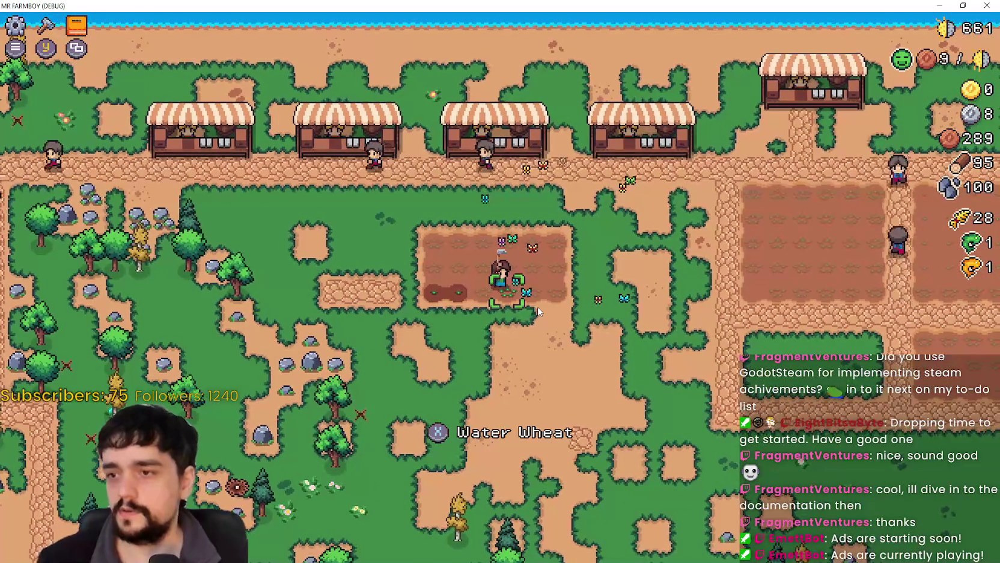
# Toggle from advancements to the crafting menu and confirm Green Tomato as the seed
pyautogui.press('a')
pyautogui.press('Tab')
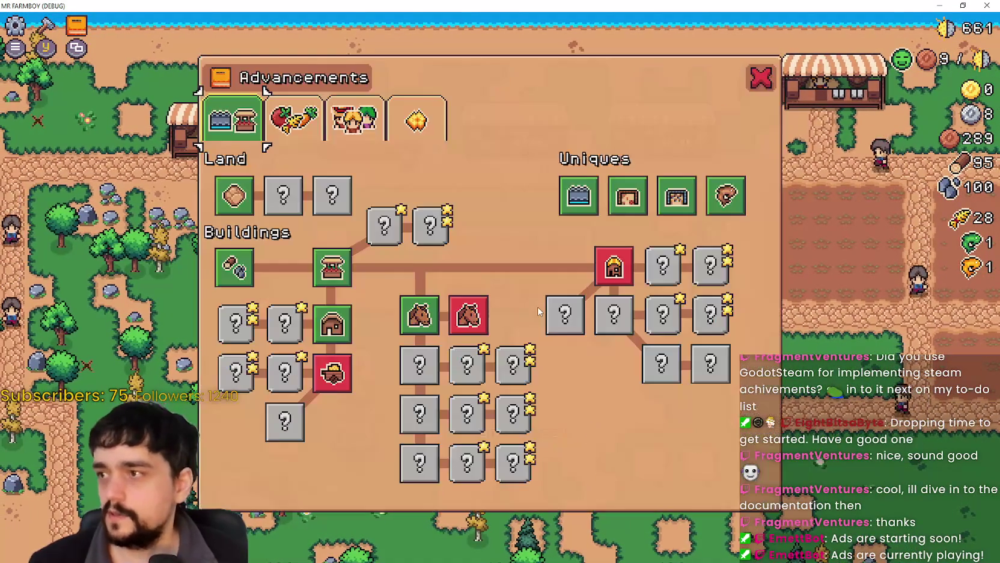
pyautogui.press('Tab')
pyautogui.press('Tab')
pyautogui.press('Tab')
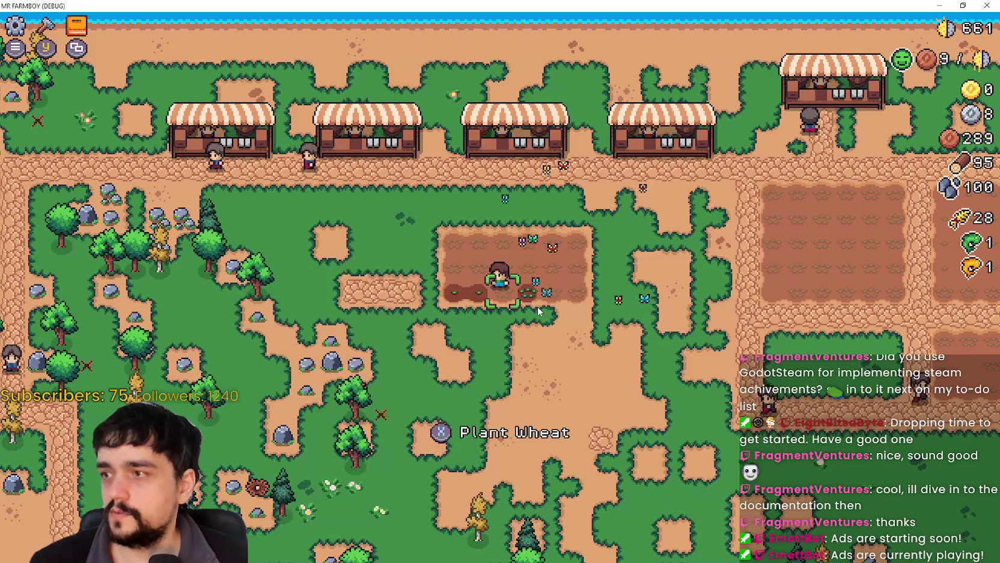
pyautogui.press('c')
pyautogui.press('Up')
pyautogui.press('Down')
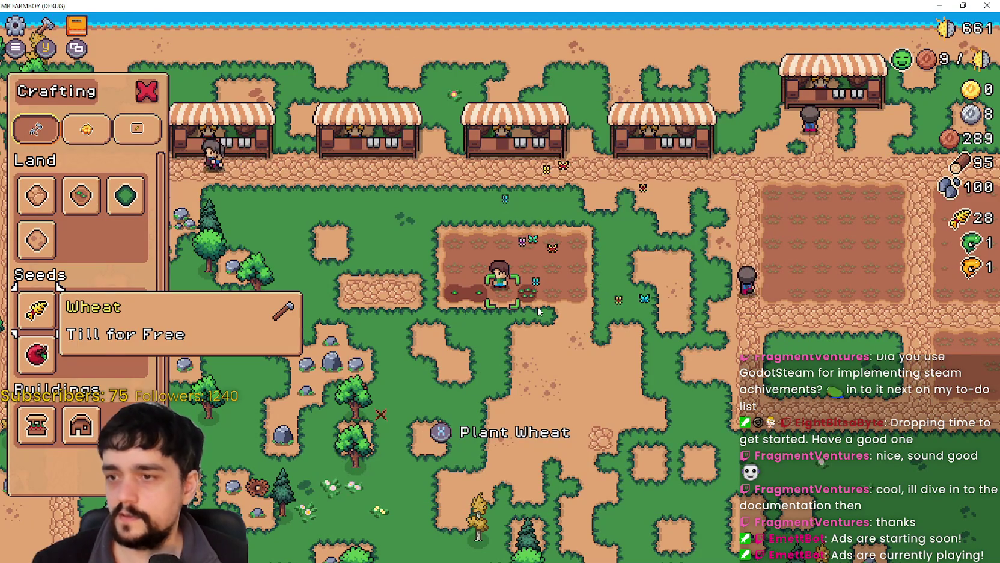
pyautogui.press('Right')
pyautogui.press('Right')
pyautogui.press('Left')
pyautogui.press('Return')
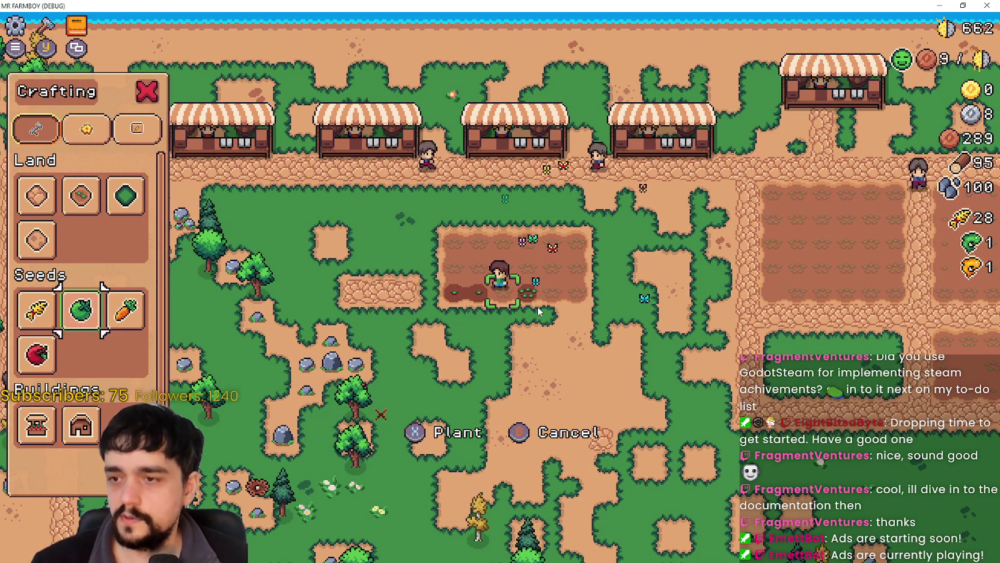
# Plant green tomatoes on several adjacent plot tiles, stepping left each time
pyautogui.press('Return')
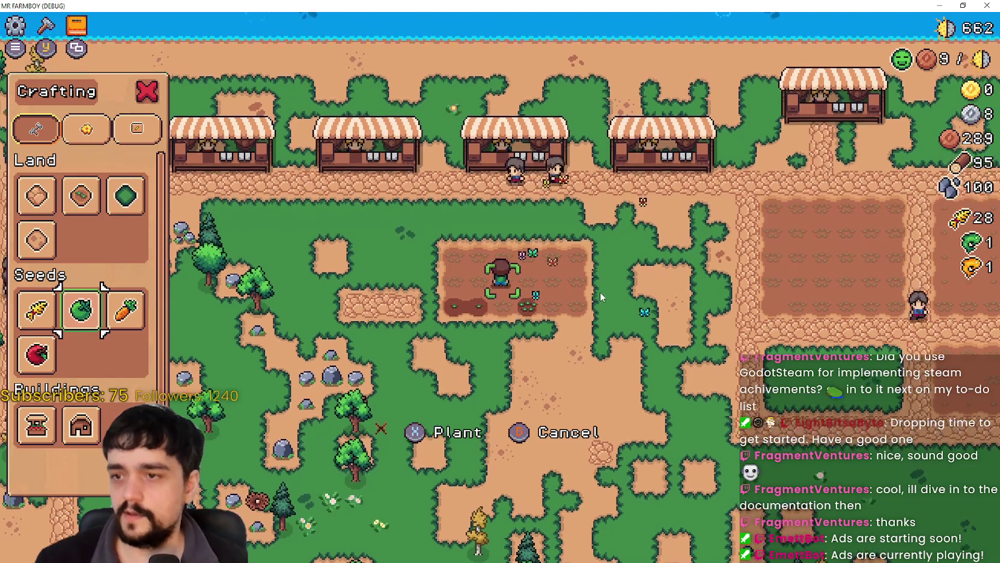
pyautogui.press('Left')
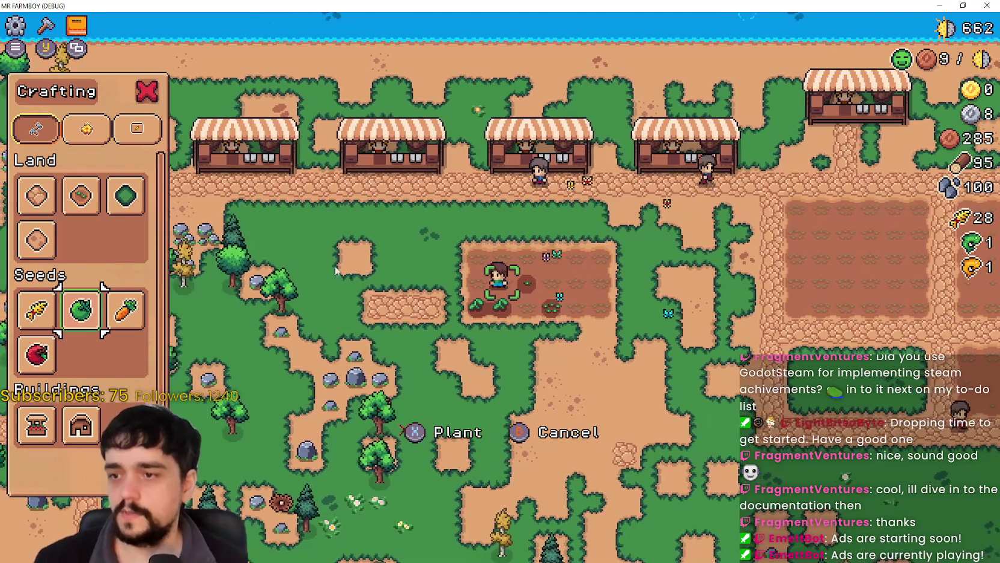
pyautogui.moveTo(70, 317)
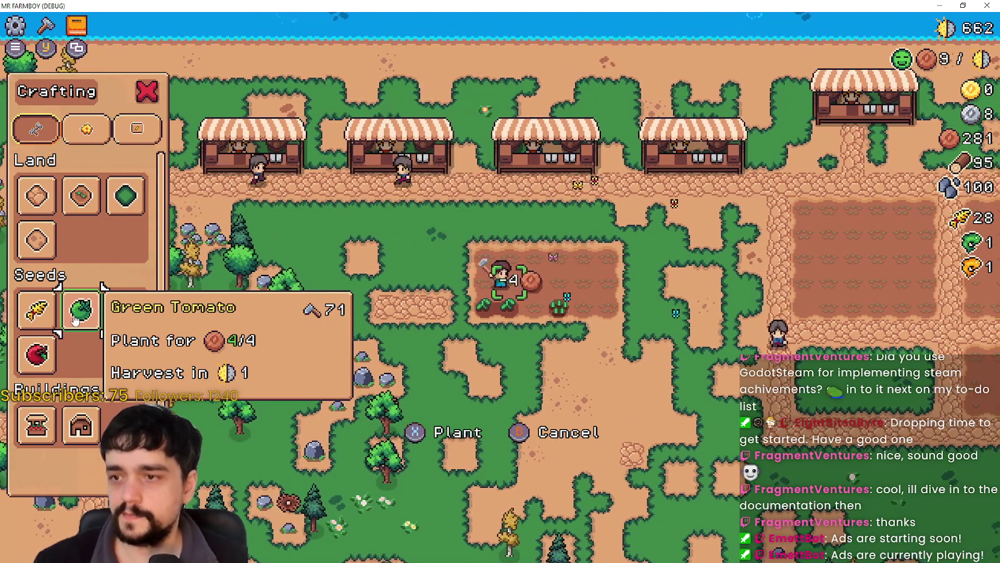
pyautogui.press('Return')
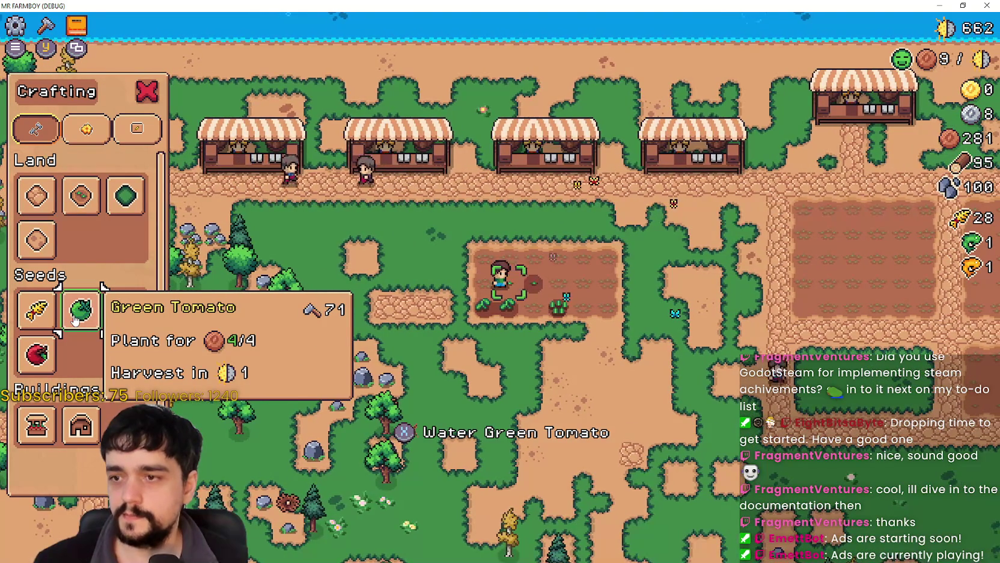
pyautogui.press('Left')
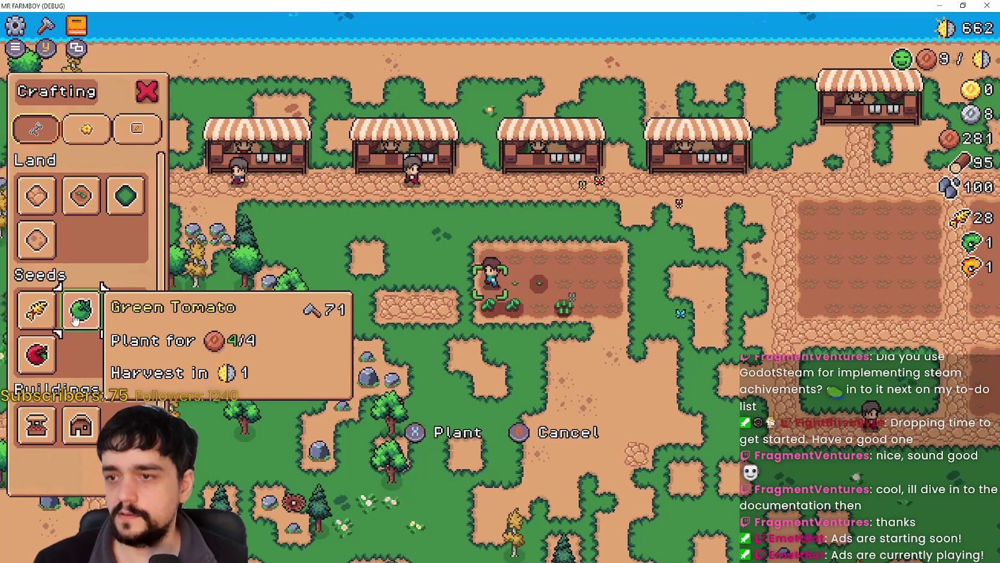
pyautogui.press('Return')
# Water the newly planted green tomatoes, moving the farmer between plot tiles
pyautogui.press('Right')
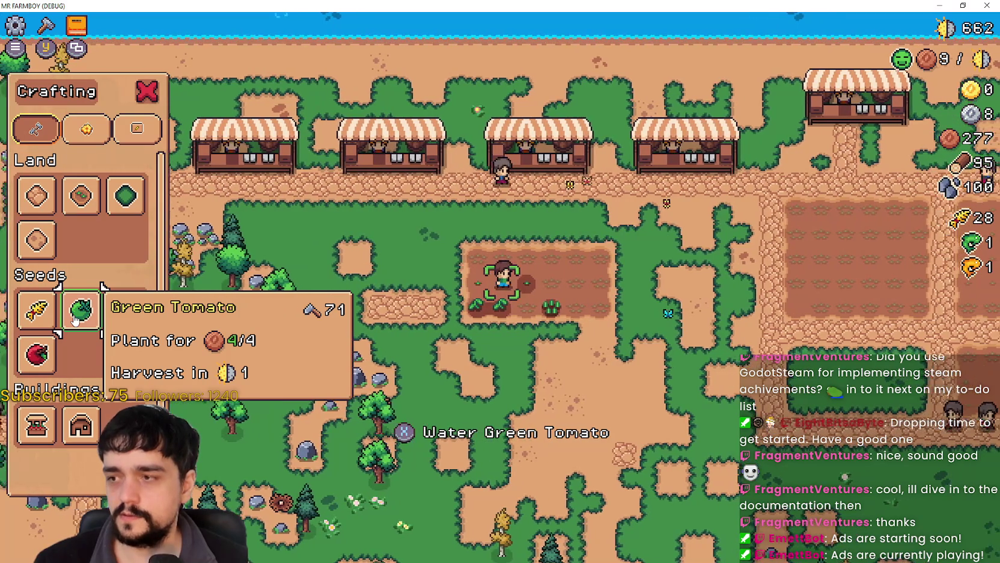
pyautogui.press('Return')
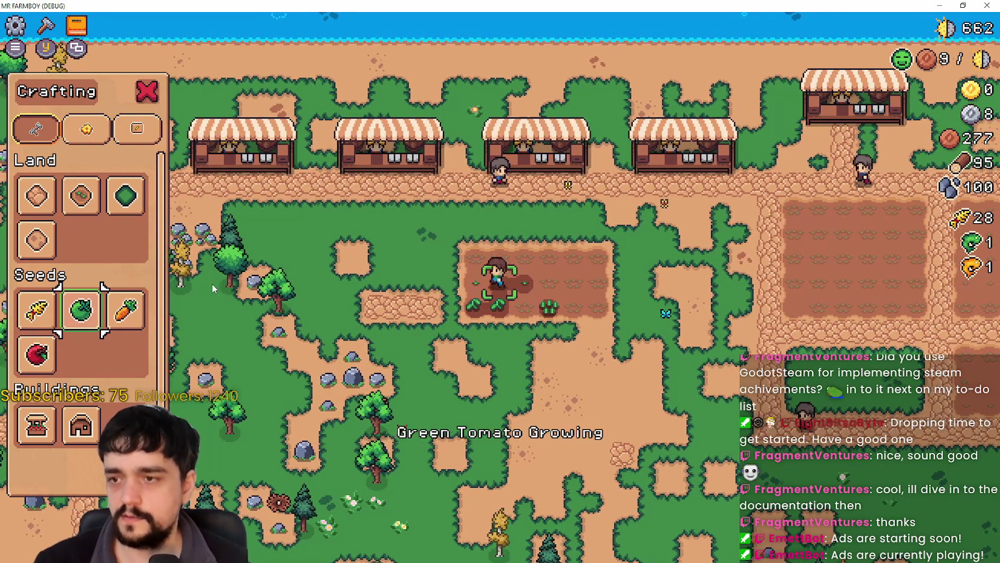
pyautogui.press('Left')
pyautogui.press('Return')
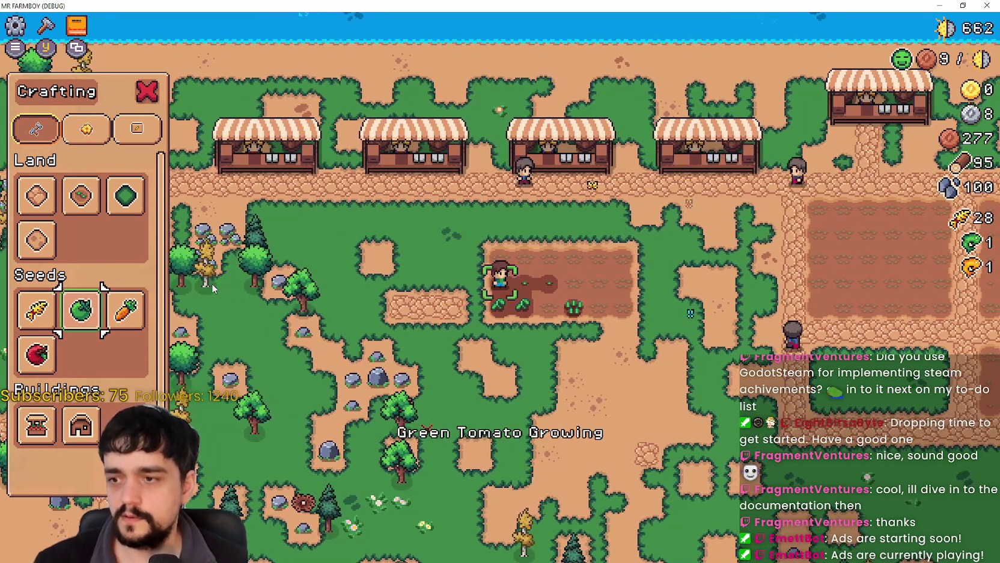
pyautogui.press('Right')
pyautogui.press('Right')
pyautogui.press('Right')
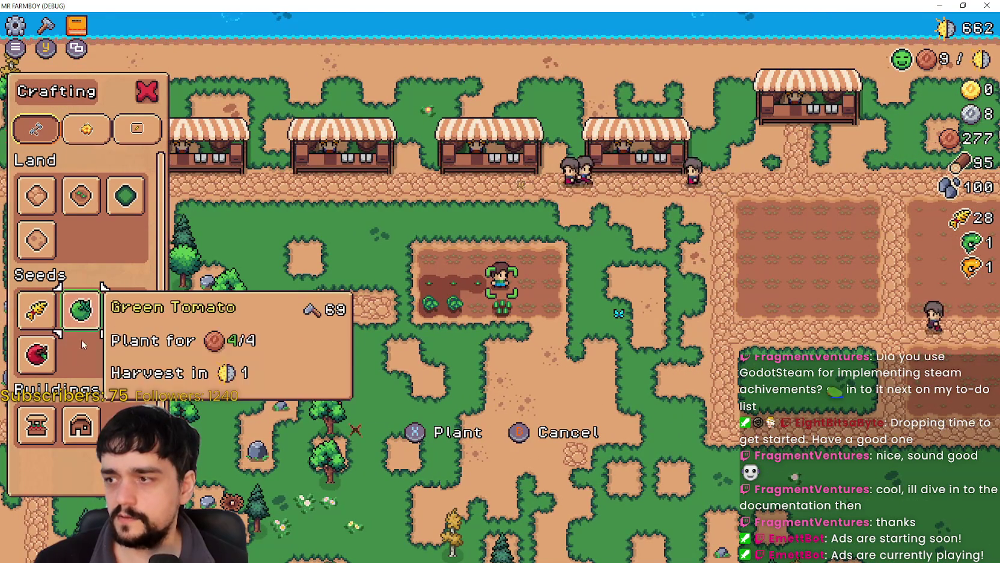
pyautogui.moveTo(53, 359)
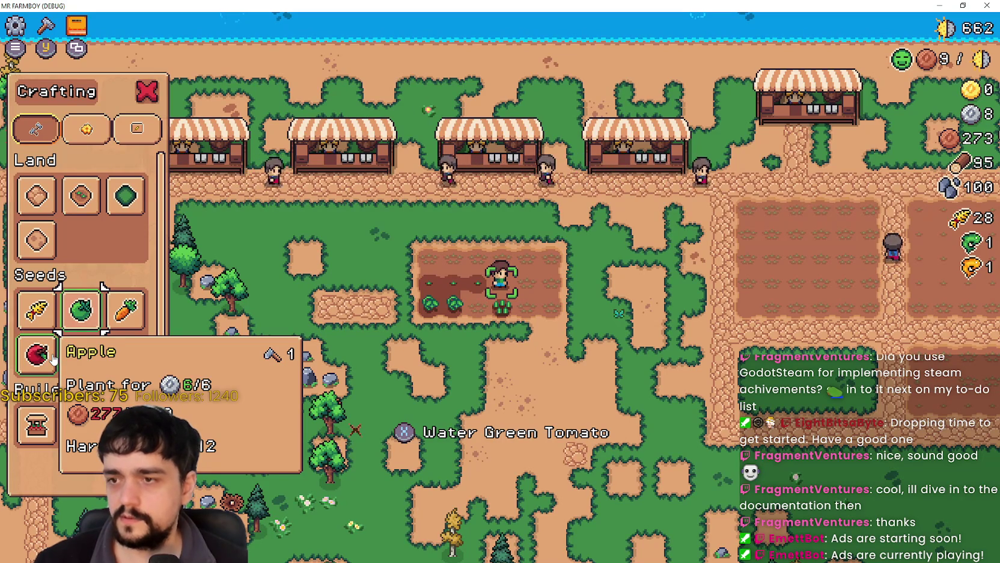
pyautogui.press('Return')
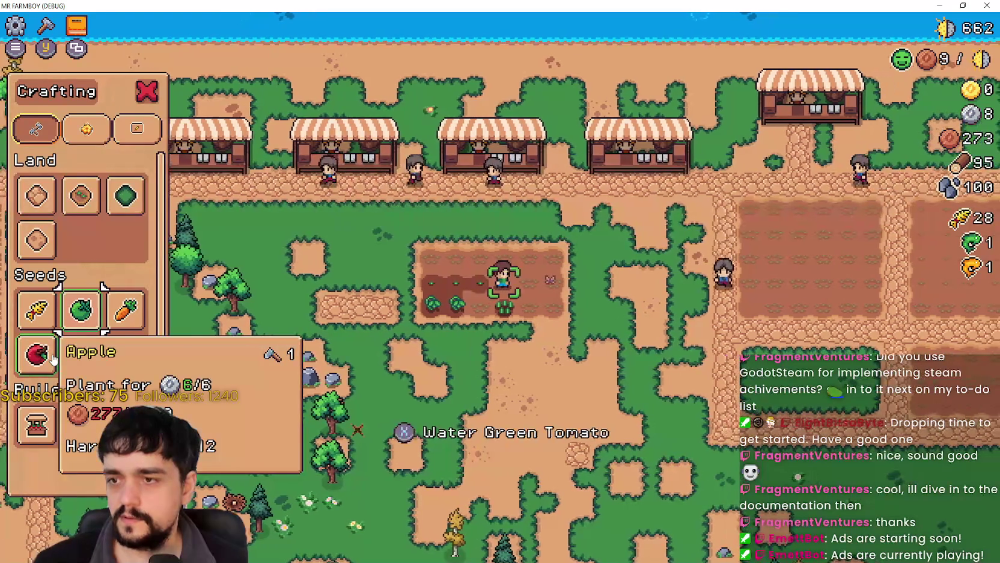
pyautogui.press('Left')
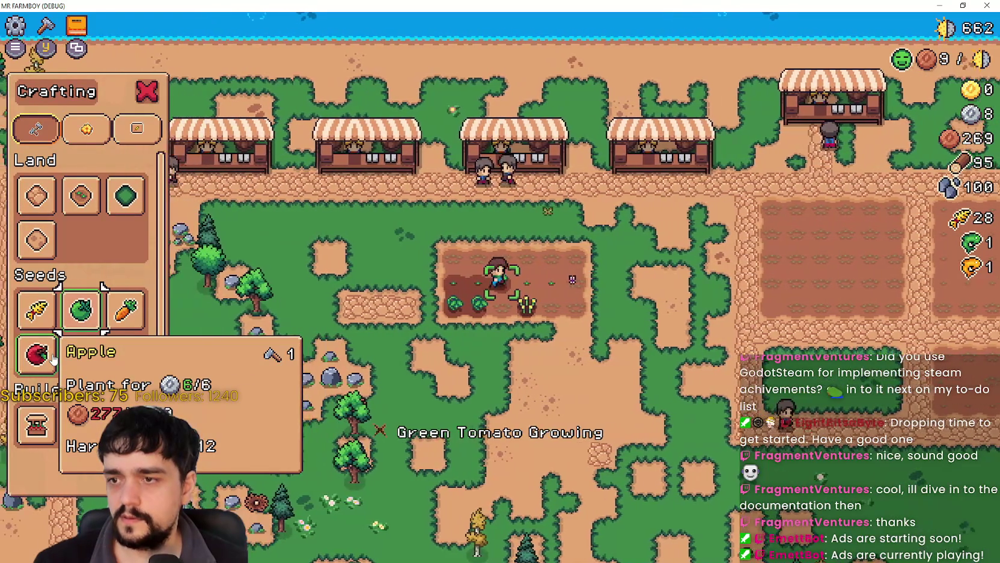
pyautogui.press('Right')
pyautogui.press('Right')
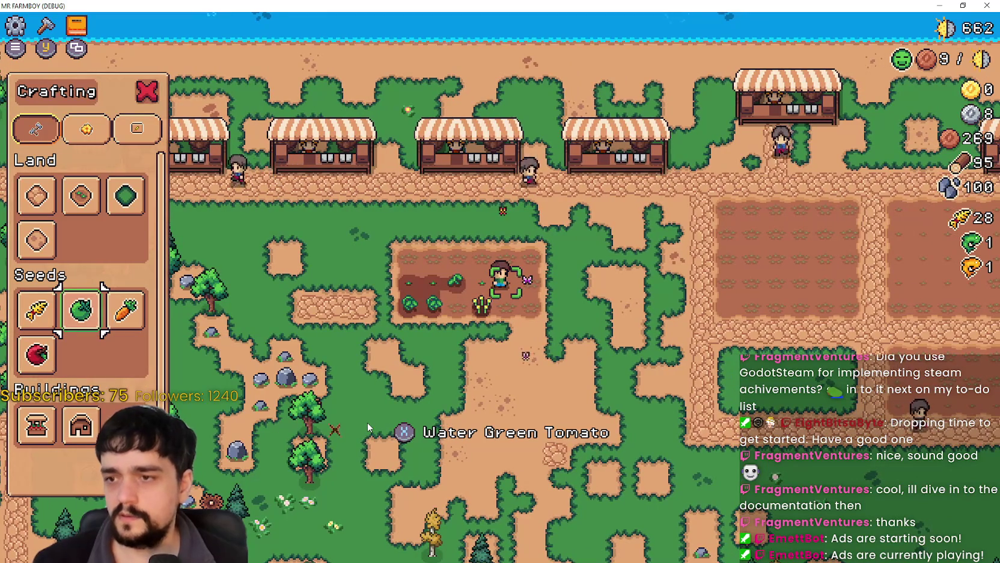
pyautogui.press('Return')
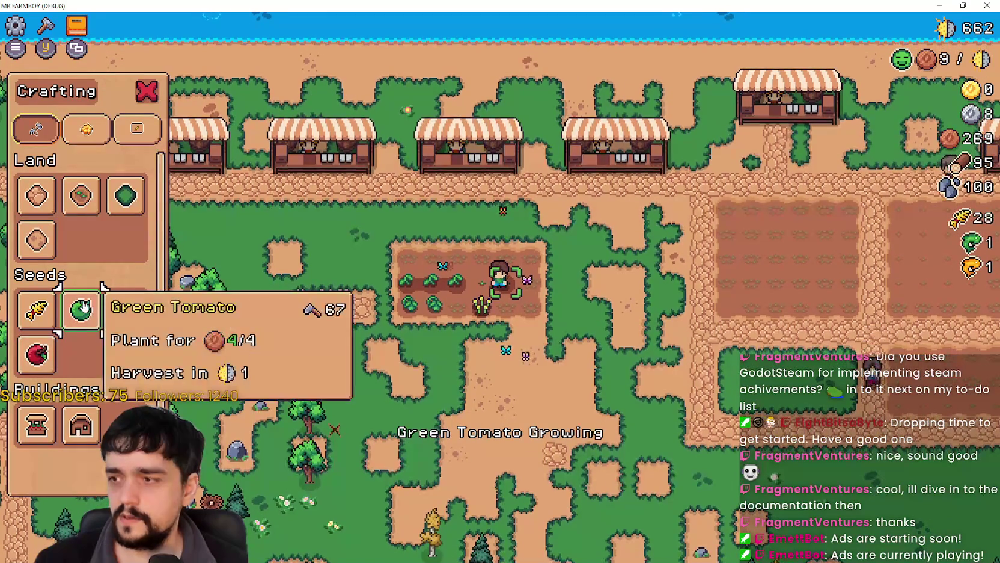
# Move up to an empty plot tile and plant another green tomato
pyautogui.press('w')
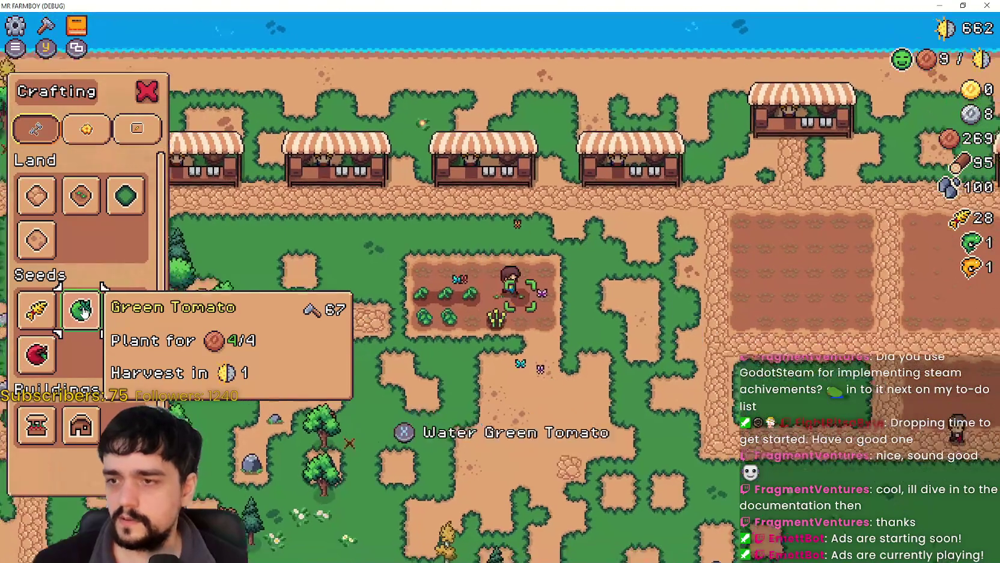
pyautogui.press('s')
pyautogui.press('space')
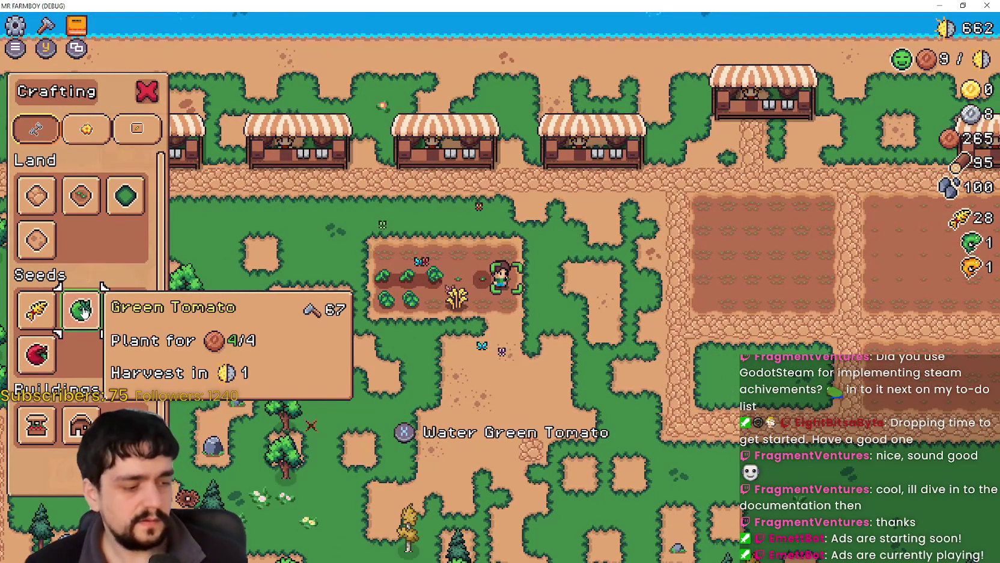
# Return to the Godot editor and focus game_input_events.gd near craft_use
pyautogui.hotkey('alt', 'Tab')
pyautogui.click(797, 233)
pyautogui.scroll(3, 797, 233)
# Breakpoint craft_use's return false on line 46, then plant one more tomato in-game
pyautogui.click(805, 237)
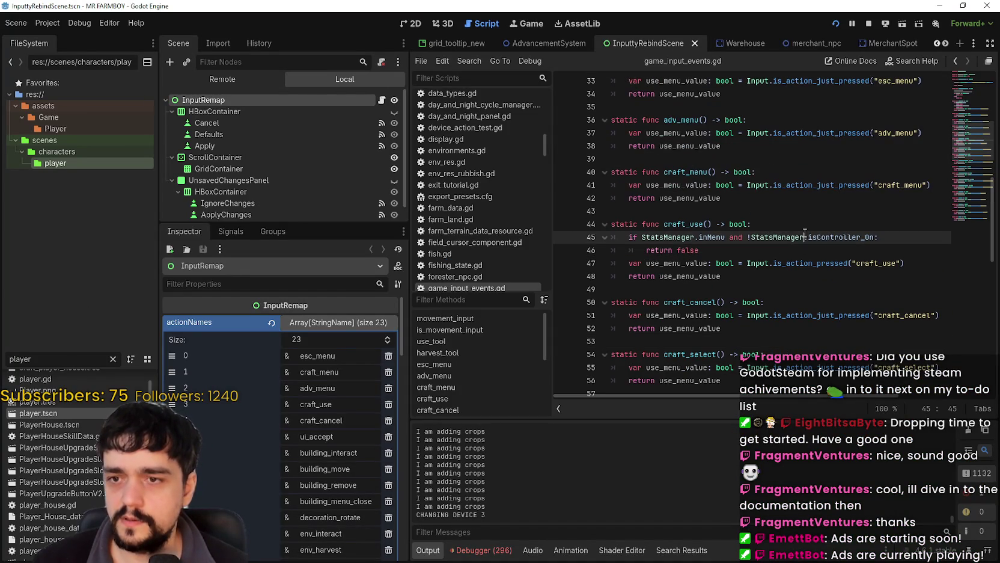
pyautogui.doubleClick(699, 225)
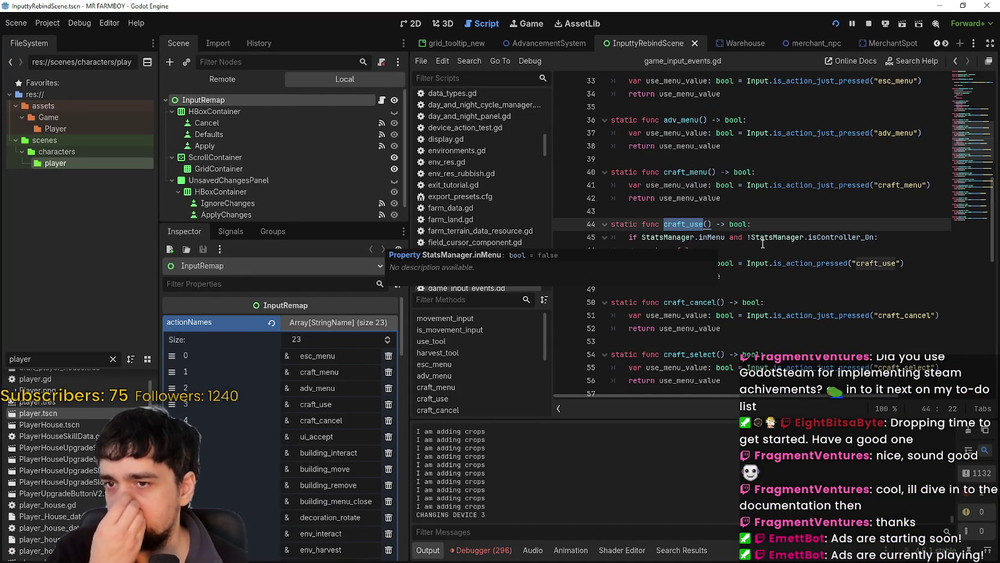
pyautogui.moveTo(721, 249); pyautogui.dragTo(660, 237)
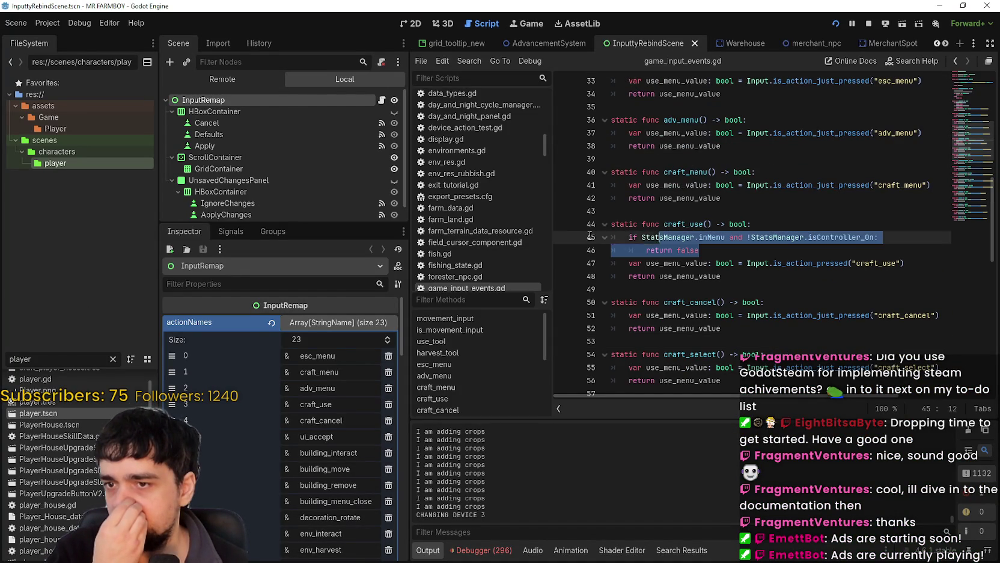
pyautogui.click(743, 251)
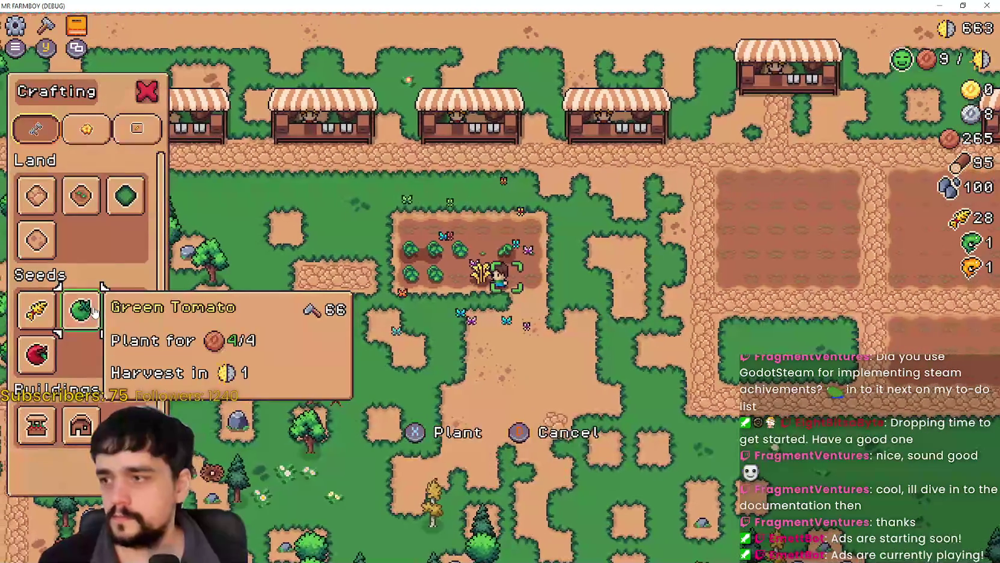
pyautogui.press('space')
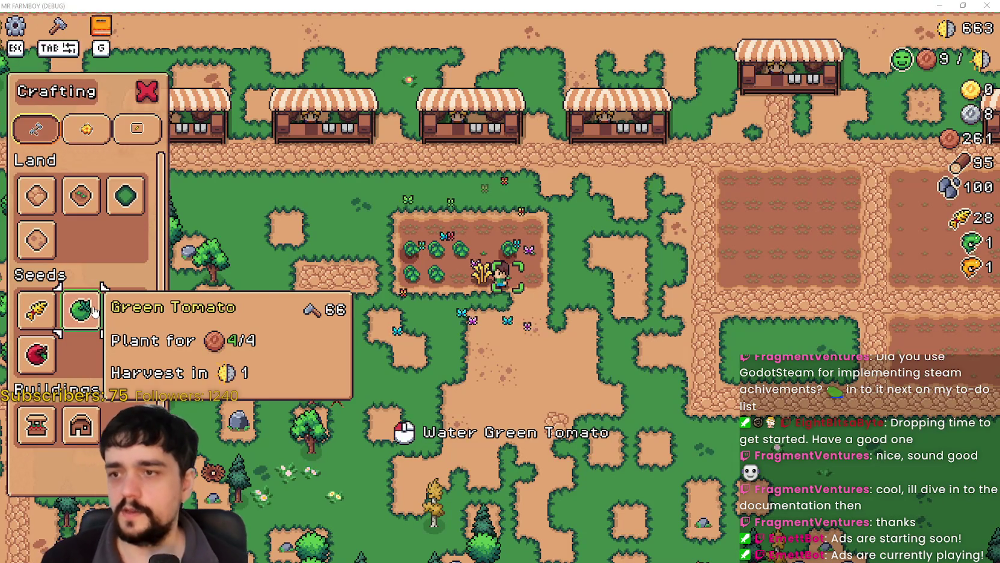
pyautogui.hotkey('alt', 'Tab')
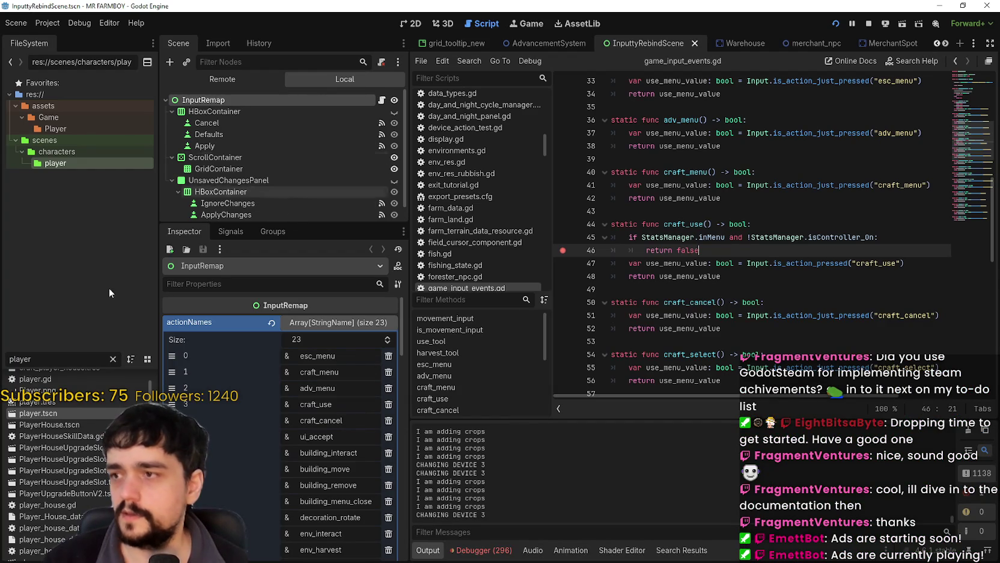
# Search the FileSystem for the player scene, open player.tscn and its Idle state script
pyautogui.write('layer')
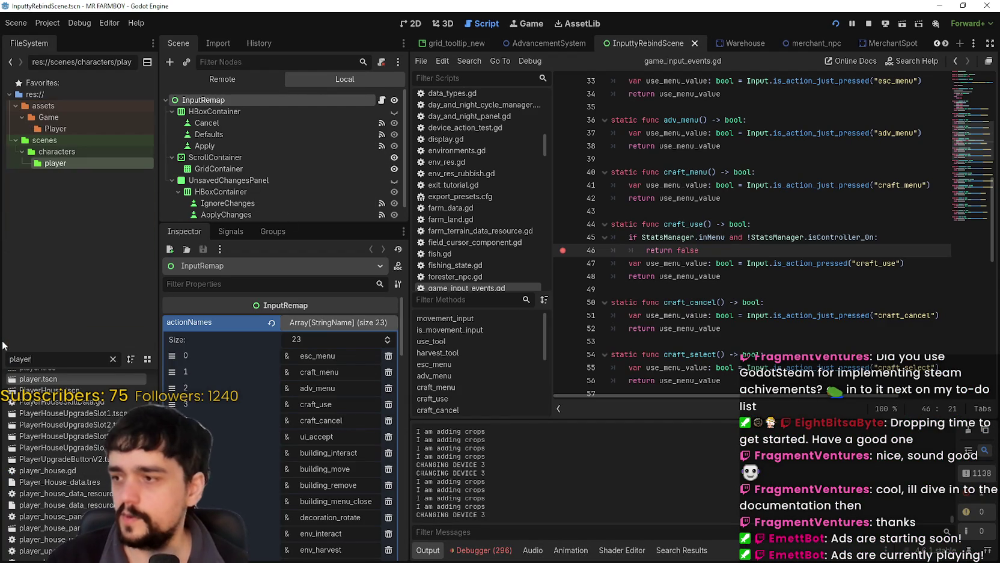
pyautogui.doubleClick(33, 380)
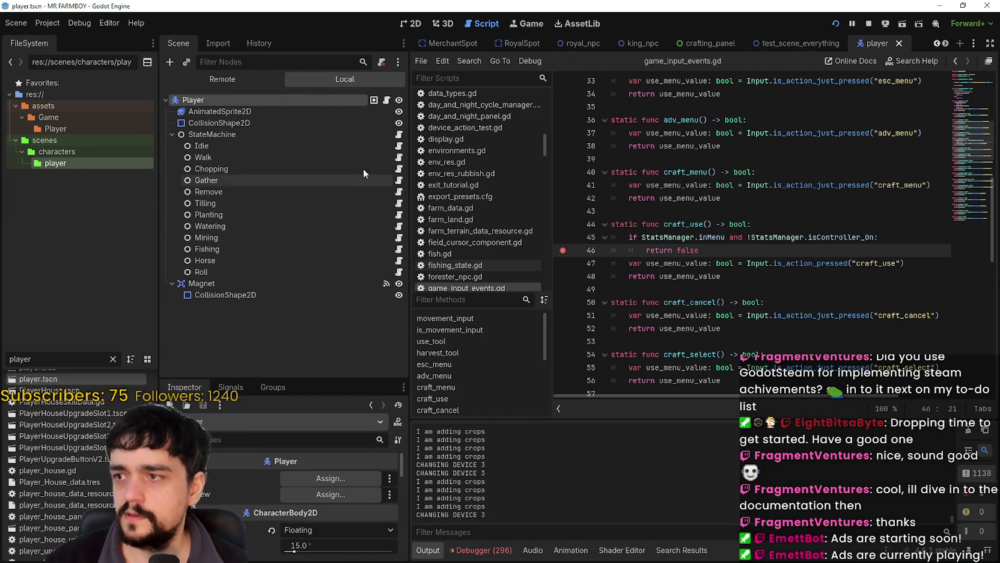
pyautogui.click(398, 146)
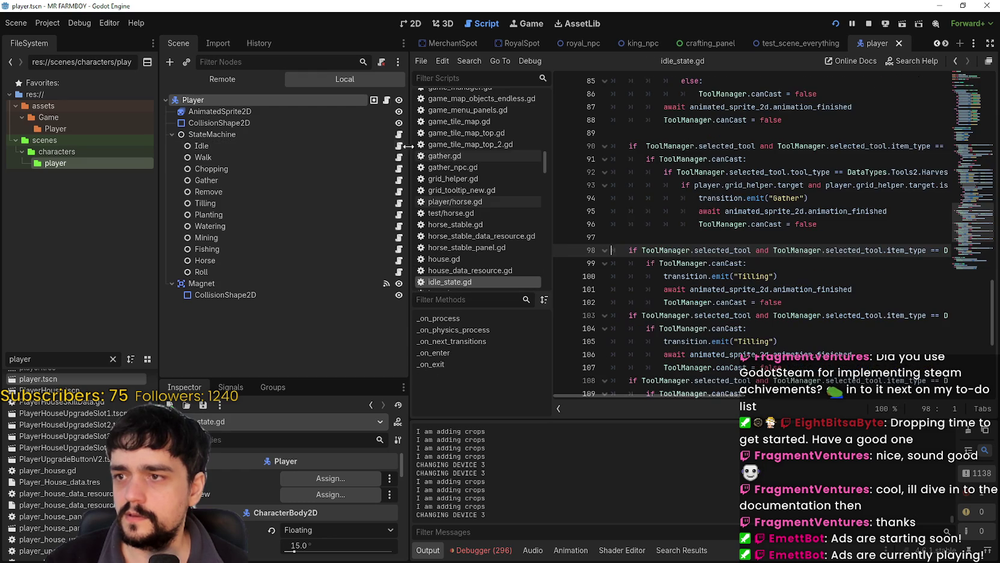
pyautogui.scroll(-4, 853, 289)
pyautogui.scroll(6, 847, 286)
pyautogui.scroll(6, 847, 287)
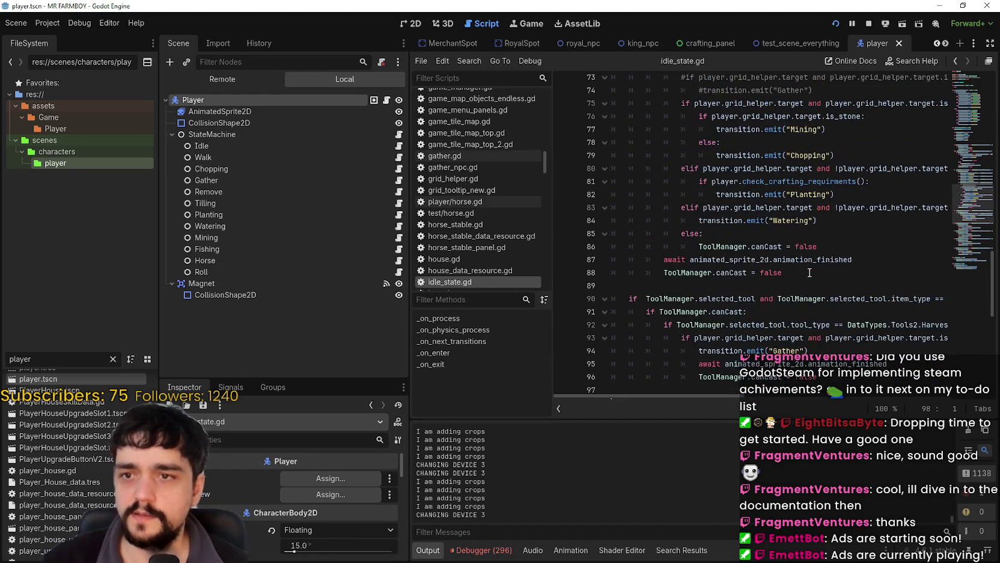
# Examine the Watering transition condition and its shiftAll() call in idle_state.gd
pyautogui.click(835, 340)
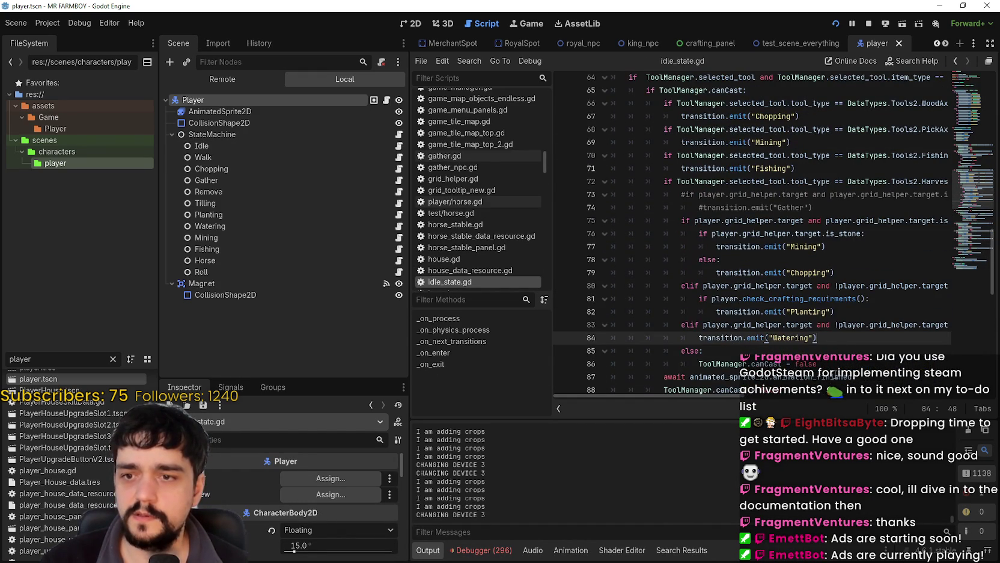
pyautogui.moveTo(731, 397); pyautogui.dragTo(845, 395)
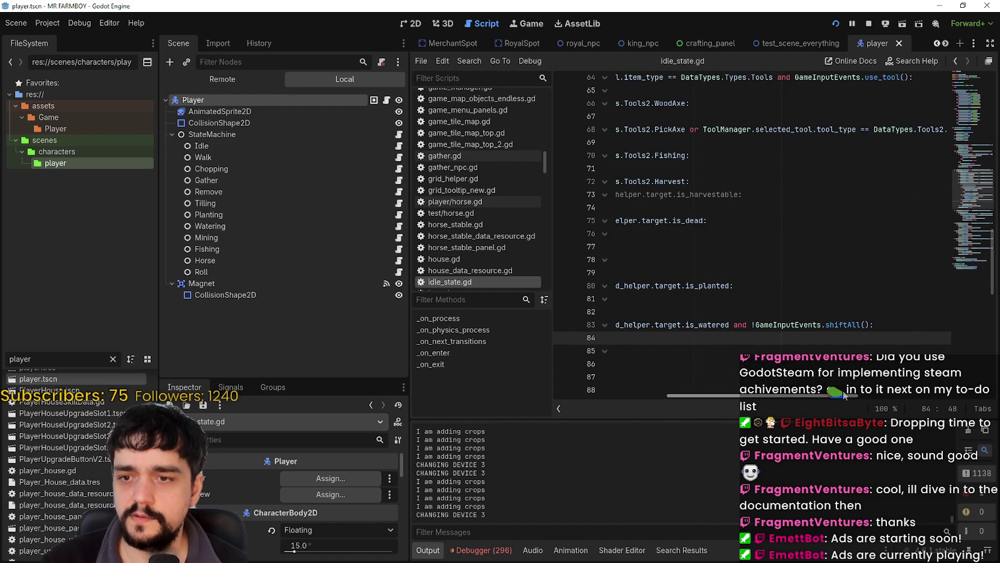
pyautogui.doubleClick(844, 322)
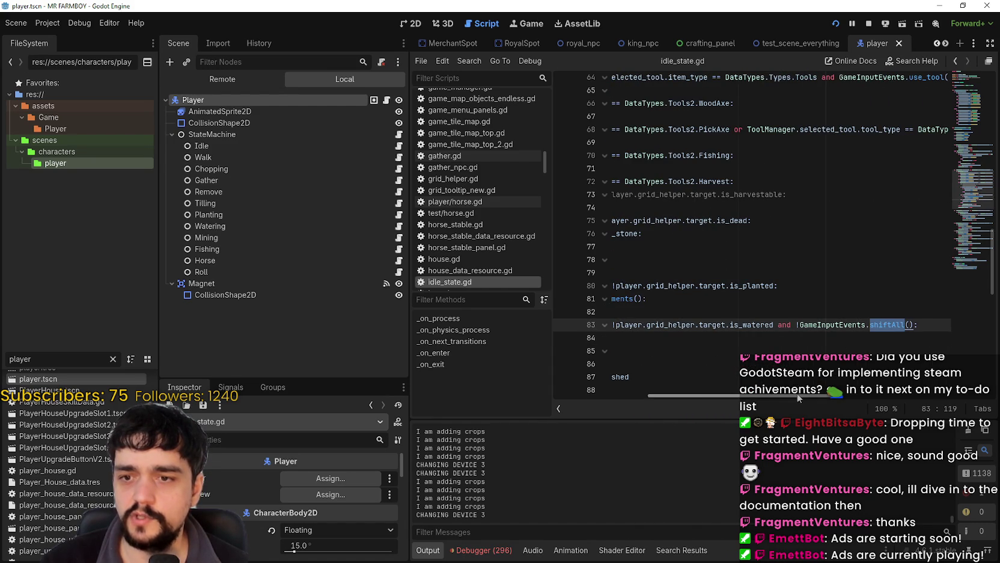
pyautogui.moveTo(798, 396); pyautogui.dragTo(699, 397)
pyautogui.scroll(5, 698, 313)
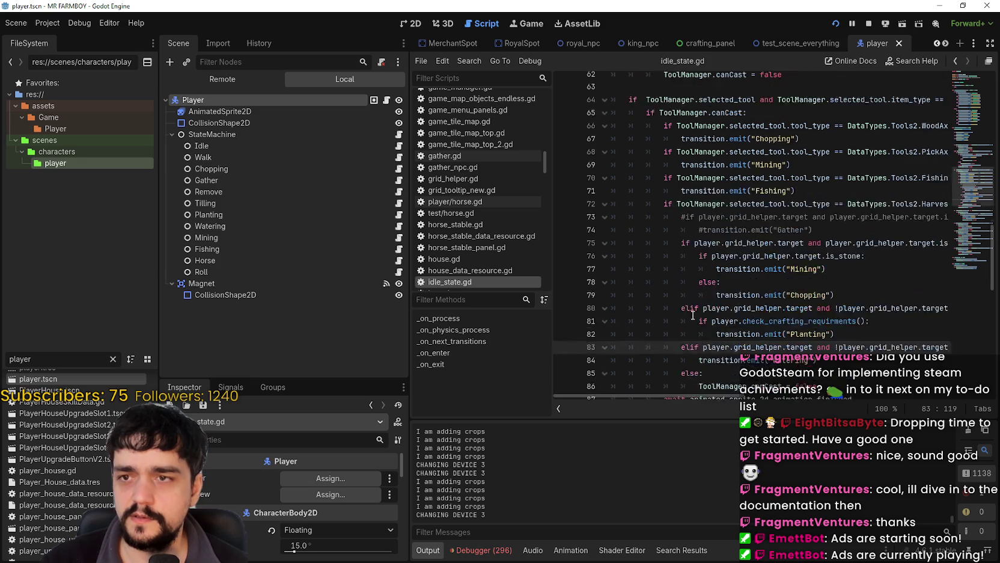
pyautogui.scroll(7, 698, 303)
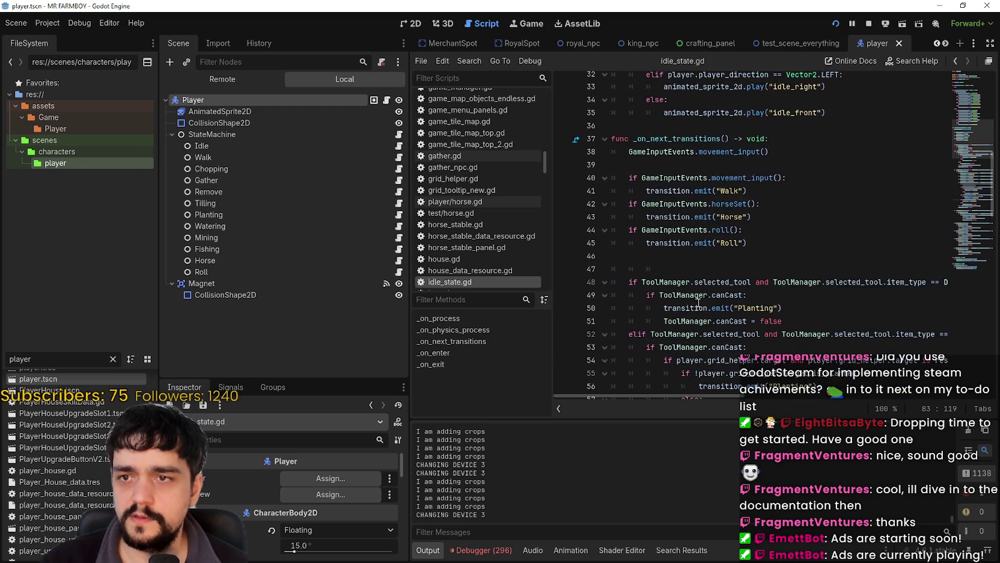
pyautogui.scroll(-5, 698, 301)
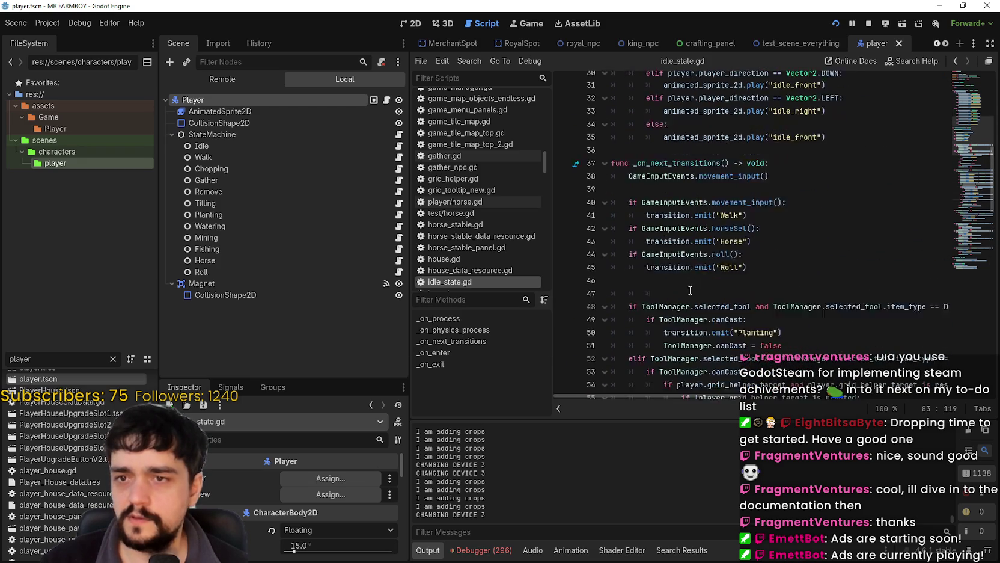
# Open and review the Watering state's script
pyautogui.click(400, 229)
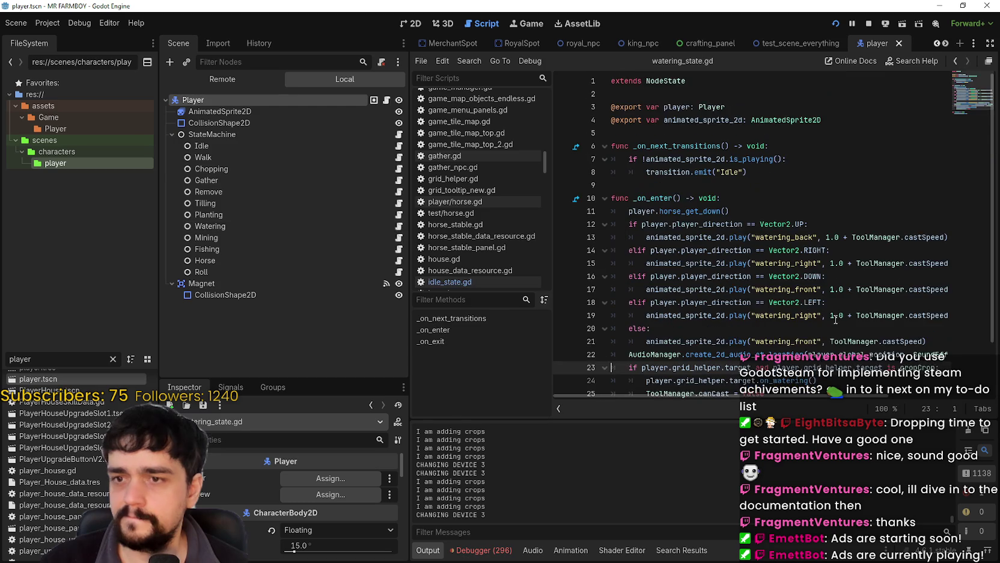
pyautogui.scroll(-1, 840, 319)
pyautogui.moveTo(791, 395)
pyautogui.mouseDown()
pyautogui.moveTo(811, 400)
pyautogui.moveTo(781, 407)
pyautogui.mouseUp()
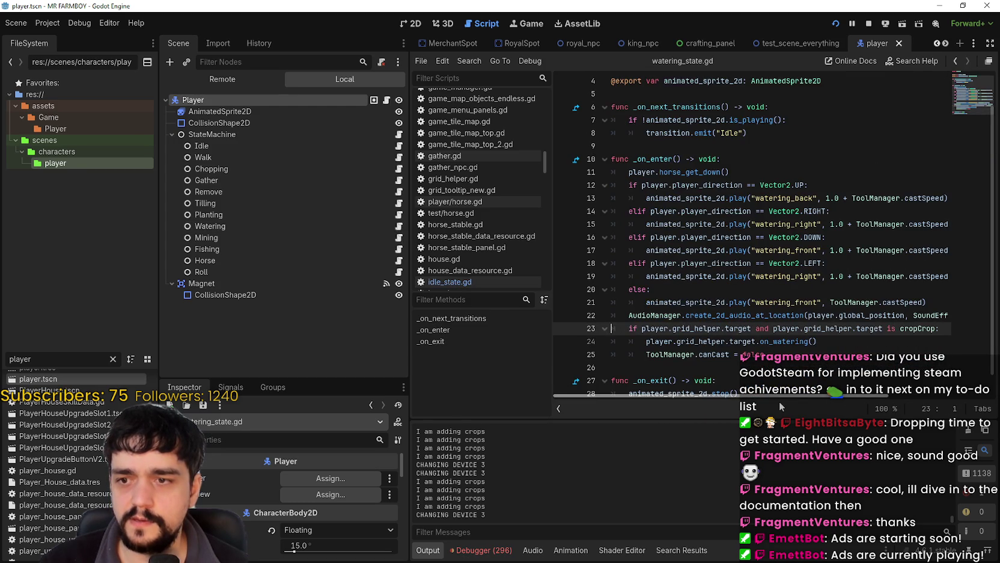
# Return to idle_state.gd and jump to shiftAll's definition in game_input_events.gd
pyautogui.click(398, 145)
pyautogui.scroll(-10, 850, 298)
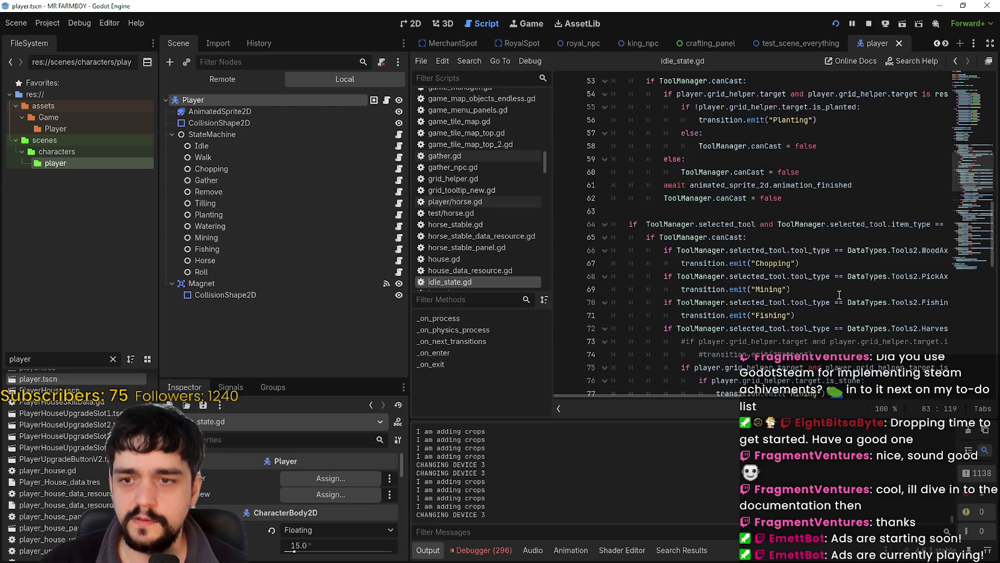
pyautogui.scroll(-1, 837, 292)
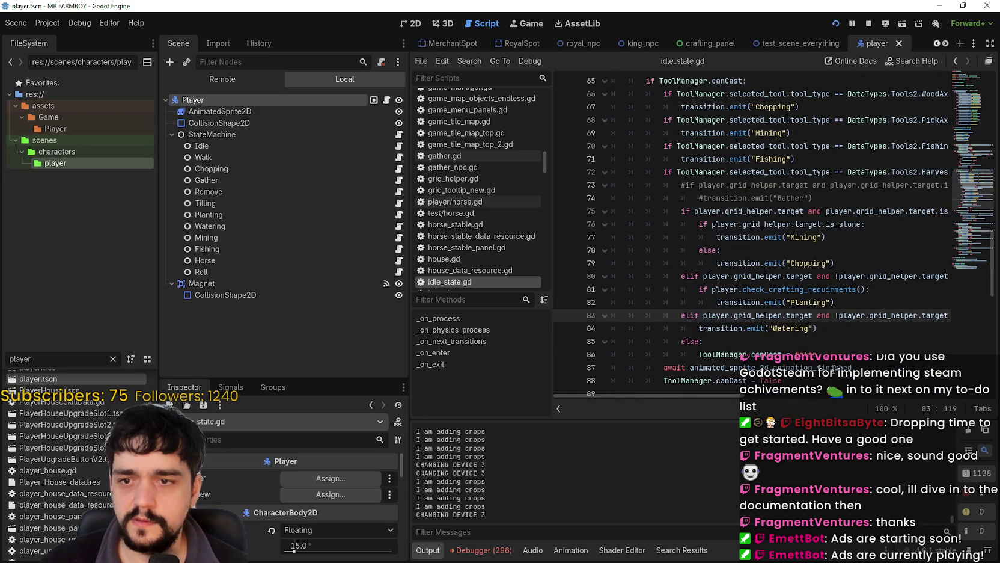
pyautogui.moveTo(708, 395); pyautogui.dragTo(831, 404)
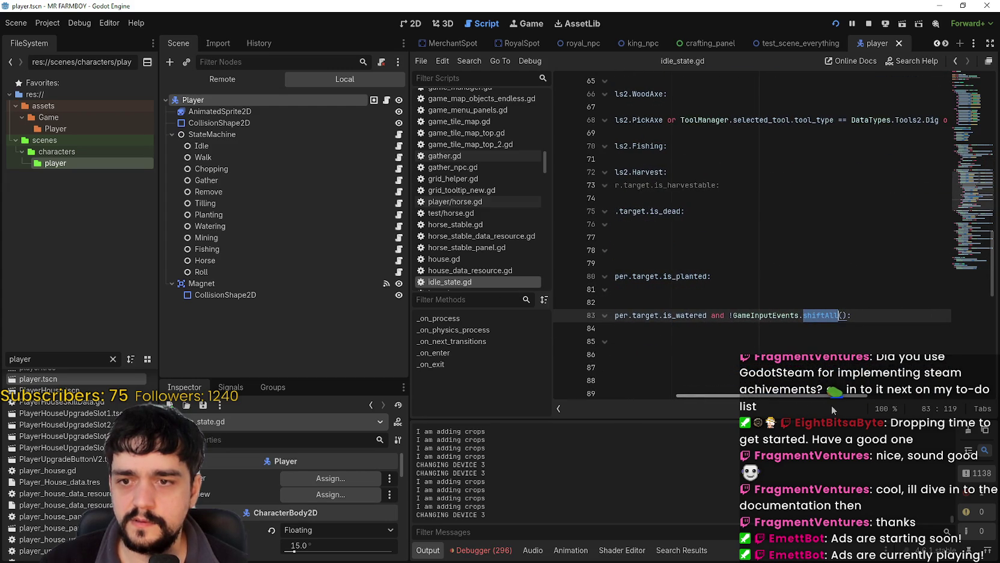
pyautogui.click(823, 328)
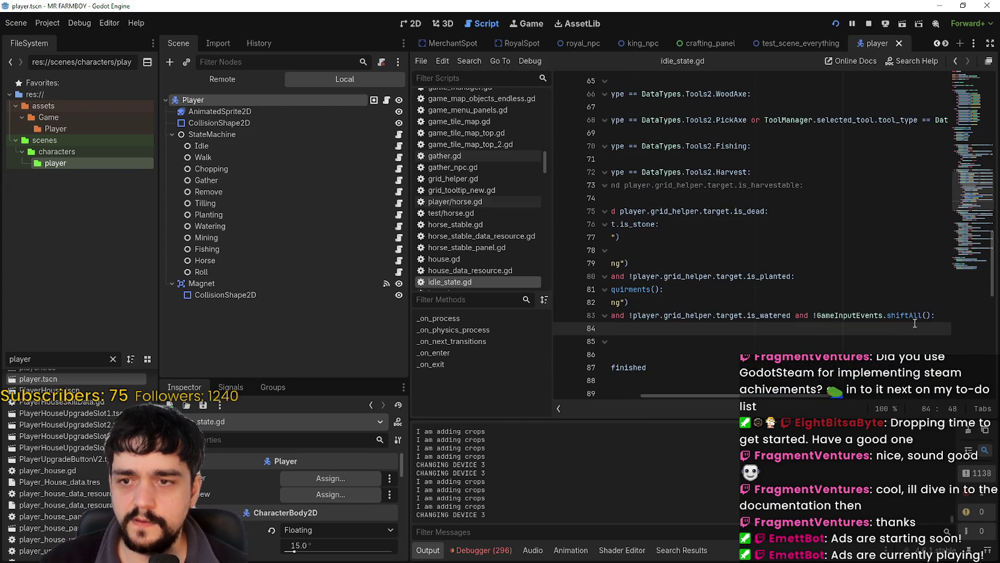
pyautogui.keyDown('ctrl'); pyautogui.click(905, 315); pyautogui.keyUp('ctrl')
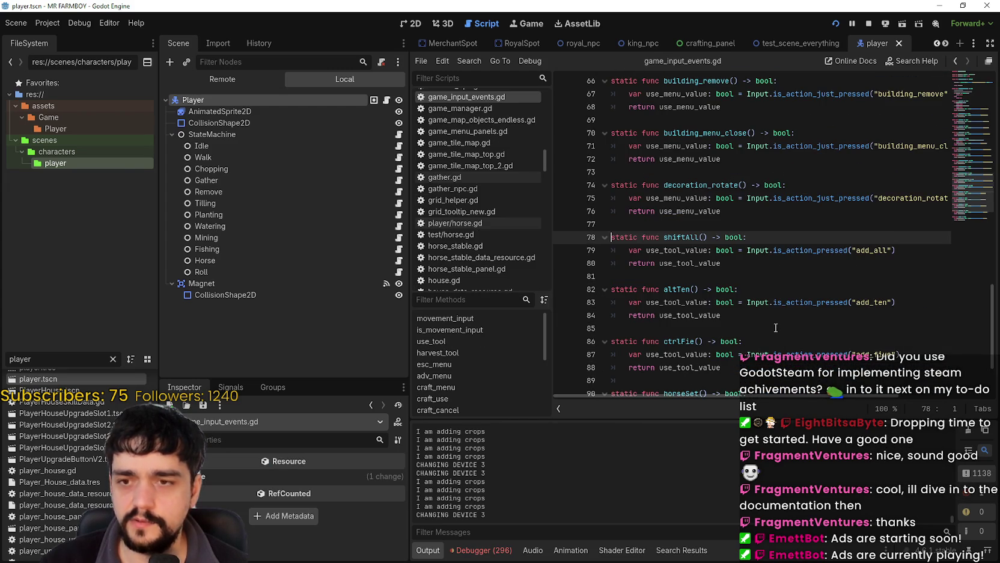
# Trigger the shiftAll line-79 breakpoint by planting in-game, continue, and minimize the game window
pyautogui.click(738, 267)
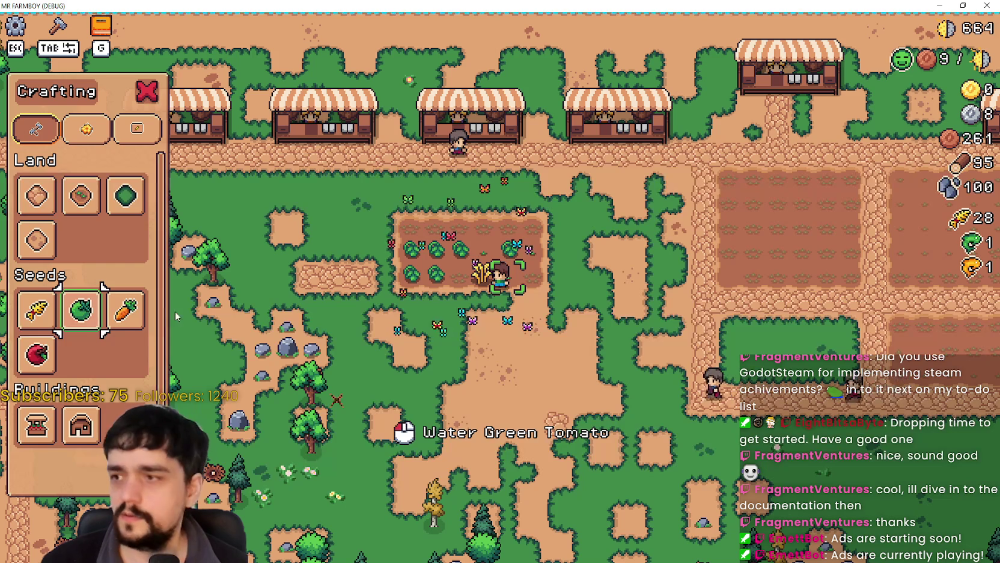
pyautogui.moveTo(84, 309)
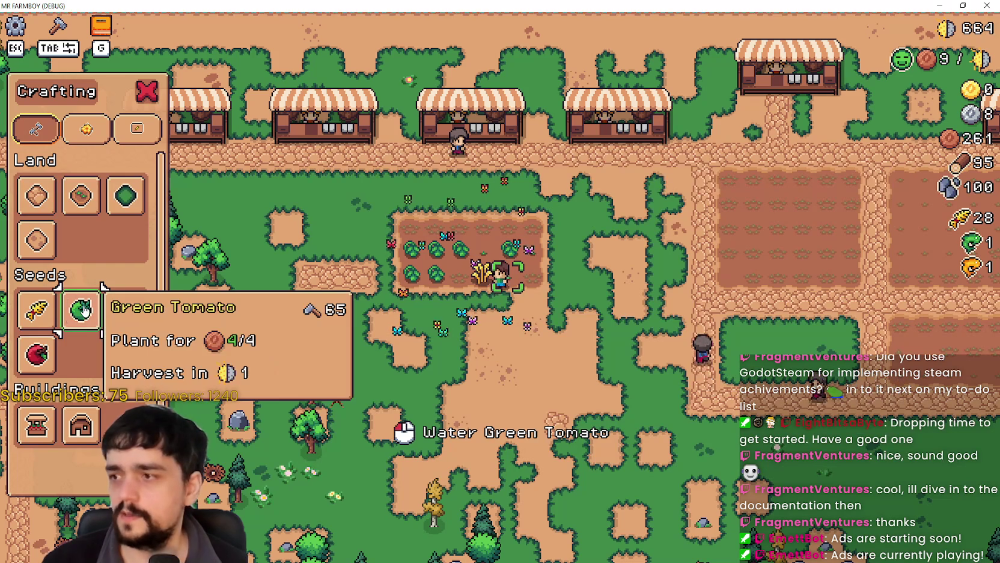
pyautogui.press('d')
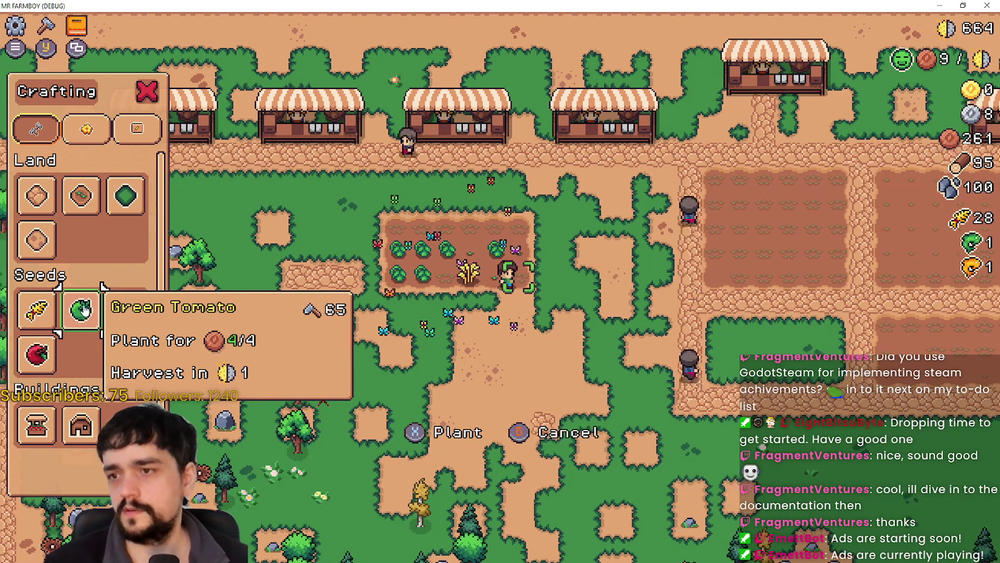
pyautogui.press('e')
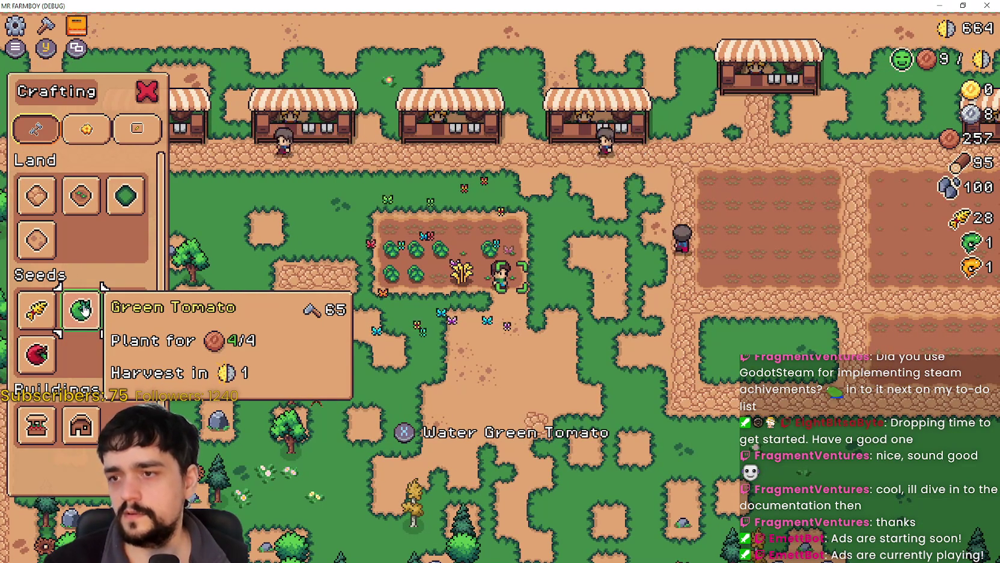
pyautogui.press('a')
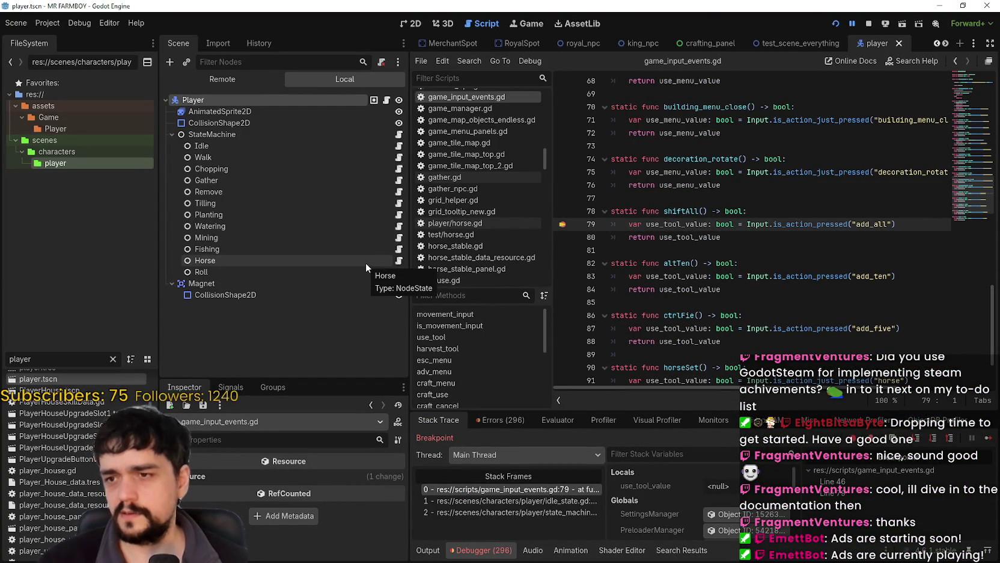
pyautogui.click(990, 443)
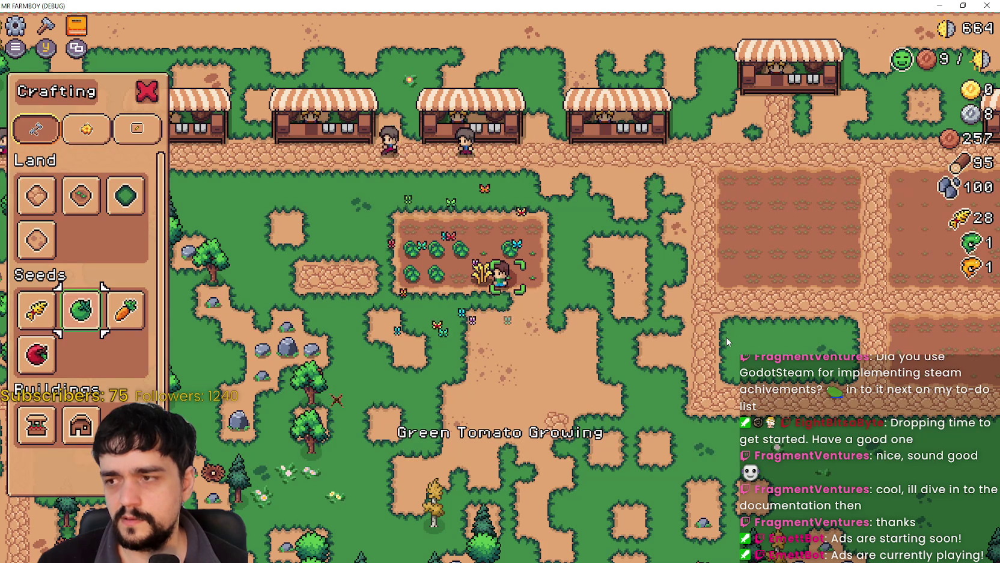
pyautogui.click(941, 6)
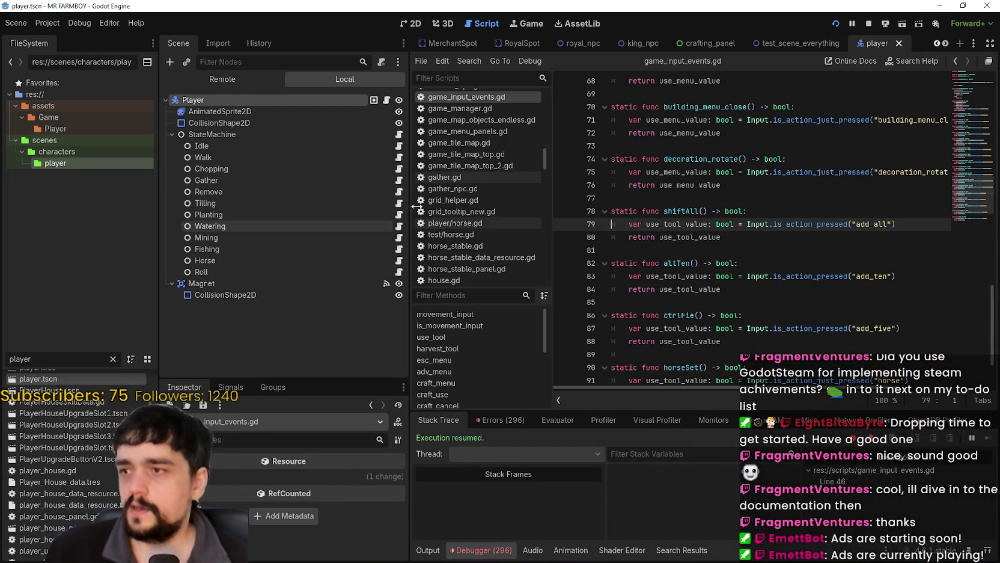
# Open the idle state script, then the crafting_panel scene and its crafting_panel.gd script
pyautogui.click(398, 146)
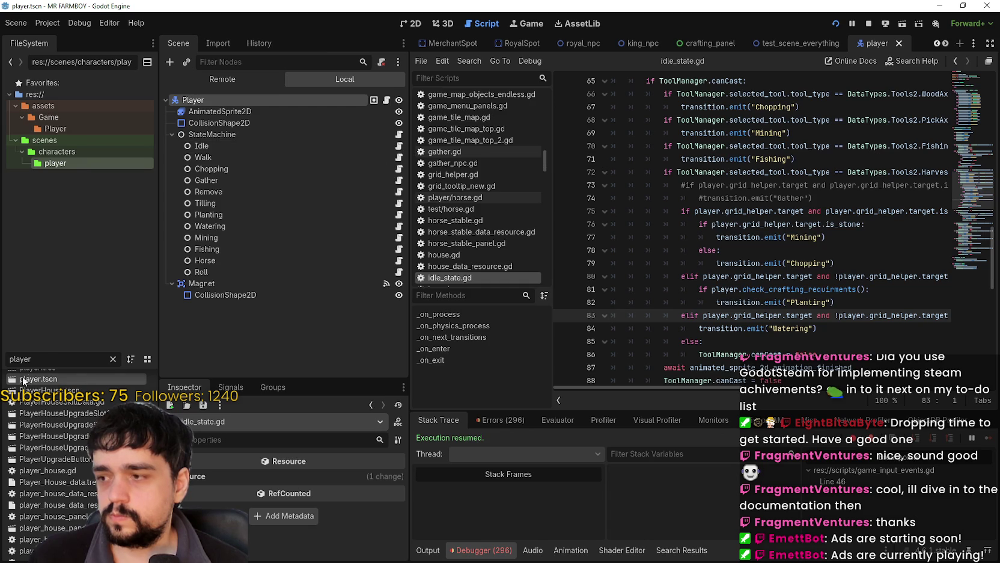
pyautogui.click(709, 43)
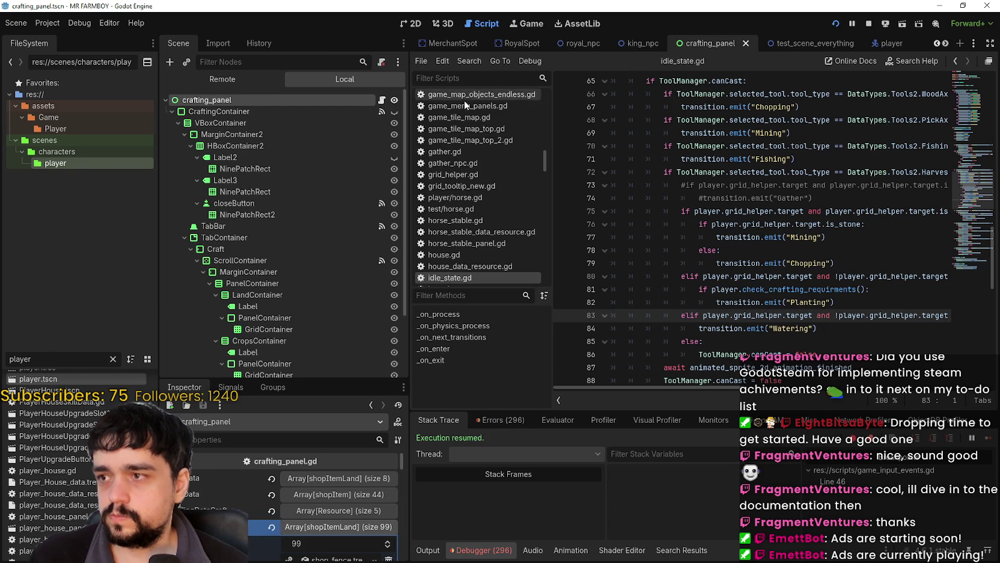
pyautogui.click(380, 99)
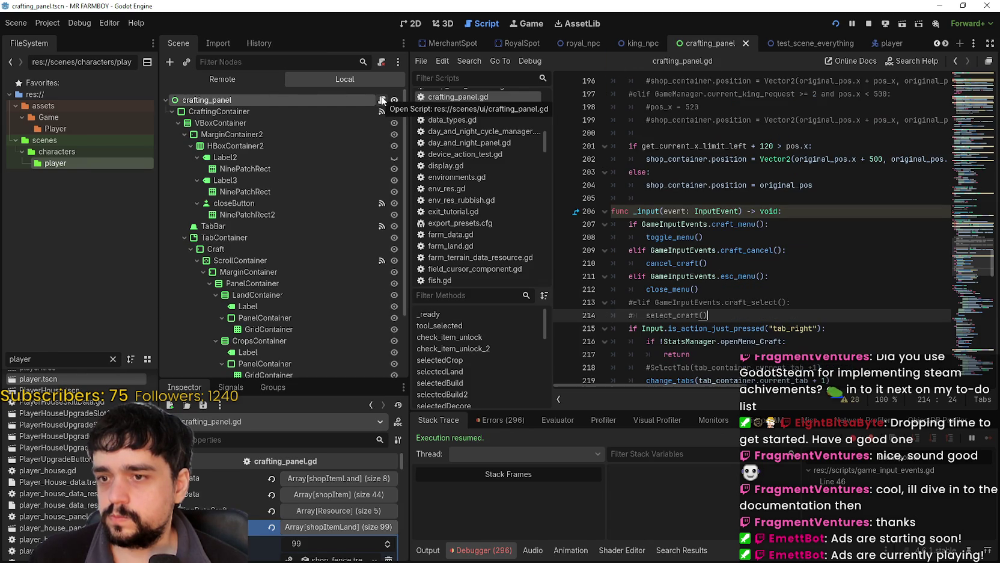
pyautogui.scroll(-2, 770, 255)
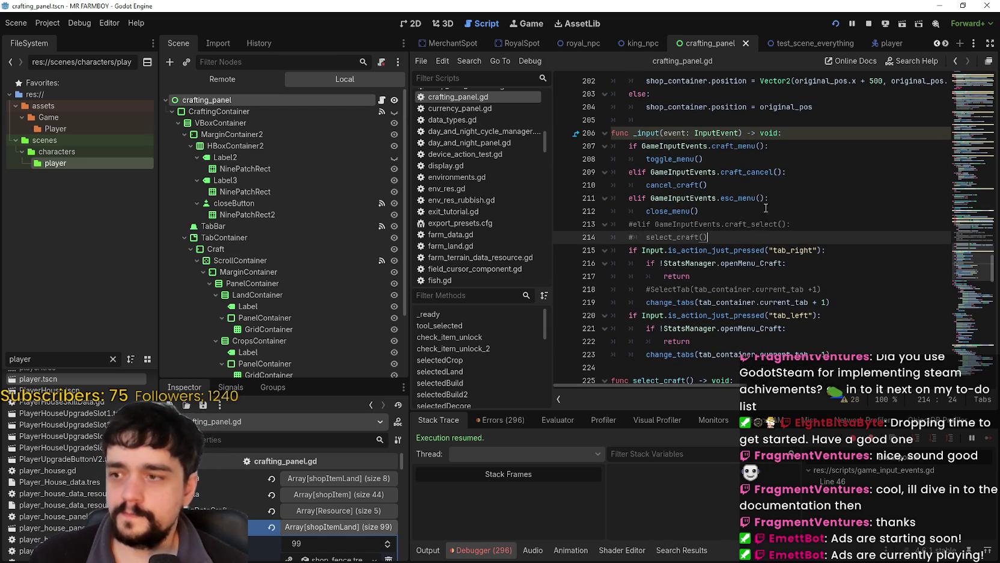
# Look up the esc_menu symbol and scroll to craft_use's return line in game_input_events.gd
pyautogui.rightClick(701, 199)
pyautogui.click(740, 374)
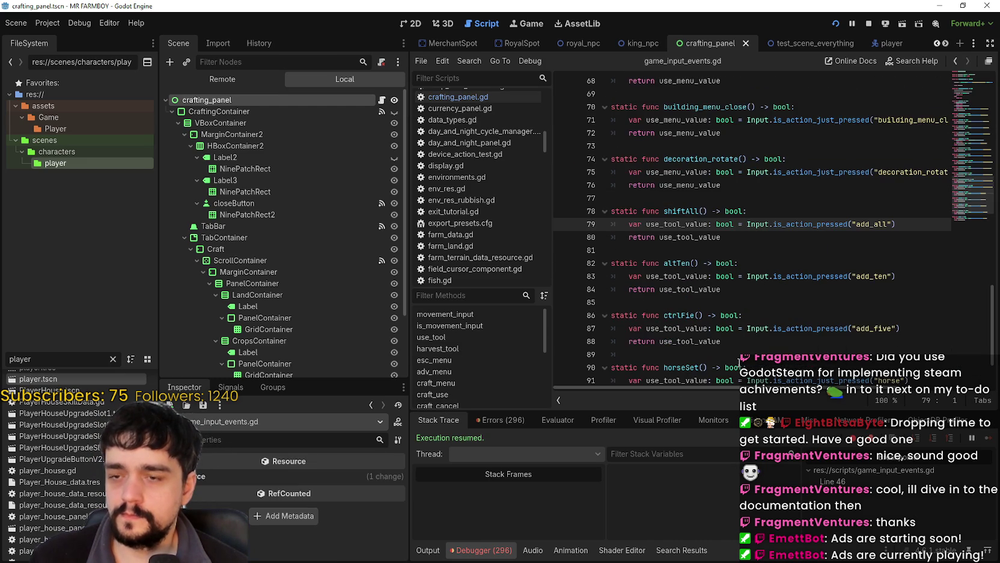
pyautogui.click(751, 235)
pyautogui.scroll(3, 746, 240)
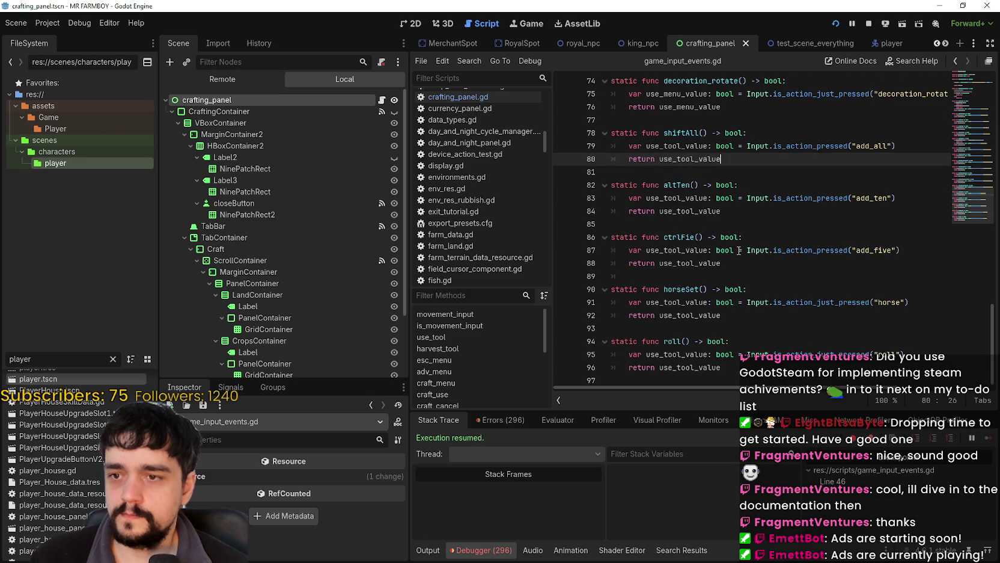
pyautogui.scroll(9, 733, 288)
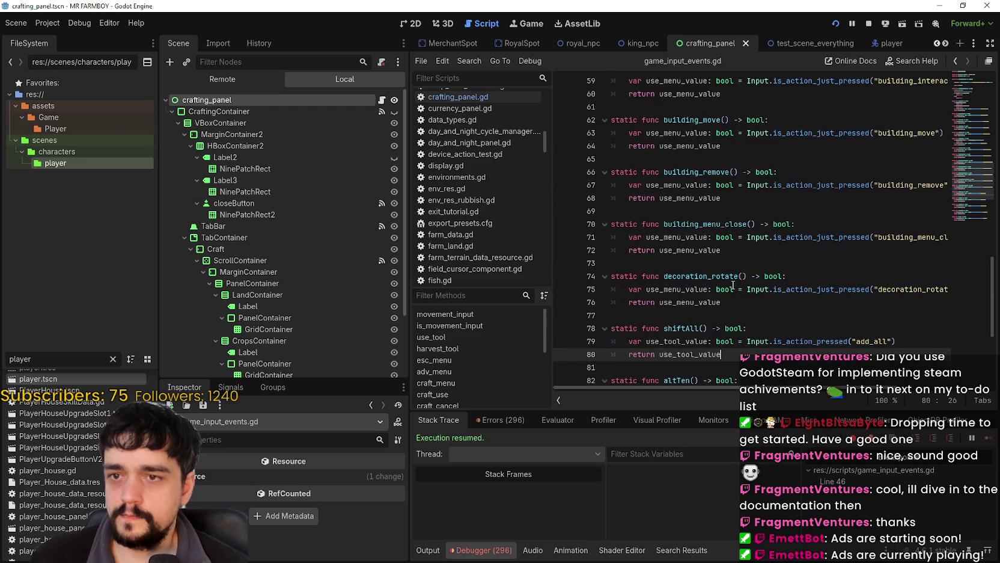
pyautogui.click(729, 208)
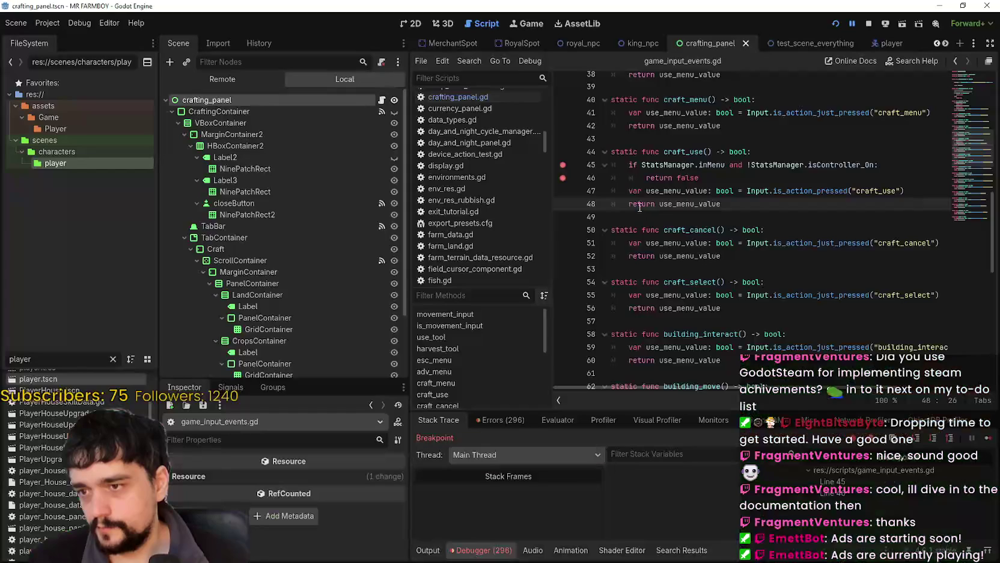
# Continue execution repeatedly until the craft_use breakpoint is hit again
pyautogui.click(989, 438)
pyautogui.click(989, 437)
pyautogui.click(989, 438)
pyautogui.click(989, 438)
pyautogui.click(988, 439)
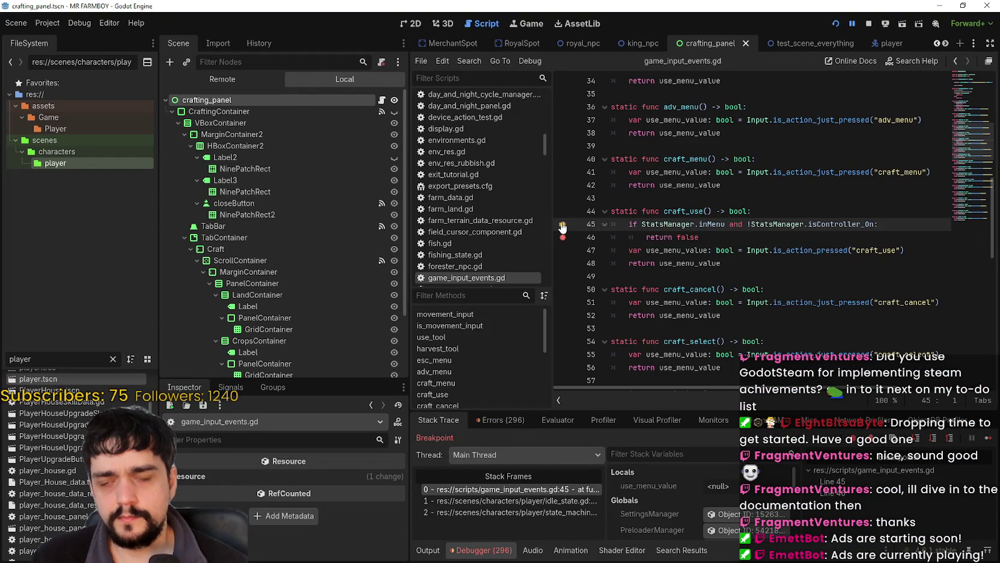
pyautogui.press('F12')
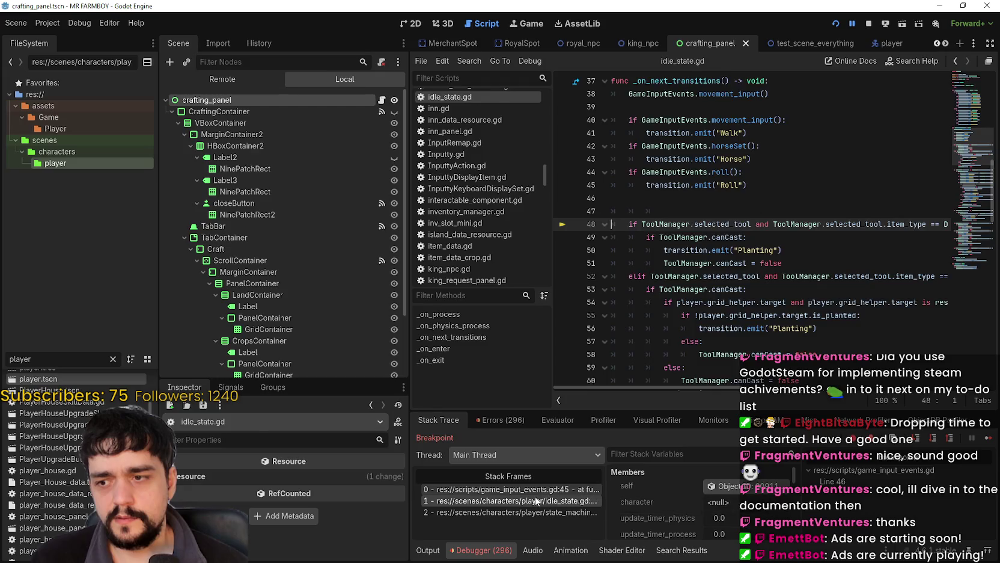
pyautogui.press('F12')
# Open the idle_state.gd caller frame and scroll to the watering condition on line 83
pyautogui.click(535, 497)
pyautogui.moveTo(676, 388)
pyautogui.mouseDown()
pyautogui.moveTo(721, 388)
pyautogui.moveTo(703, 378)
pyautogui.moveTo(799, 379)
pyautogui.moveTo(751, 379)
pyautogui.moveTo(781, 379)
pyautogui.moveTo(705, 390)
pyautogui.moveTo(703, 401)
pyautogui.moveTo(778, 408)
pyautogui.mouseUp()
pyautogui.scroll(-3, 752, 240)
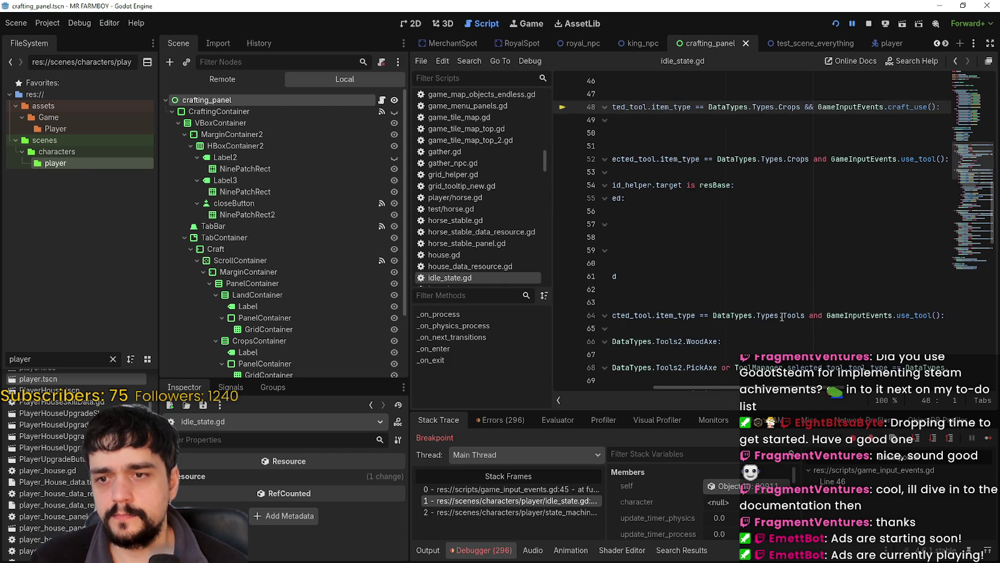
pyautogui.scroll(-8, 782, 317)
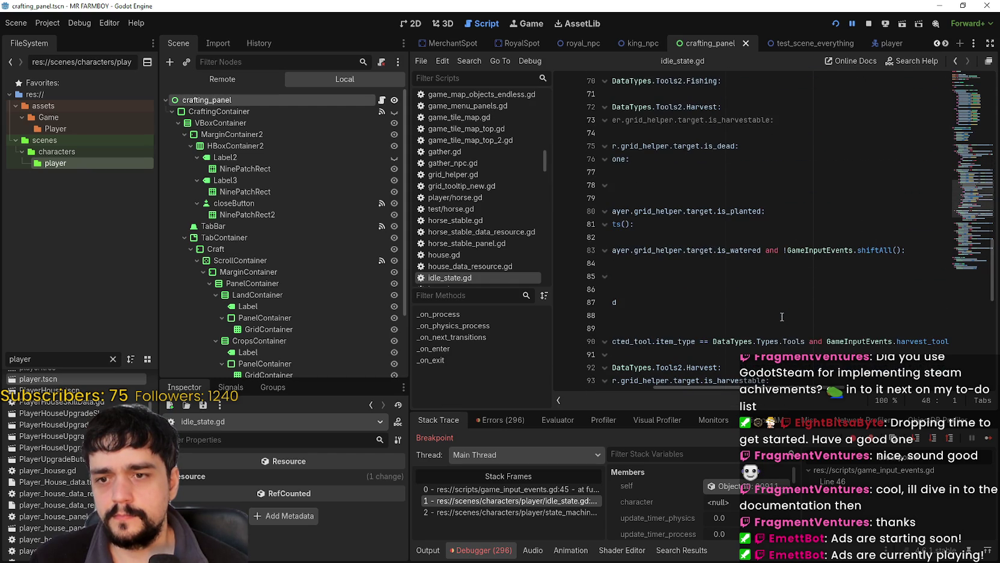
pyautogui.moveTo(778, 387)
pyautogui.mouseDown()
pyautogui.moveTo(656, 388)
pyautogui.moveTo(783, 391)
pyautogui.moveTo(662, 379)
pyautogui.mouseUp()
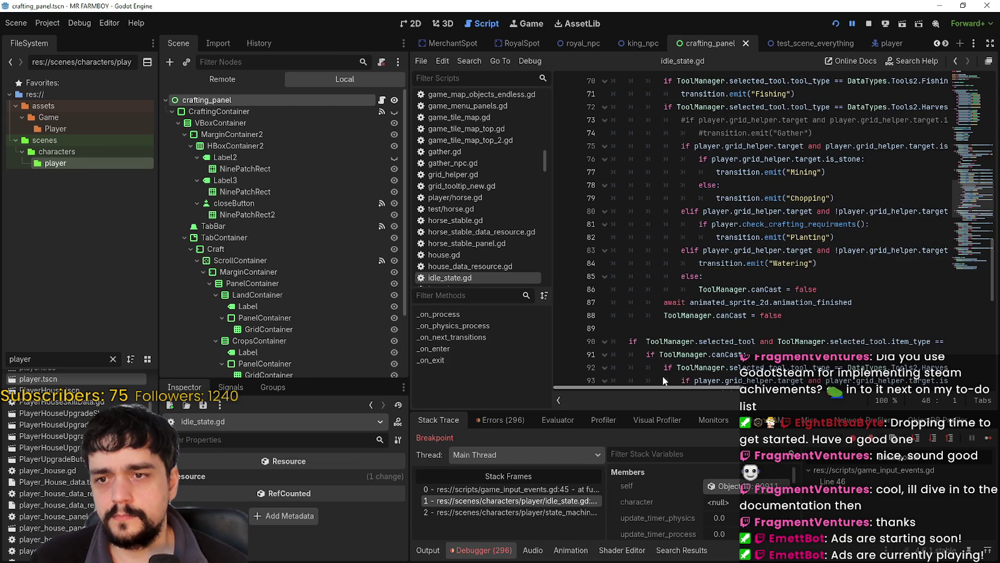
pyautogui.scroll(4, 679, 272)
pyautogui.scroll(-4, 679, 272)
pyautogui.hscroll(10, 841, 259)
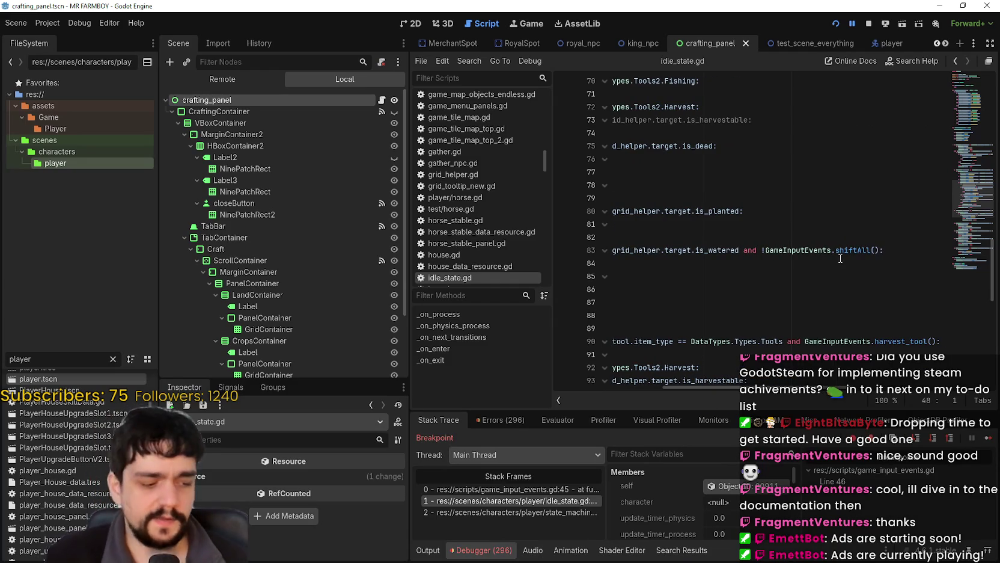
pyautogui.click(765, 250)
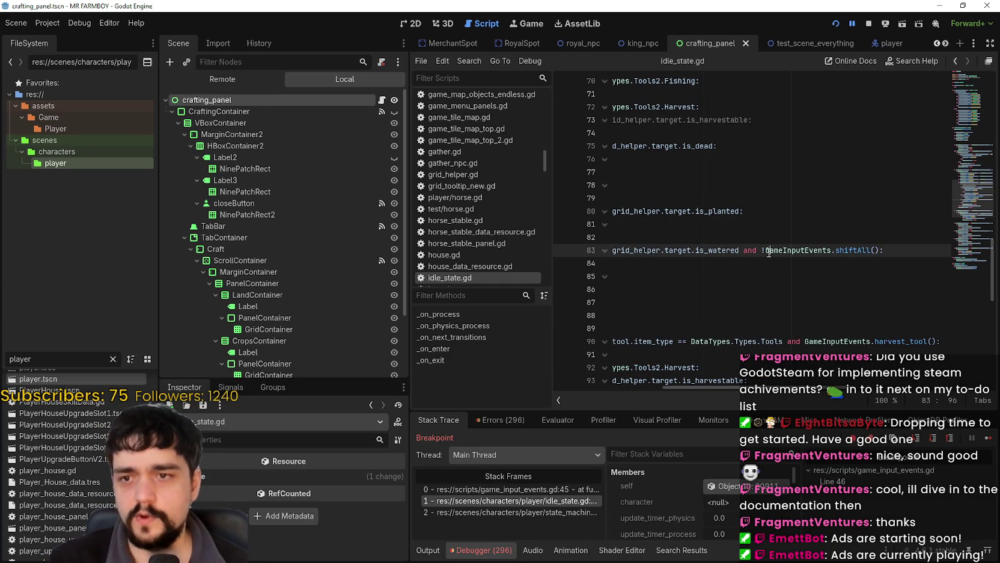
pyautogui.doubleClick(848, 250)
pyautogui.write('craft')
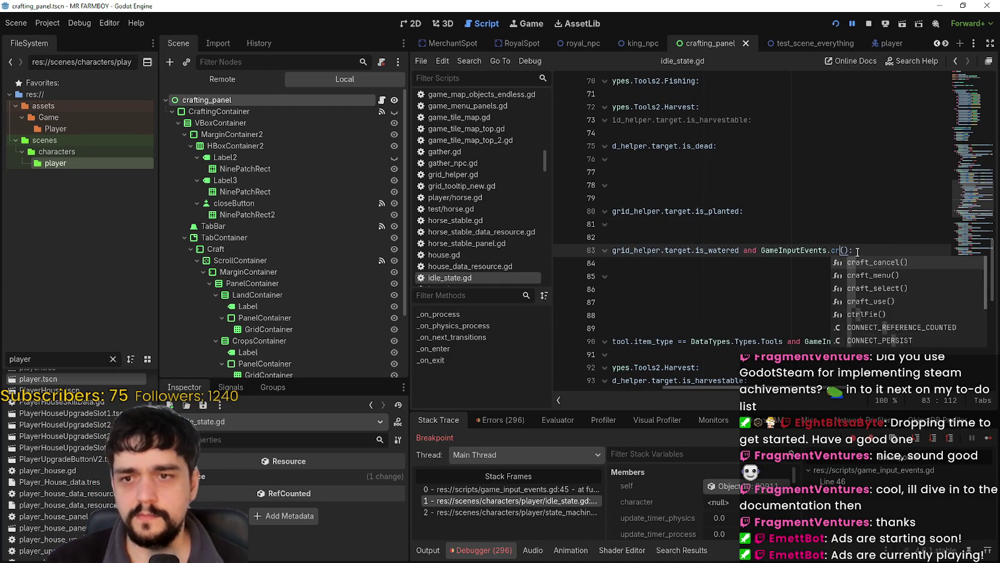
pyautogui.click(875, 299)
pyautogui.scroll(2, 815, 287)
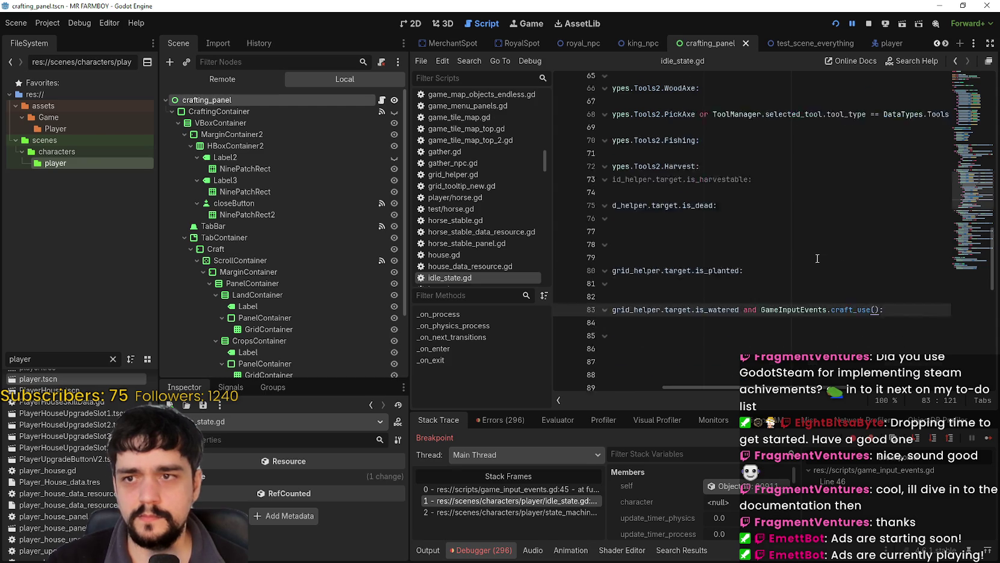
pyautogui.hscroll(-5, 724, 385)
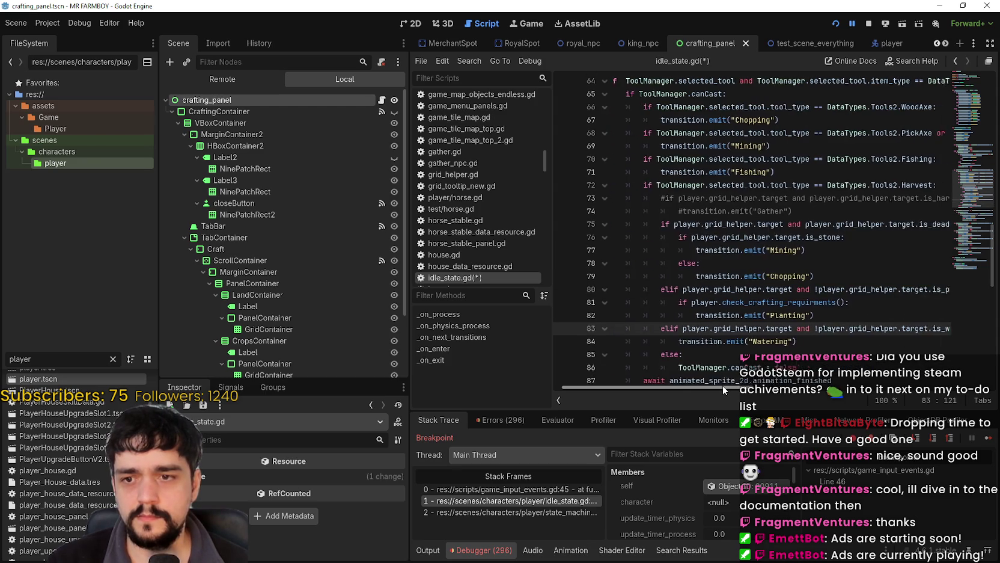
pyautogui.moveTo(723, 386)
pyautogui.mouseDown()
pyautogui.moveTo(812, 389)
pyautogui.moveTo(718, 379)
pyautogui.moveTo(713, 387)
pyautogui.moveTo(965, 399)
pyautogui.mouseUp()
pyautogui.scroll(-1, 695, 280)
pyautogui.scroll(2, 695, 280)
pyautogui.scroll(-5, 812, 378)
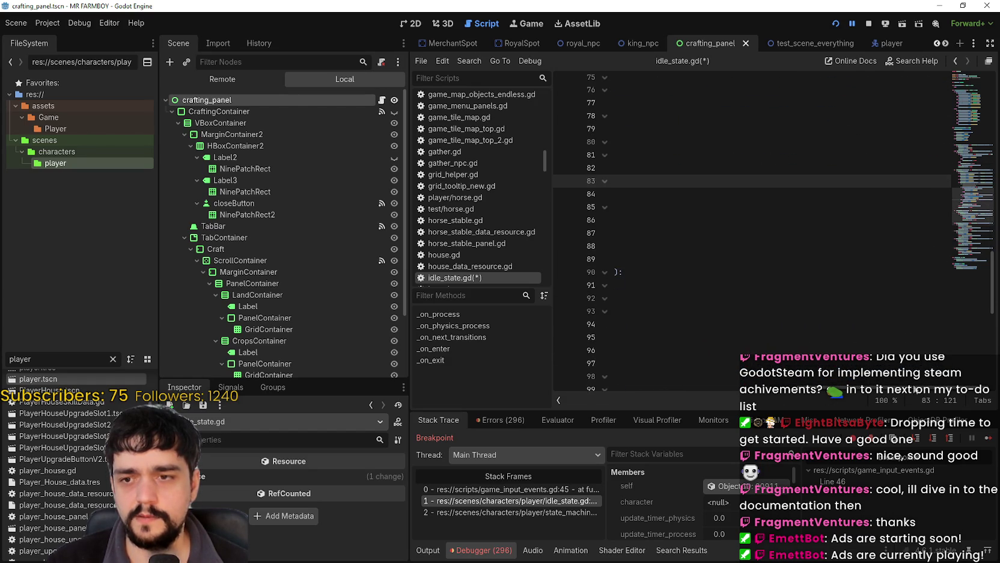
pyautogui.scroll(2, 790, 294)
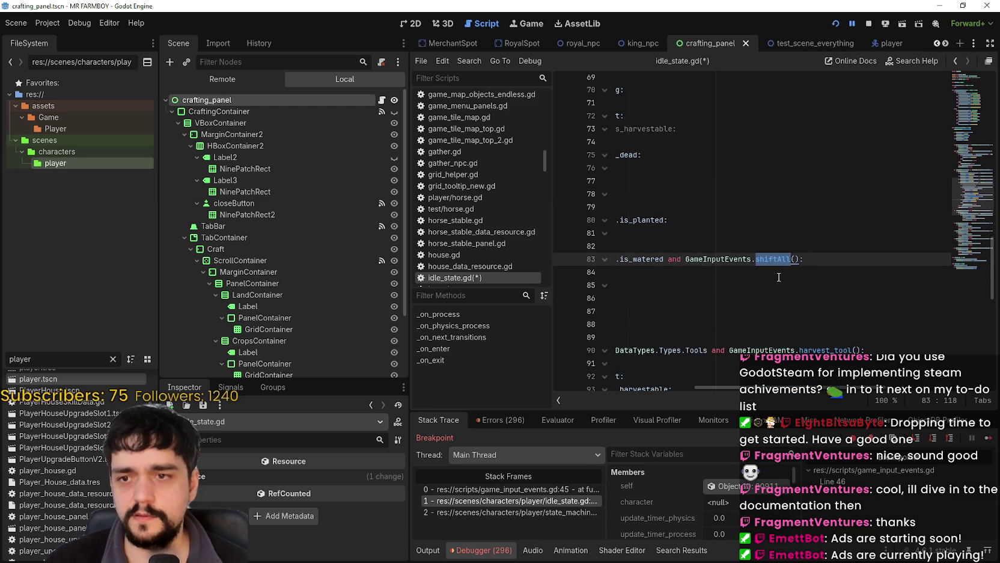
pyautogui.hotkey('ctrl', 'Left')
pyautogui.hotkey('ctrl', 'Left')
pyautogui.hotkey('ctrl', 'Left')
pyautogui.write('!')
pyautogui.click(798, 272)
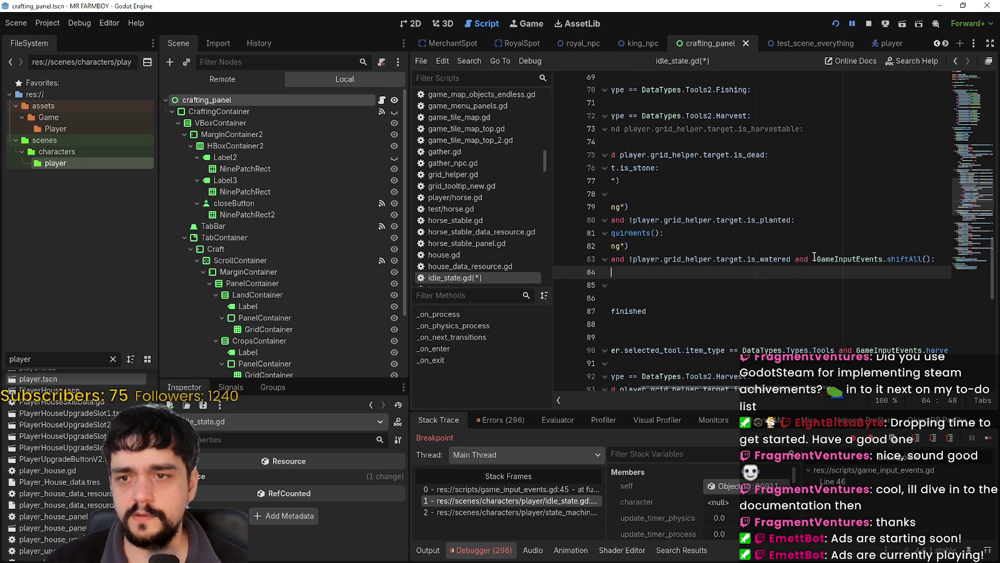
pyautogui.hotkey('ctrl', 's')
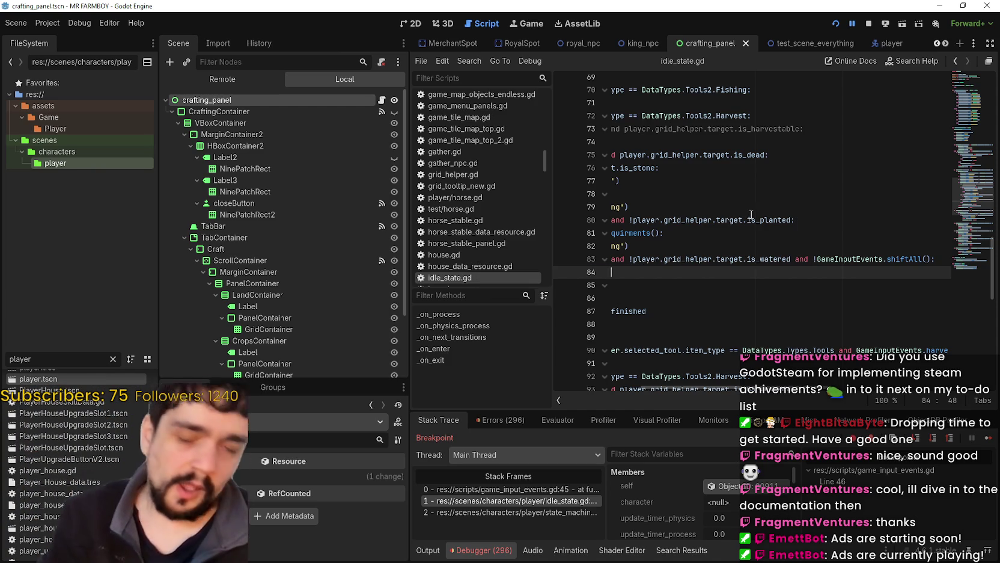
pyautogui.click(790, 259)
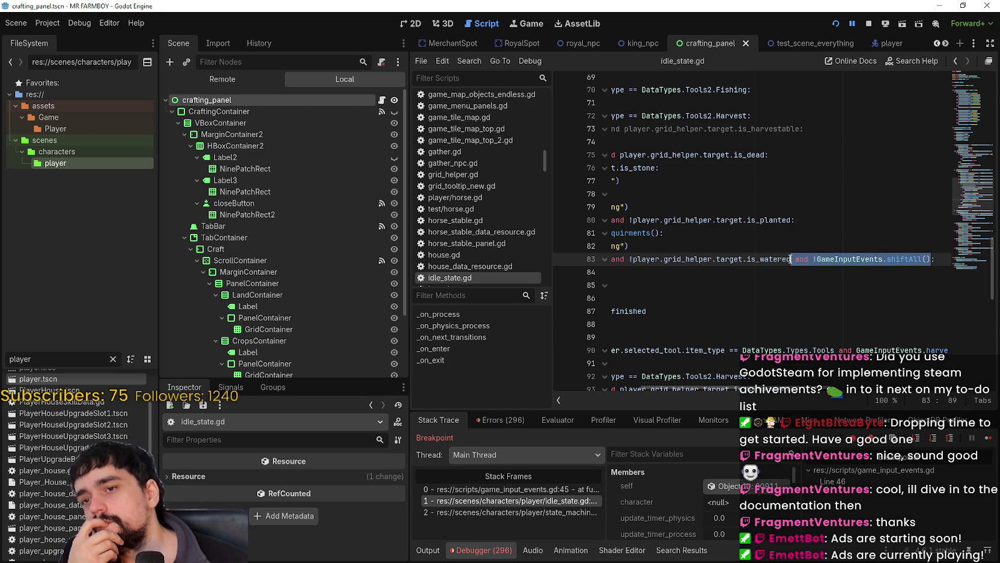
# Delete ' and !GameInputEvents.shiftAll()' from line 83's watering check
pyautogui.press('BackSpace')
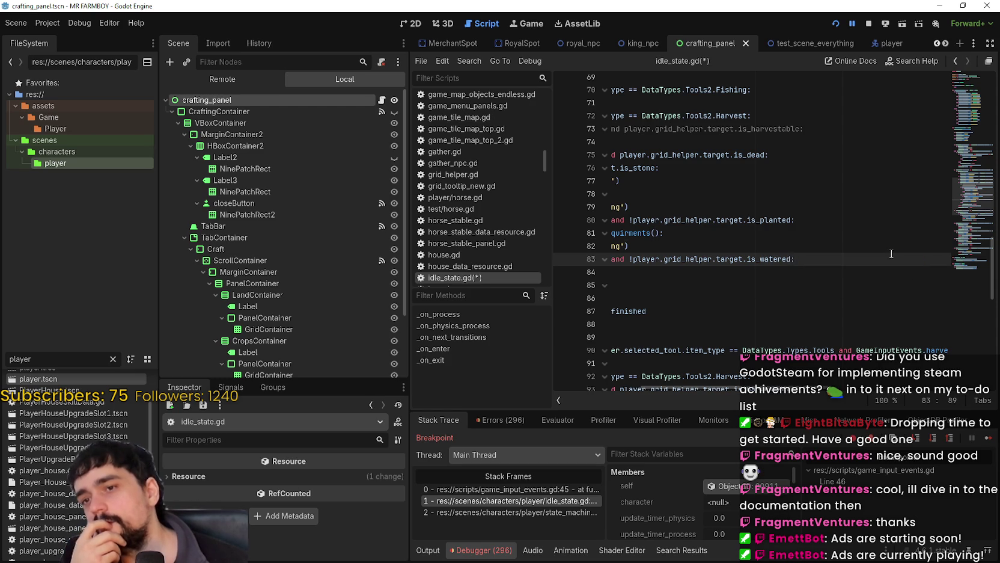
pyautogui.hotkey('shift', 'Up')
pyautogui.hotkey('shift', 'Home')
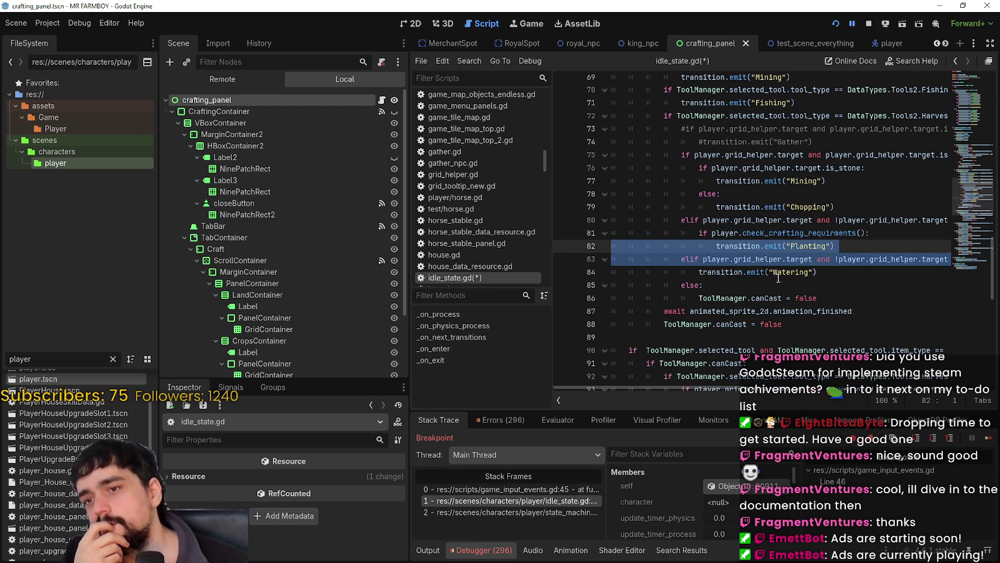
# Look up use_tool on line 64 to open its definition in game_input_events.gd
pyautogui.scroll(4, 779, 279)
pyautogui.moveTo(834, 152); pyautogui.dragTo(989, 157)
pyautogui.click(895, 152)
pyautogui.rightClick(865, 156)
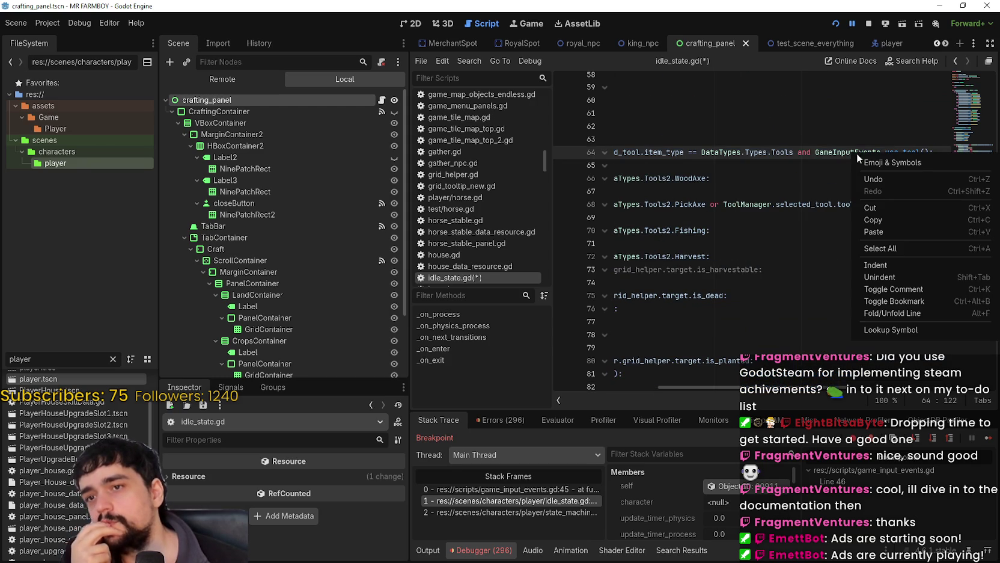
pyautogui.click(903, 332)
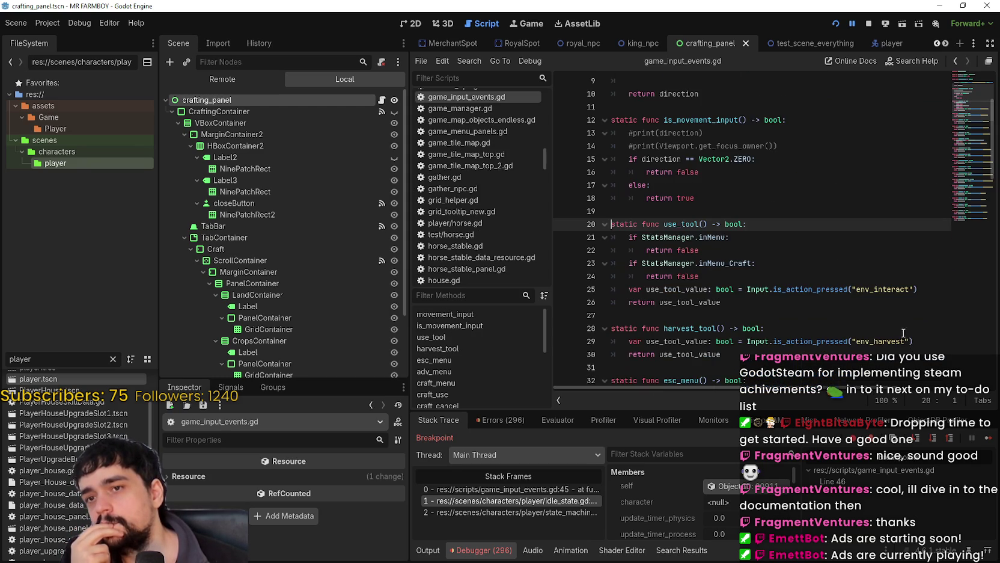
pyautogui.moveTo(716, 249); pyautogui.dragTo(639, 237)
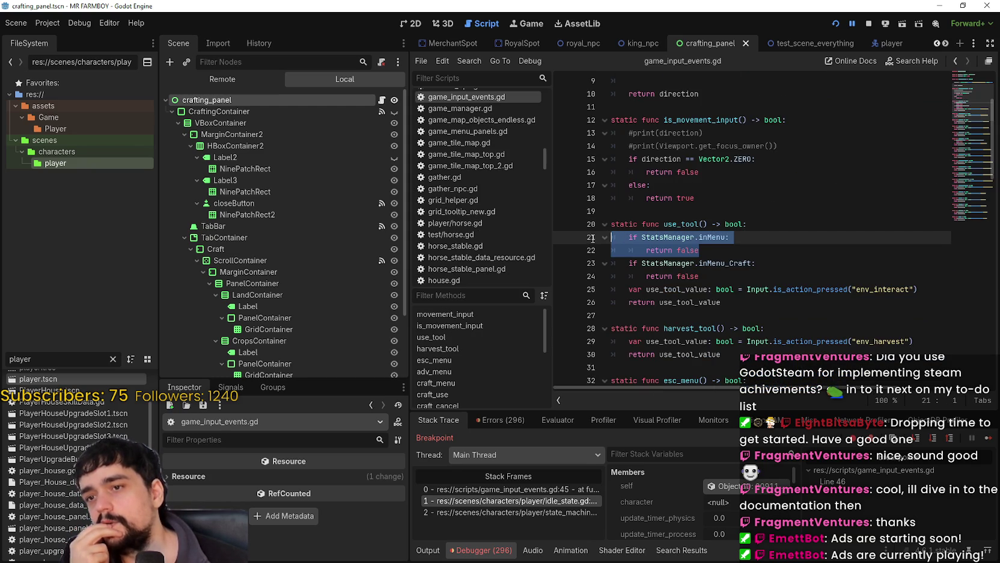
# Review use_tool's two menu checks and copy 'and !StatsManager.isController_On' from line 45
pyautogui.moveTo(716, 277); pyautogui.dragTo(589, 235)
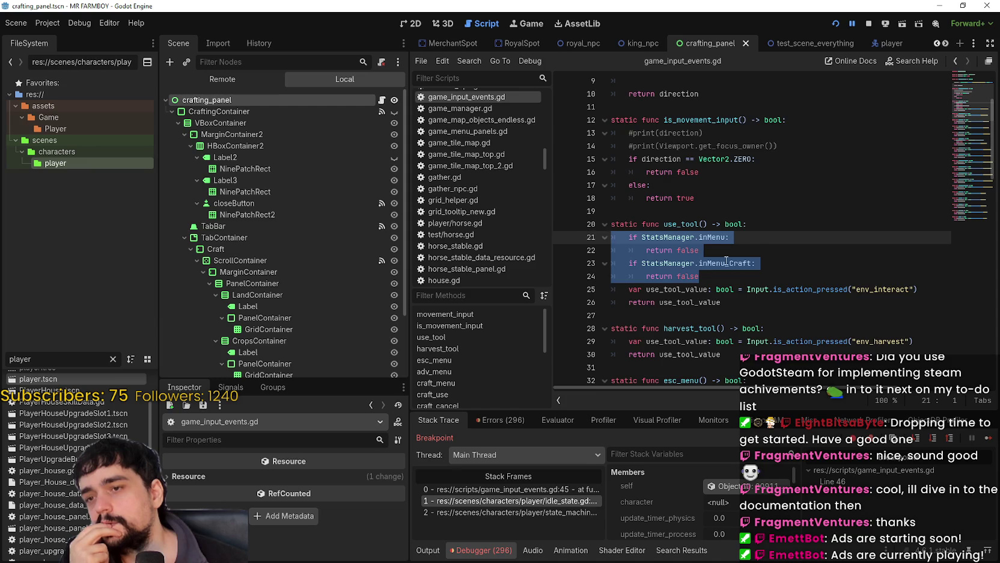
pyautogui.scroll(-2, 704, 255)
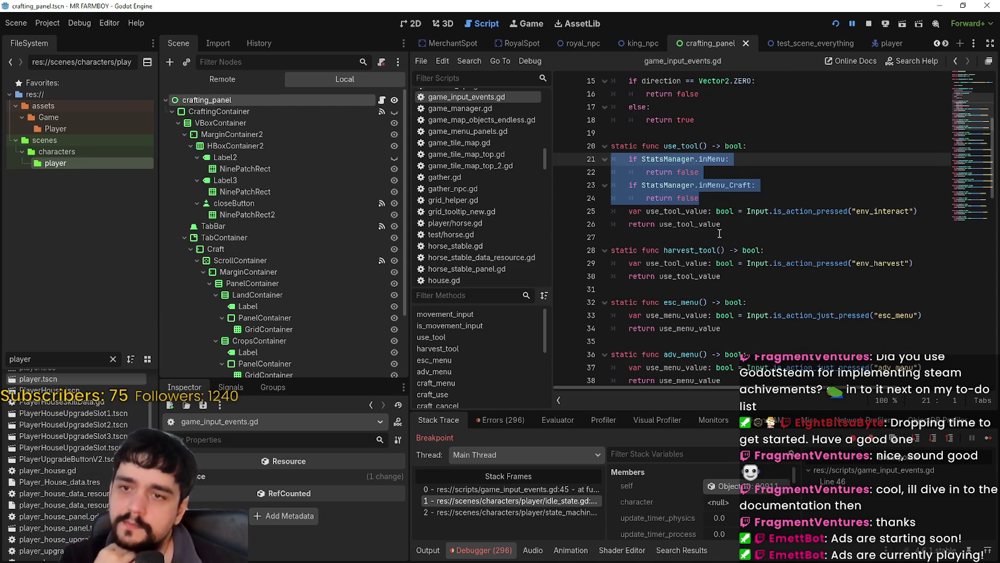
pyautogui.click(698, 243)
pyautogui.scroll(-4, 706, 248)
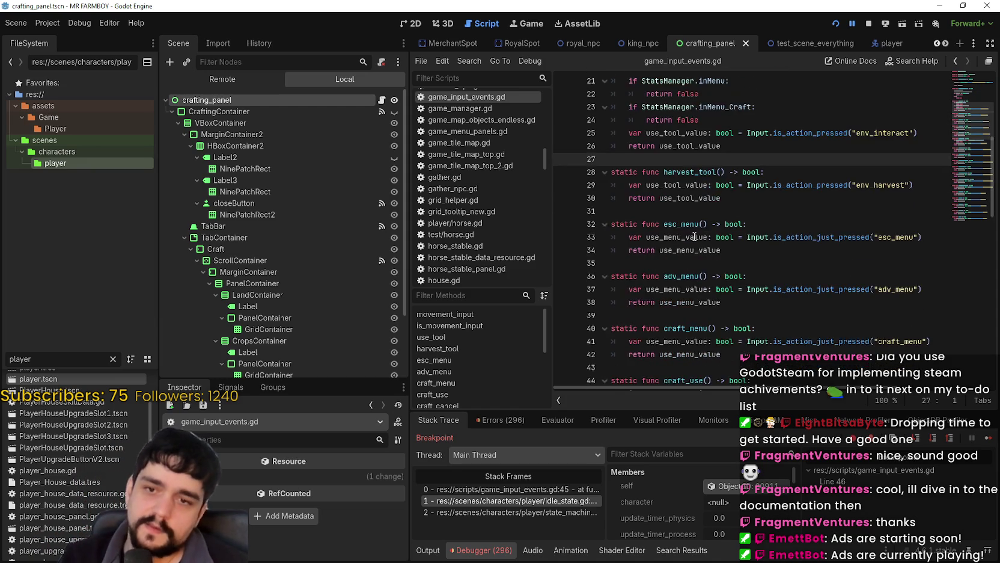
pyautogui.moveTo(728, 326); pyautogui.dragTo(874, 324)
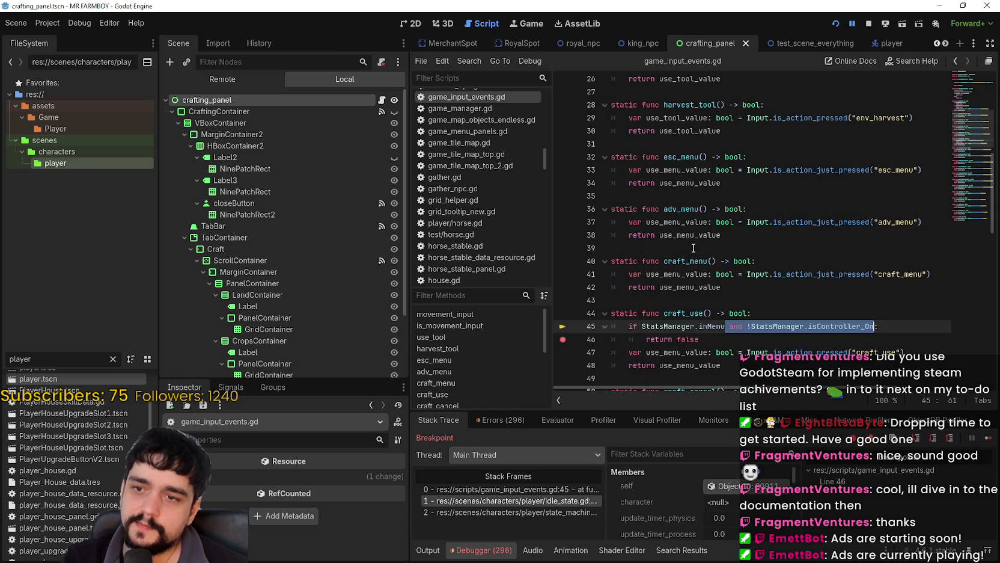
pyautogui.scroll(8, 687, 249)
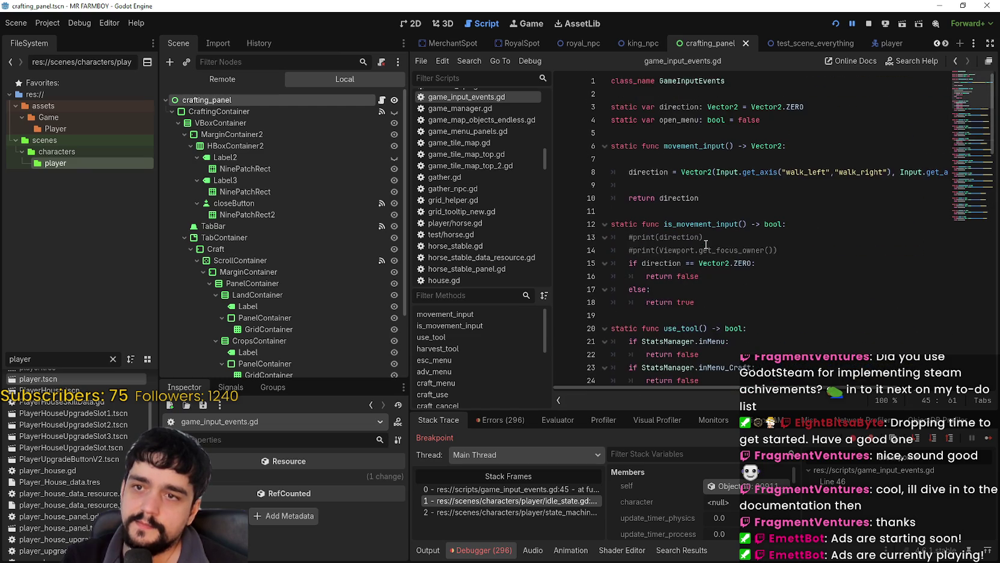
pyautogui.scroll(-4, 706, 245)
# Paste the controller check into lines 21 and 23, save, and resume the game
pyautogui.click(725, 186)
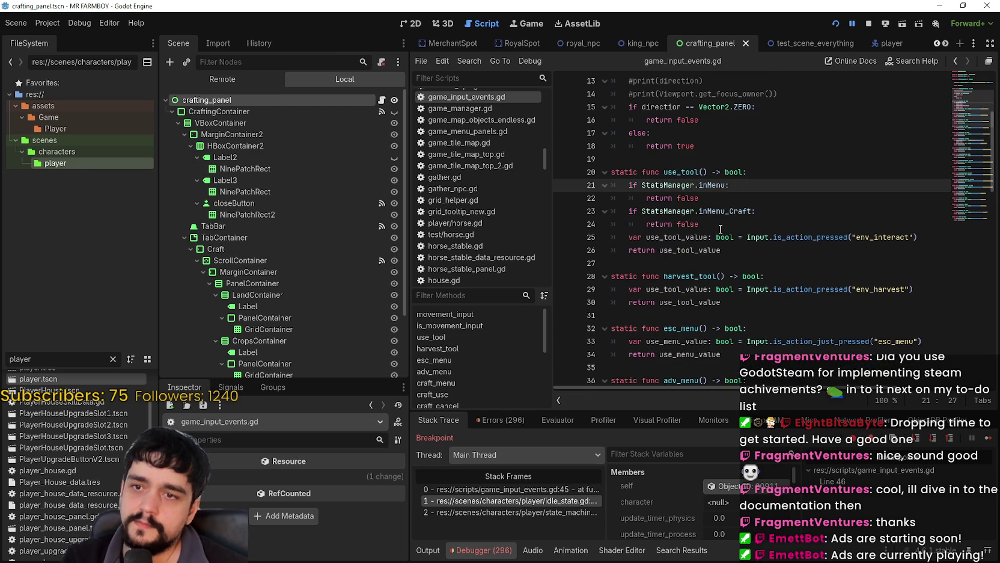
pyautogui.click(749, 211)
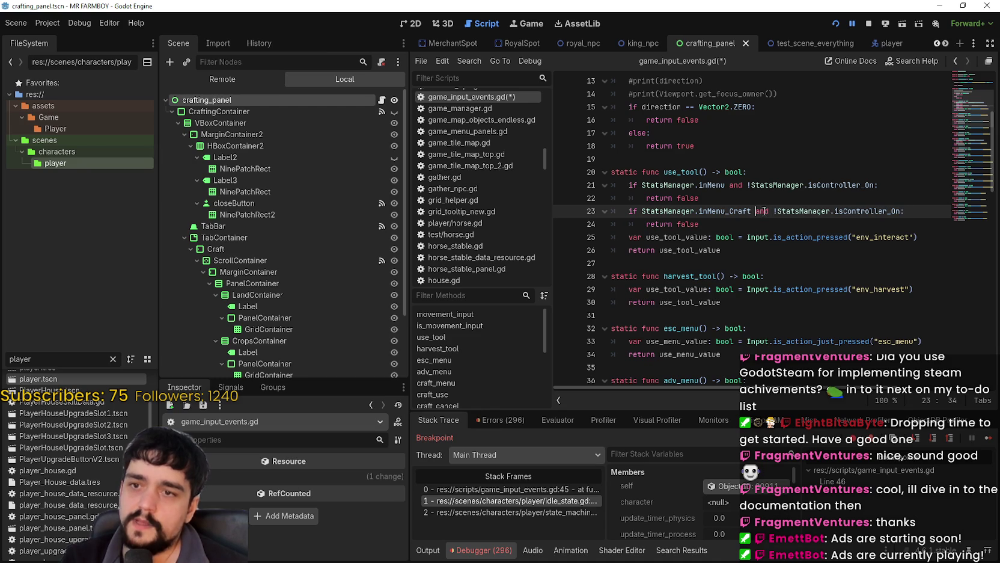
pyautogui.click(743, 222)
pyautogui.hotkey('ctrl', 's')
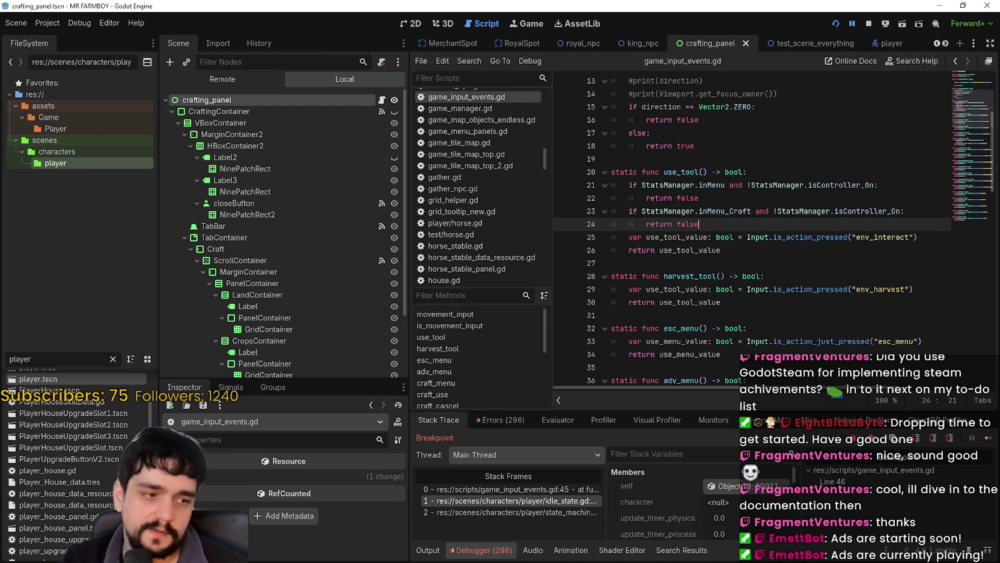
pyautogui.press('F12')
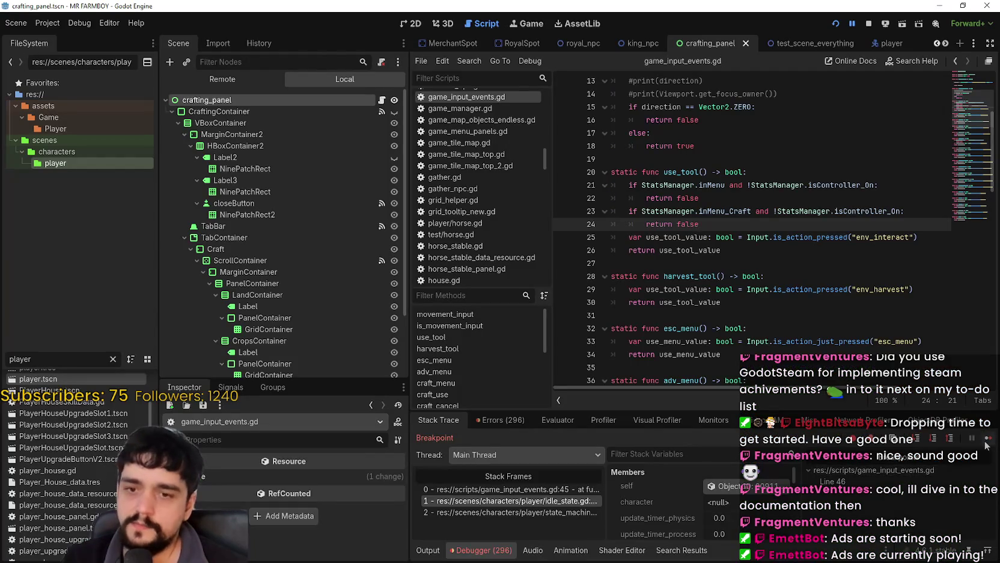
pyautogui.press('F12')
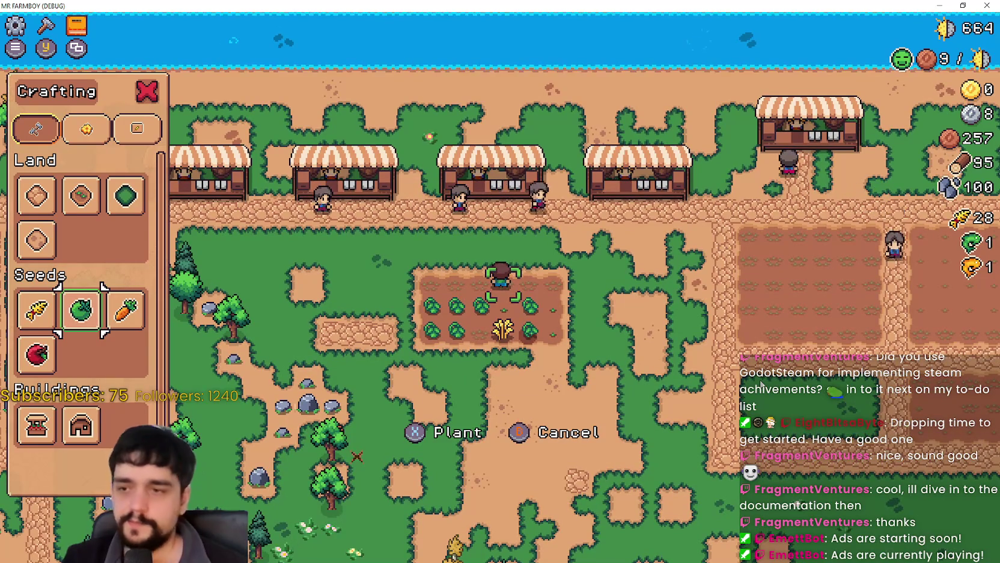
# Trigger a crafting action to hit the breakpoint, resume the game, and plant seeds on the plot
pyautogui.press('a')
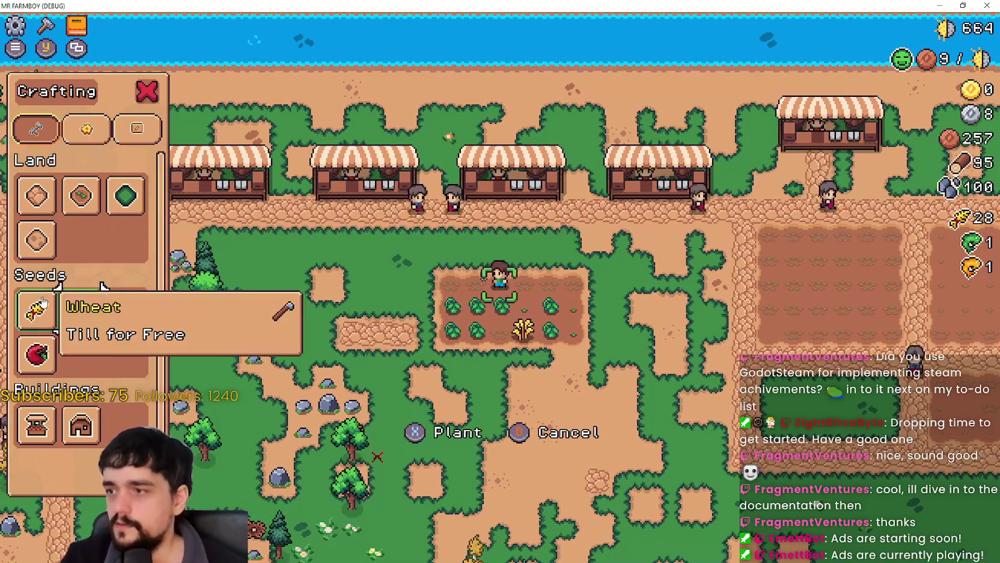
pyautogui.click(75, 199)
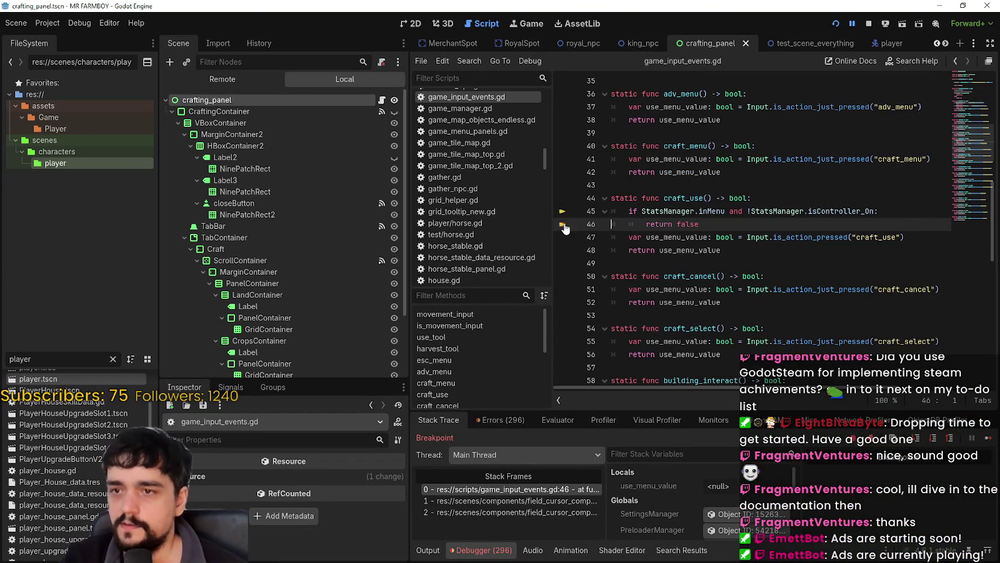
pyautogui.click(987, 440)
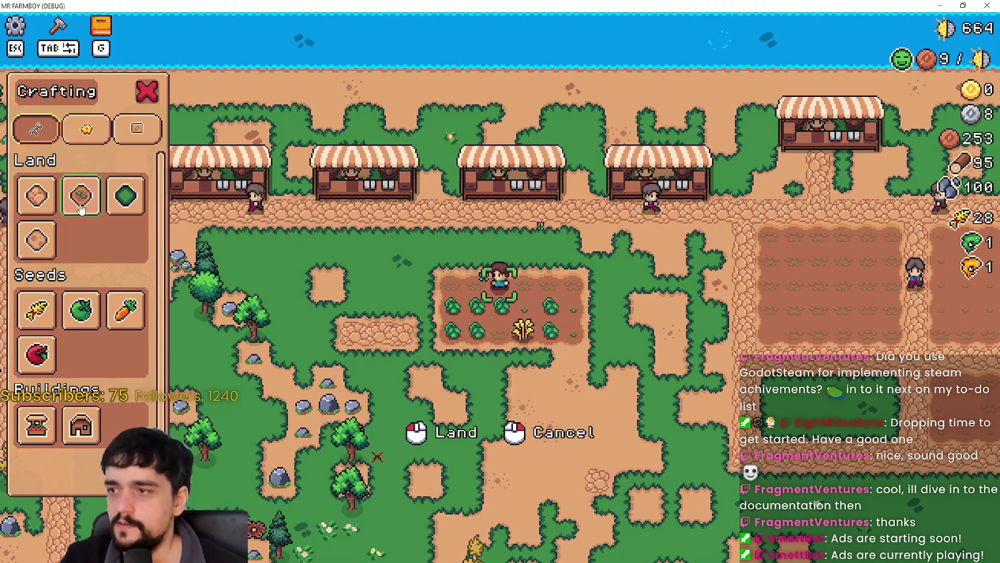
pyautogui.click(29, 315)
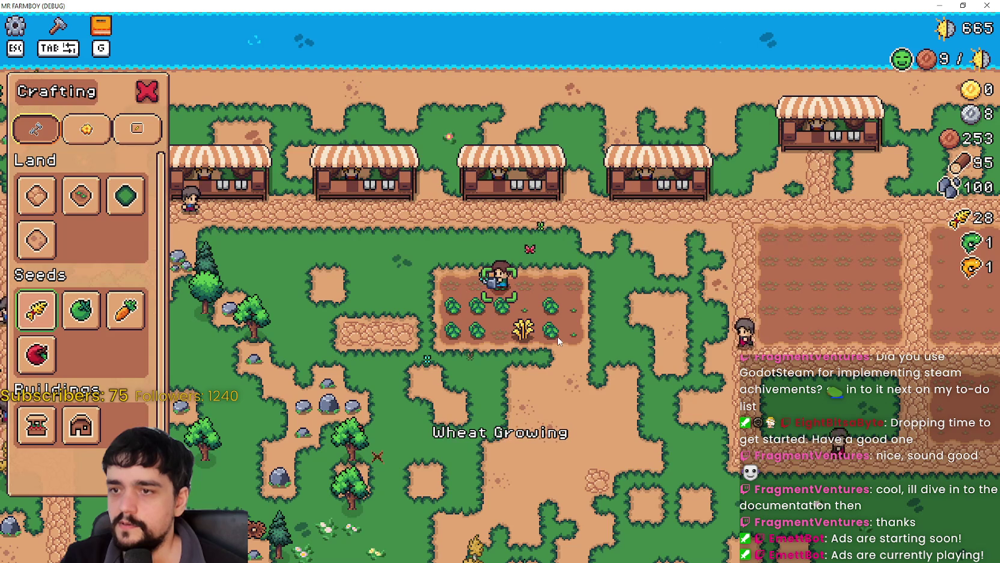
pyautogui.click(125, 309)
pyautogui.click(72, 311)
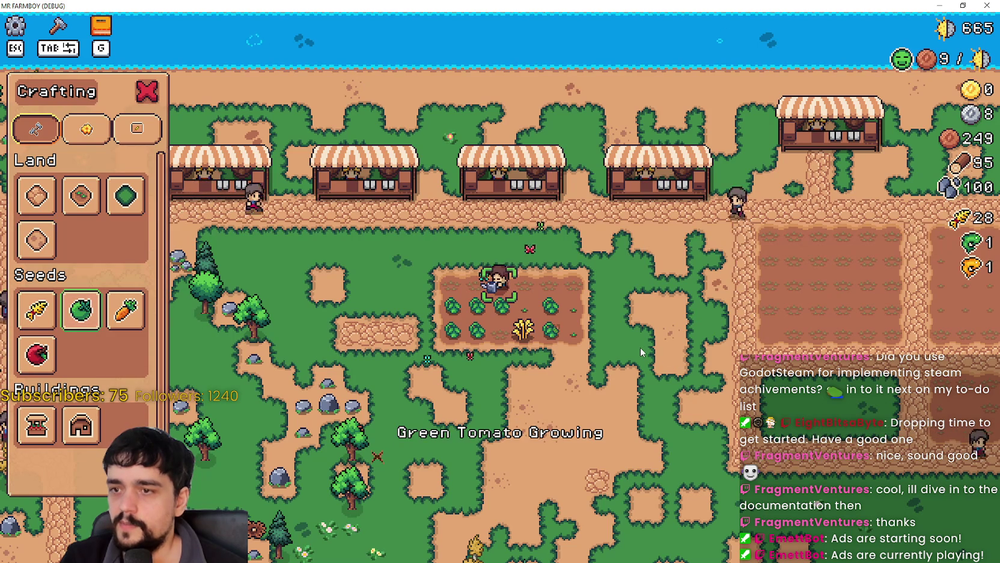
# Pick a Land tile, cancel its placement, then plant a Green Tomato on the farm tile
pyautogui.click(36, 196)
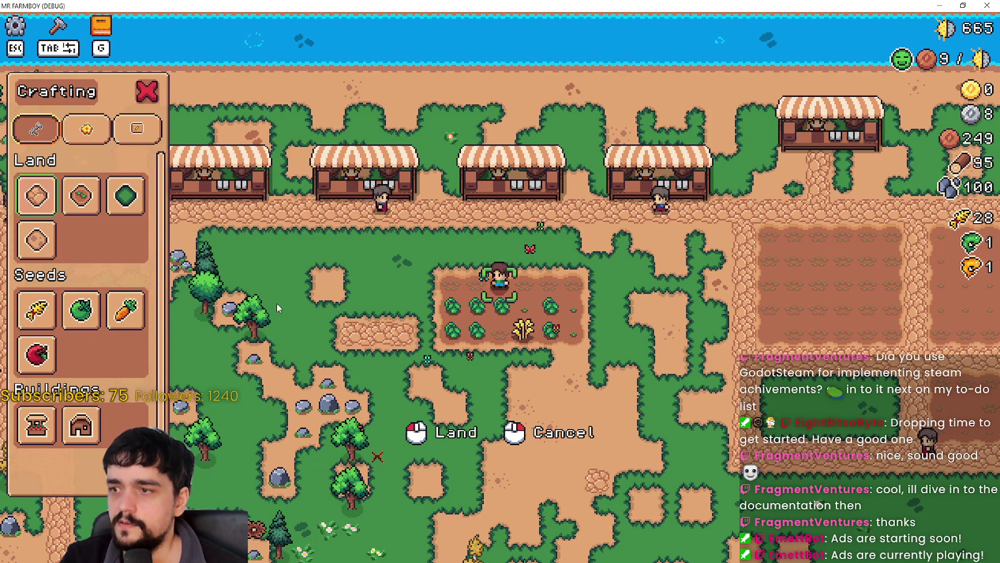
pyautogui.click(81, 196)
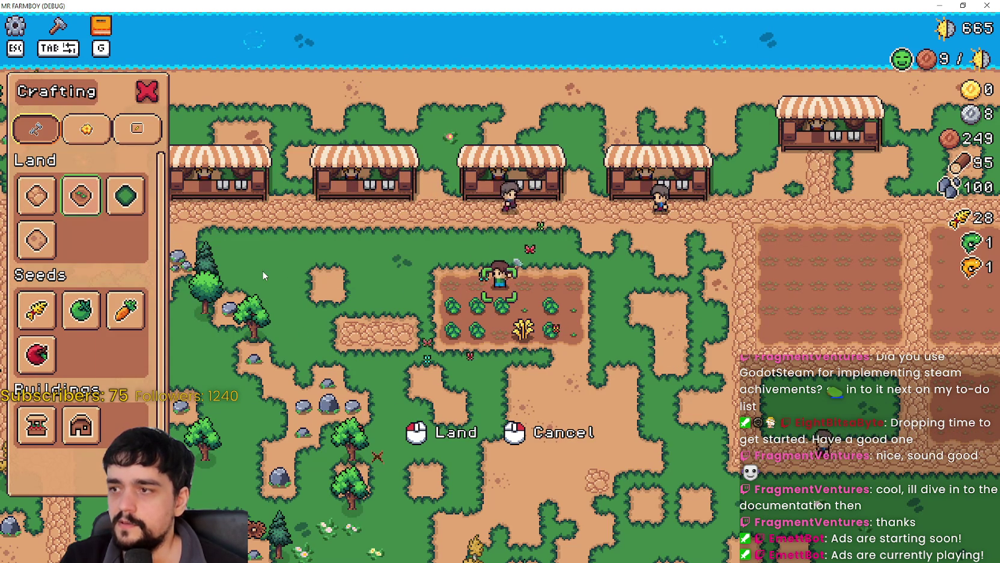
pyautogui.rightClick(577, 362)
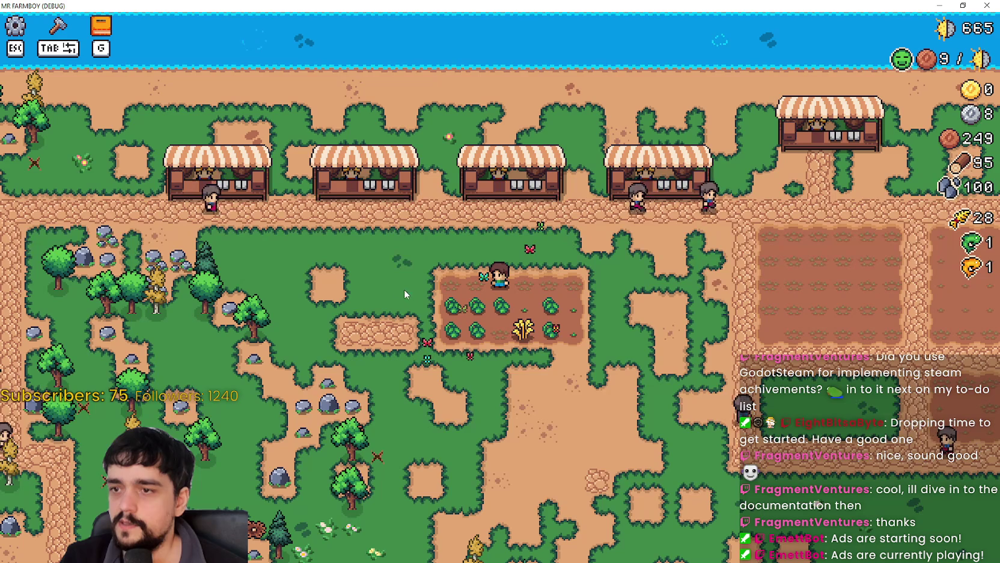
pyautogui.click(81, 195)
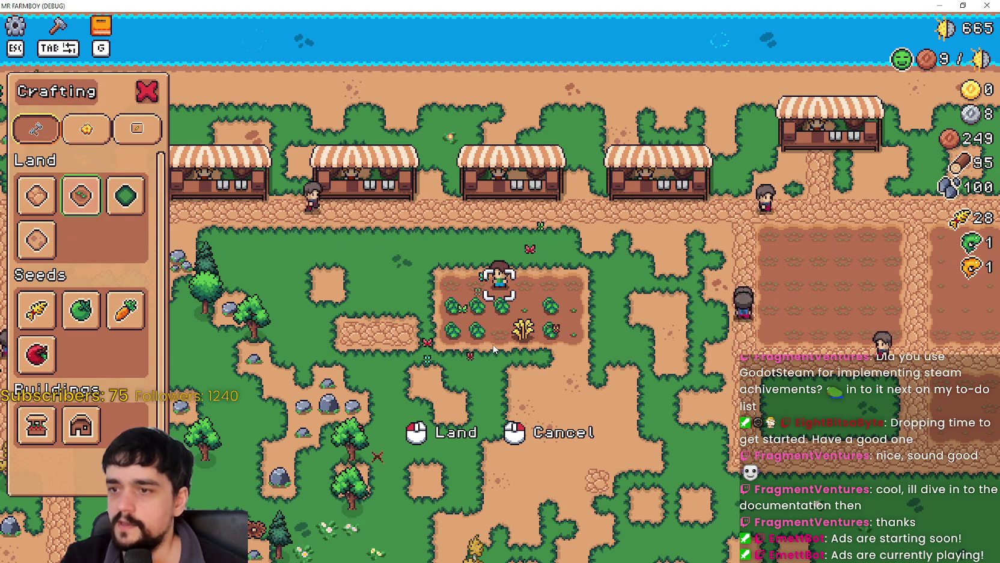
pyautogui.click(81, 310)
pyautogui.click(448, 345)
# Walk right along the plot, planting green tomato seeds on each empty tile
pyautogui.press('d')
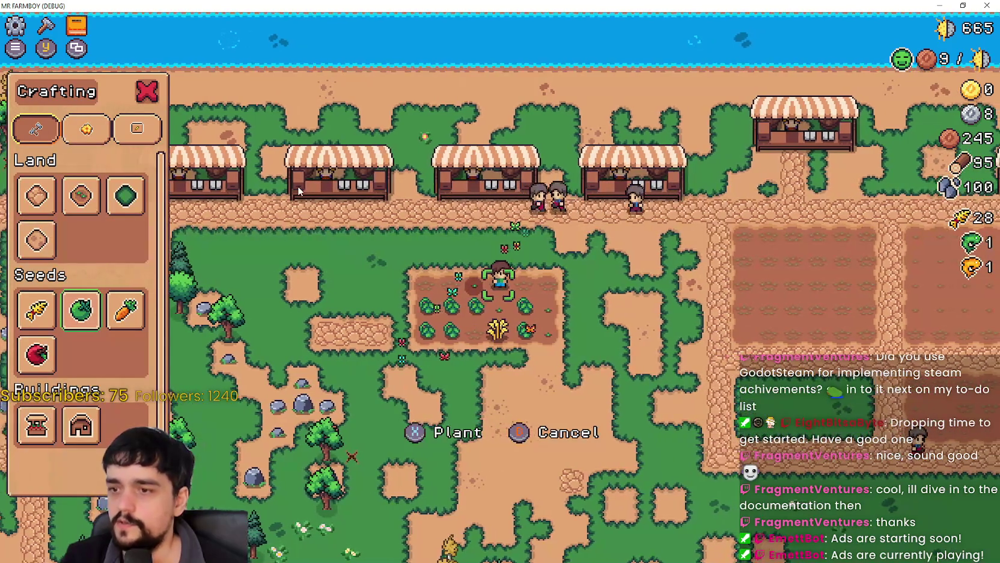
pyautogui.press('a')
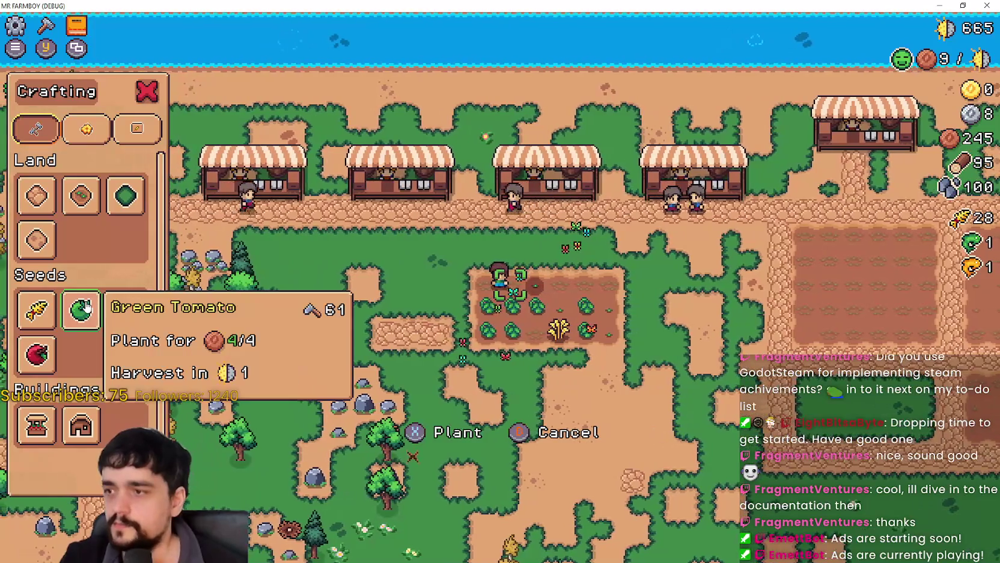
pyautogui.press('a')
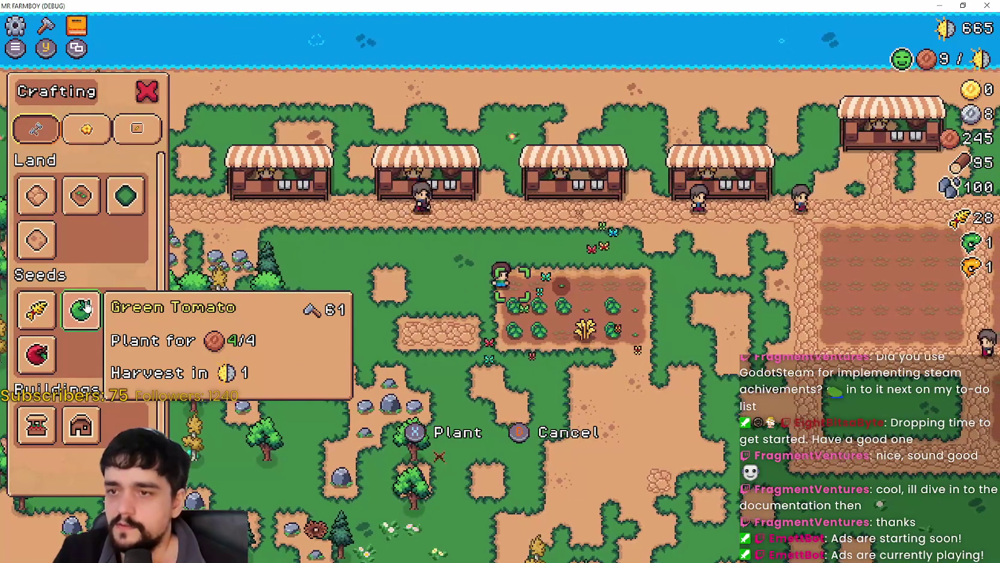
pyautogui.press('space')
pyautogui.press('d')
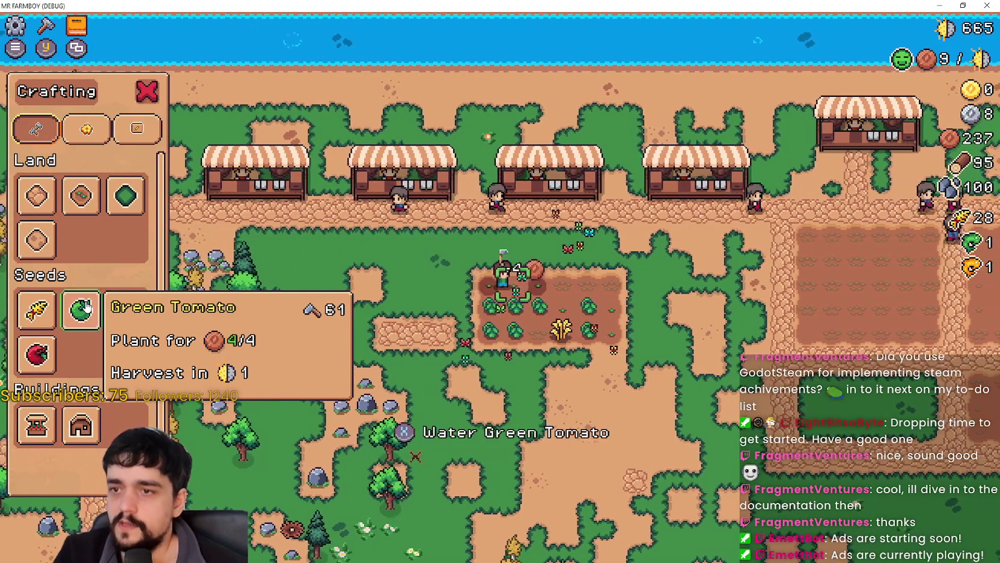
pyautogui.press('space')
pyautogui.press('d')
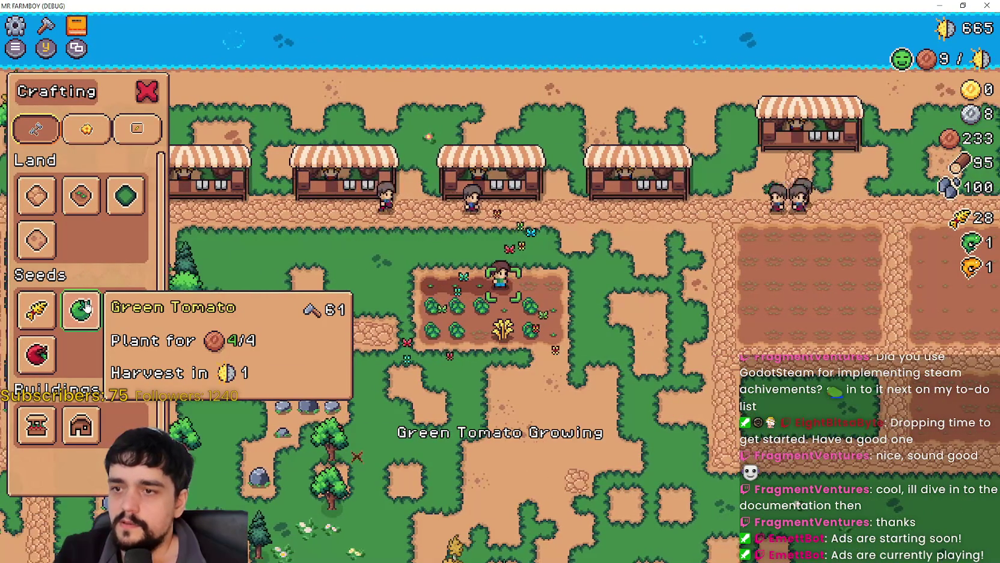
pyautogui.press('space')
# Plant another tomato on the lower row, harvest the ripe green tomato, and plant again
pyautogui.press('a')
pyautogui.press('s')
pyautogui.press('space')
pyautogui.press('a')
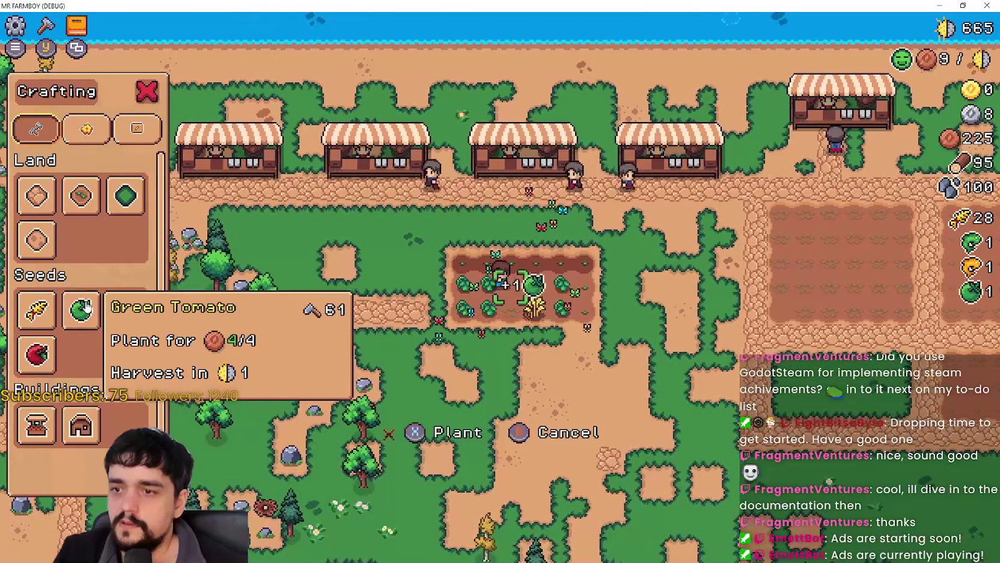
pyautogui.press('space')
pyautogui.click(86, 307)
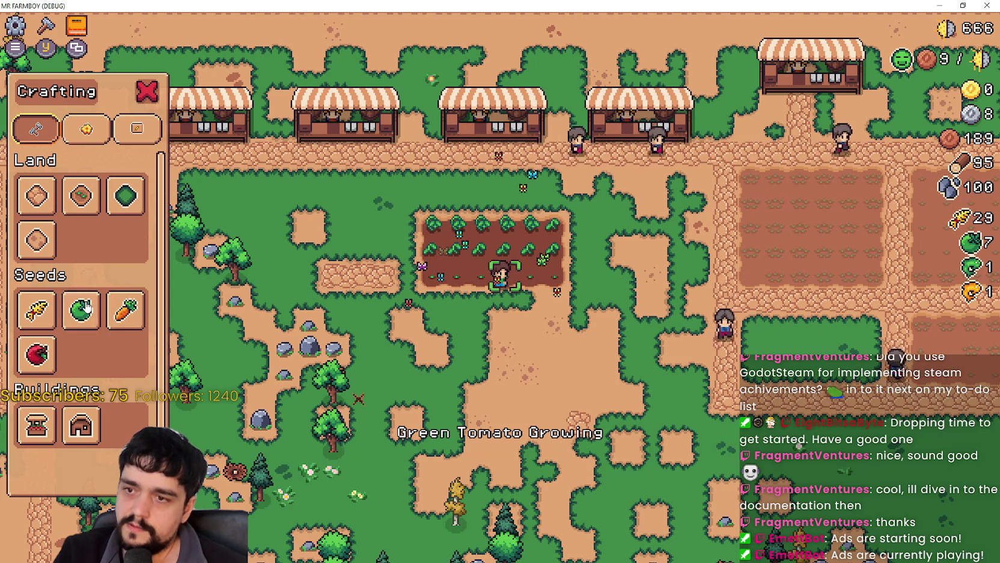
# Select the Green Tomato seed and walk the farmer around the field toward ripe crops
pyautogui.click(86, 307)
pyautogui.press('a')
pyautogui.press('w')
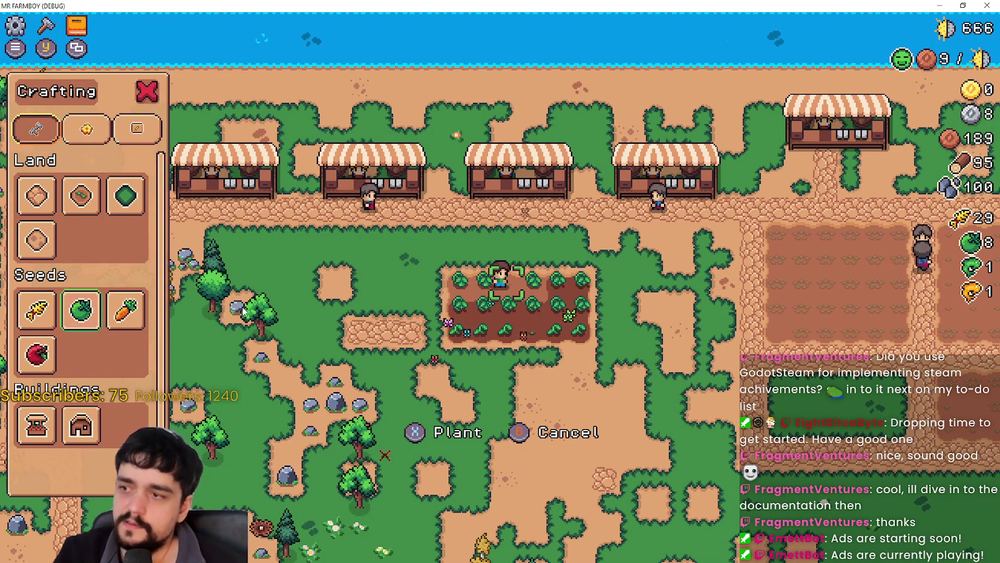
pyautogui.press('a')
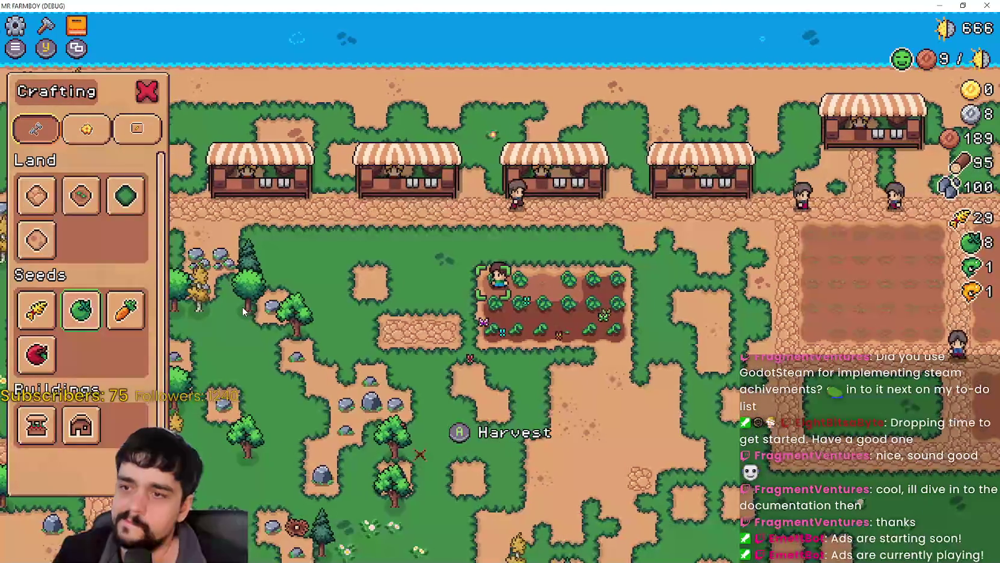
pyautogui.press('d')
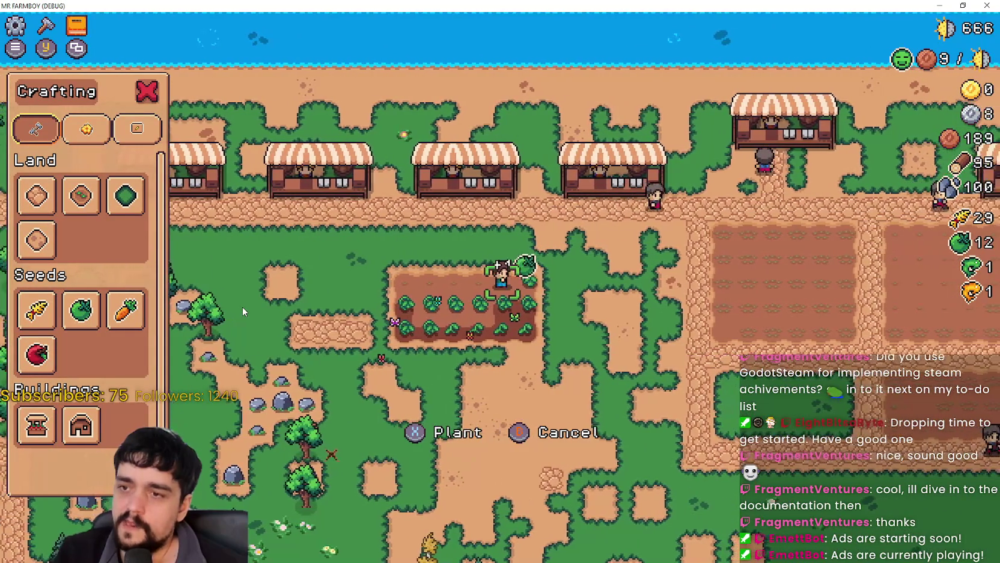
pyautogui.press('a')
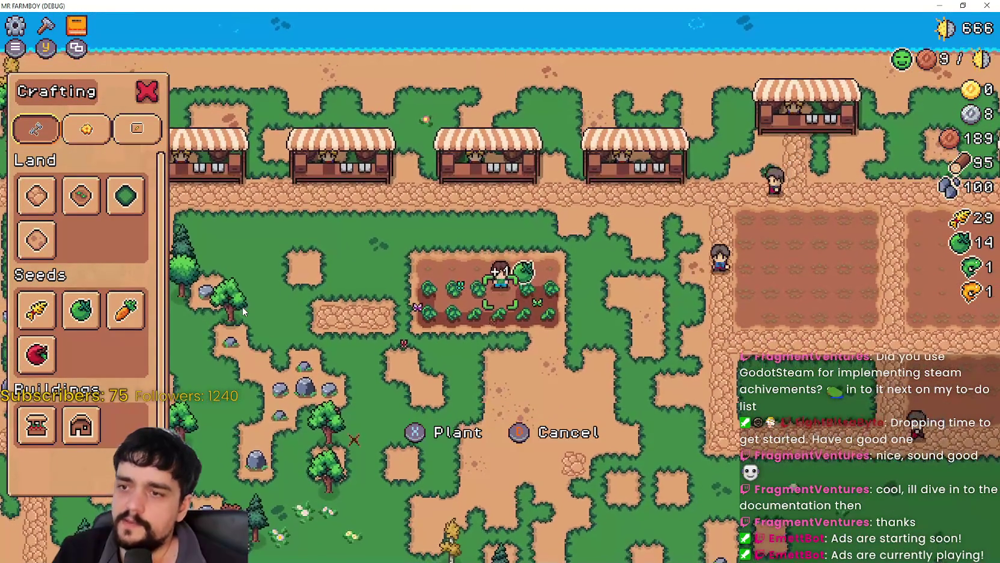
pyautogui.press('a')
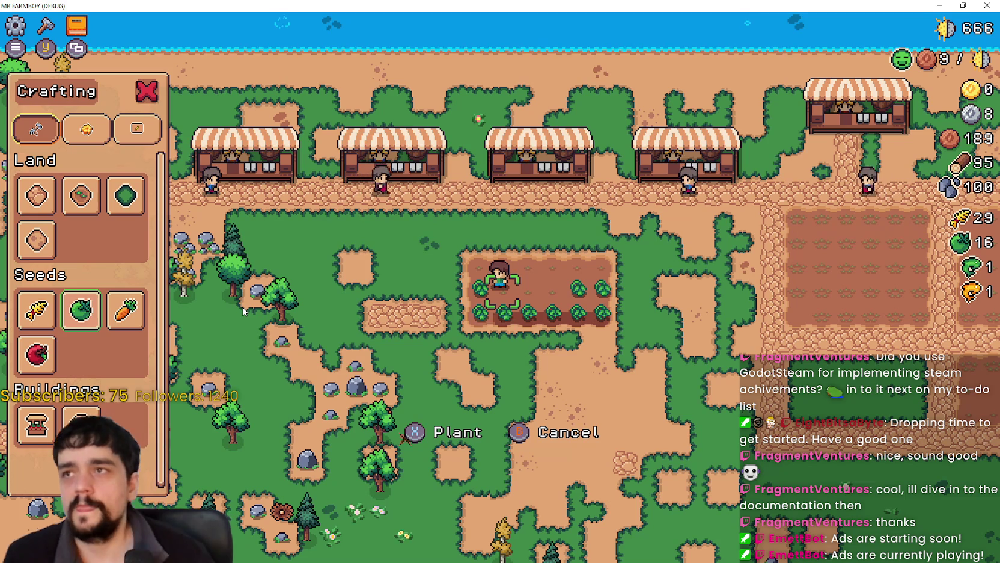
# Harvest a ripe crop (count 16 to 17), then return to game_input_events.gd line 49
pyautogui.press('d')
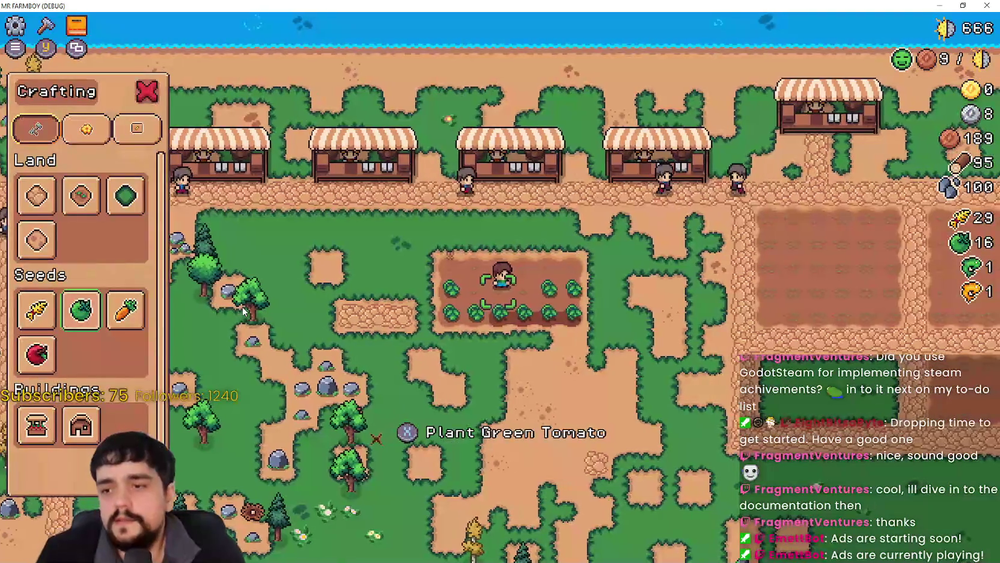
pyautogui.press('d')
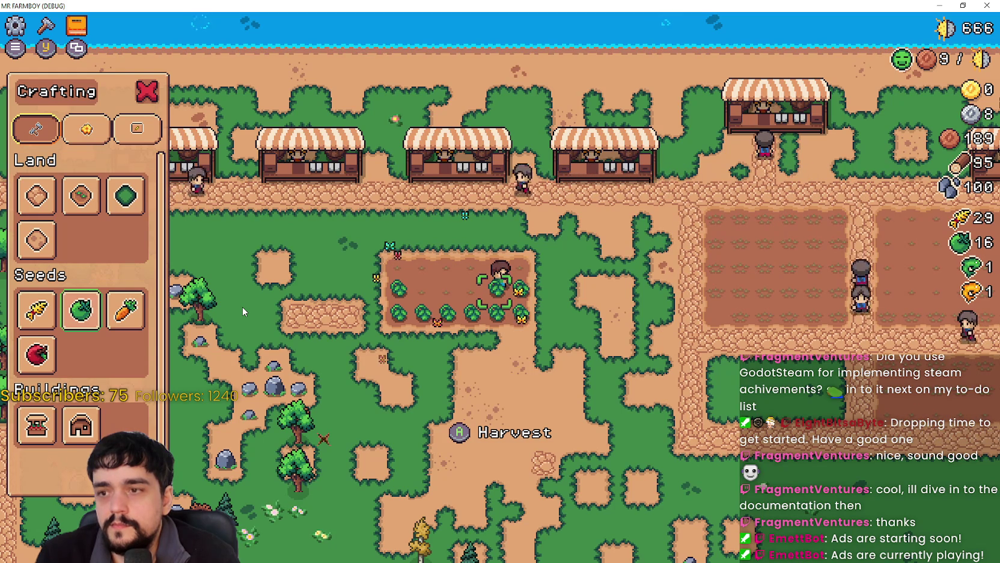
pyautogui.press('a')
pyautogui.press('Right')
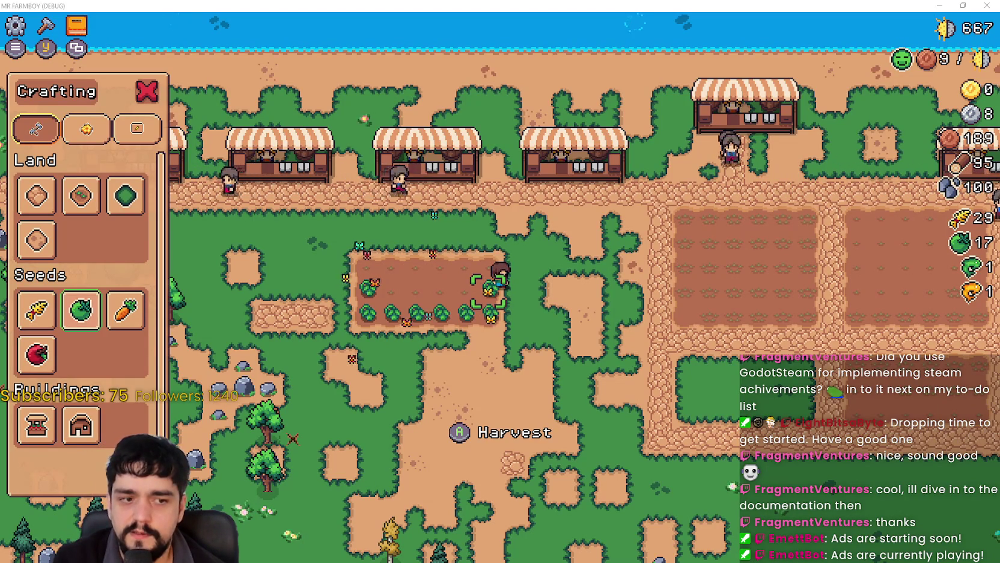
pyautogui.hotkey('alt', 'Tab')
pyautogui.click(707, 262)
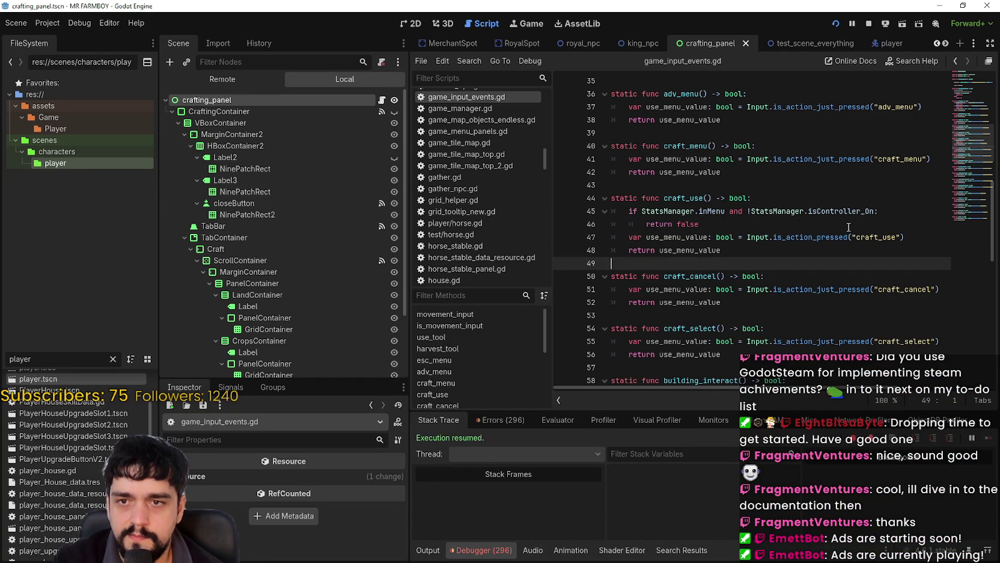
pyautogui.scroll(5, 849, 228)
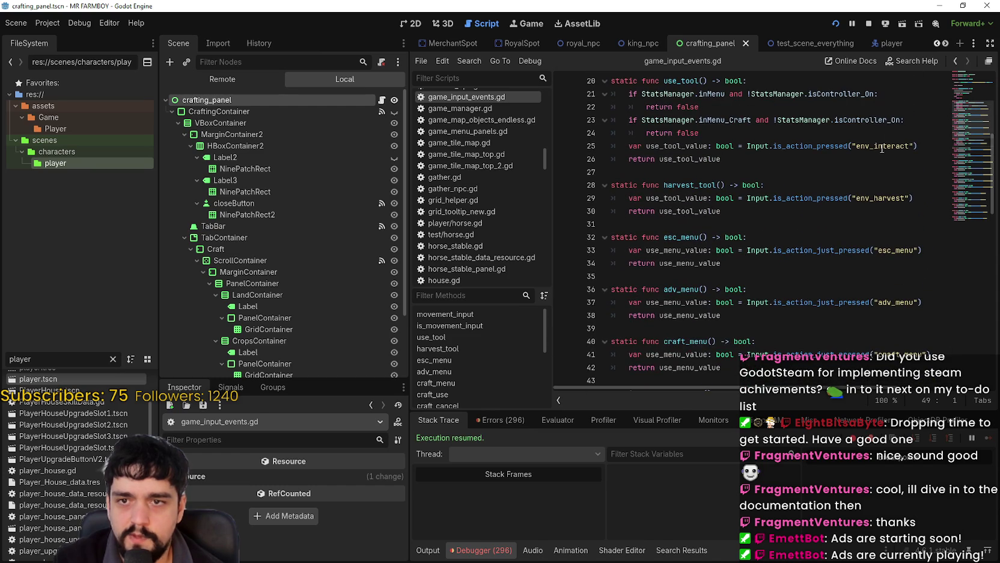
pyautogui.doubleClick(871, 199)
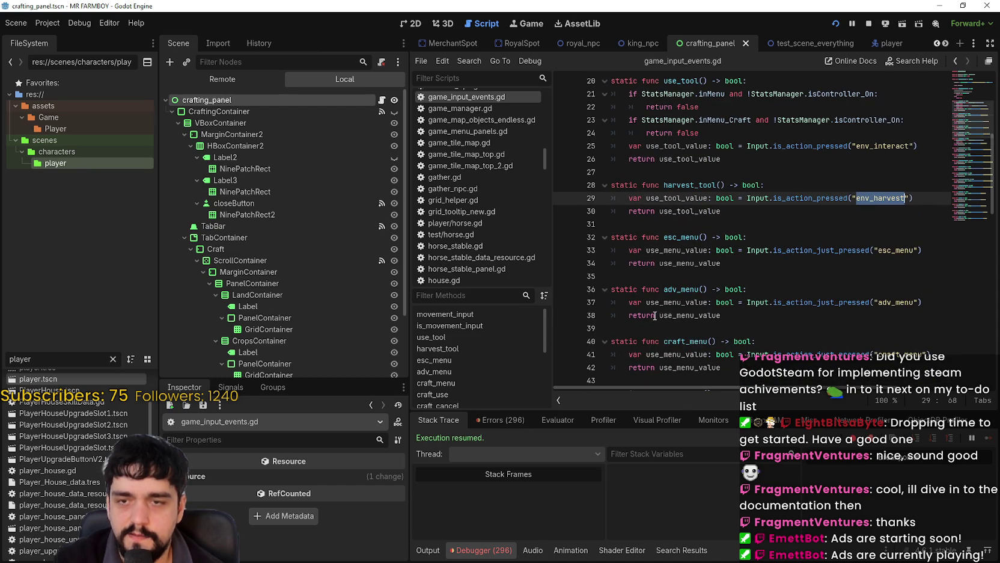
pyautogui.click(708, 237)
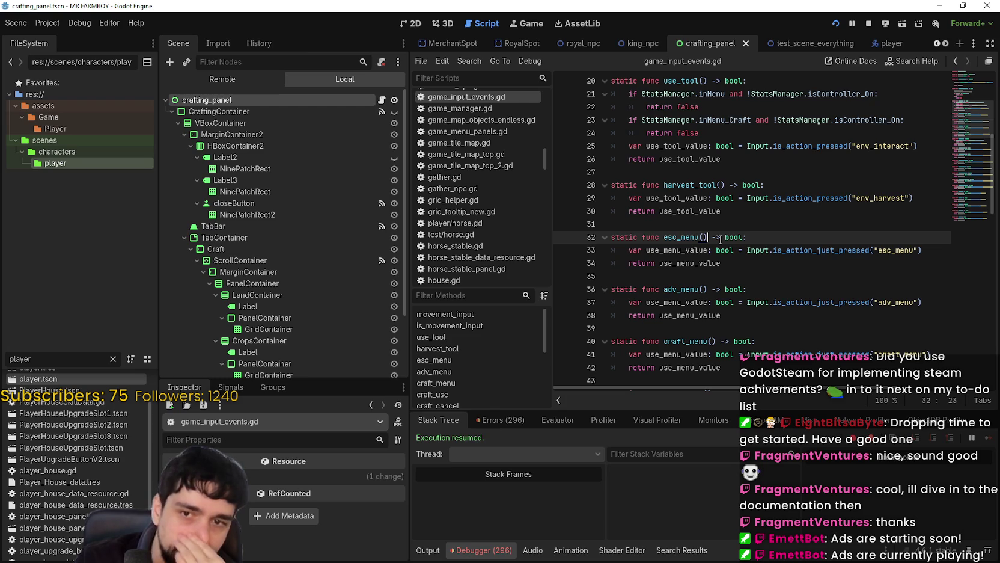
pyautogui.click(718, 278)
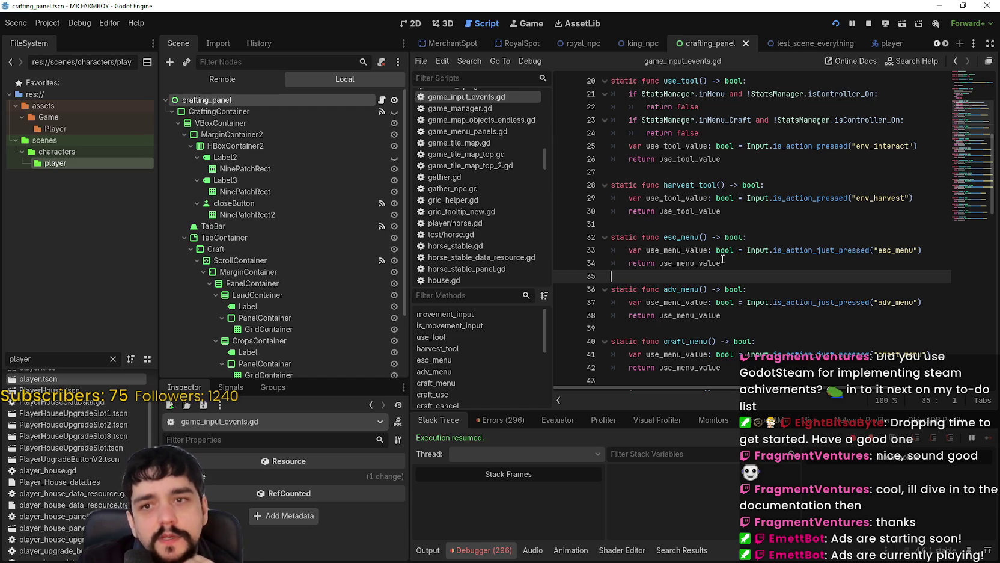
# Scroll through game_input_events.gd, reading the code around line 43
pyautogui.scroll(-3, 752, 247)
pyautogui.scroll(-2, 785, 225)
pyautogui.scroll(-2, 785, 225)
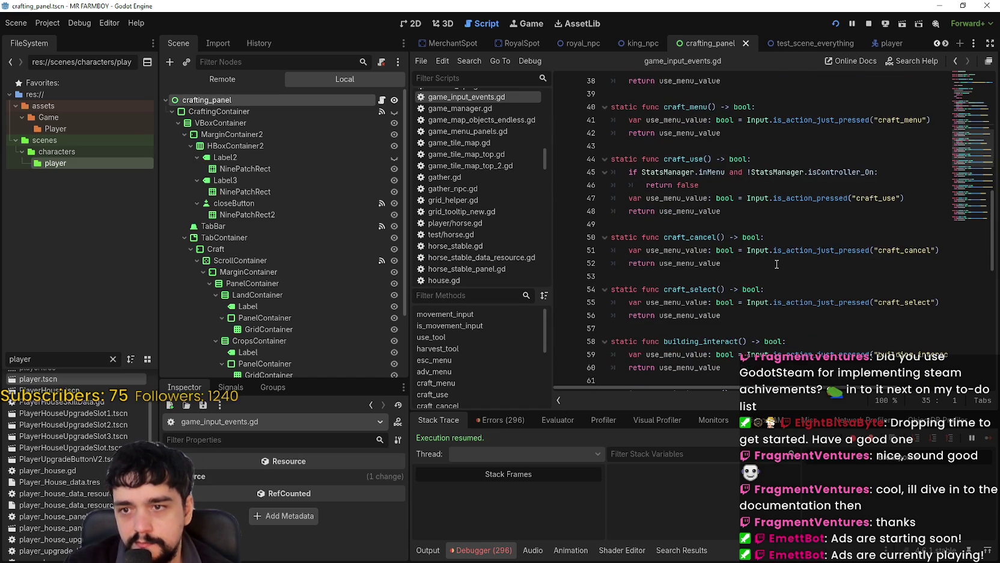
pyautogui.scroll(4, 776, 263)
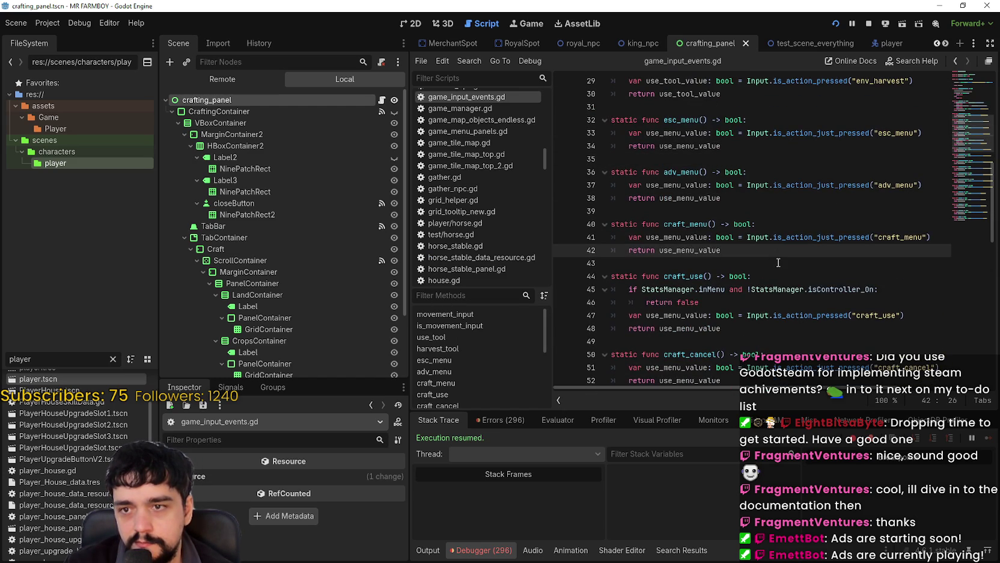
pyautogui.click(779, 262)
pyautogui.scroll(1, 778, 262)
pyautogui.scroll(-13, 779, 258)
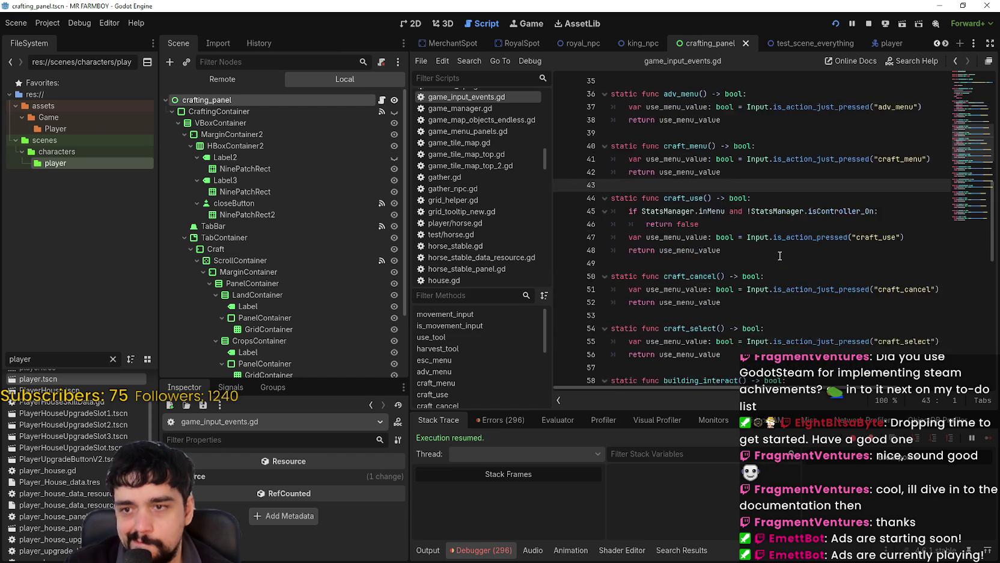
pyautogui.scroll(12, 780, 255)
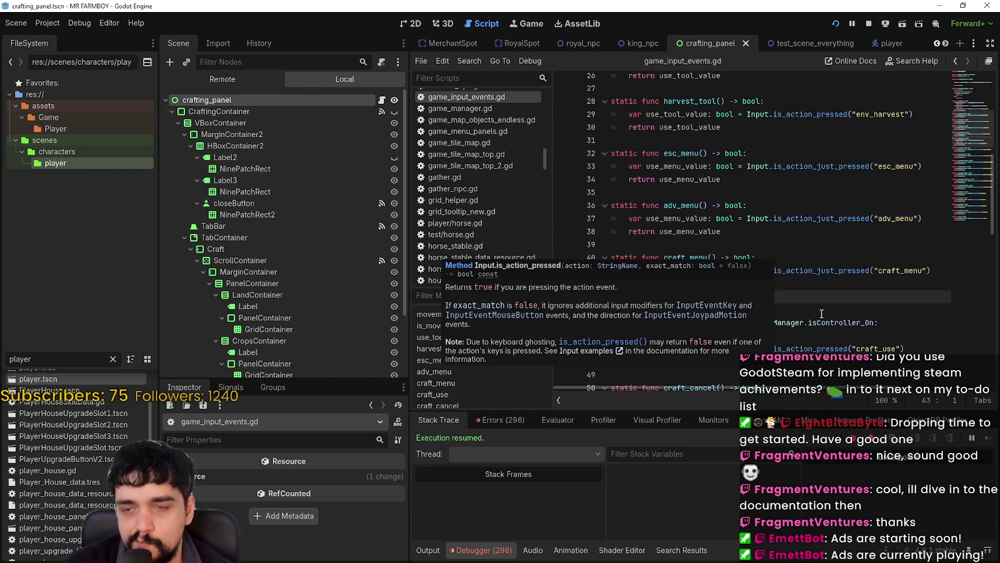
pyautogui.scroll(-2, 818, 293)
pyautogui.scroll(-2, 817, 291)
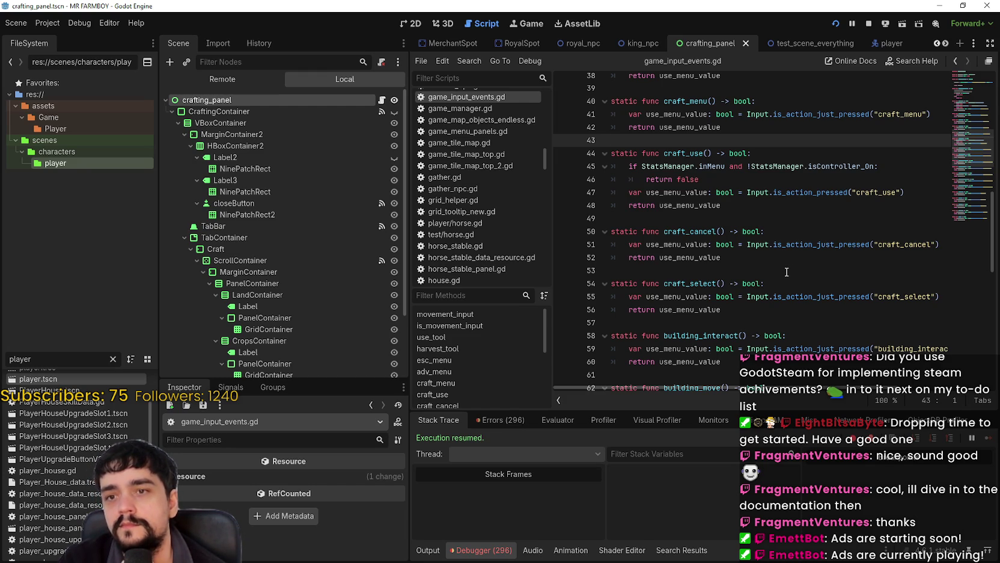
# Scroll back up to line 31 and run MR FARMBOY with F5
pyautogui.scroll(2, 781, 270)
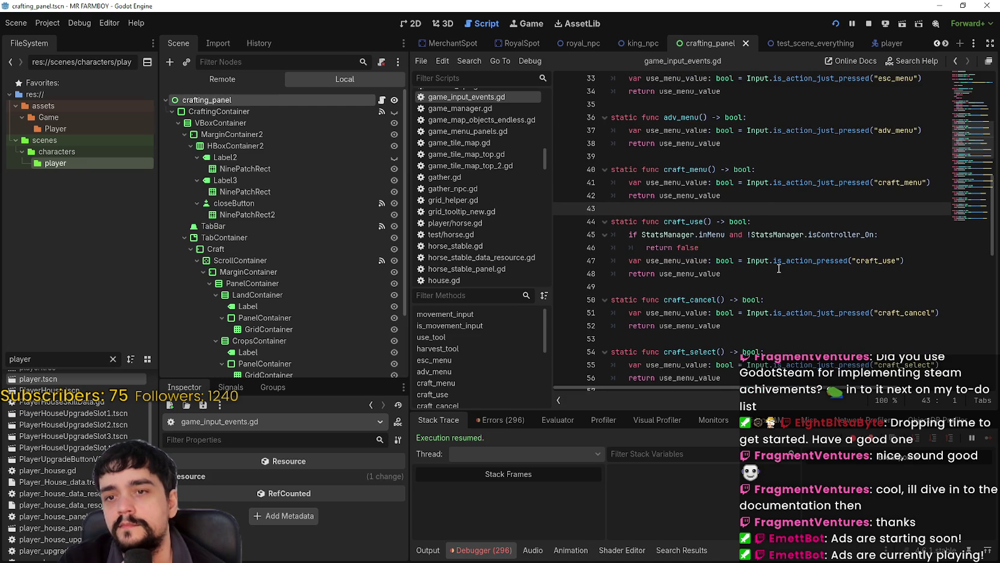
pyautogui.scroll(3, 778, 268)
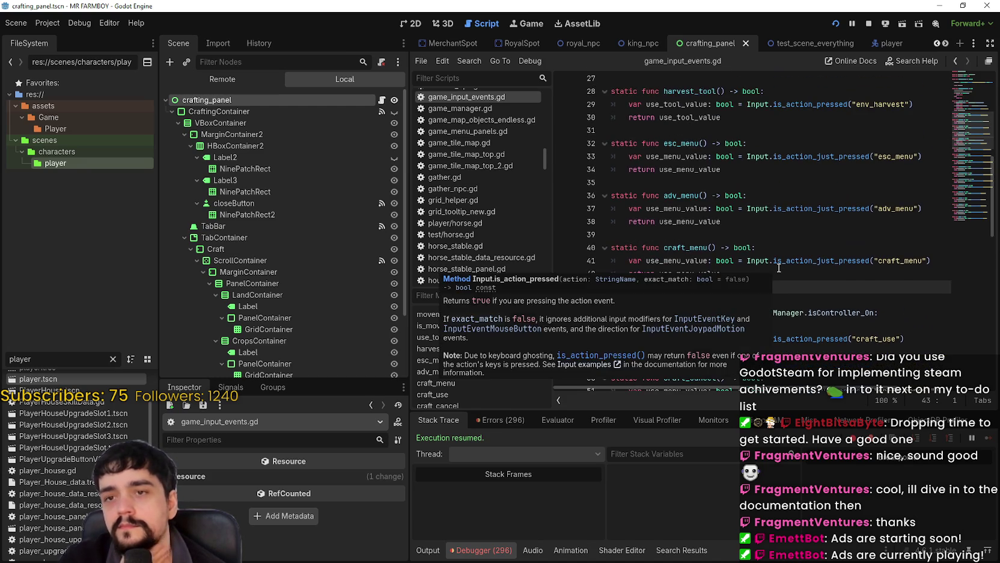
pyautogui.scroll(2, 778, 267)
pyautogui.click(823, 169)
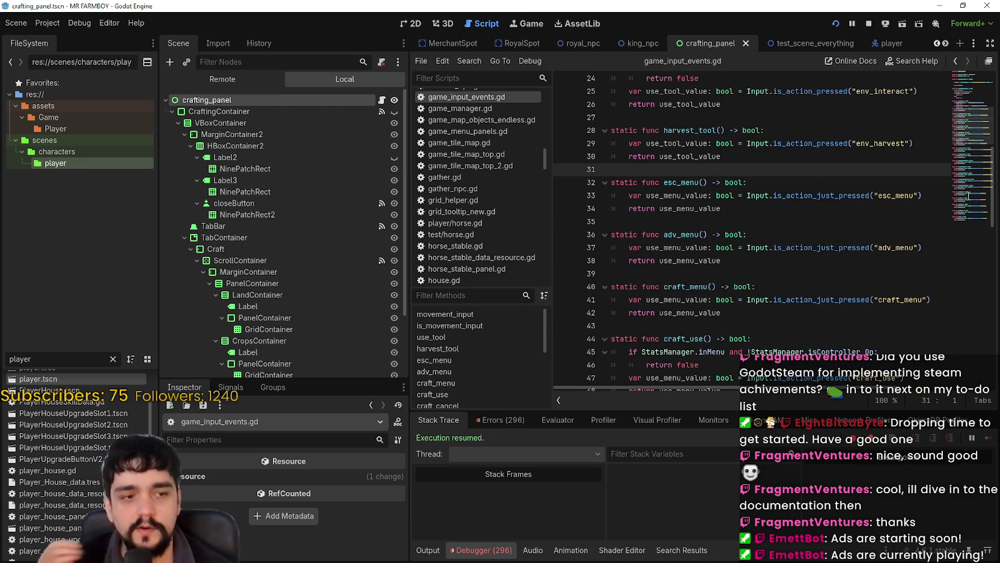
pyautogui.press('F5')
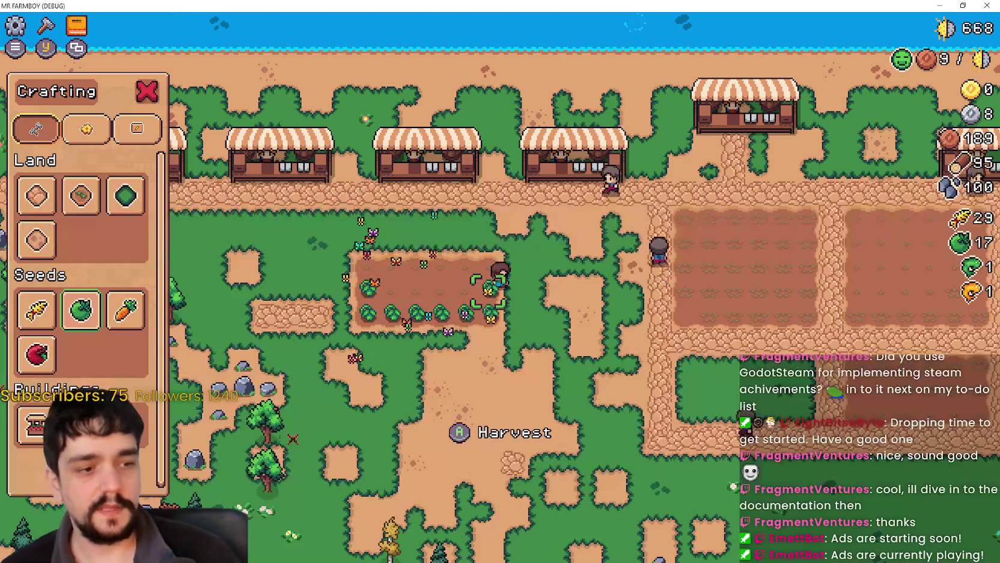
# Harvest every tomato in the plot with E, reaching 25, then switch back to the editor
pyautogui.press('a')
pyautogui.press('d')
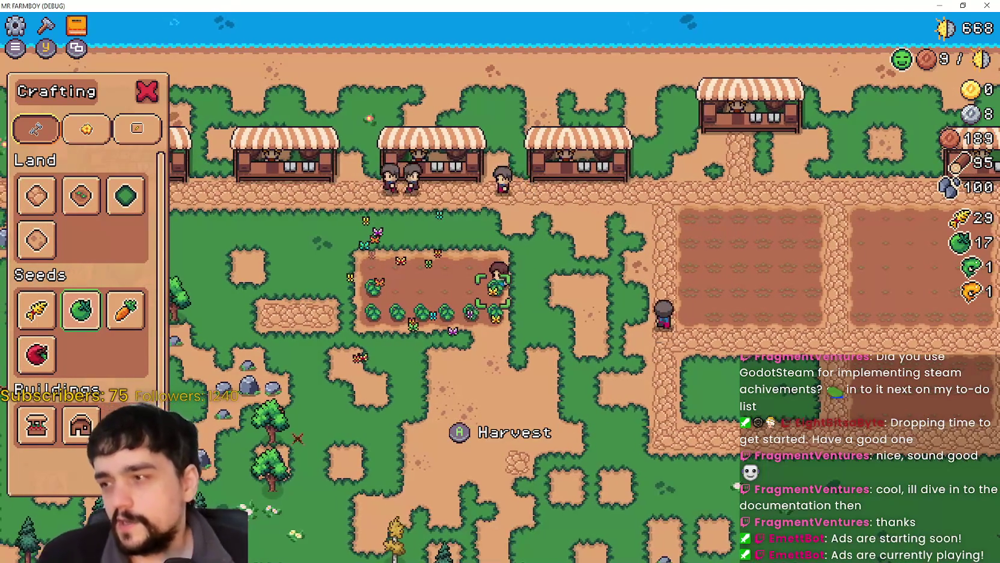
pyautogui.press('e')
pyautogui.press('s')
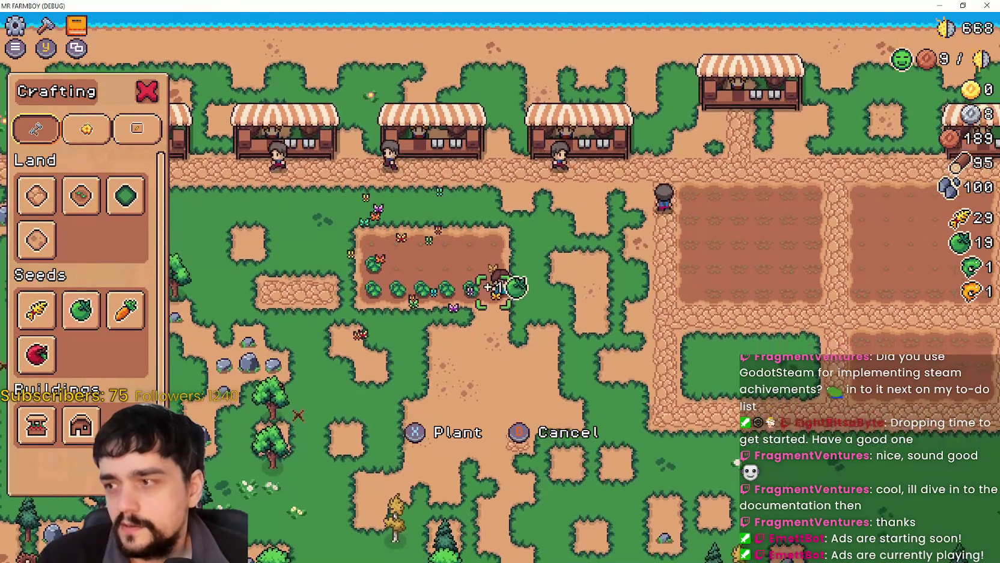
pyautogui.press('a')
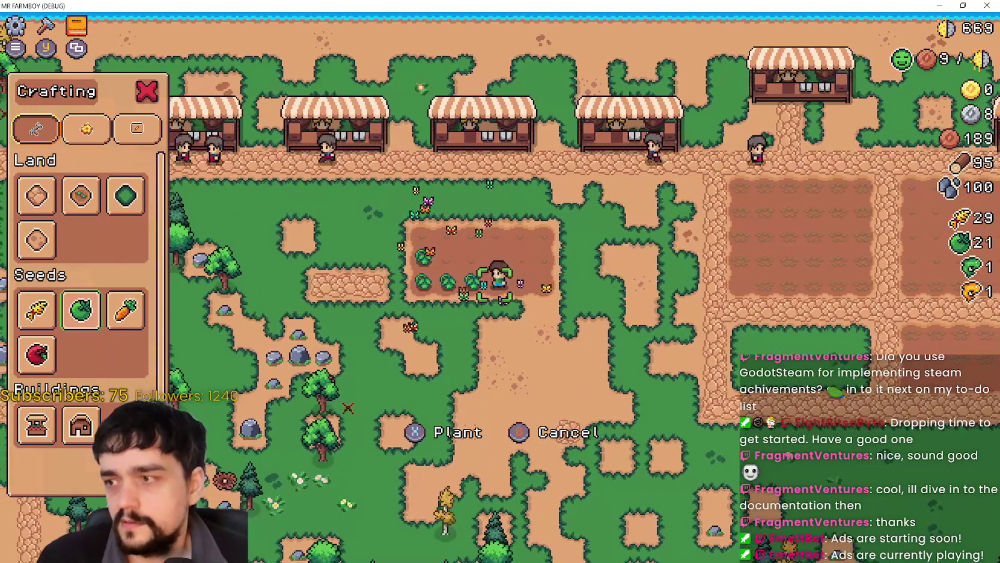
pyautogui.press('e')
pyautogui.press('a')
pyautogui.press('e')
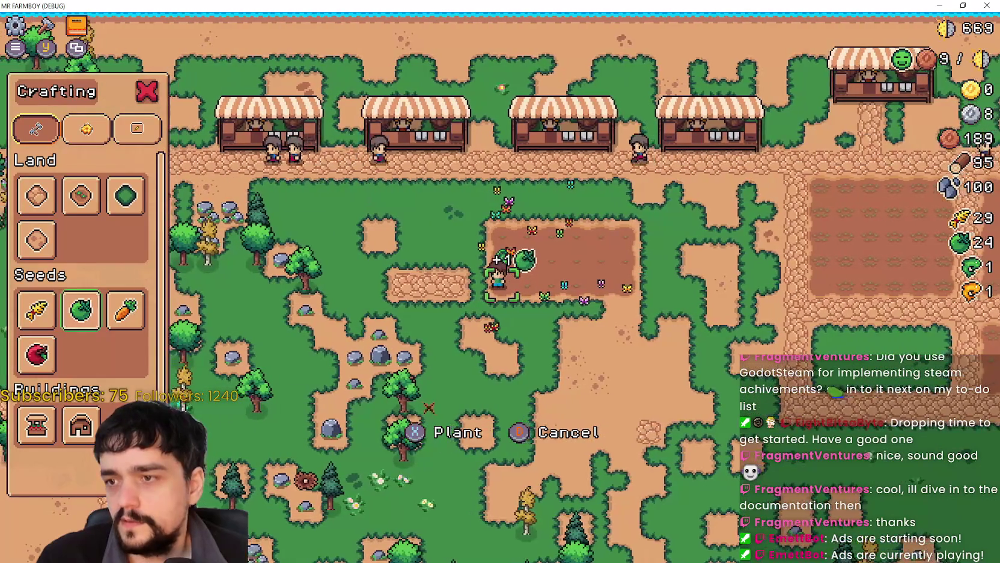
pyautogui.press('w')
pyautogui.press('e')
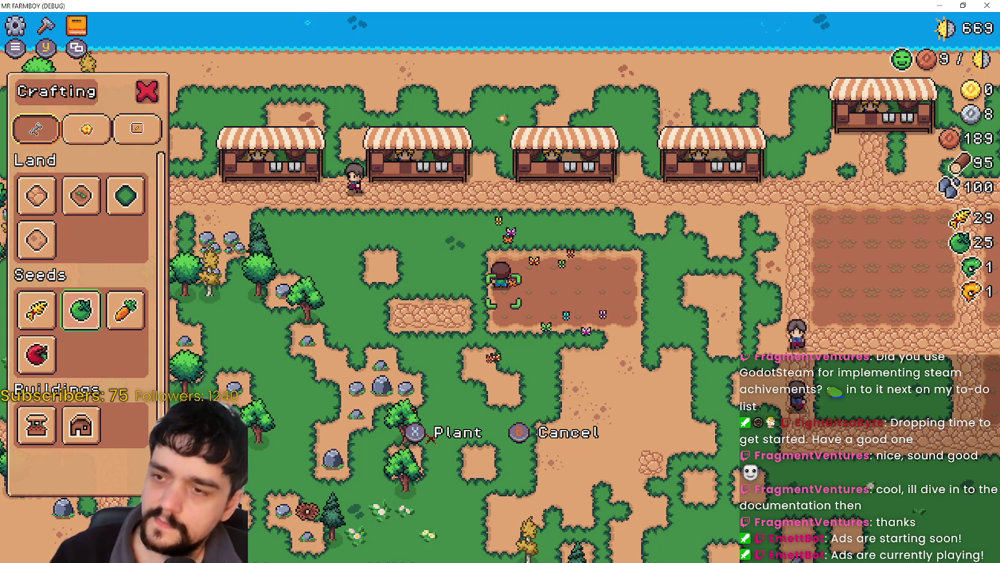
pyautogui.press('d')
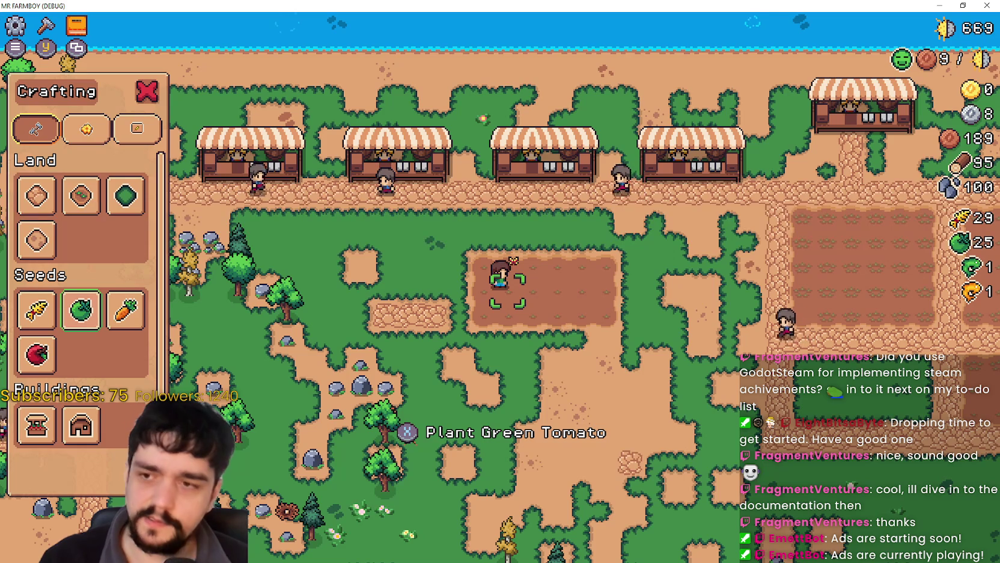
pyautogui.hotkey('alt', 'Tab')
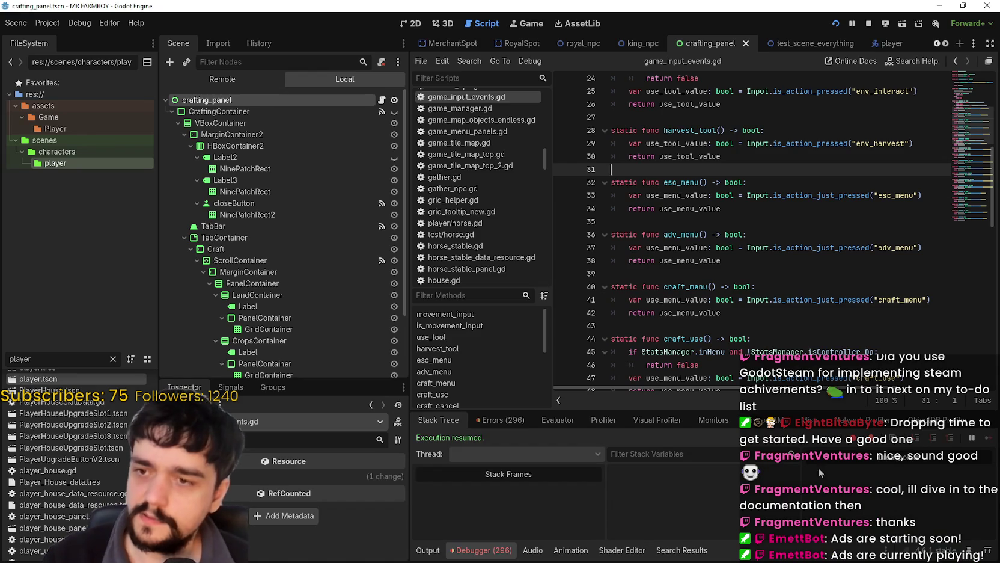
# Step through the craft input functions in game_input_events.gd, lines 46 to 78
pyautogui.scroll(-2, 742, 282)
pyautogui.click(745, 285)
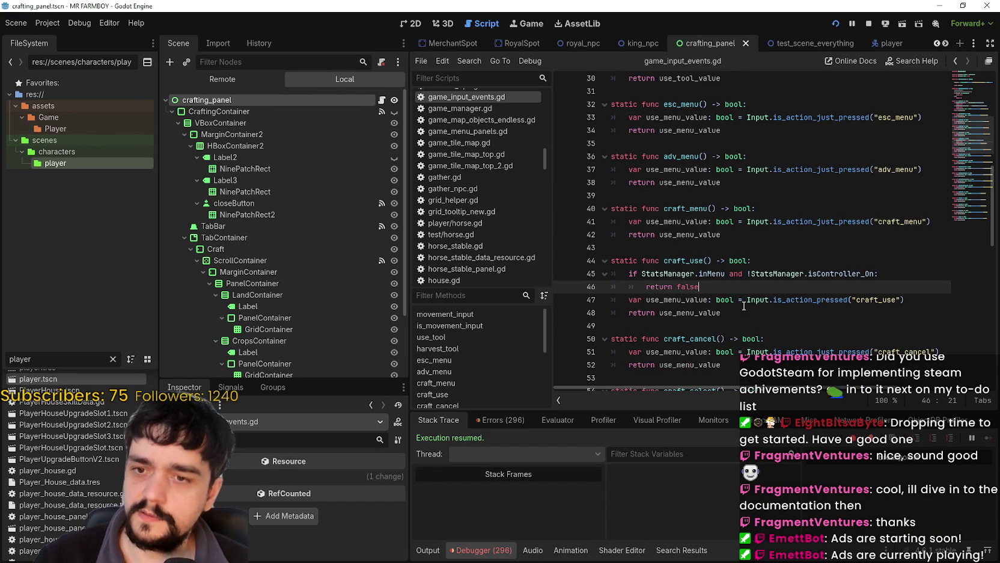
pyautogui.scroll(-3, 746, 302)
pyautogui.click(763, 259)
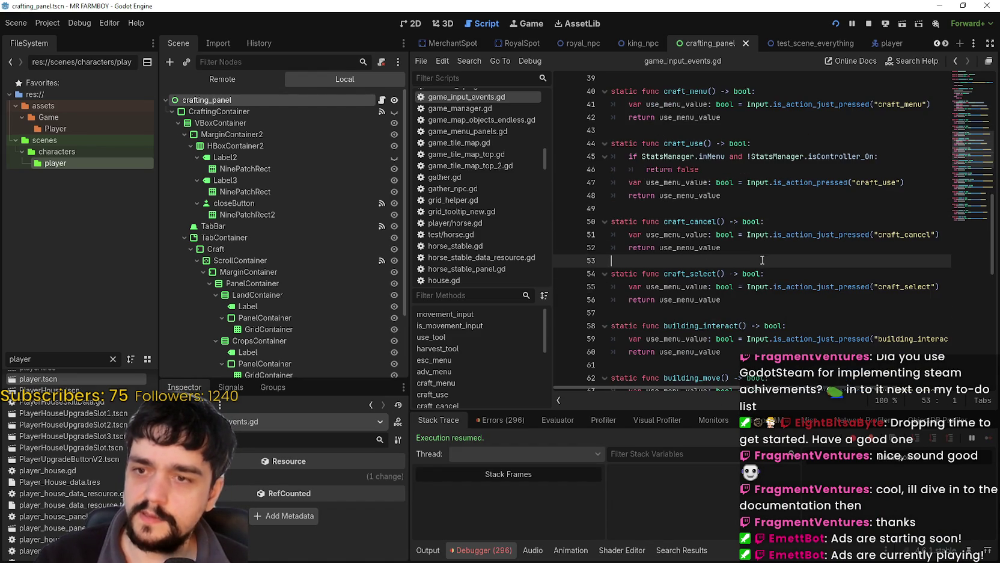
pyautogui.click(745, 208)
pyautogui.scroll(-3, 727, 247)
pyautogui.click(698, 299)
pyautogui.scroll(-3, 698, 299)
pyautogui.click(689, 236)
pyautogui.click(694, 286)
pyautogui.scroll(-3, 696, 286)
pyautogui.click(709, 234)
pyautogui.click(716, 223)
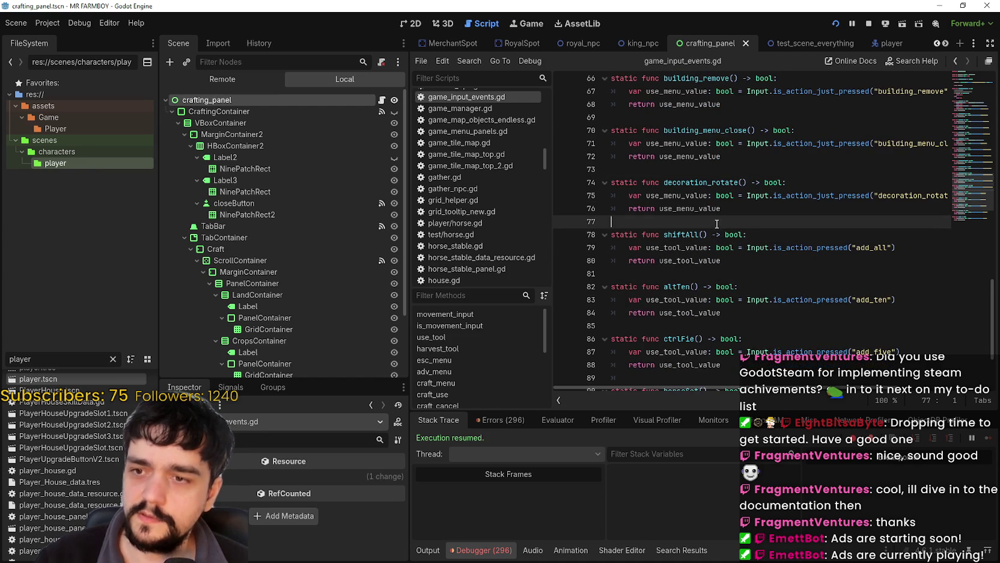
# Scroll back to review the craft_select function around lines 53–57
pyautogui.scroll(-2, 746, 289)
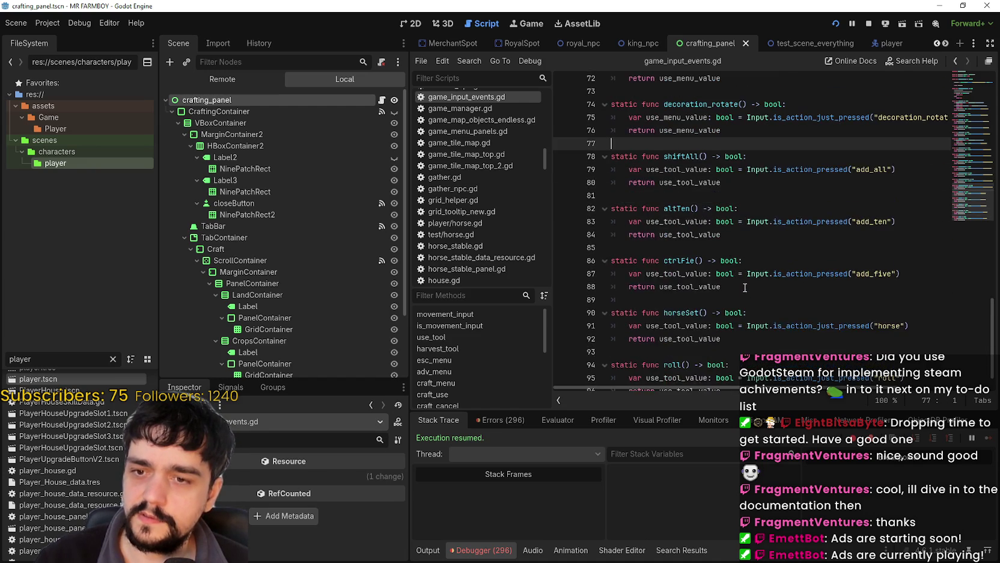
pyautogui.scroll(6, 734, 271)
pyautogui.scroll(9, 735, 271)
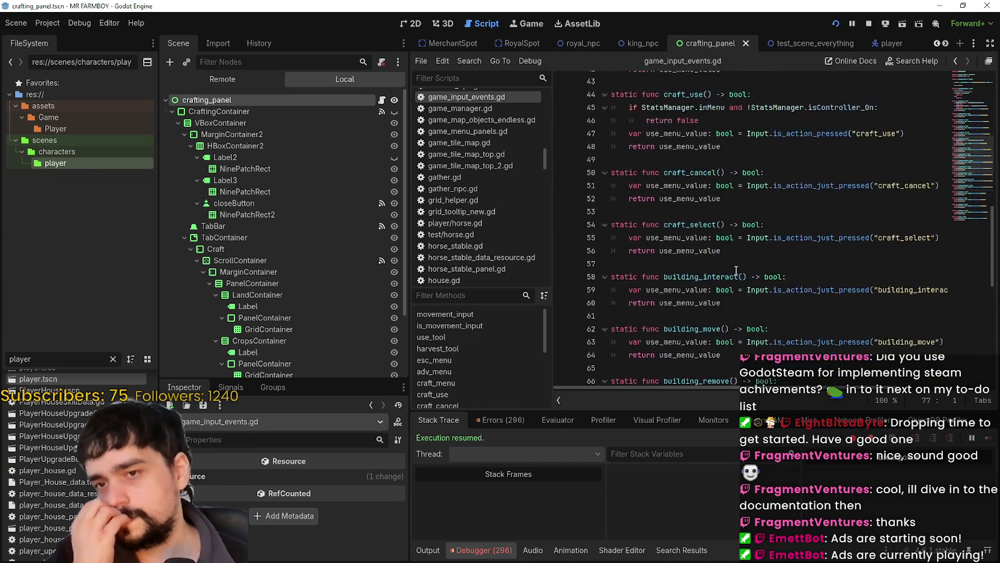
pyautogui.scroll(-2, 865, 303)
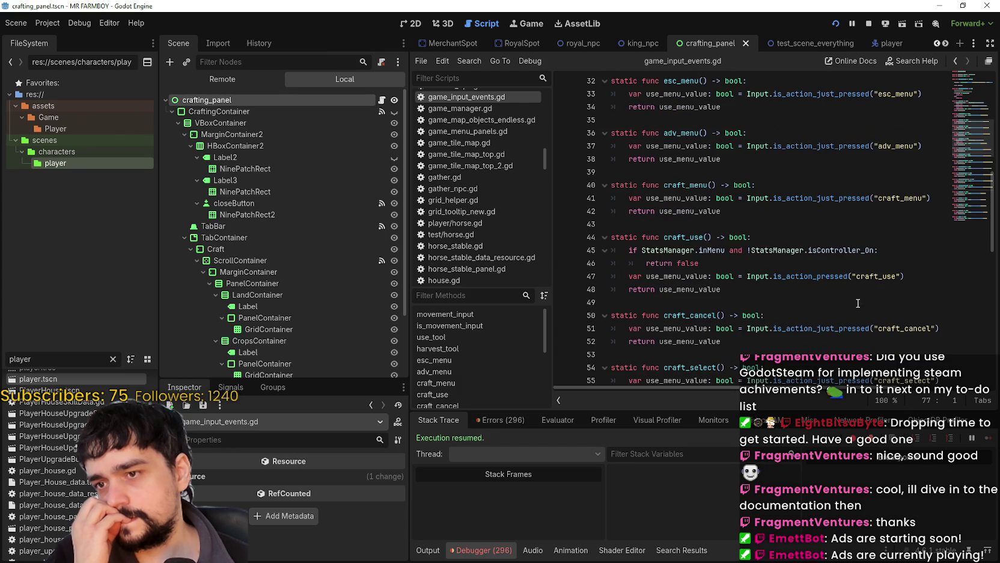
pyautogui.scroll(-2, 858, 301)
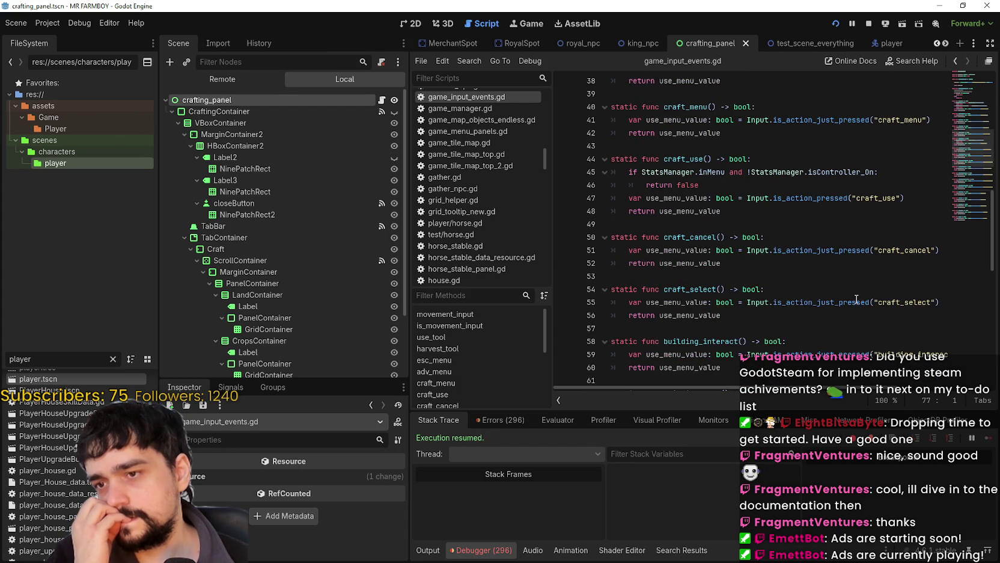
pyautogui.click(659, 277)
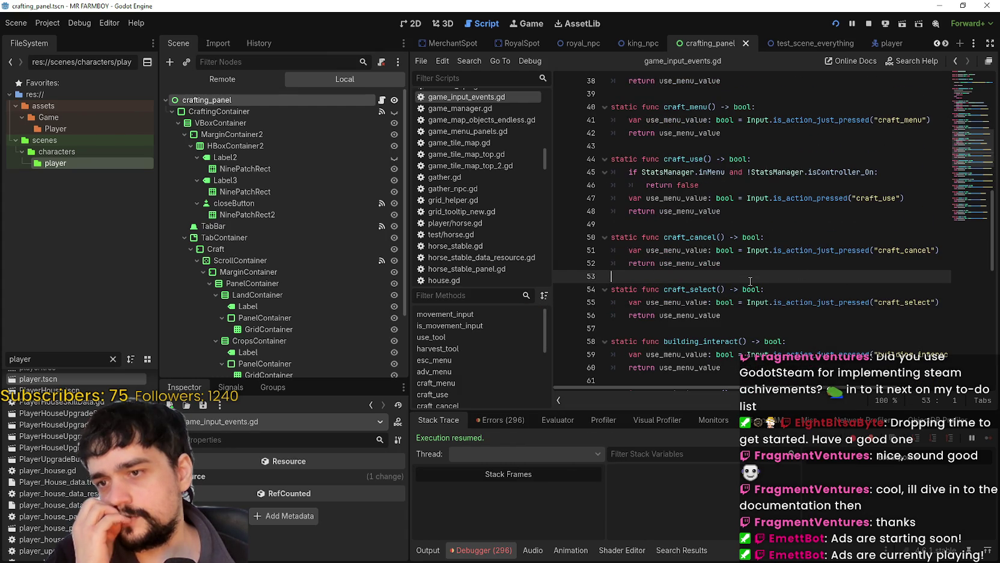
pyautogui.click(784, 290)
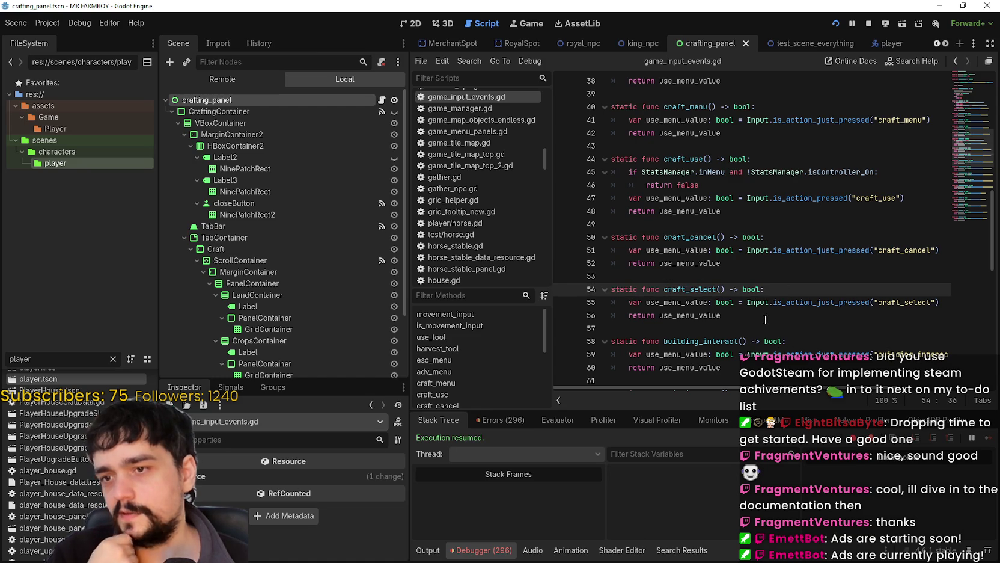
pyautogui.scroll(-1, 764, 318)
pyautogui.scroll(-2, 715, 247)
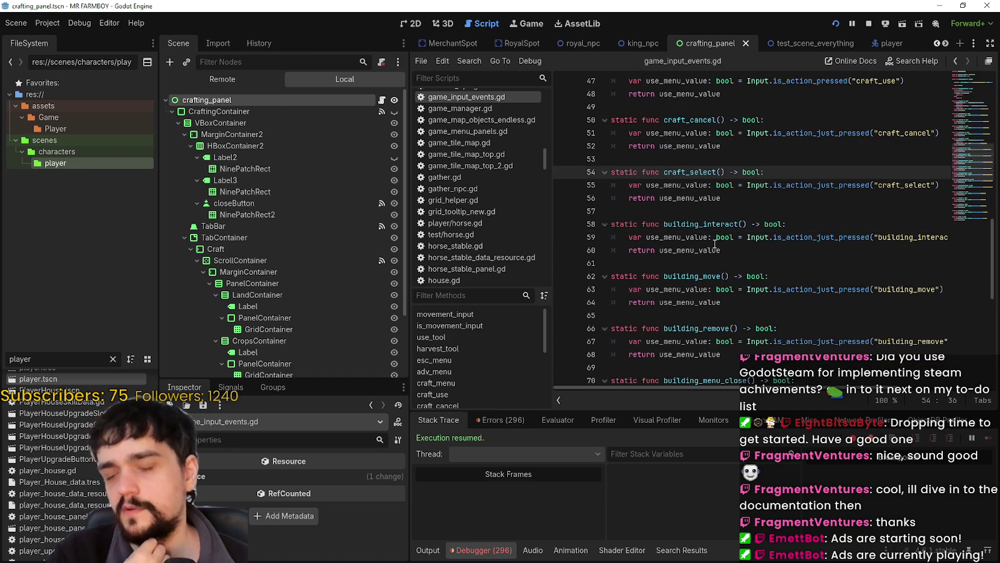
pyautogui.click(719, 214)
pyautogui.click(47, 23)
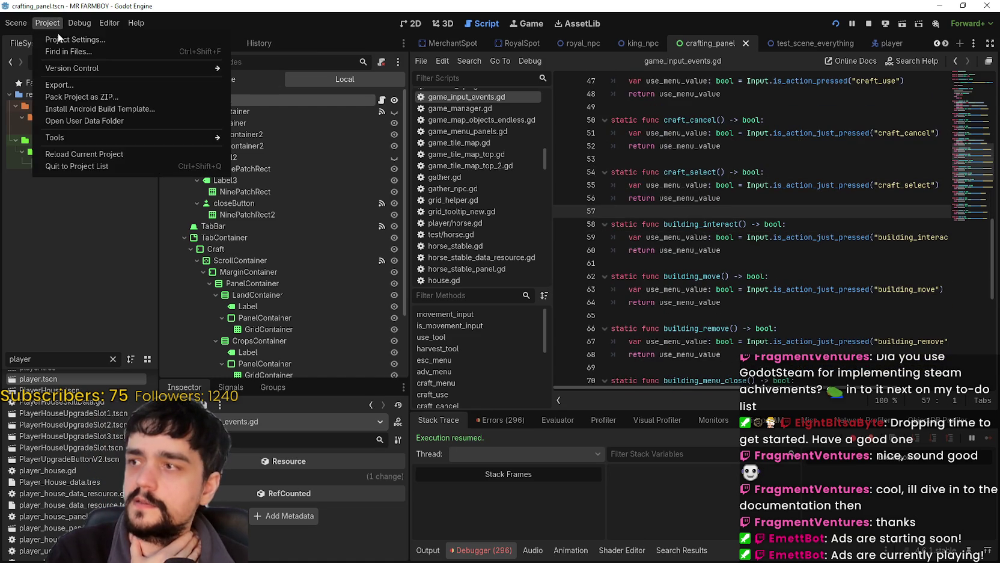
# Inspect ui_accept in Project Settings' Input Map, then open crafting_panel.gd at _input
pyautogui.click(59, 35)
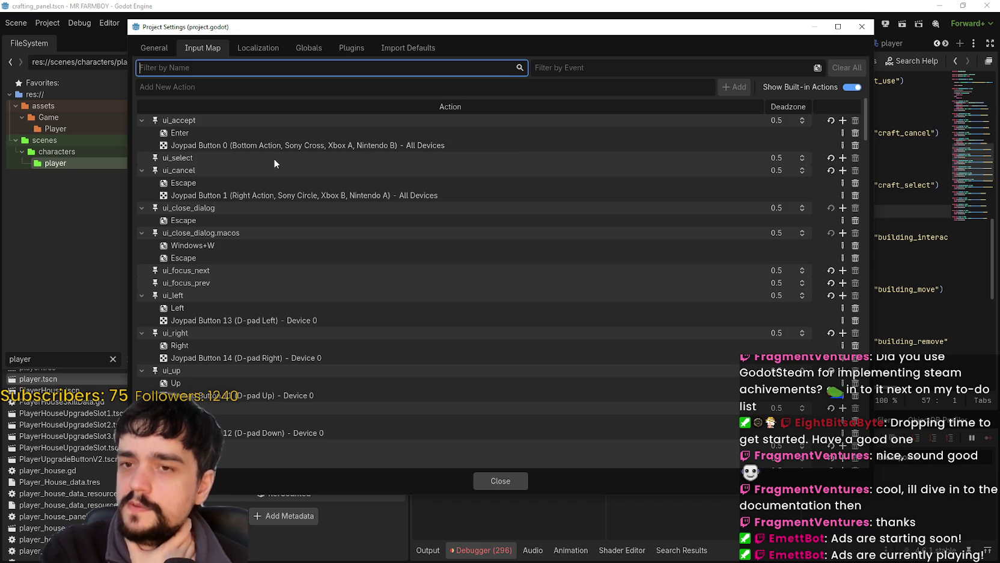
pyautogui.click(496, 482)
pyautogui.click(717, 289)
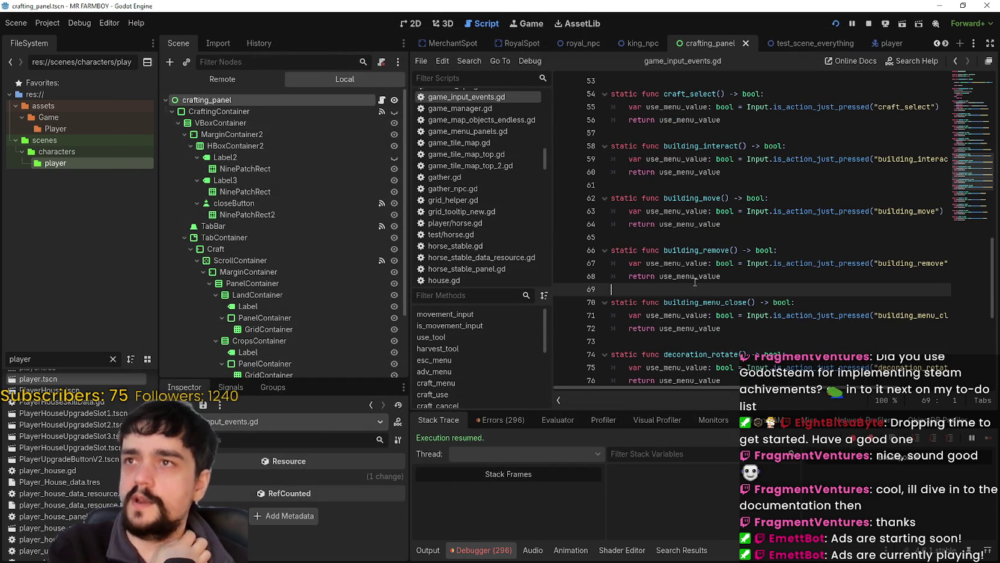
pyautogui.moveTo(695, 281)
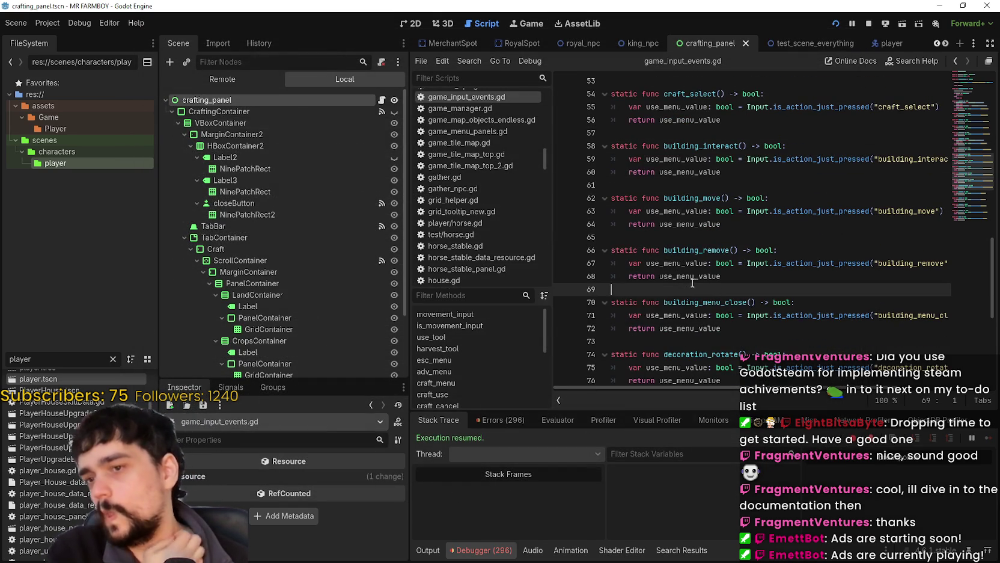
pyautogui.click(382, 101)
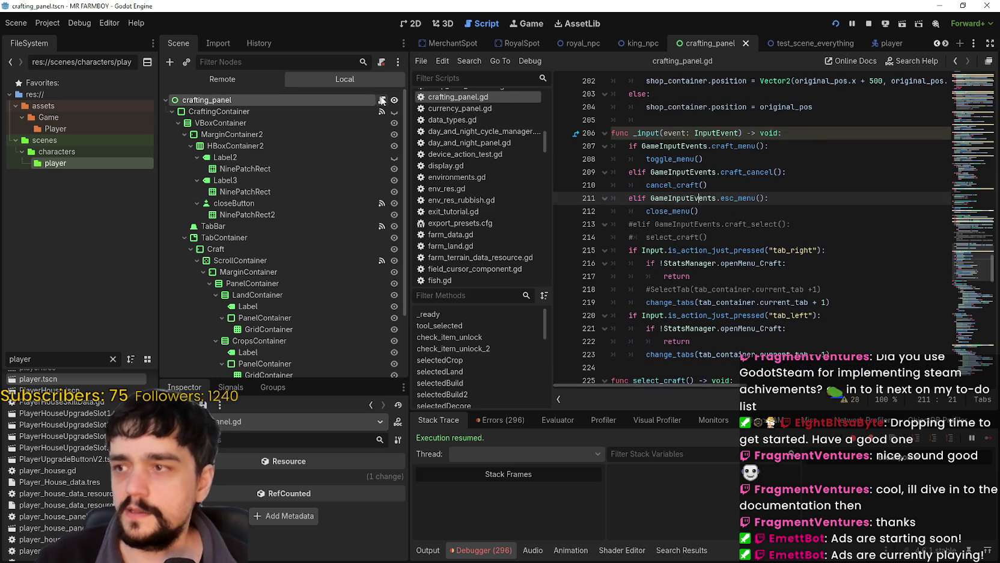
# Below line 214, add 'if Input.is_action_just_pressed(gui_input):' and start an indented line
pyautogui.scroll(-2, 844, 276)
pyautogui.click(827, 243)
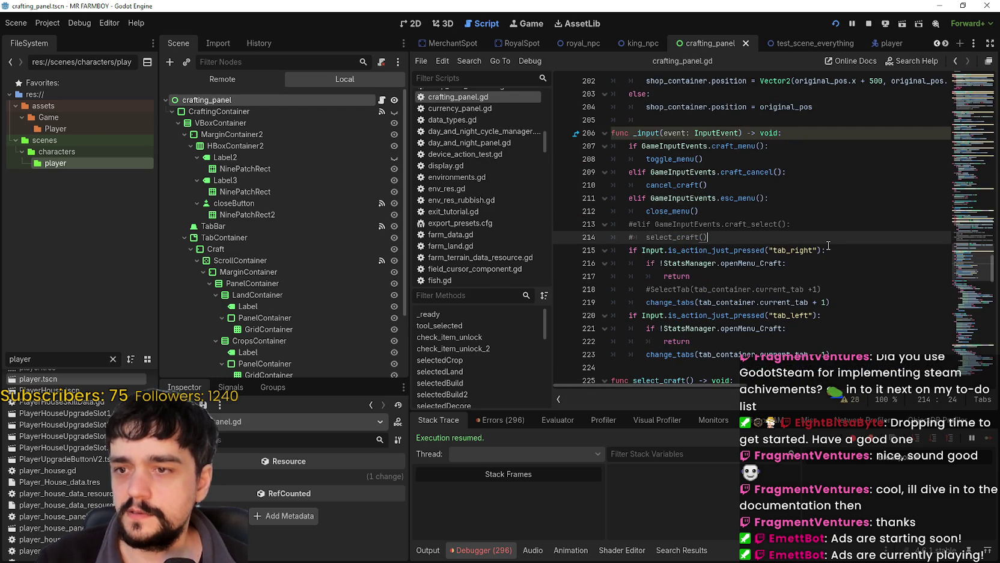
pyautogui.press('Return')
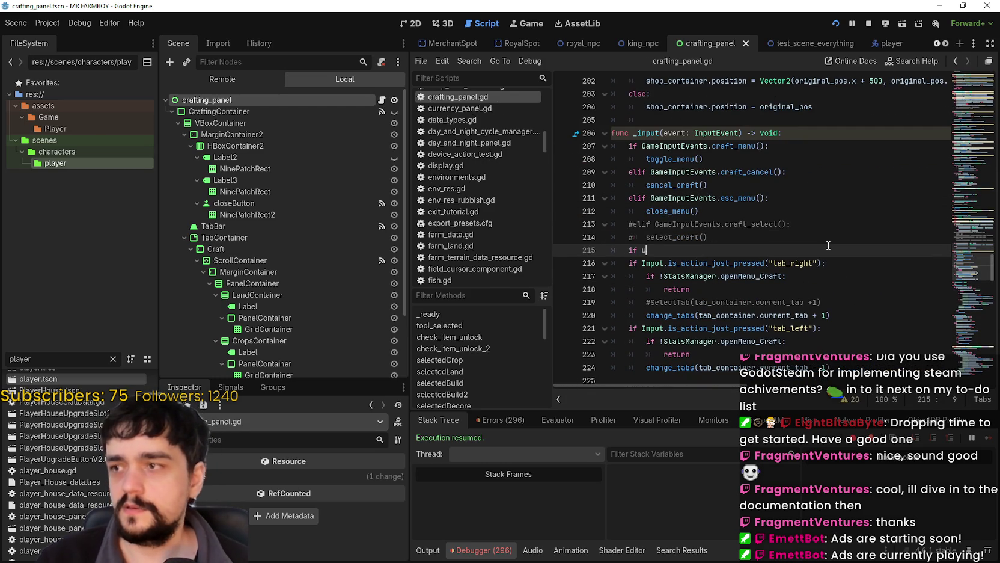
pyautogui.press('BackSpace')
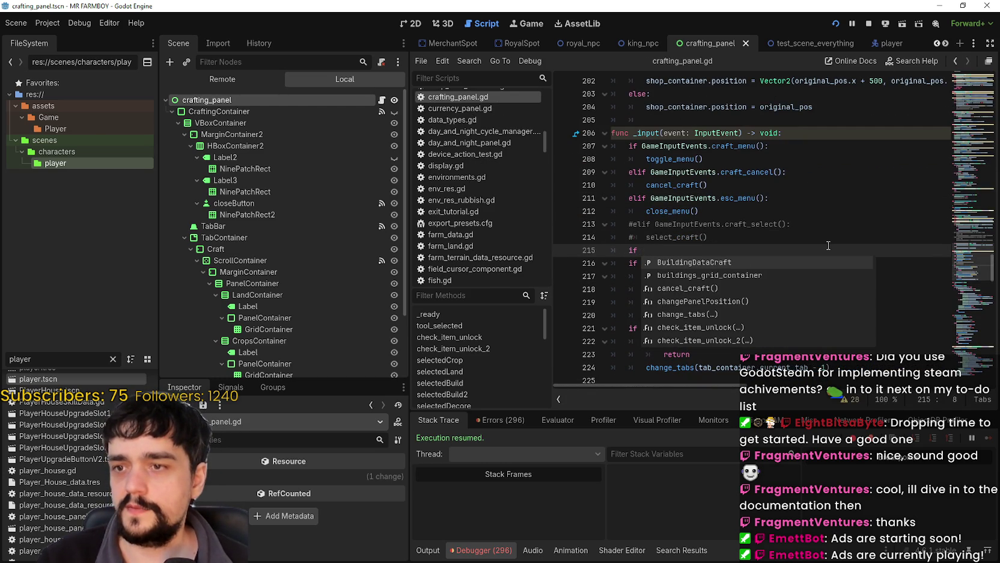
pyautogui.click(867, 197)
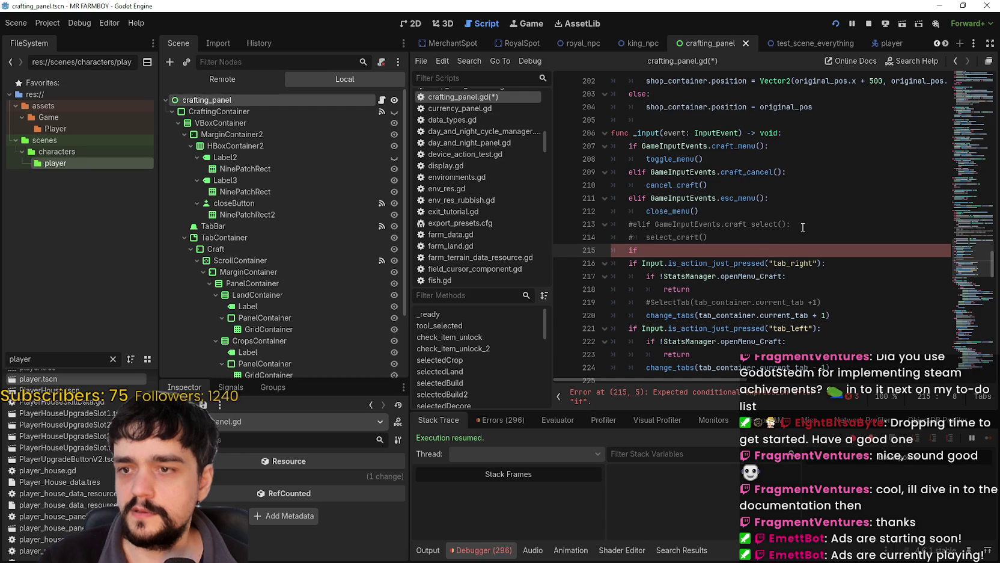
pyautogui.write('Input')
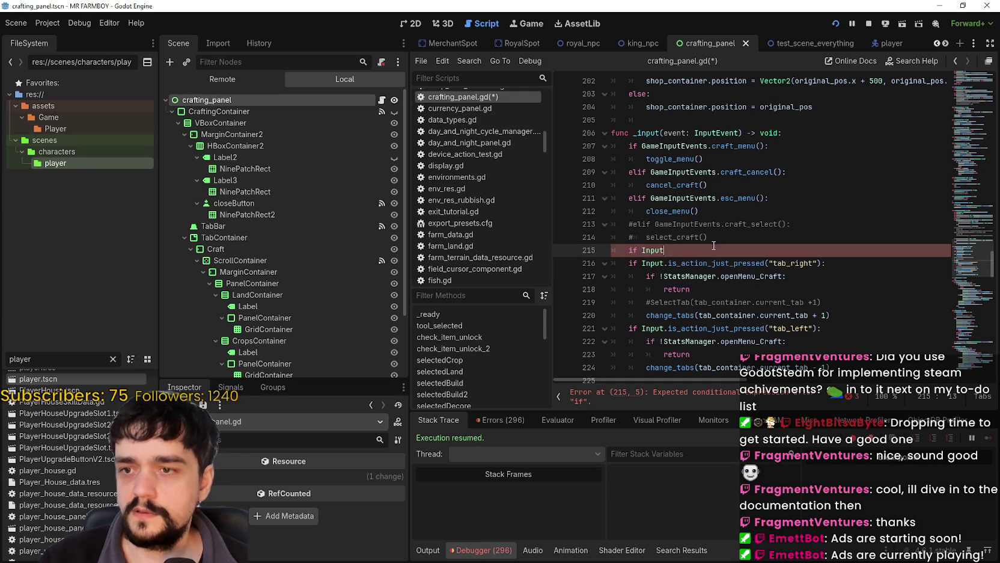
pyautogui.write('.is_action_just_pressed(')
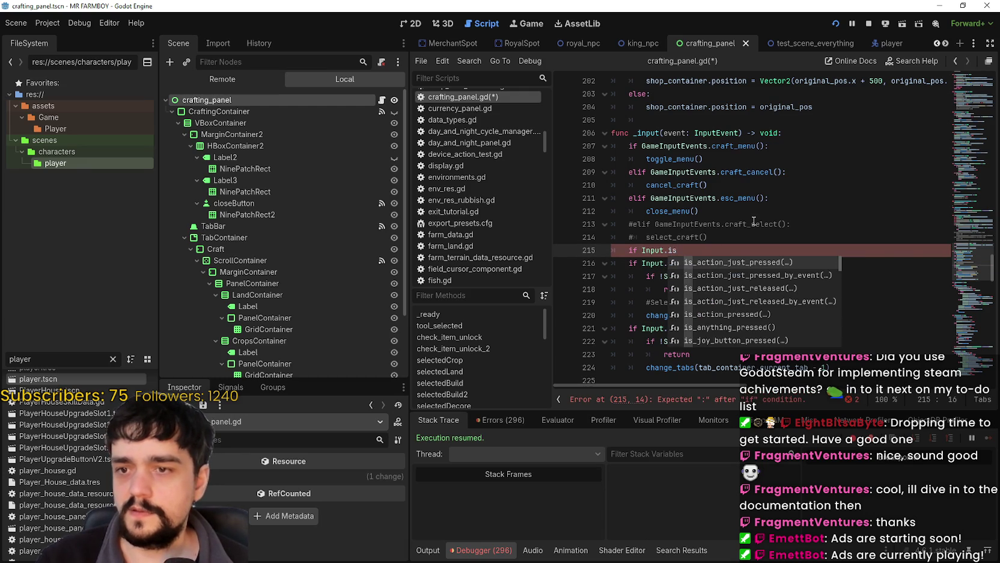
pyautogui.press('Return')
pyautogui.write('gui_input):')
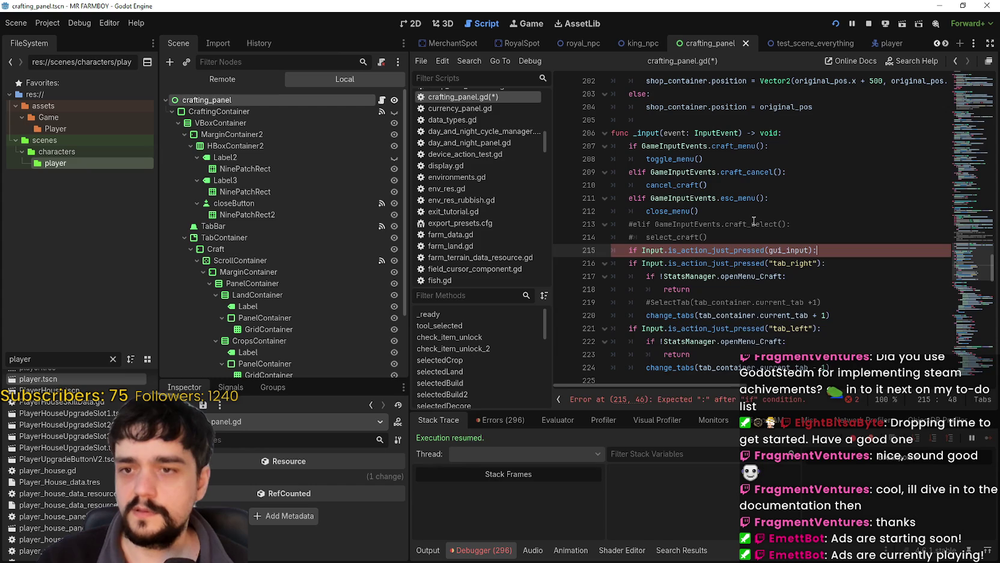
pyautogui.press('Return')
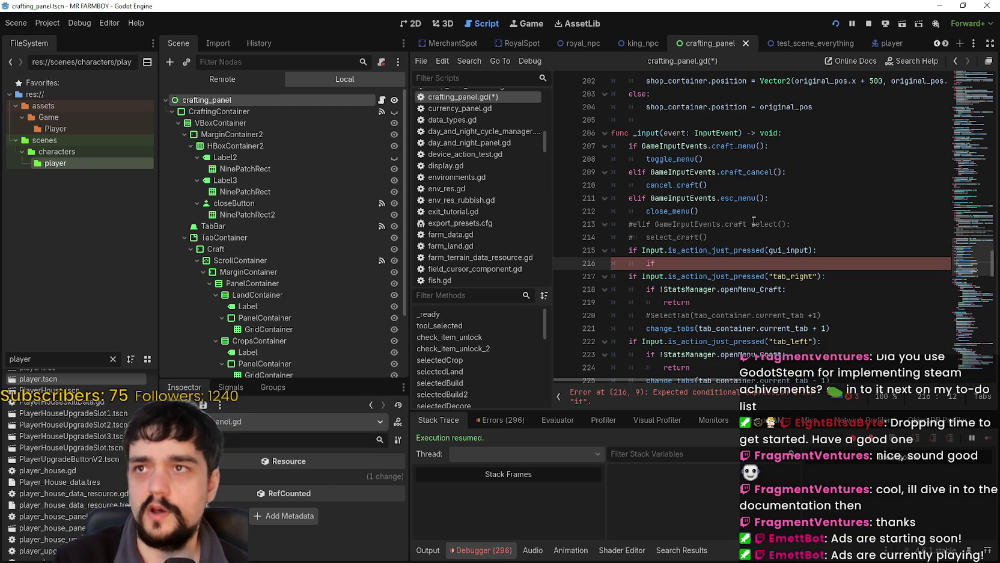
pyautogui.write('if')
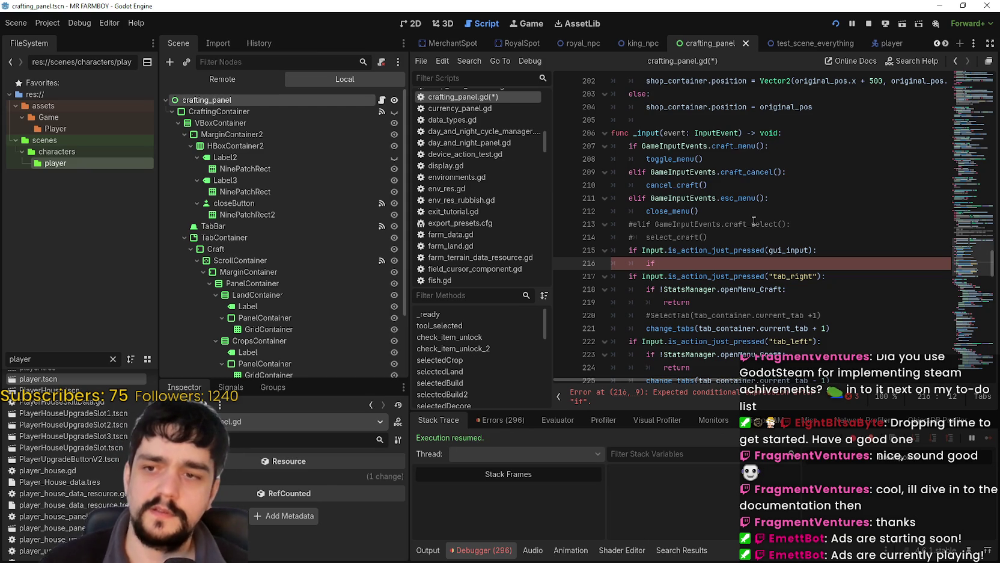
# Nest an Input.is_action_pressed(env_harvest) check with a return line beneath it
pyautogui.scroll(-1, 739, 214)
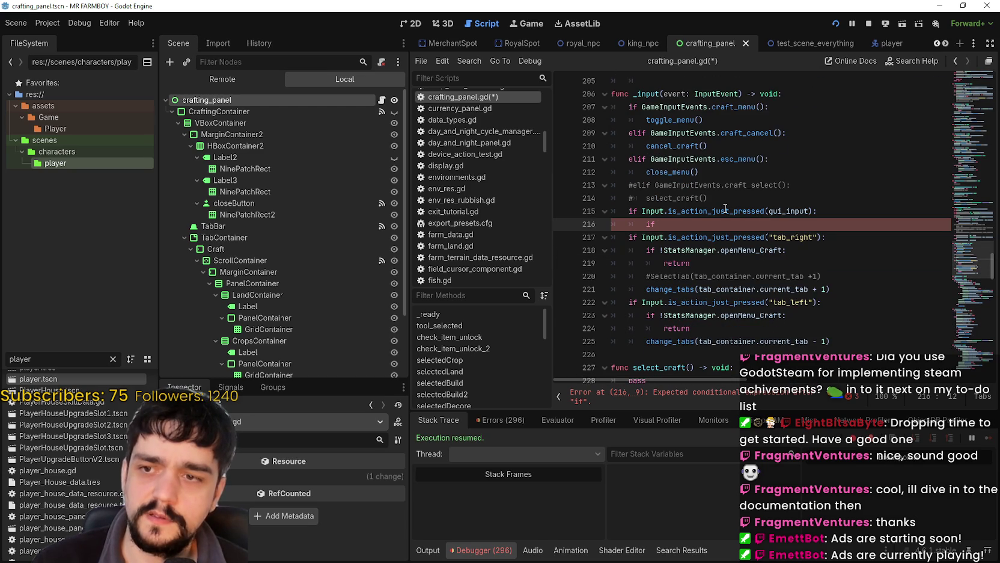
pyautogui.scroll(-1, 718, 199)
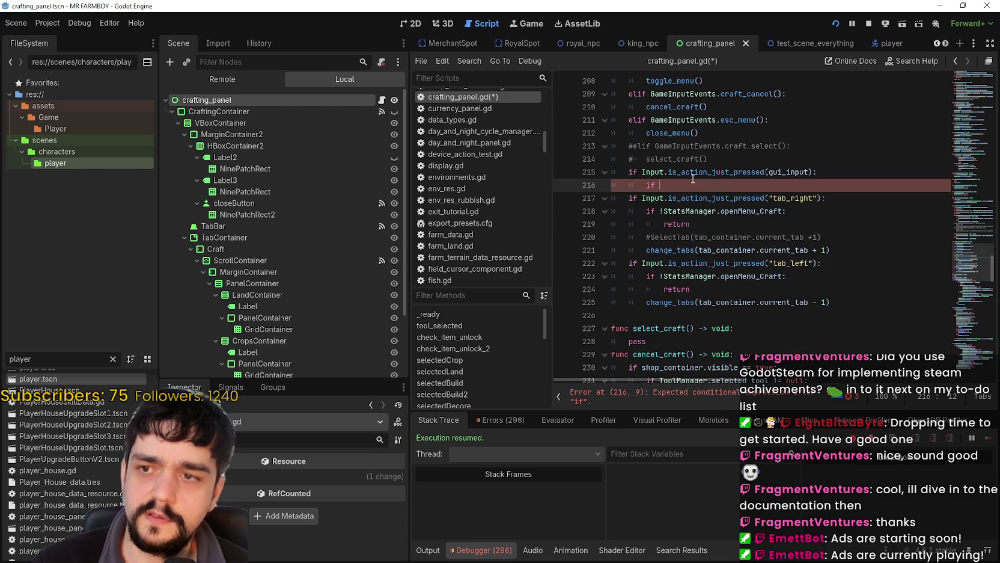
pyautogui.moveTo(693, 179)
pyautogui.write('Input')
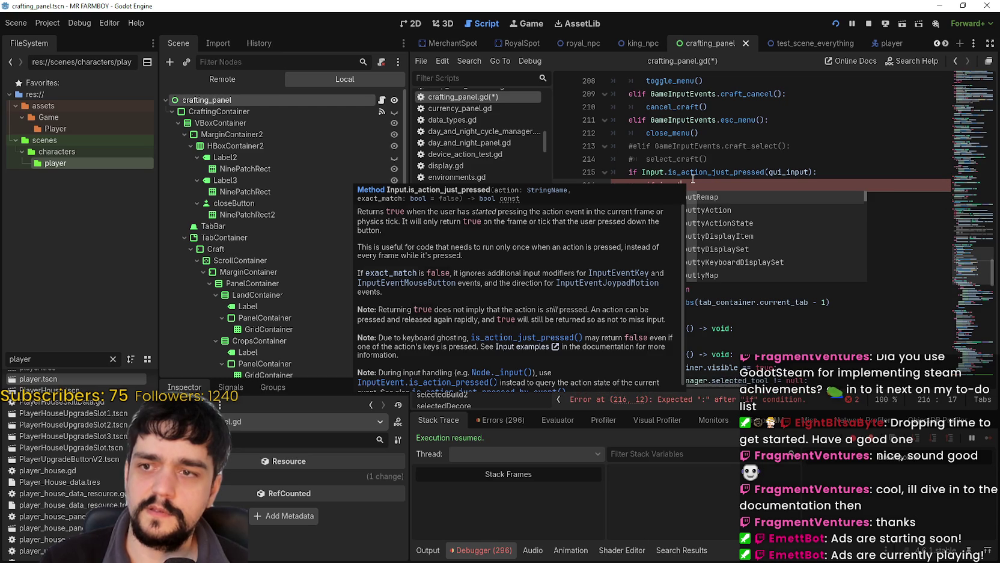
pyautogui.press('BackSpace')
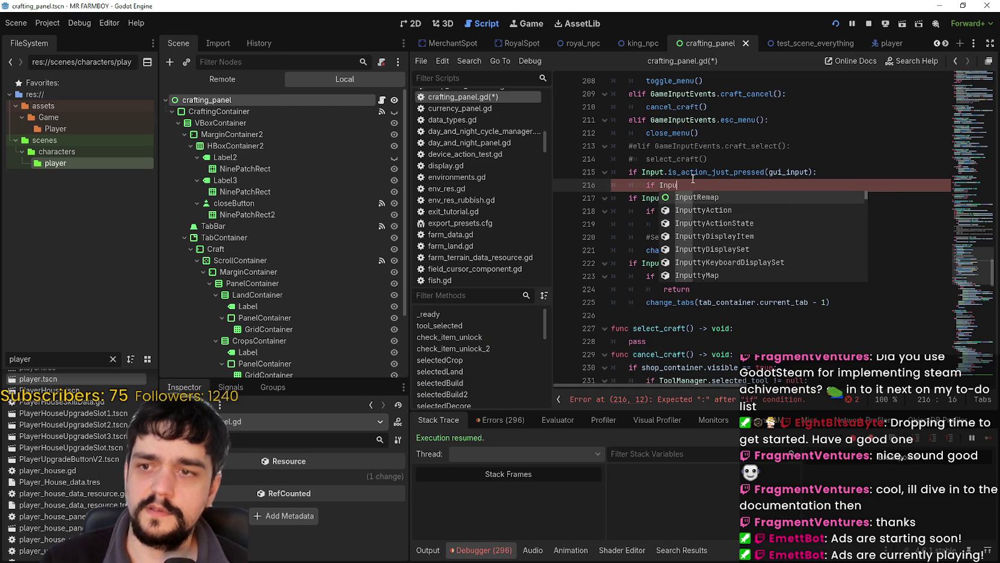
pyautogui.write('t.is')
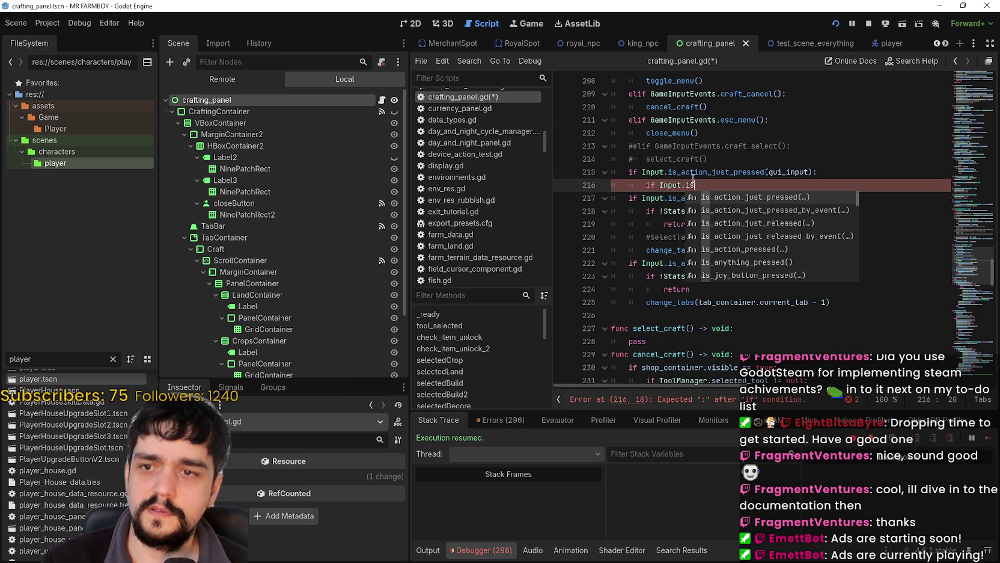
pyautogui.press('Down')
pyautogui.press('Down')
pyautogui.press('Down')
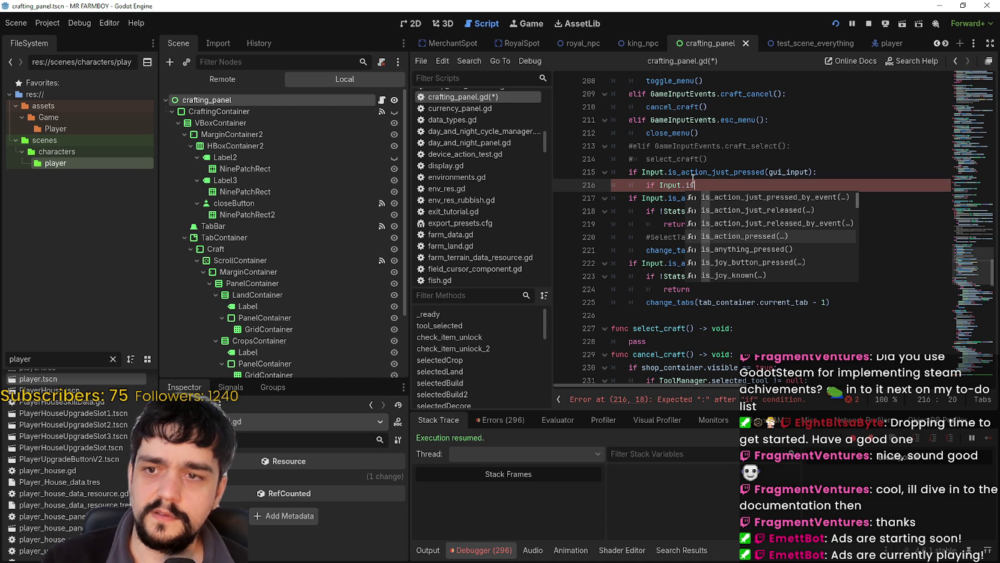
pyautogui.press('Up')
pyautogui.press('Up')
pyautogui.press('Up')
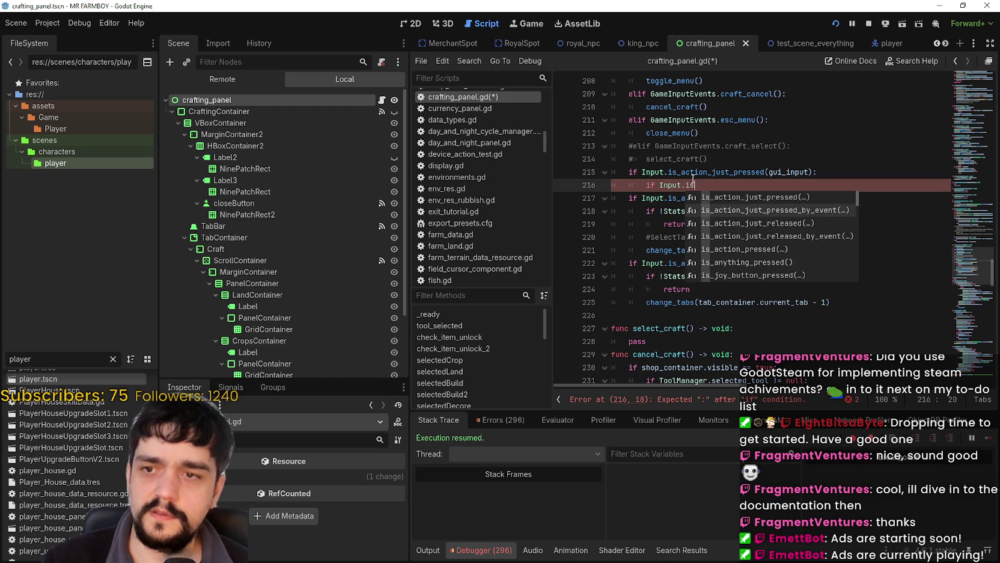
pyautogui.press('Down')
pyautogui.press('Down')
pyautogui.press('Down')
pyautogui.press('Return')
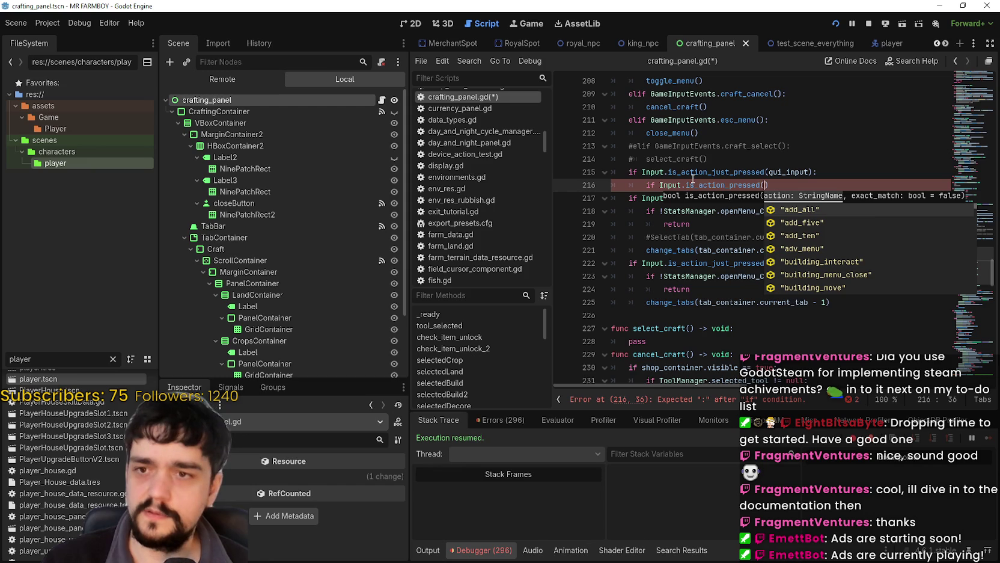
pyautogui.write('en')
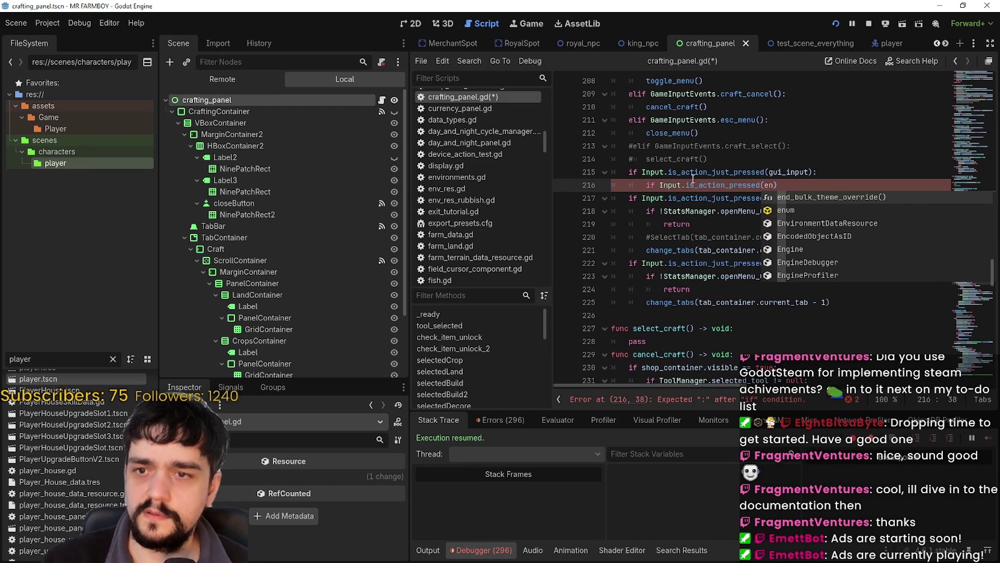
pyautogui.press('BackSpace')
pyautogui.press('BackSpace')
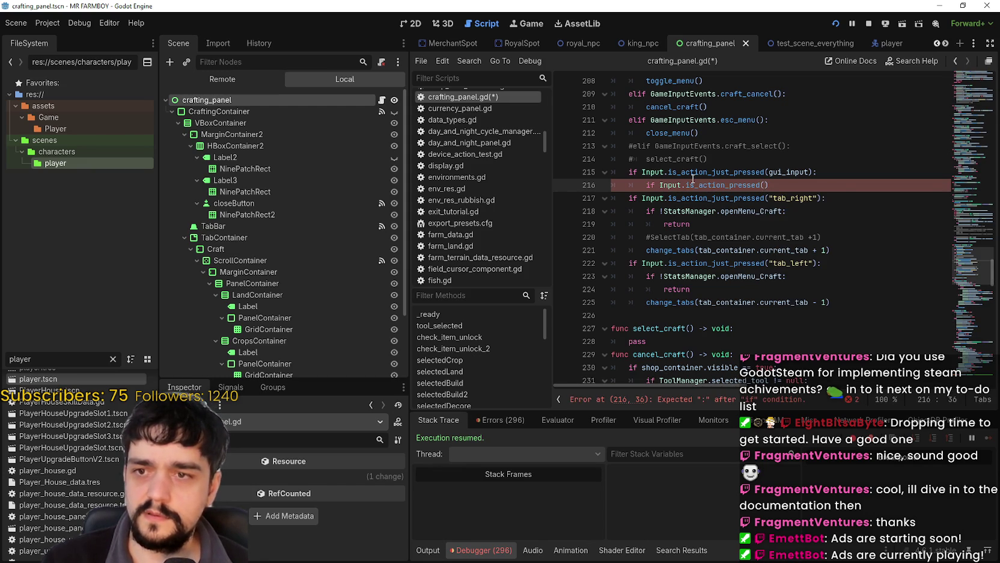
pyautogui.write('"env')
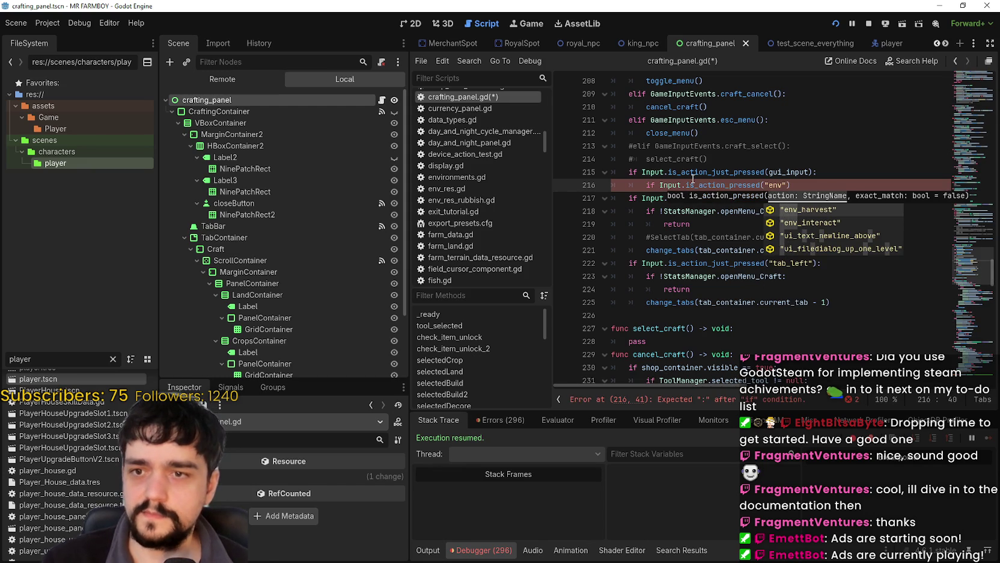
pyautogui.press('Return')
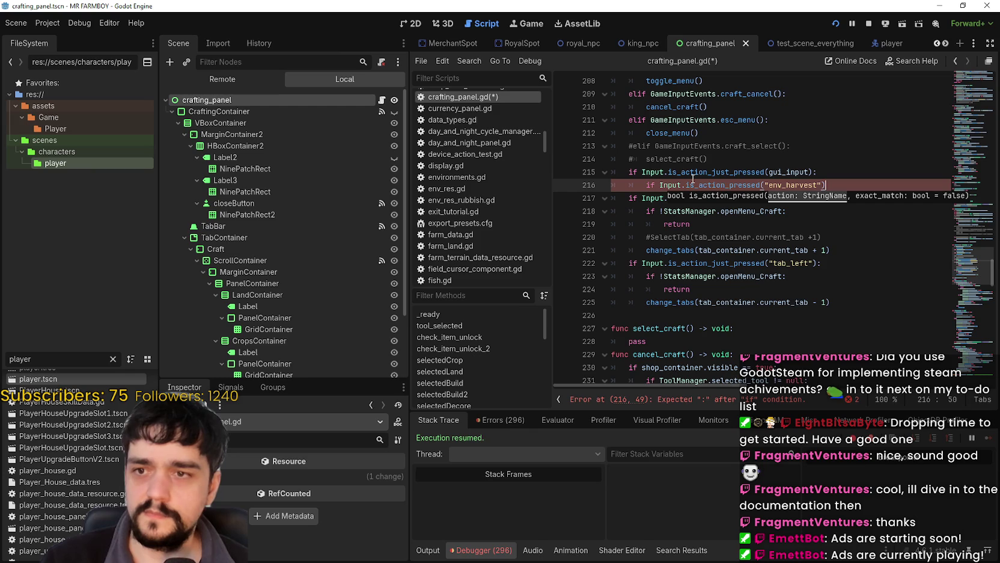
pyautogui.press('Return')
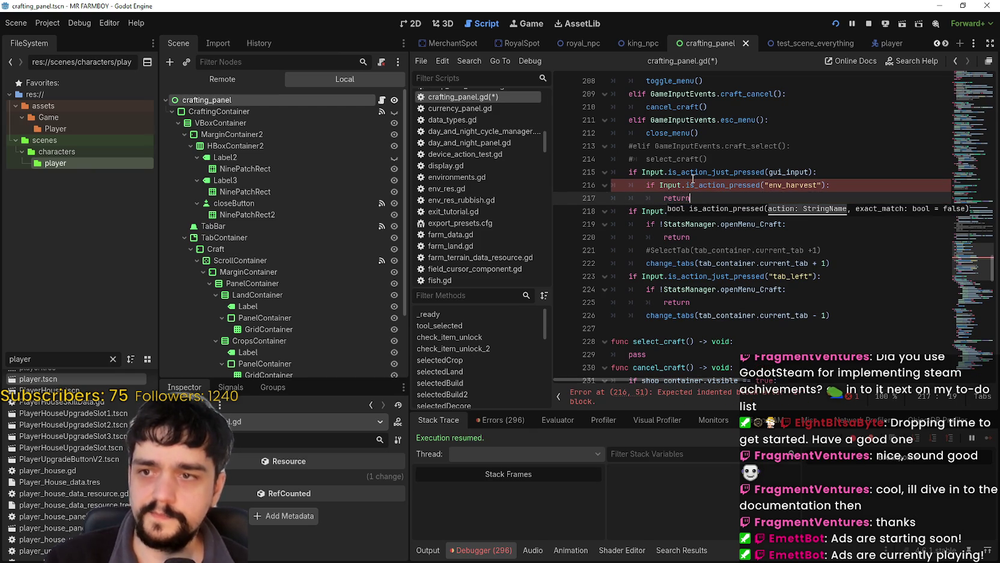
pyautogui.write('n')
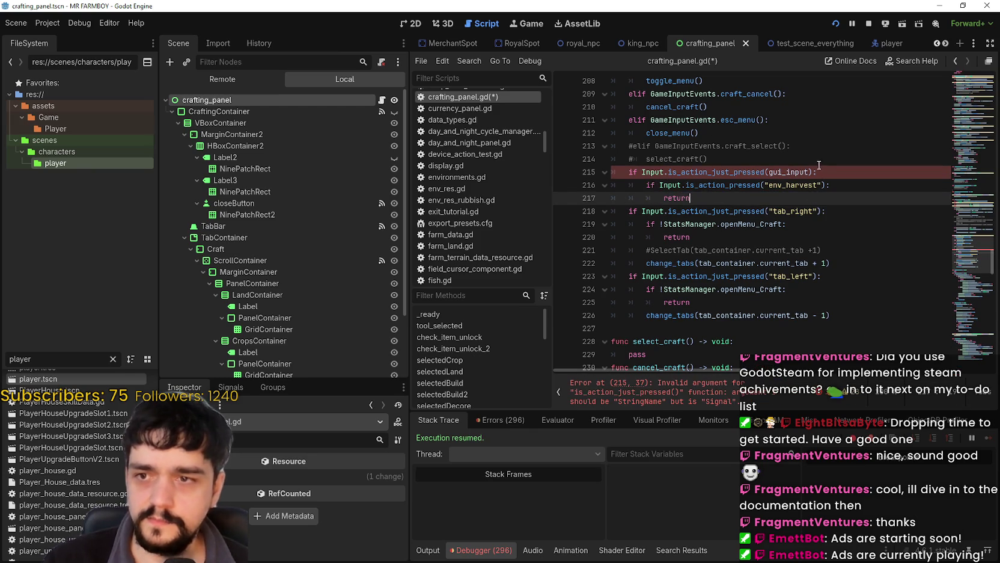
# Change line 215's action from gui_input to "ui_accept" and save the script
pyautogui.click(794, 176)
pyautogui.doubleClick(793, 171)
pyautogui.write('"')
pyautogui.press('Down')
pyautogui.press('Down')
pyautogui.hotkey('ctrl', 's')
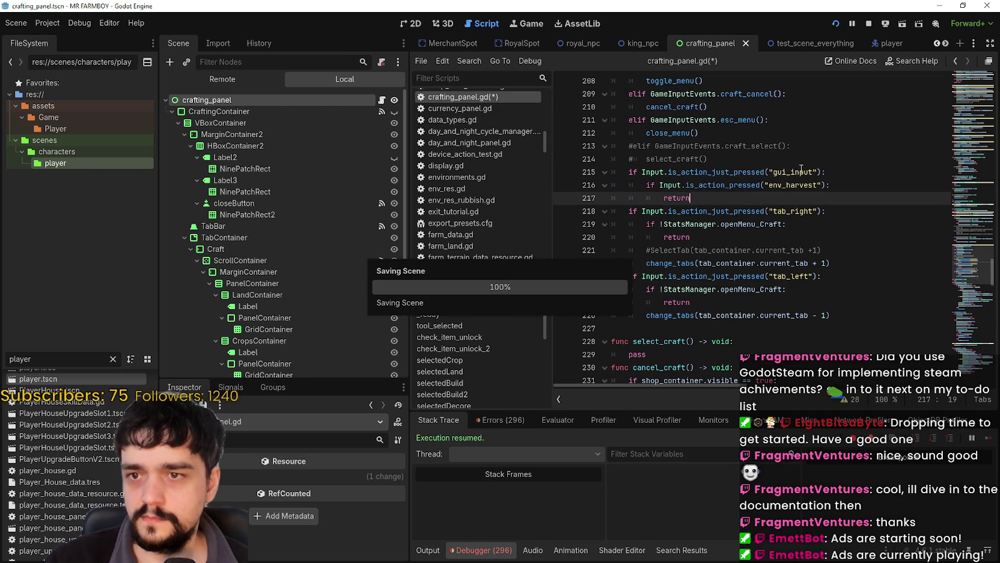
pyautogui.doubleClick(789, 172)
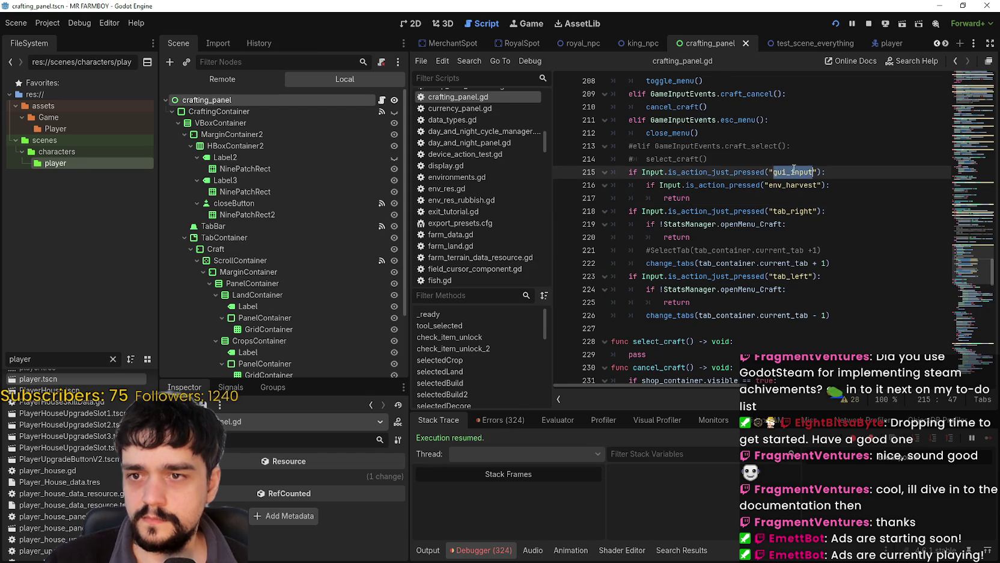
pyautogui.write('ui')
pyautogui.press('Return')
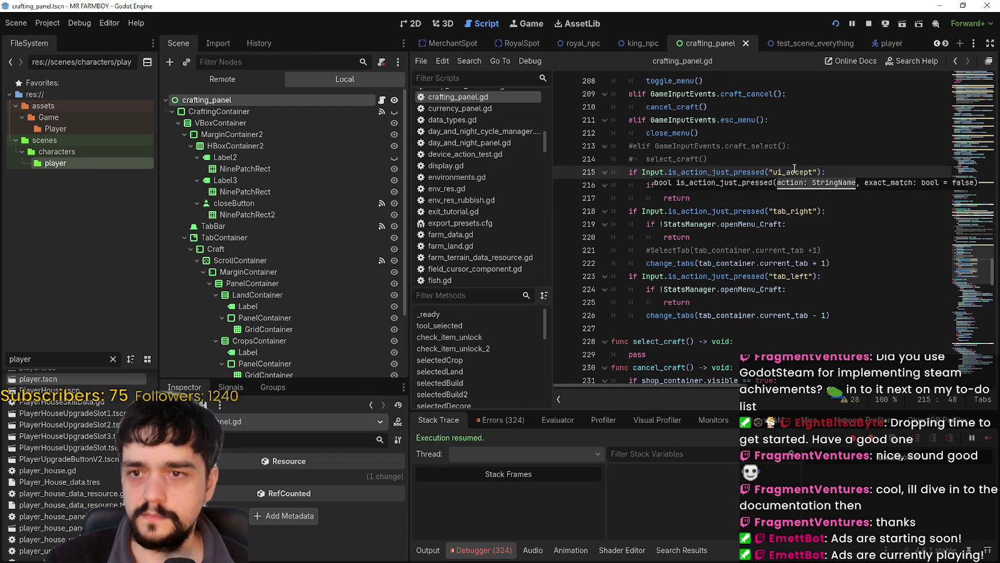
pyautogui.click(794, 171)
pyautogui.hotkey('ctrl', 's')
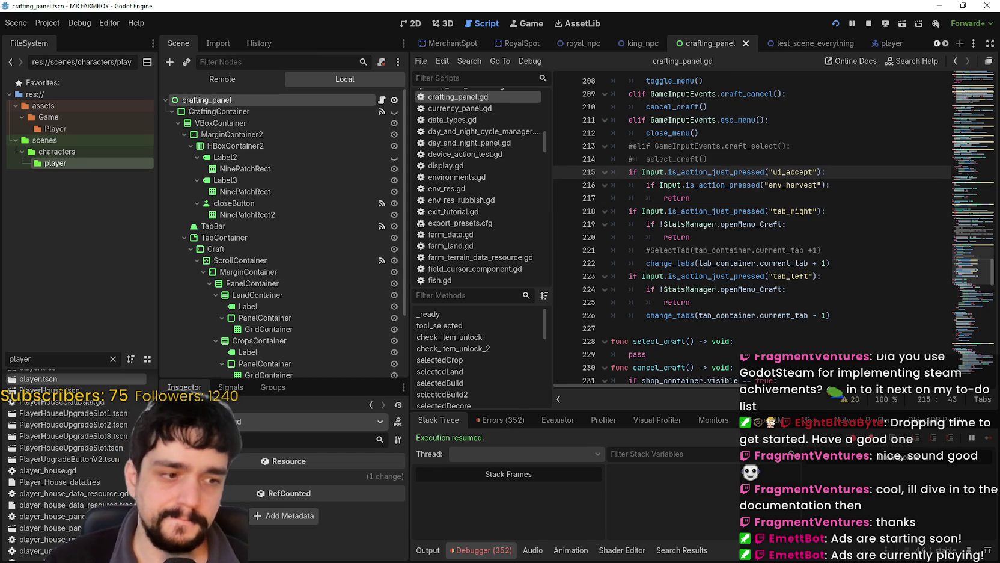
pyautogui.hotkey('alt', 'Tab')
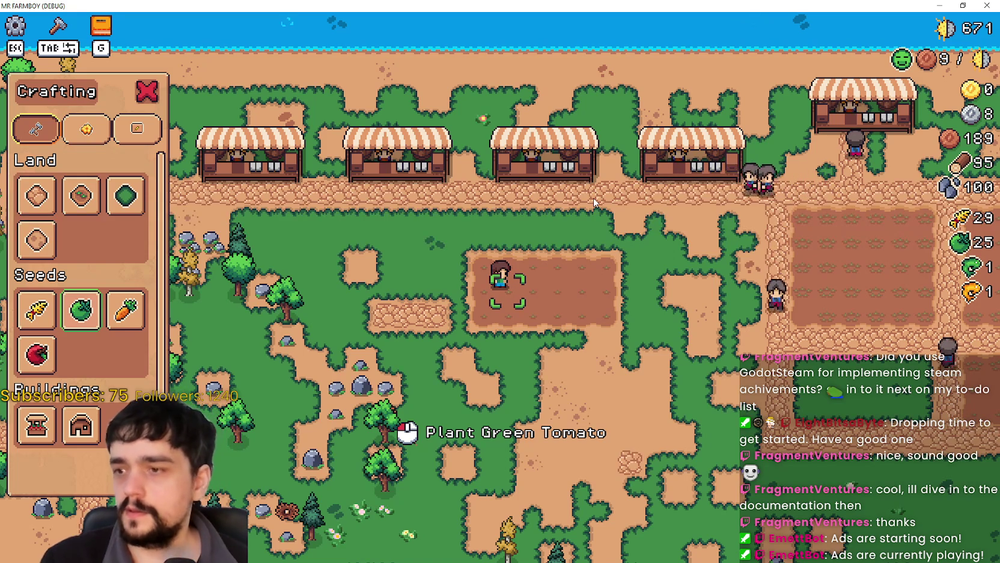
# Choose the Green Tomato seed in the Crafting panel, then plant and water several green tomatoes
pyautogui.press('Down')
pyautogui.press('Right')
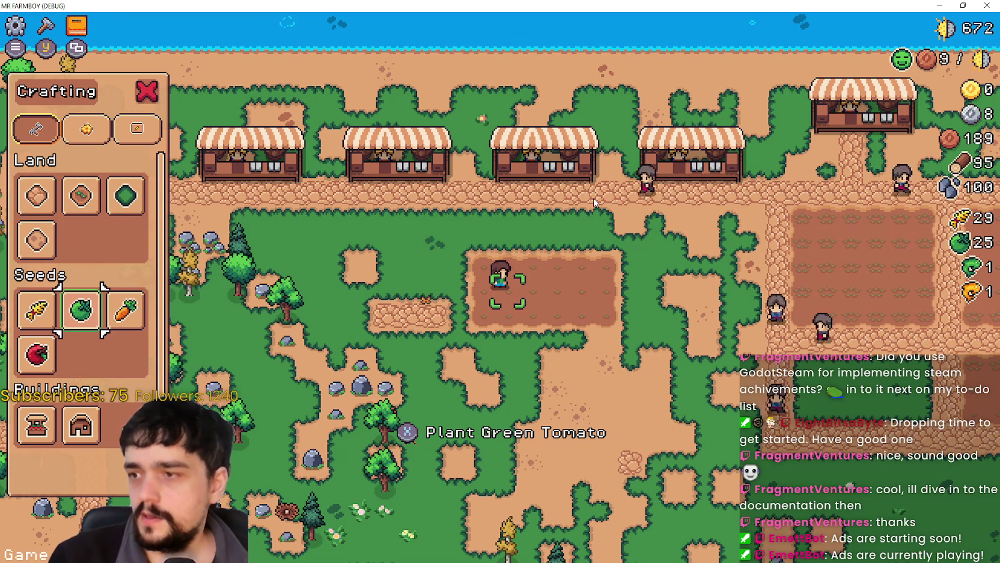
pyautogui.press('x')
pyautogui.press('x')
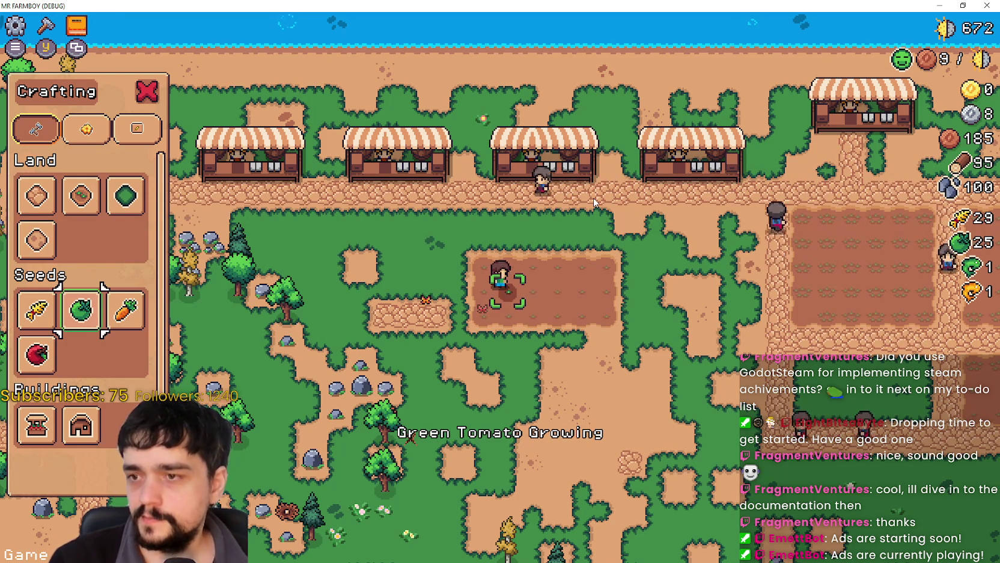
pyautogui.press('Right')
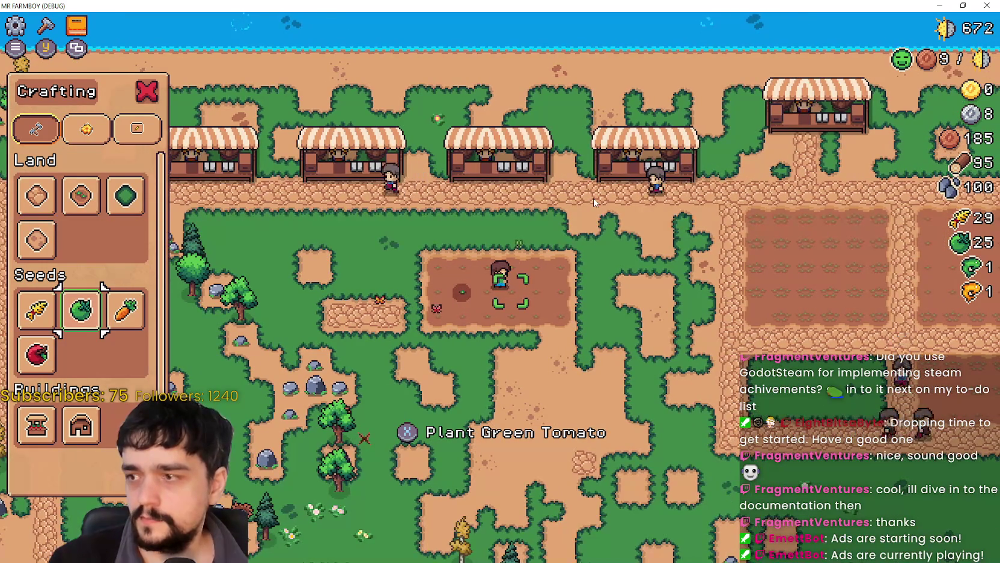
pyautogui.press('x')
pyautogui.press('x')
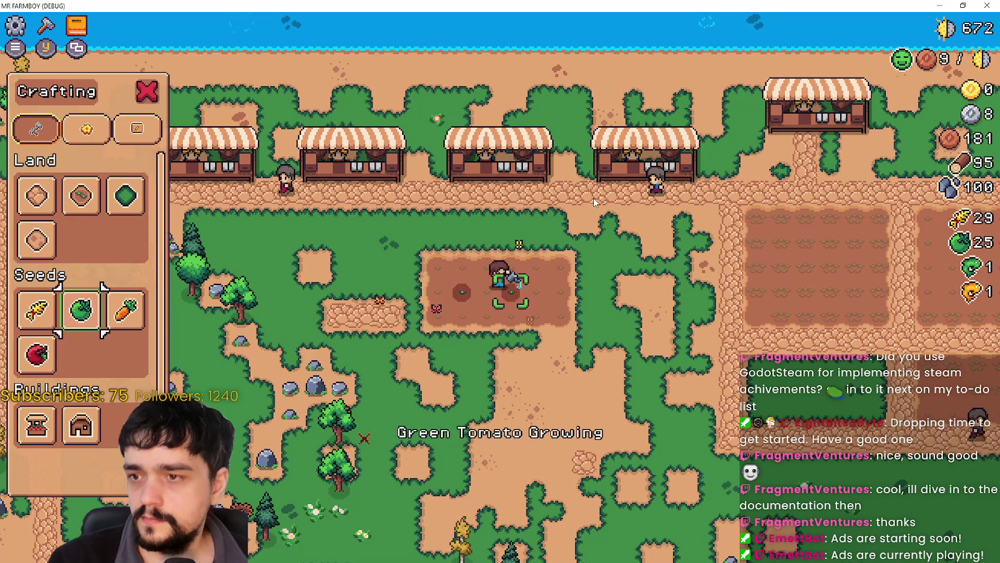
pyautogui.press('Left')
pyautogui.press('Right')
pyautogui.press('x')
pyautogui.press('x')
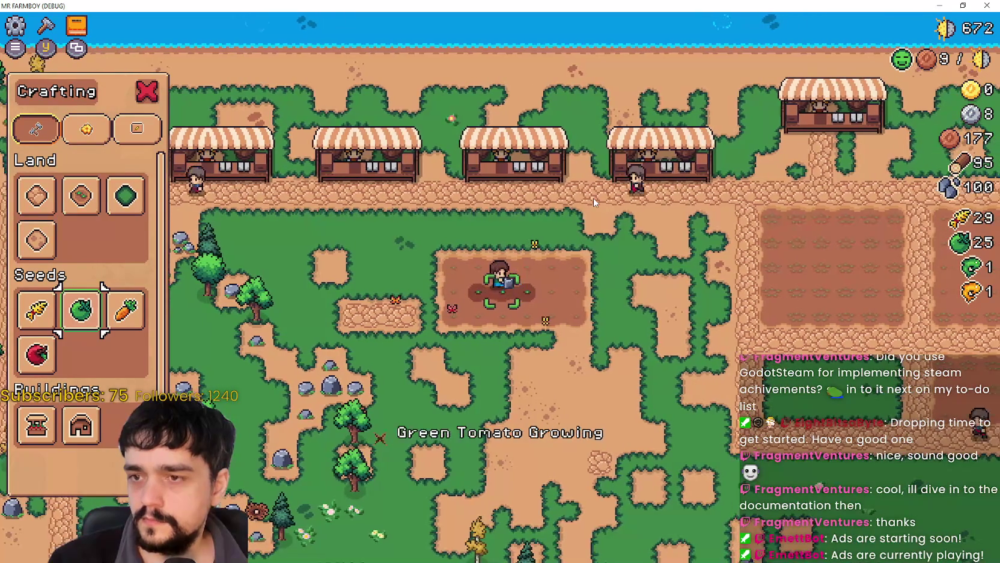
pyautogui.press('Up')
pyautogui.press('x')
pyautogui.press('x')
pyautogui.press('Right')
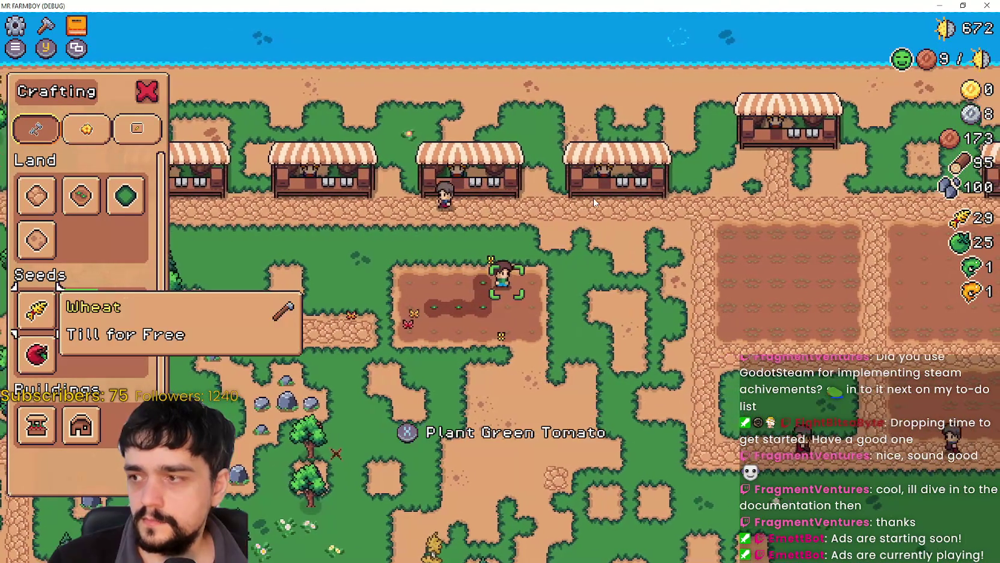
# Switch the seed to Wheat, then plant and water wheat seedlings across the field
pyautogui.press('x')
pyautogui.press('x')
pyautogui.press('Right')
pyautogui.press('x')
pyautogui.press('Down')
pyautogui.press('Left')
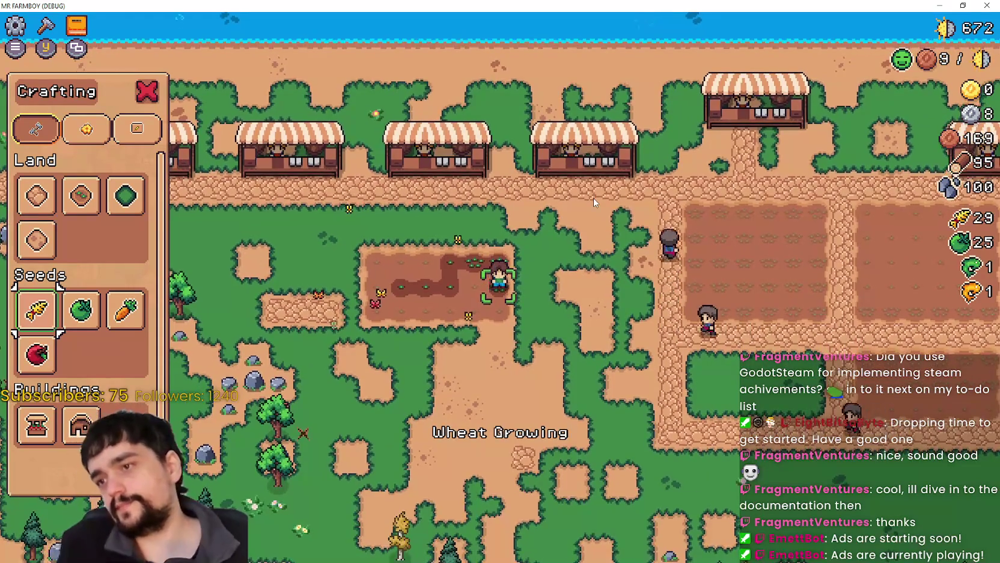
pyautogui.press('x')
pyautogui.press('Down')
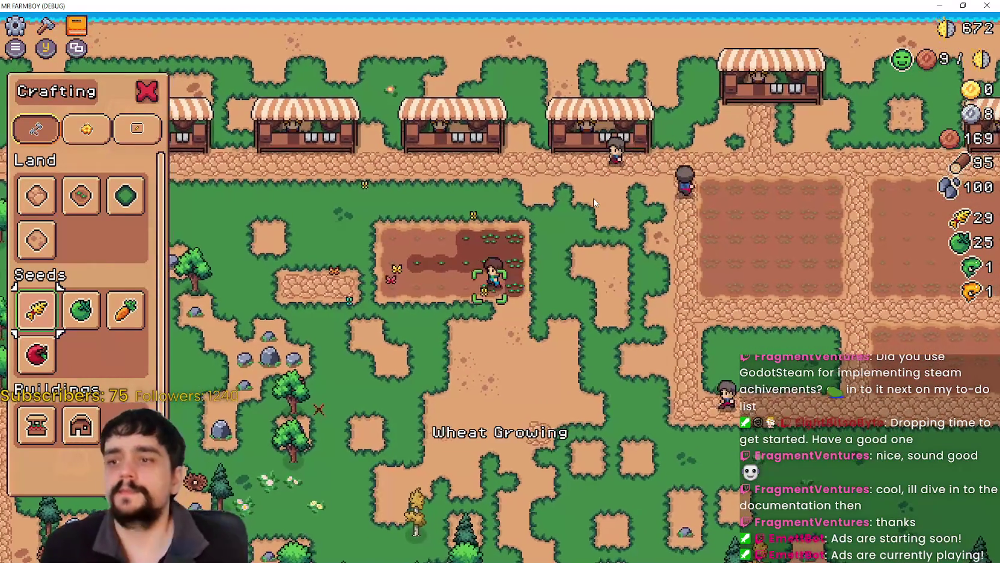
pyautogui.press('Left')
pyautogui.press('x')
pyautogui.press('Left')
pyautogui.press('x')
pyautogui.press('Left')
pyautogui.press('Up')
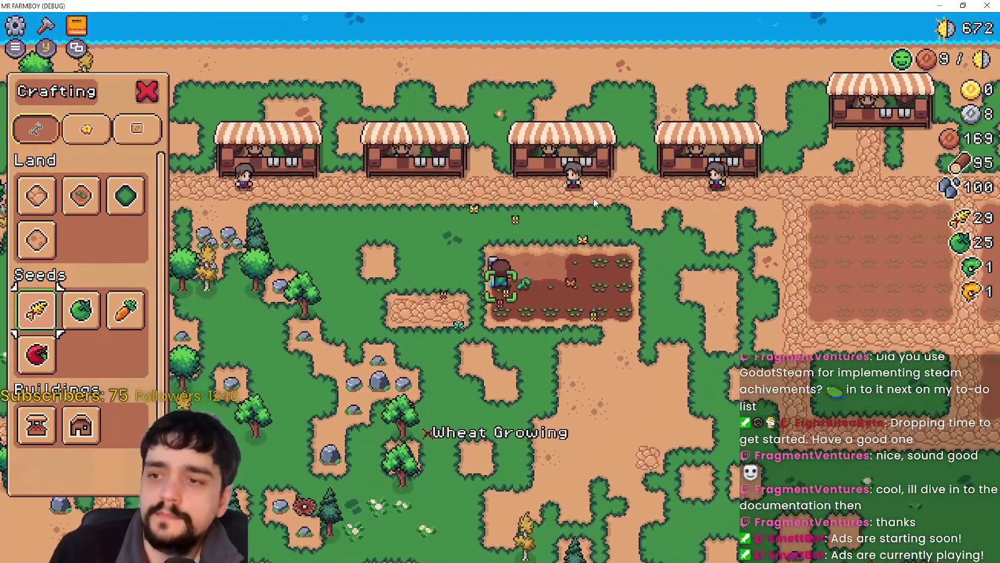
pyautogui.press('Up')
# Walk the farmer back and forth across the field while the crops ripen
pyautogui.press('x')
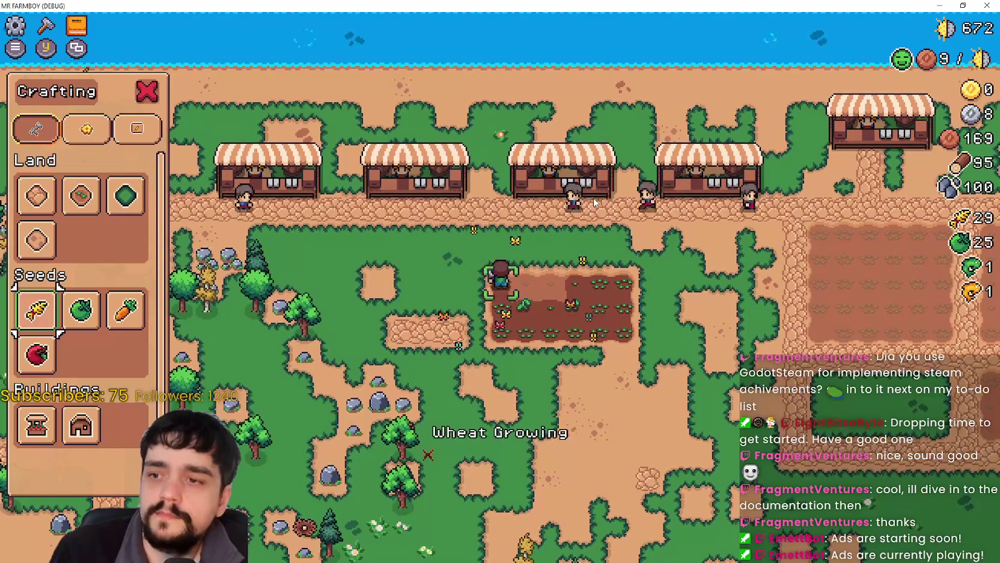
pyautogui.press('Right')
pyautogui.press('Right')
pyautogui.press('Down')
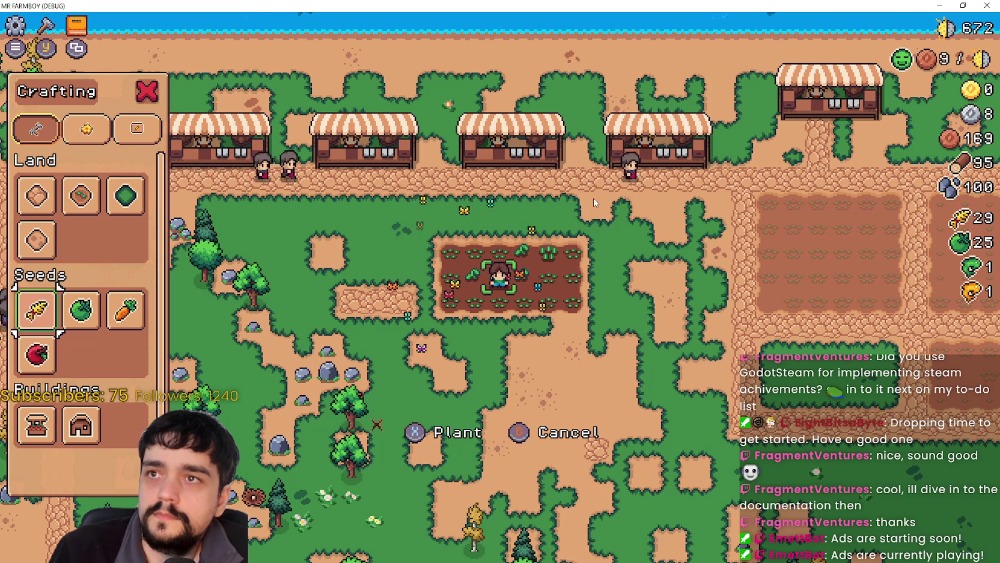
pyautogui.press('a')
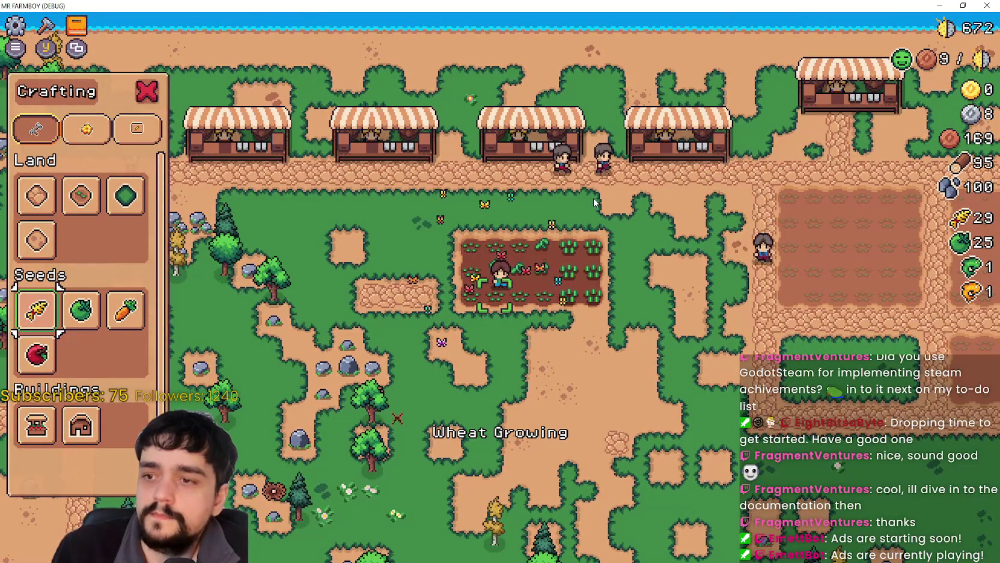
pyautogui.press('d')
pyautogui.press('a')
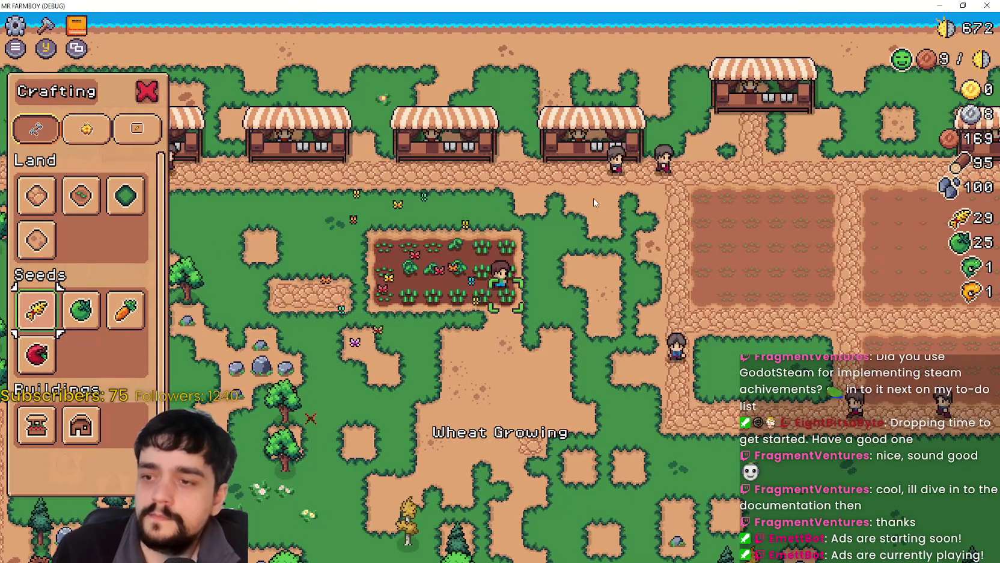
pyautogui.press('a')
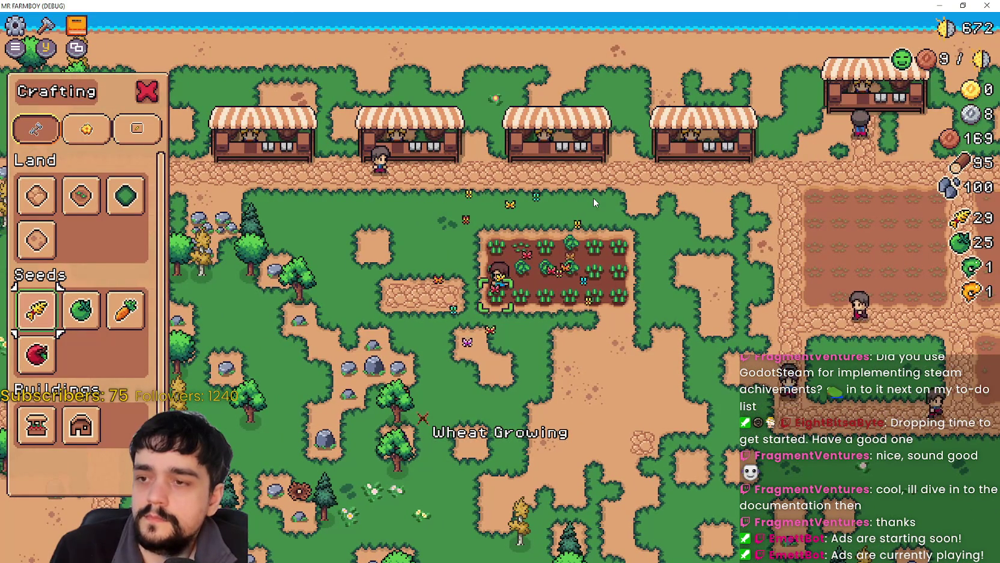
pyautogui.press('d')
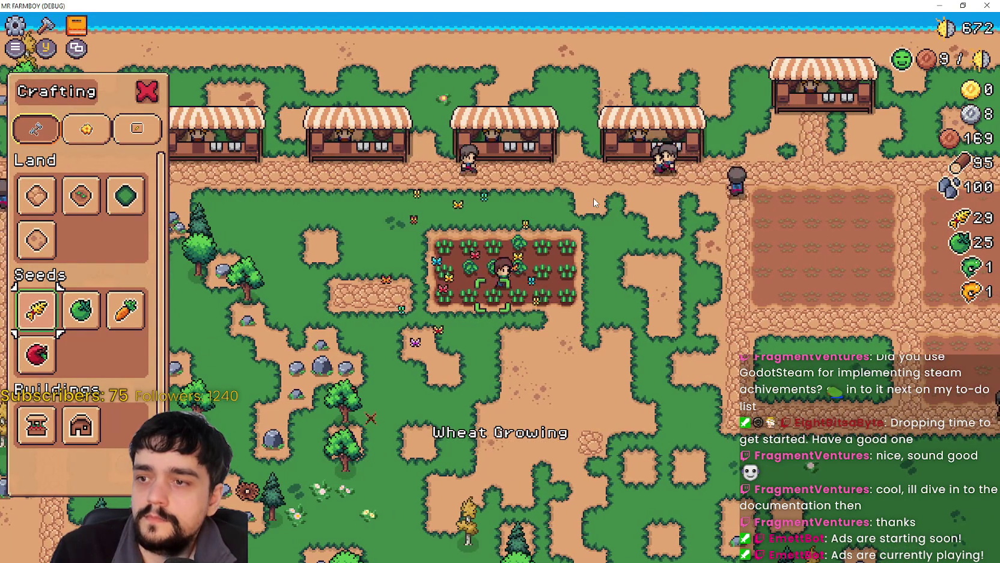
pyautogui.press('d')
pyautogui.press('a')
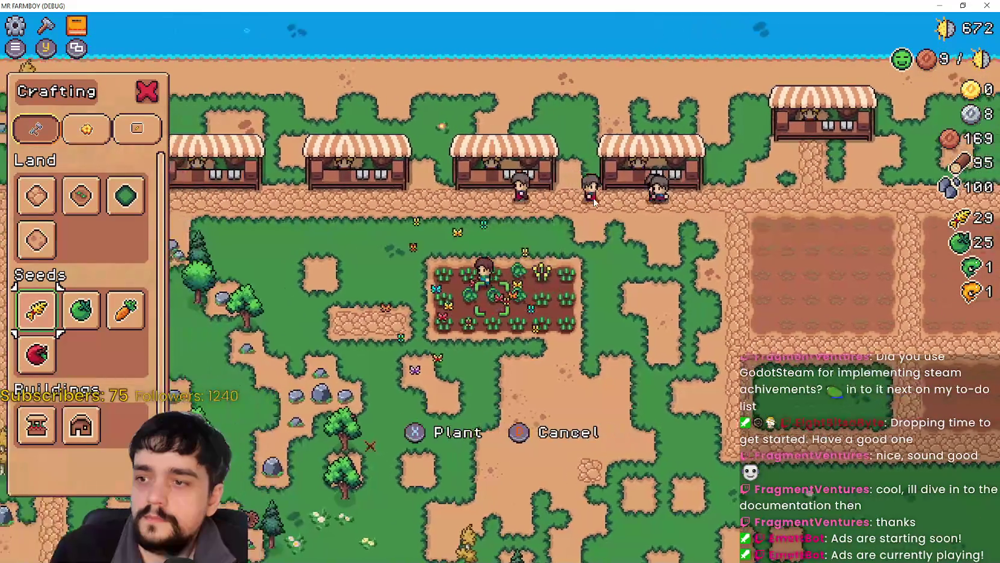
pyautogui.press('d')
# Harvest the ripe crops, bringing green tomatoes to 29 and coins to 673
pyautogui.press('s')
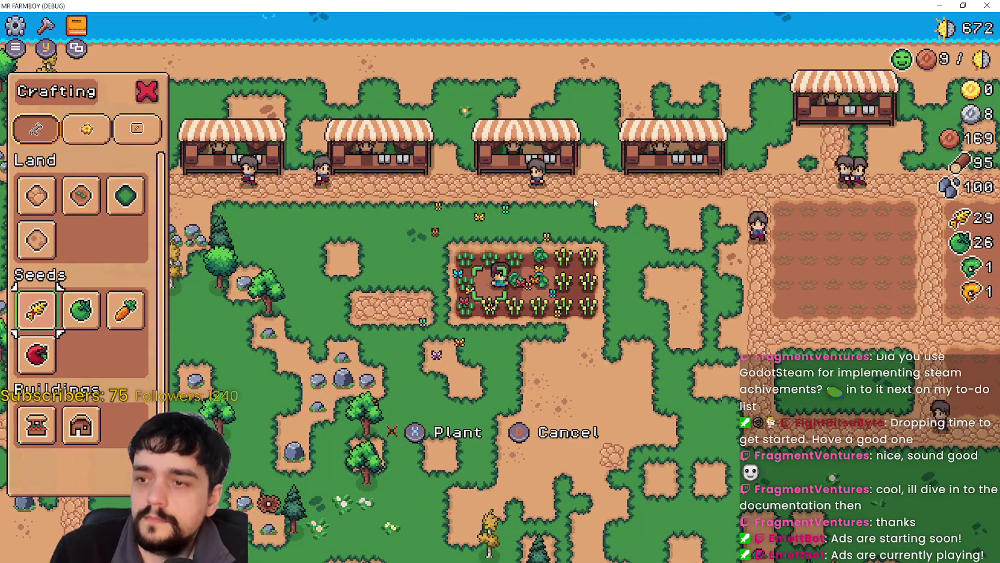
pyautogui.press('d')
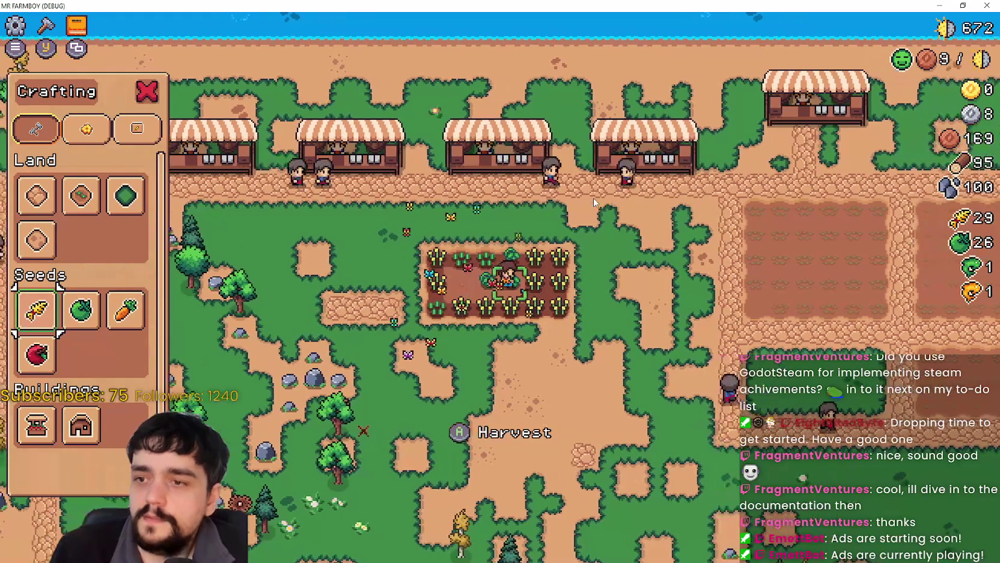
pyautogui.press('space')
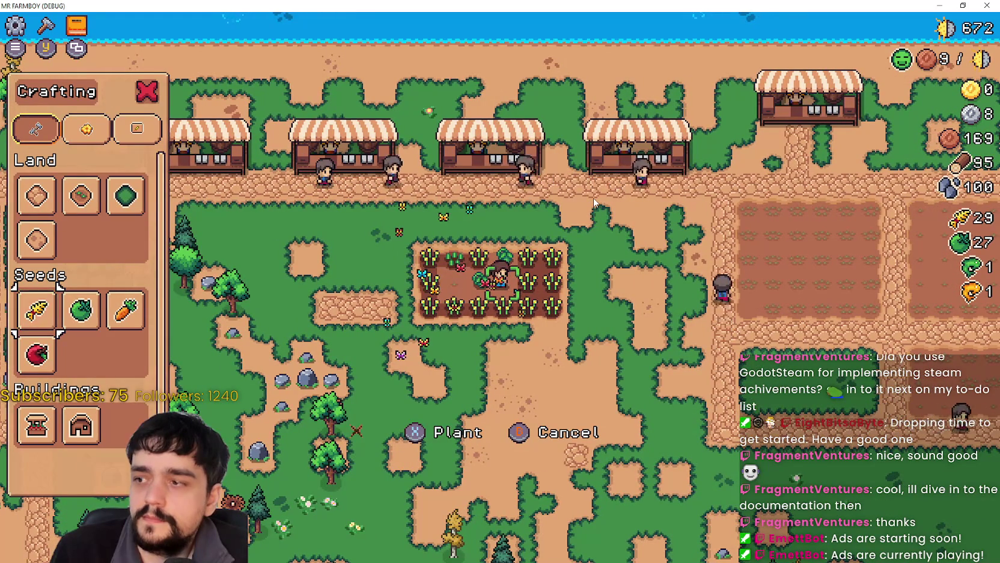
pyautogui.press('w')
pyautogui.press('space')
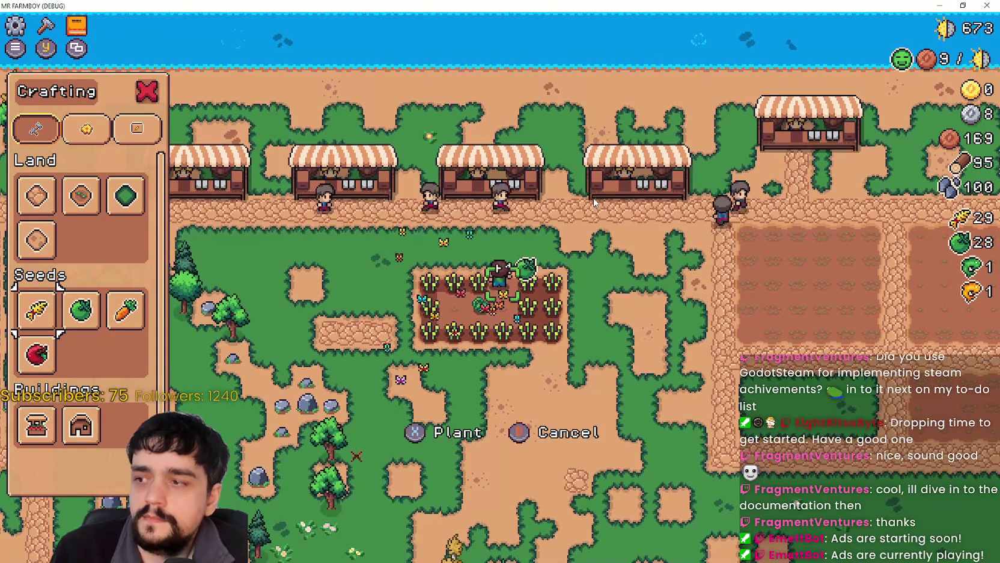
pyautogui.press('s')
pyautogui.press('a')
pyautogui.press('space')
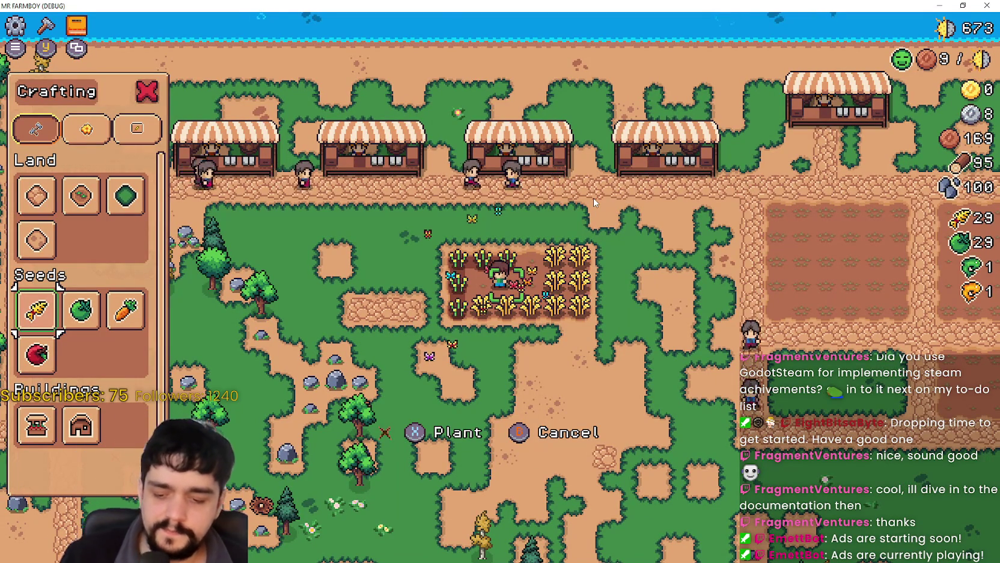
pyautogui.hotkey('alt', 'Tab')
# Add a breakpoint on line 217's env_harvest return in crafting_panel.gd
pyautogui.click(753, 193)
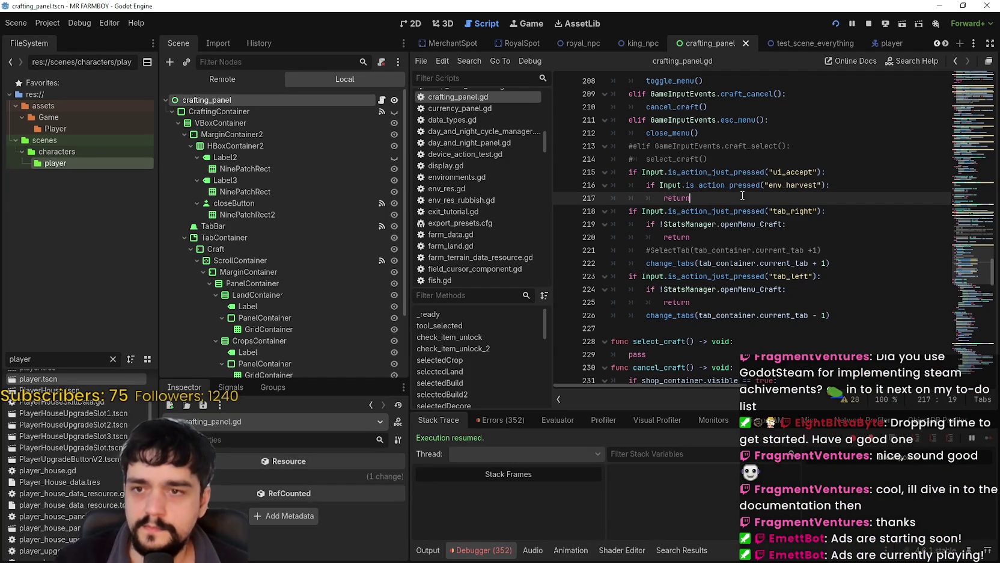
pyautogui.doubleClick(737, 184)
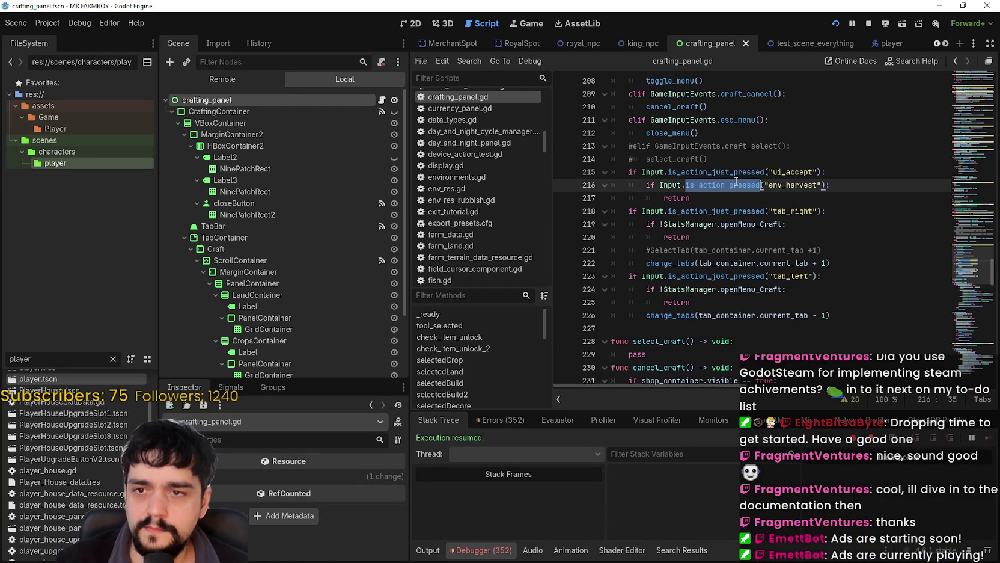
pyautogui.moveTo(743, 185)
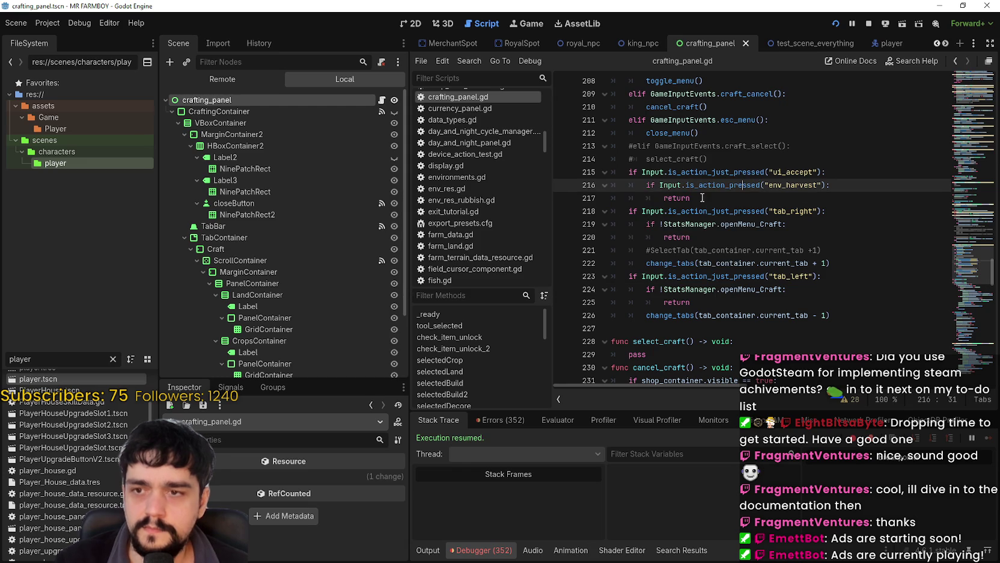
pyautogui.moveTo(691, 198); pyautogui.dragTo(612, 183)
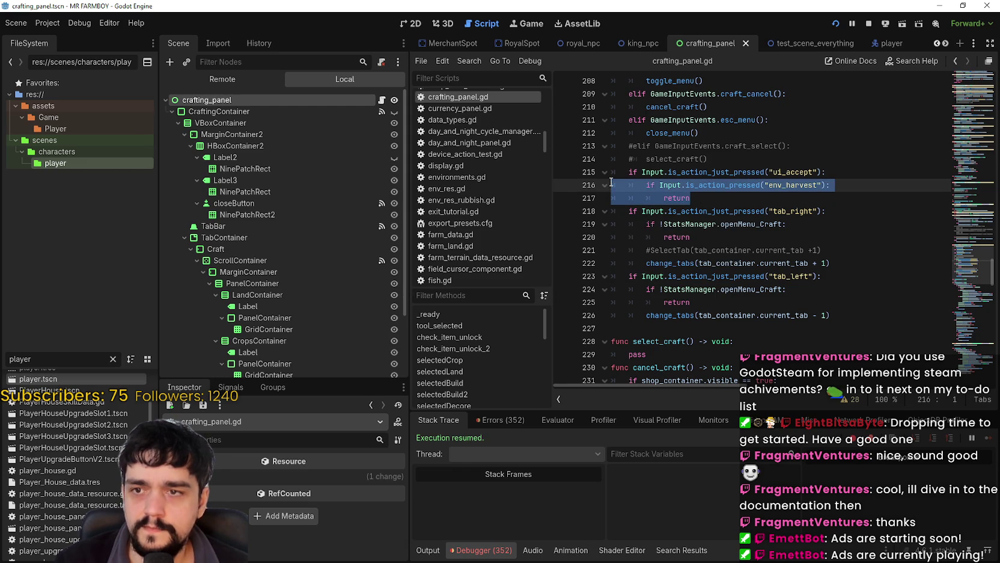
pyautogui.scroll(3, 611, 184)
pyautogui.scroll(-3, 662, 182)
pyautogui.click(712, 200)
pyautogui.click(563, 197)
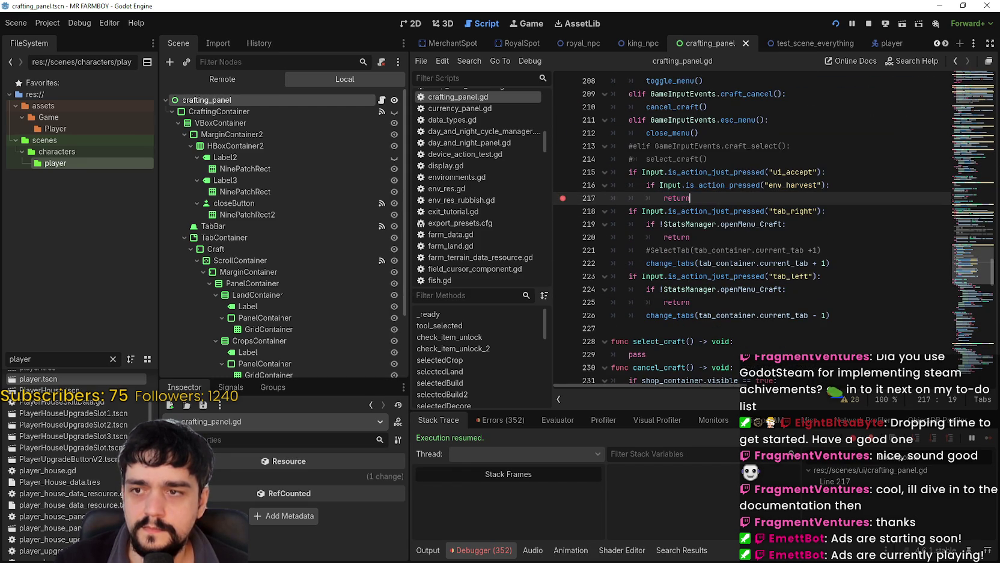
# Trigger harvest in the running game to hit the line 217 breakpoint, then bring the browser forward
pyautogui.hotkey('alt', 'Tab')
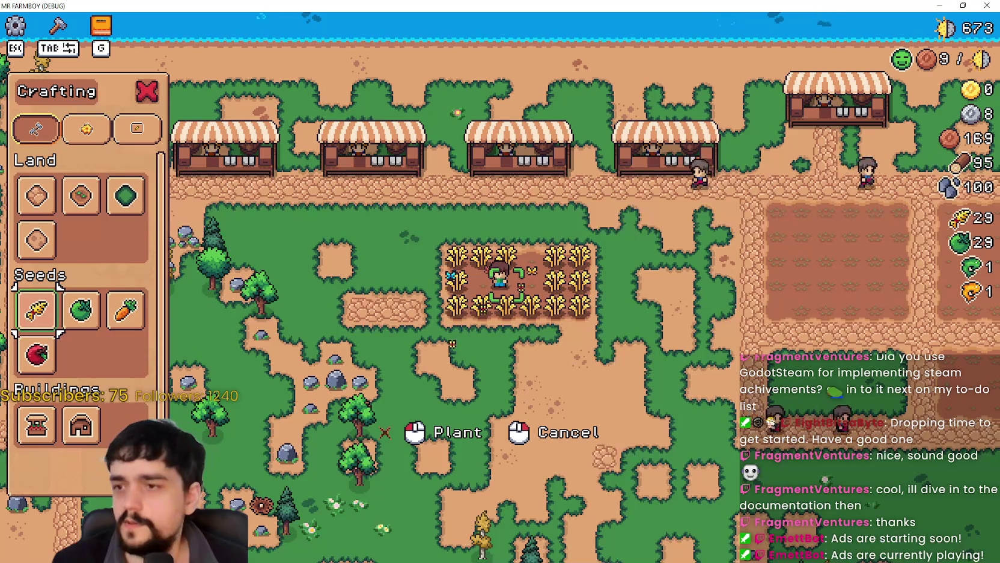
pyautogui.press('s')
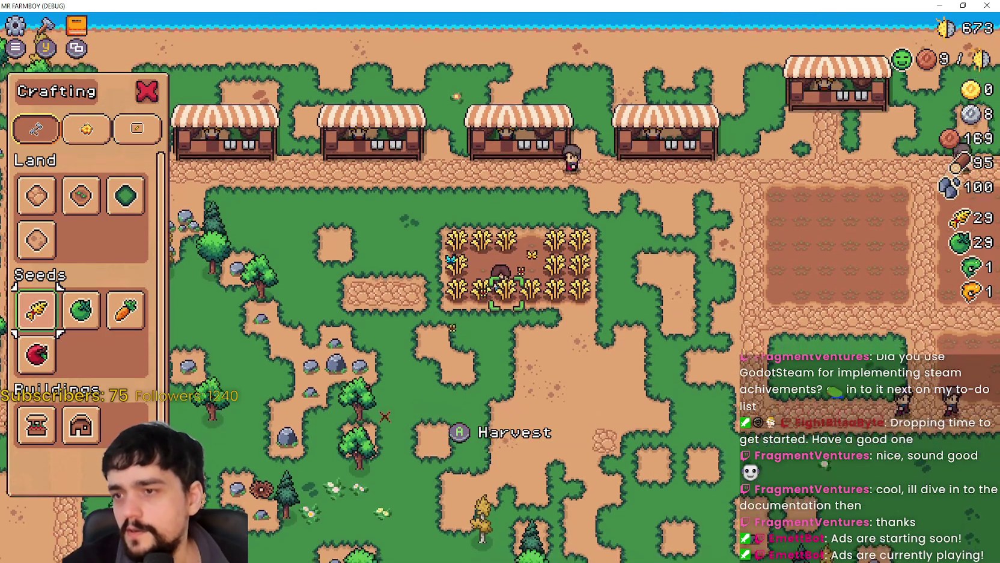
pyautogui.press('Return')
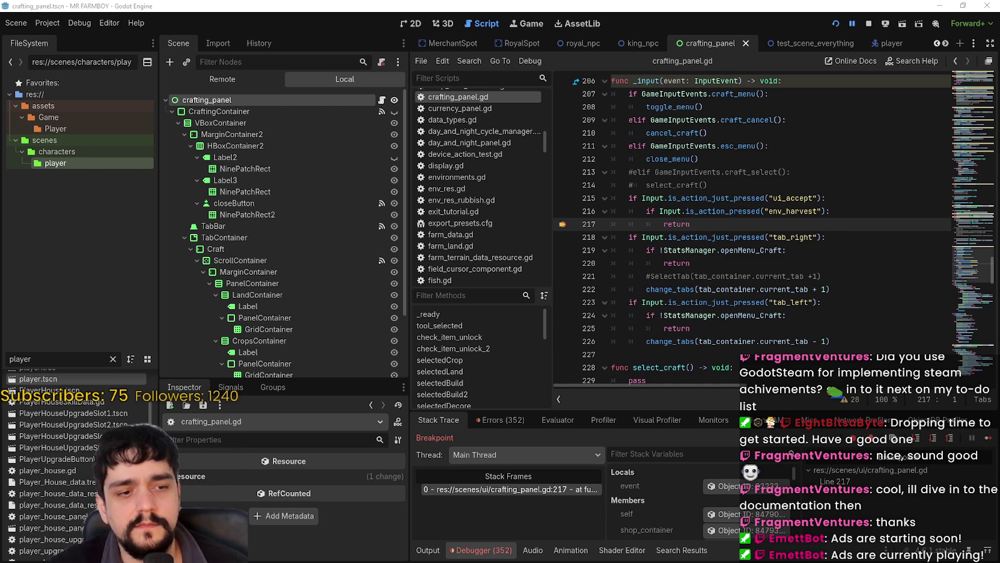
pyautogui.hotkey('alt', 'Tab')
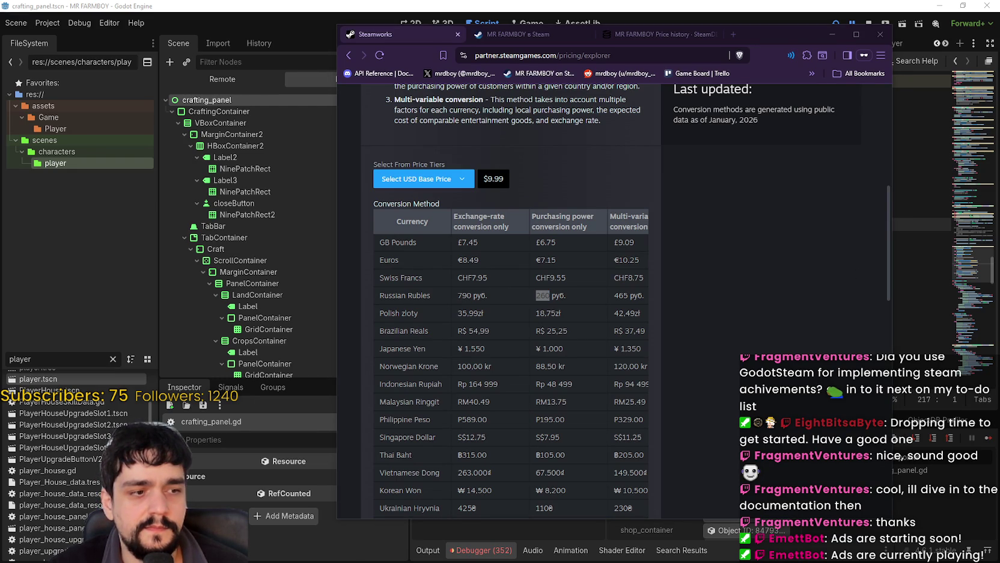
# Return to the Google results about replacing ui_accept in the browser
pyautogui.hotkey('alt', 'Tab')
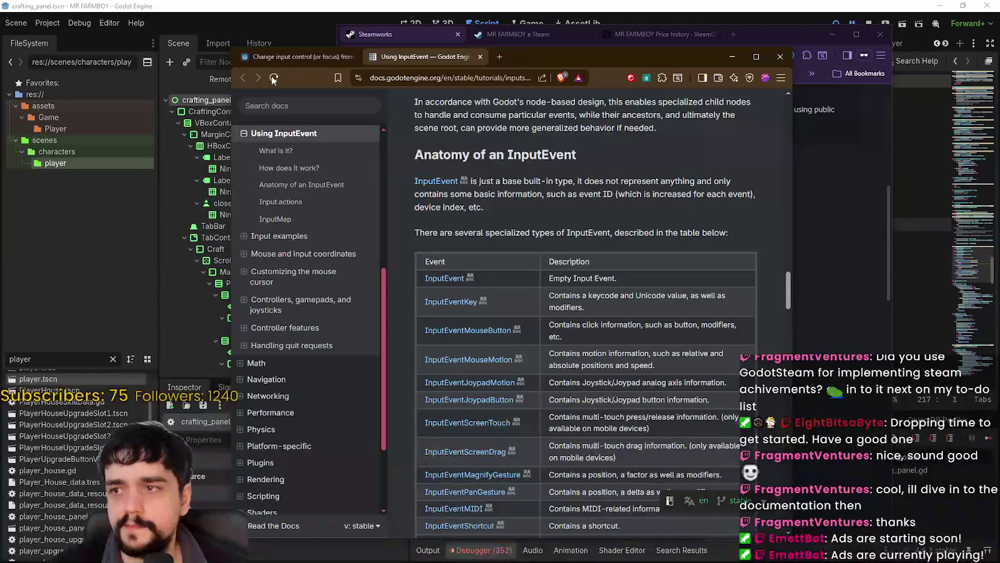
pyautogui.scroll(-2, 553, 440)
pyautogui.scroll(3, 553, 440)
pyautogui.scroll(5, 553, 440)
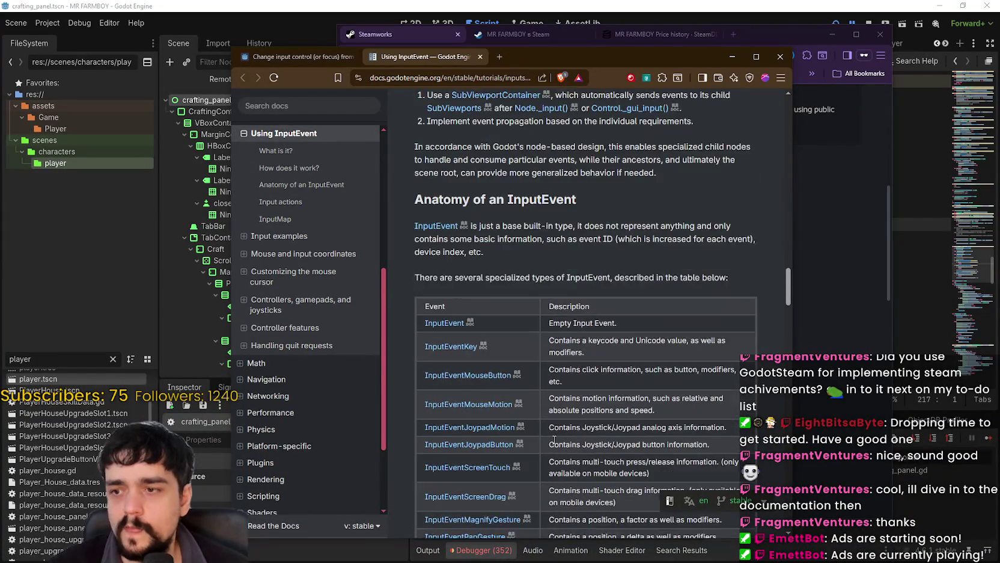
pyautogui.scroll(4, 557, 429)
pyautogui.scroll(2, 557, 428)
pyautogui.click(288, 58)
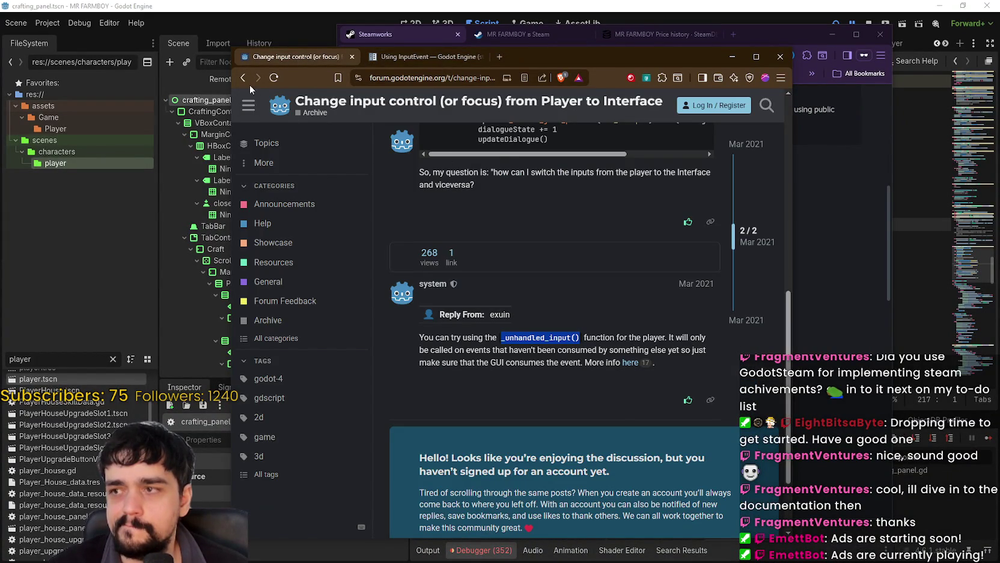
pyautogui.click(243, 78)
pyautogui.scroll(5, 451, 138)
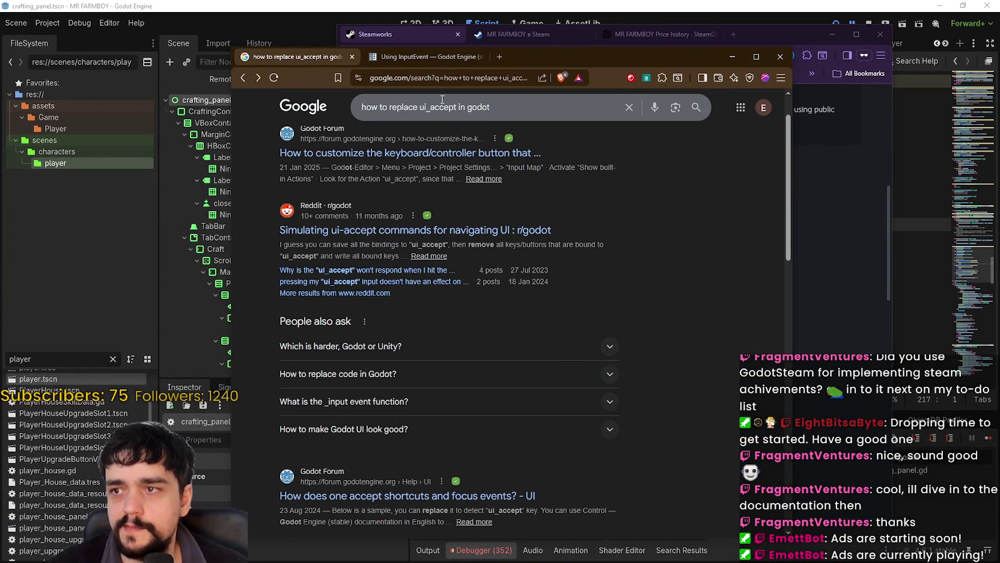
# Search 'how to not trigger ui_accept in godot when pressing a different action'
pyautogui.doubleClick(406, 101)
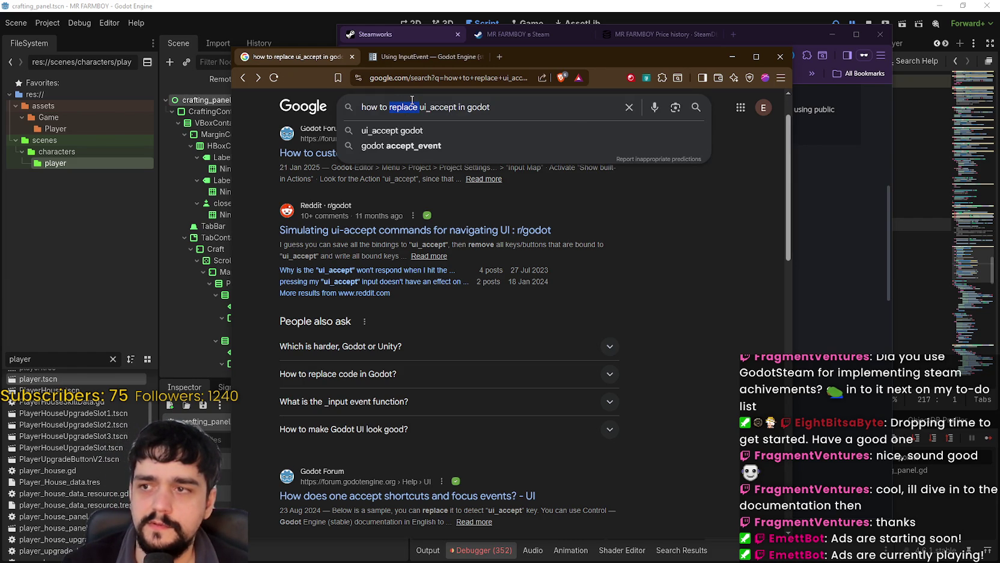
pyautogui.write('not trigger ui_accept')
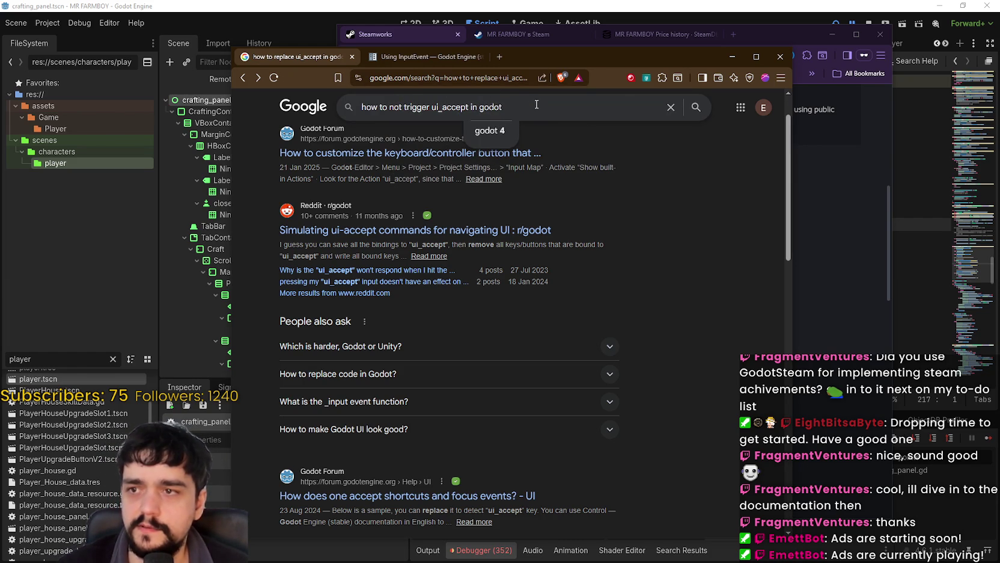
pyautogui.write(' in godot when por')
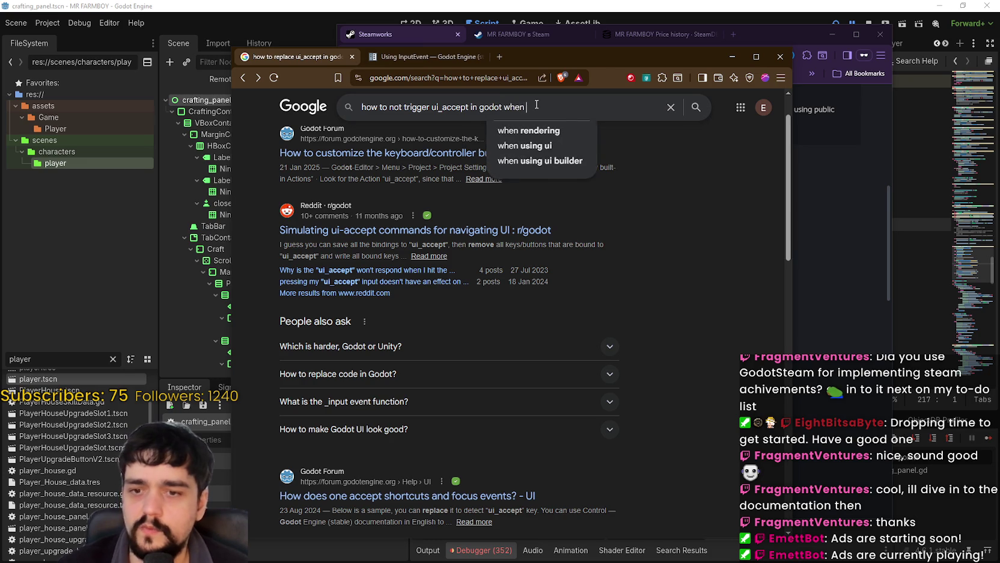
pyautogui.press('BackSpace')
pyautogui.press('BackSpace')
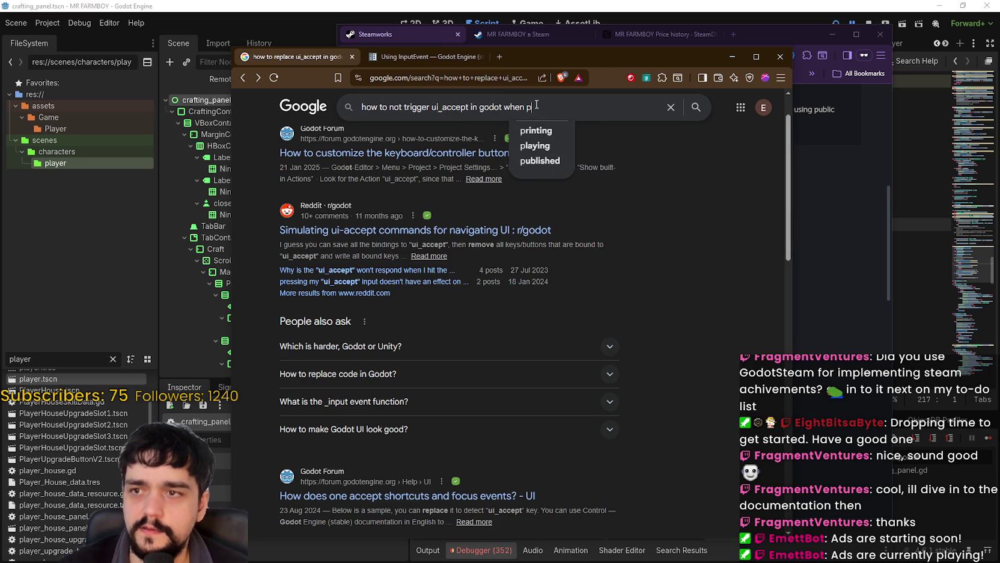
pyautogui.write('ressing a different')
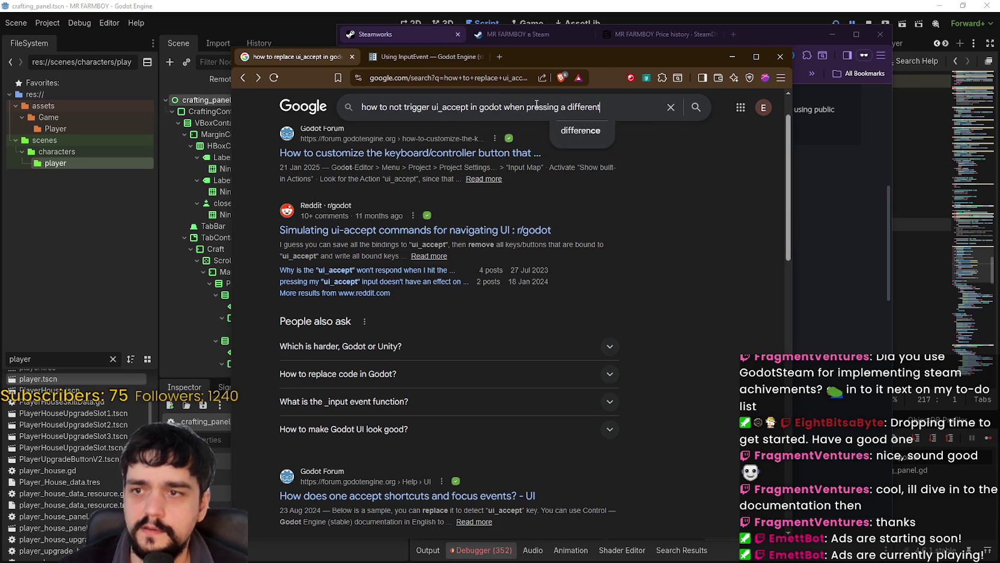
pyautogui.write(' action')
pyautogui.press('Return')
# Open the Reddit thread on not triggering ui_accept and expand the full post
pyautogui.click(526, 205)
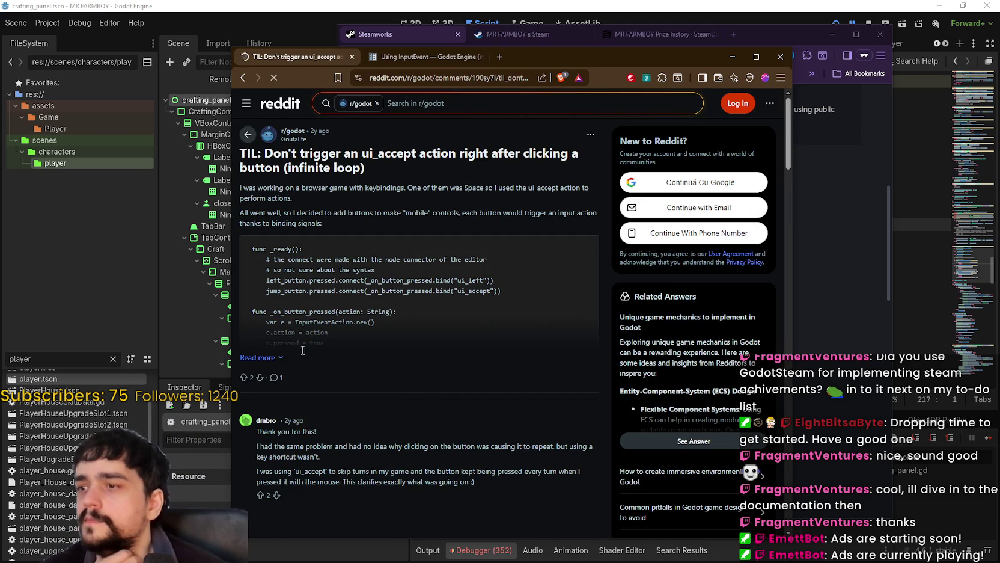
pyautogui.click(265, 357)
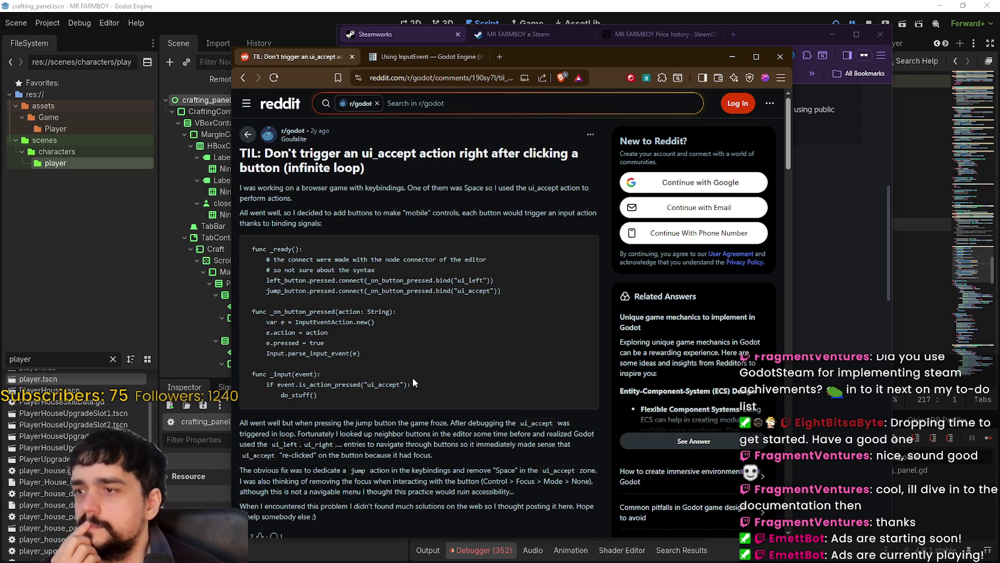
pyautogui.scroll(-1, 414, 378)
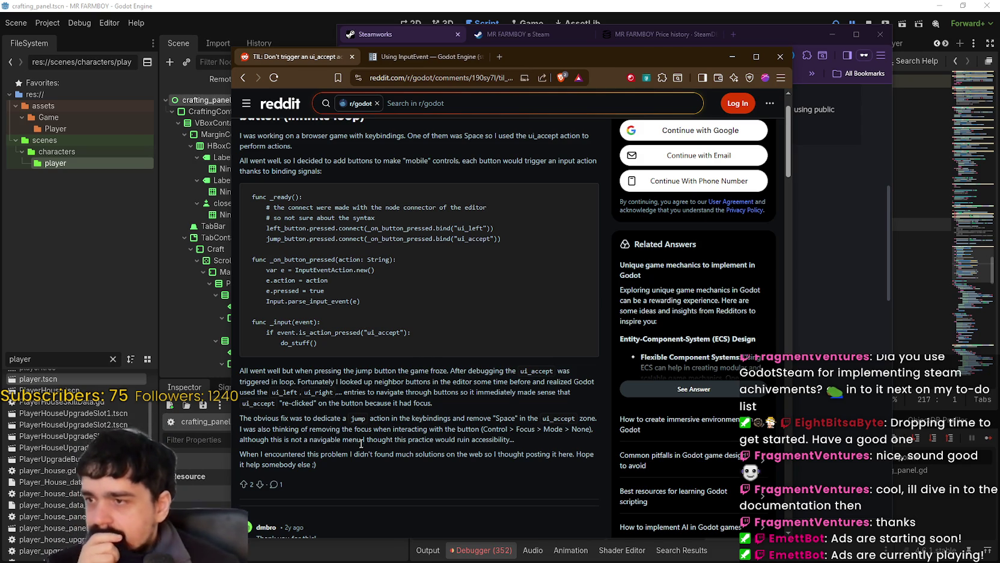
pyautogui.scroll(-3, 462, 414)
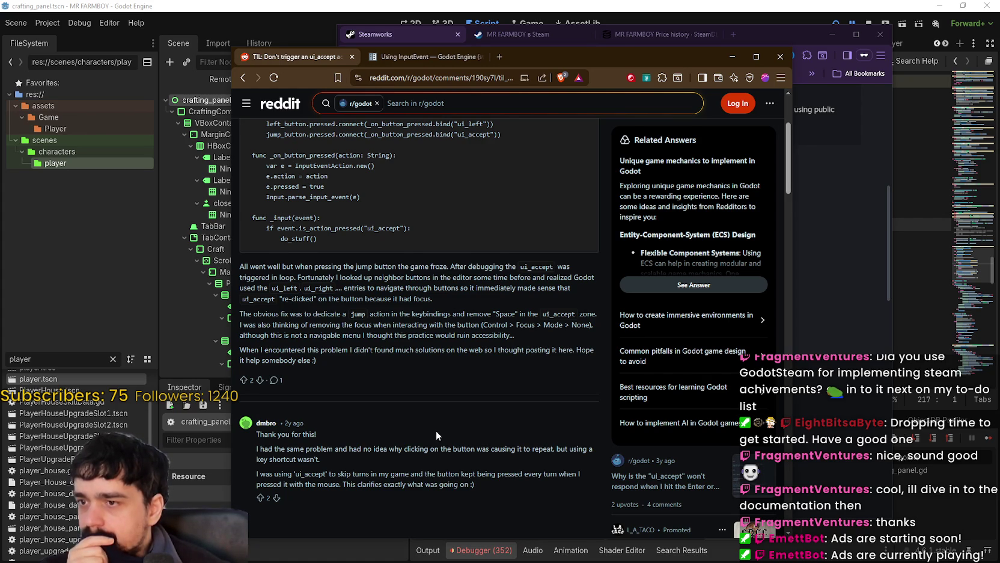
pyautogui.scroll(-5, 436, 430)
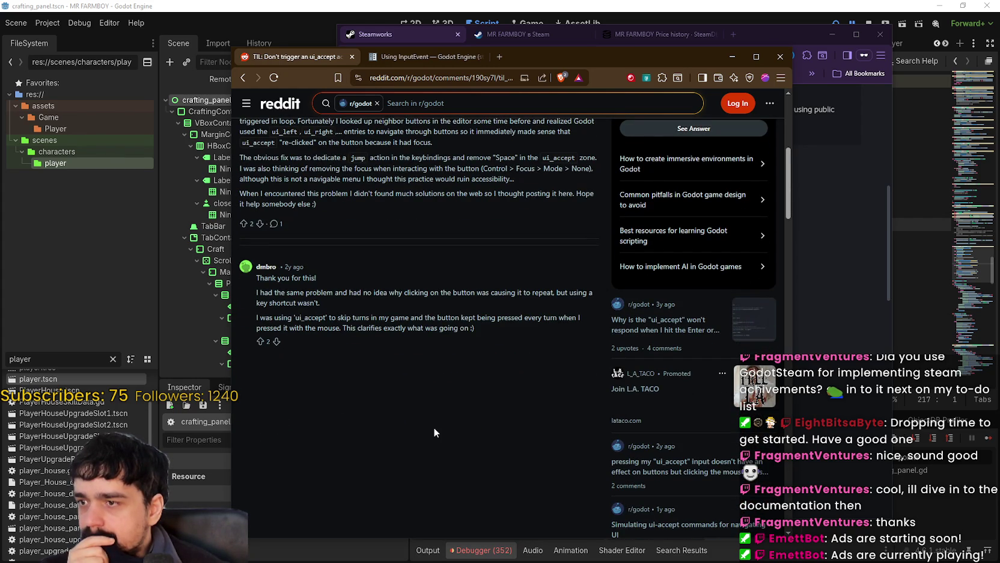
pyautogui.scroll(3, 434, 427)
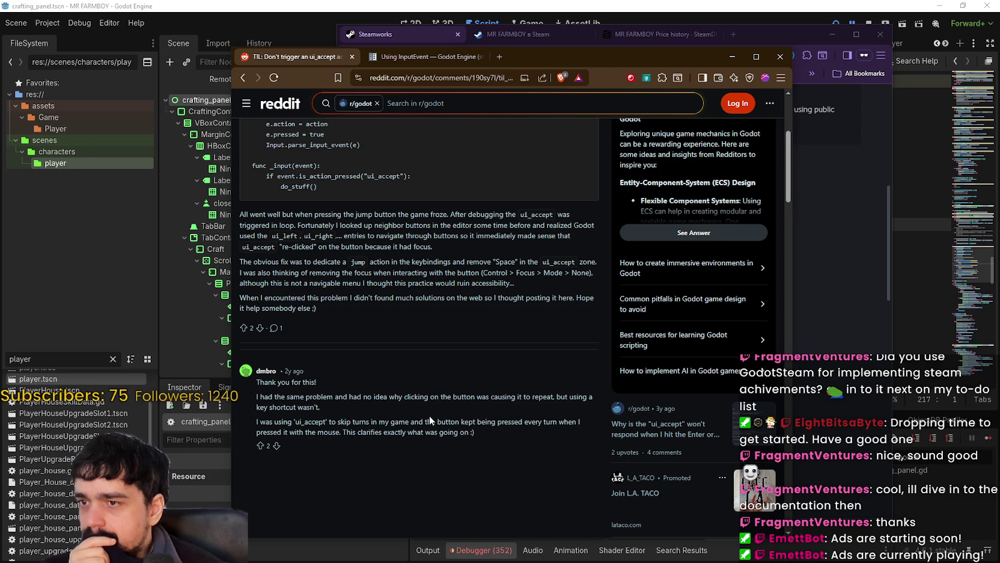
# Read the post, marking ui_left, ui_right, ui_accept and the Input.parse_input_event(e) line
pyautogui.doubleClick(288, 236)
pyautogui.doubleClick(324, 235)
pyautogui.doubleClick(258, 246)
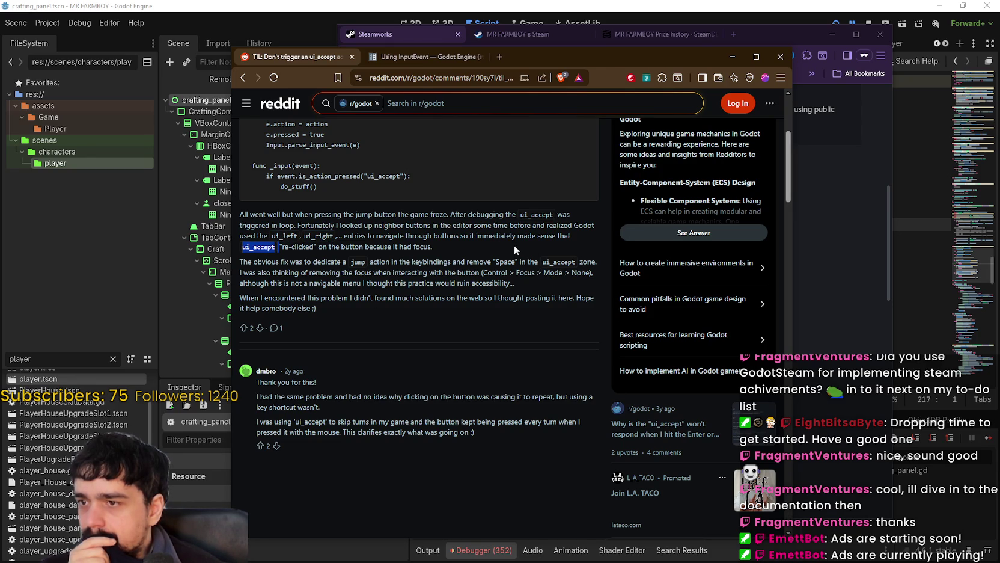
pyautogui.doubleClick(484, 236)
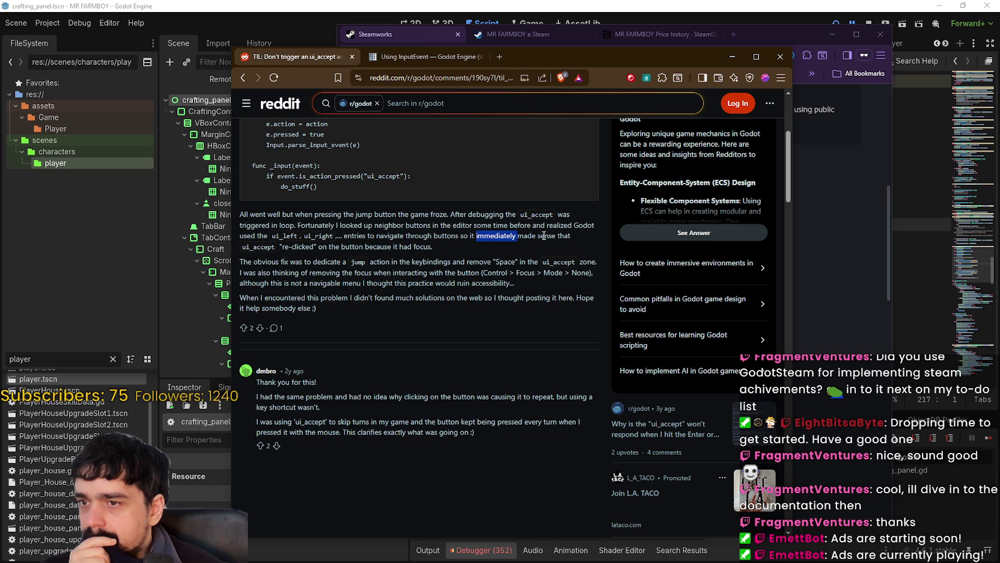
pyautogui.doubleClick(264, 247)
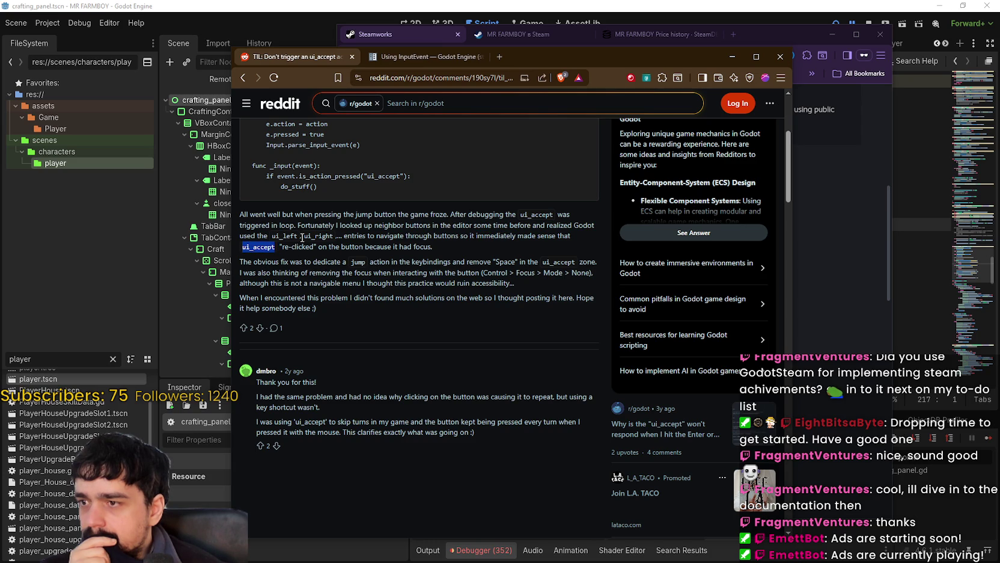
pyautogui.doubleClick(292, 246)
pyautogui.click(522, 330)
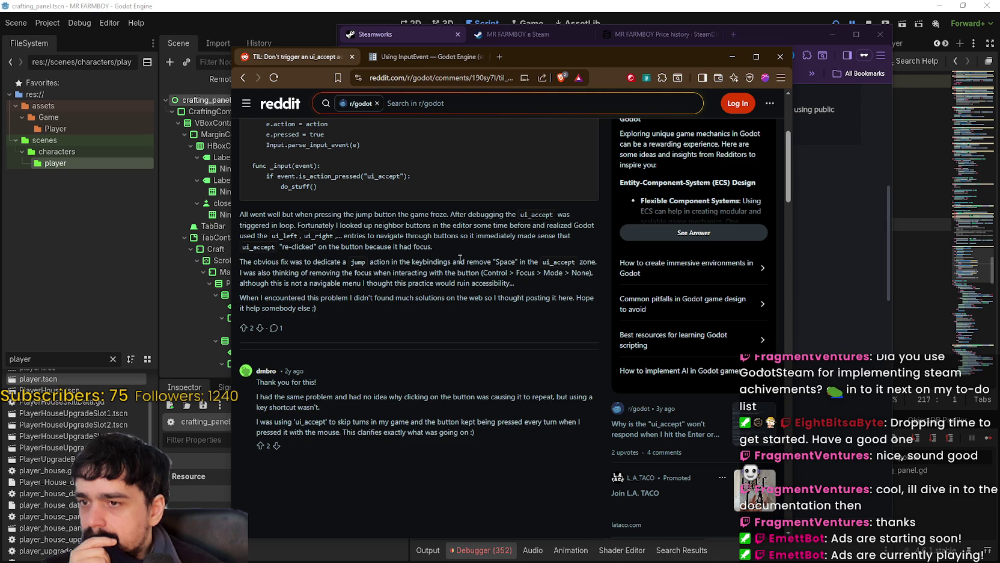
pyautogui.scroll(4, 354, 340)
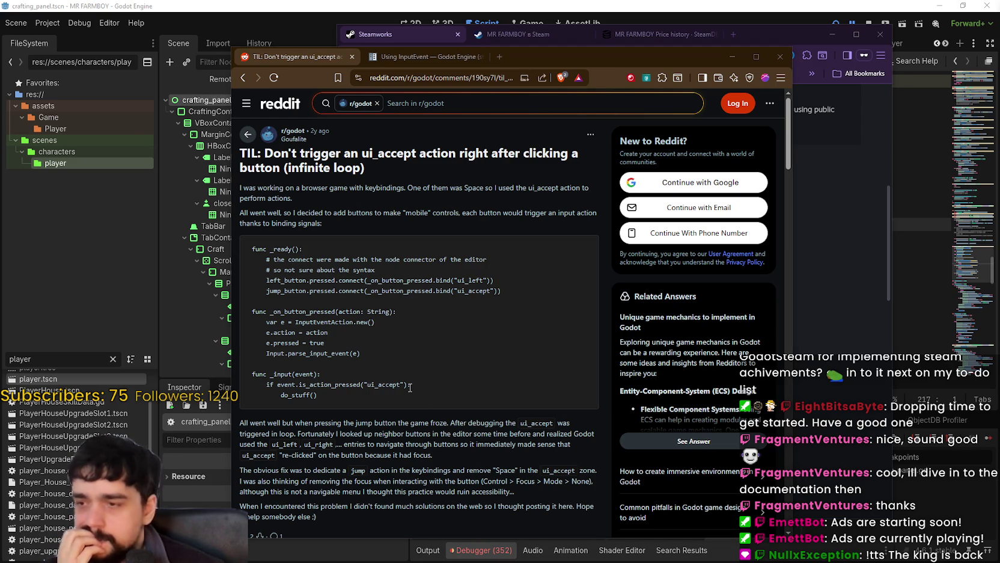
pyautogui.click(318, 373)
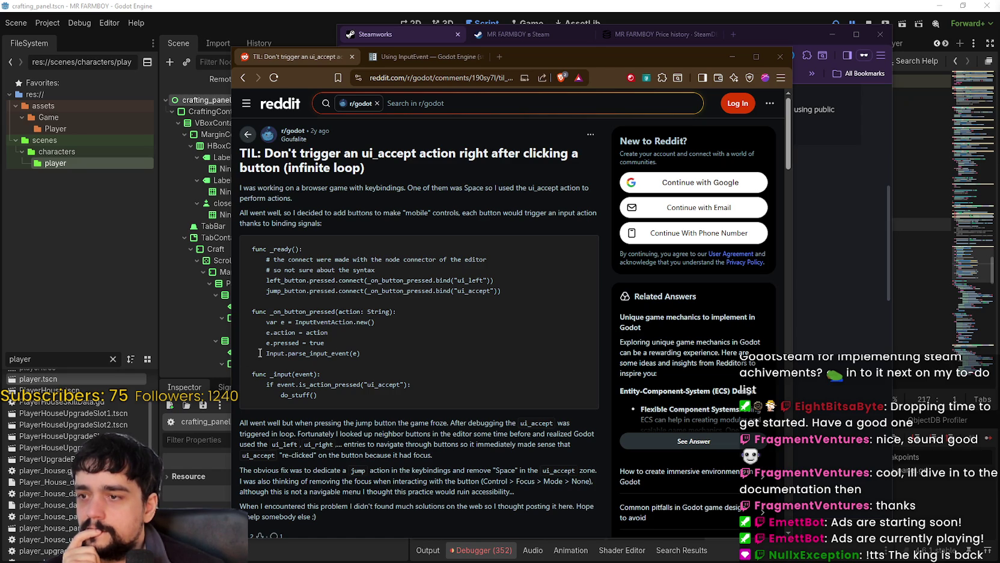
pyautogui.moveTo(259, 353); pyautogui.dragTo(410, 360)
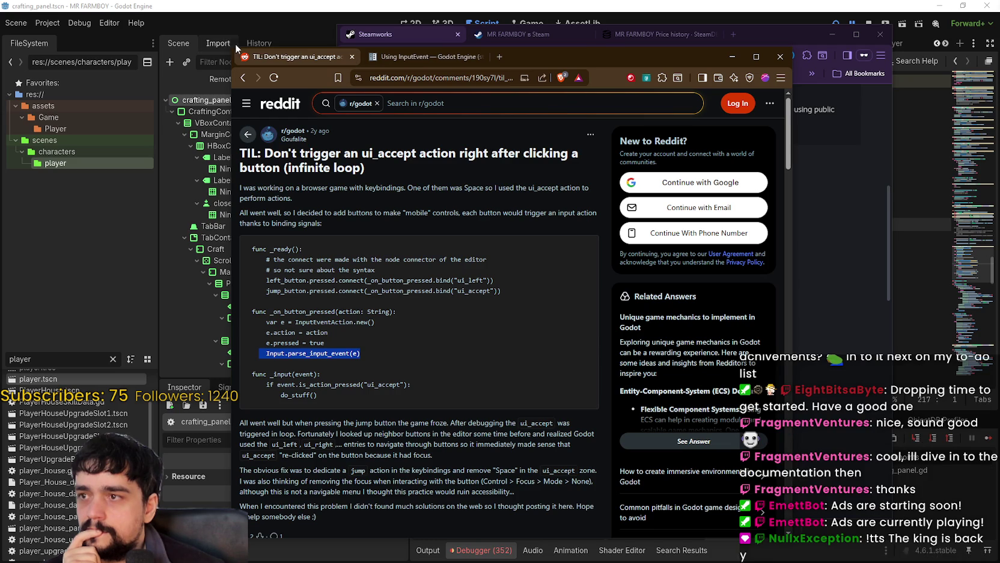
# Go back to the Google results and read the forum thread on disabling input actions
pyautogui.click(243, 78)
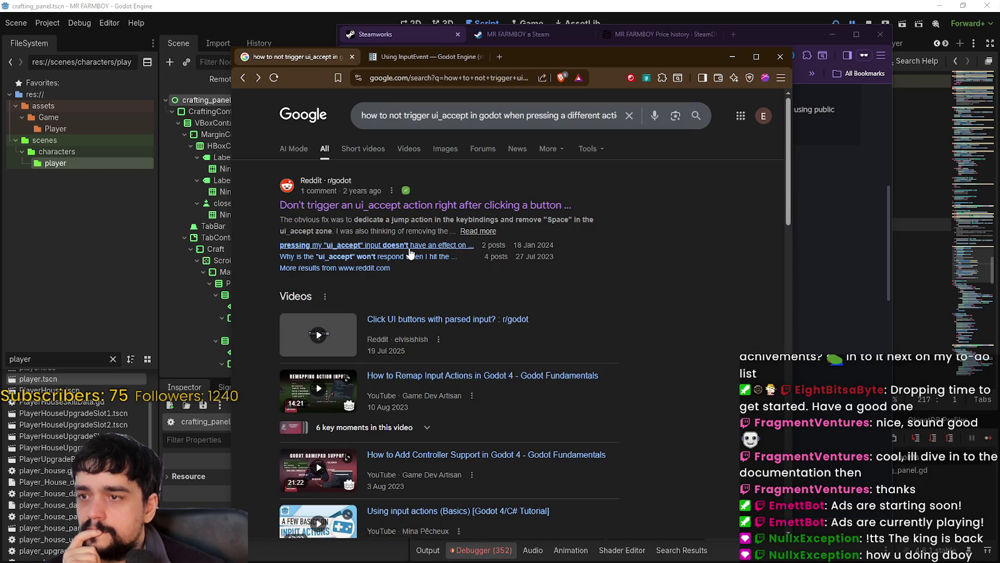
pyautogui.scroll(-3, 535, 407)
pyautogui.scroll(-2, 601, 433)
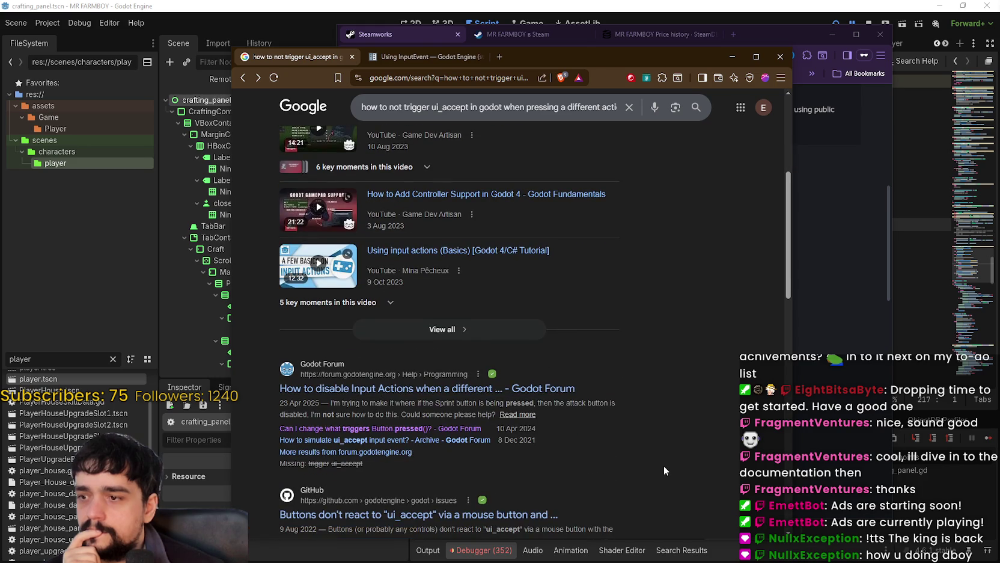
pyautogui.scroll(-1, 663, 466)
pyautogui.click(472, 337)
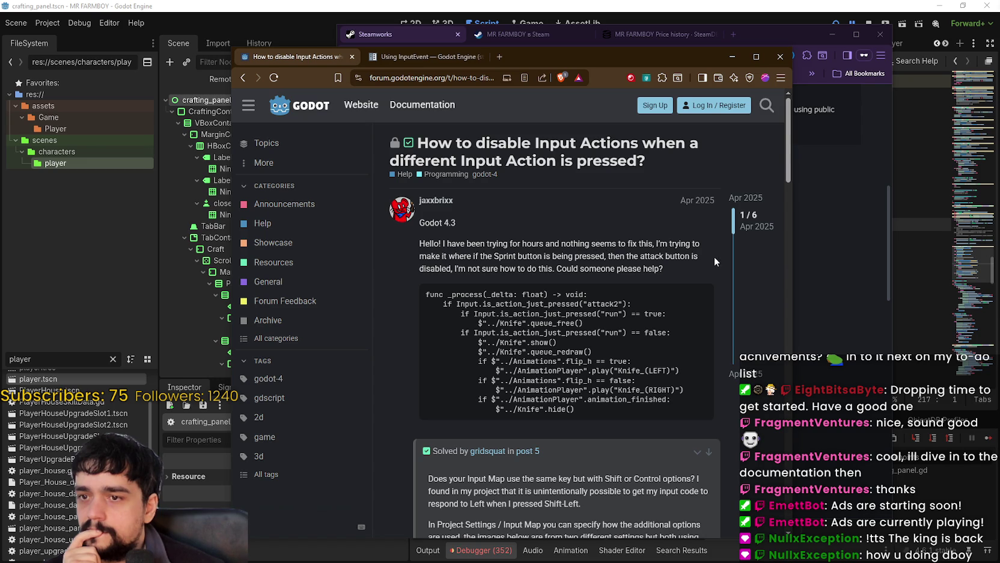
pyautogui.moveTo(441, 268); pyautogui.dragTo(590, 269)
pyautogui.scroll(-3, 535, 361)
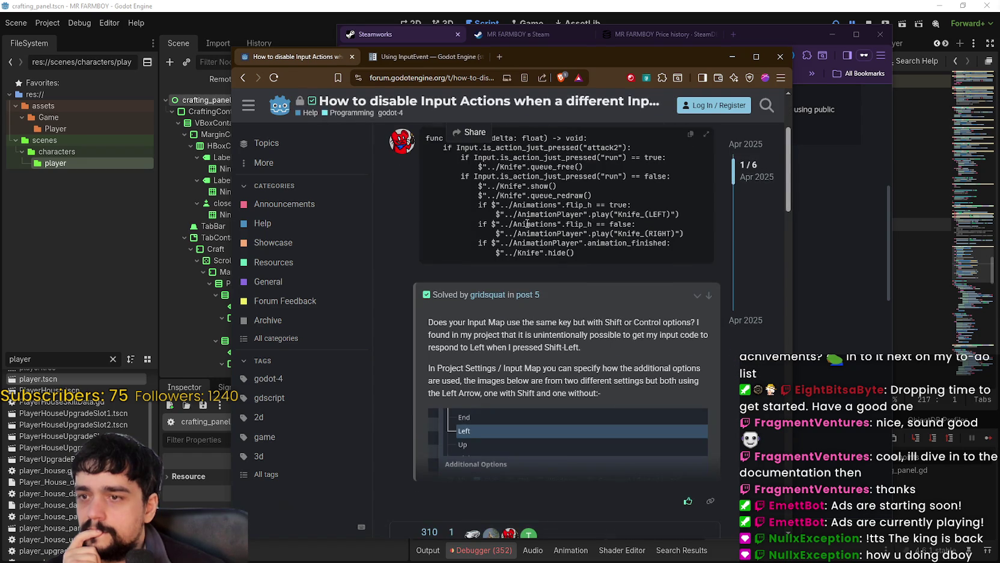
pyautogui.scroll(-5, 535, 391)
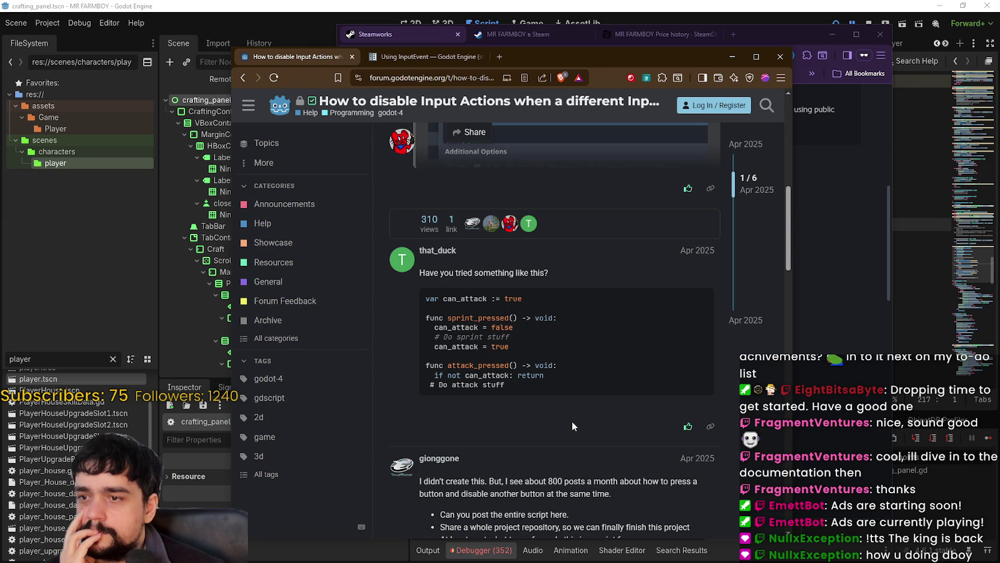
pyautogui.scroll(-4, 572, 421)
pyautogui.scroll(-3, 568, 419)
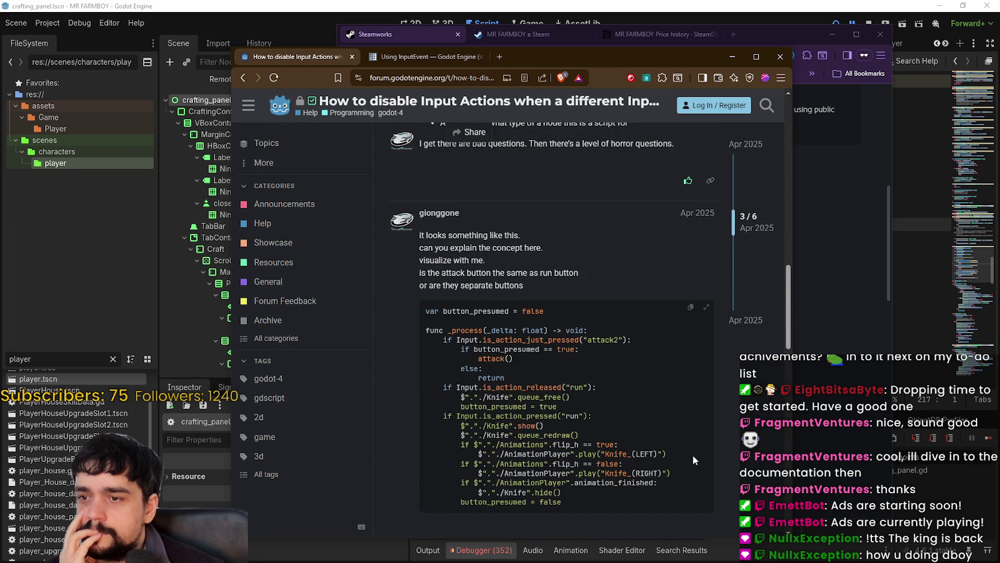
pyautogui.scroll(-1, 693, 459)
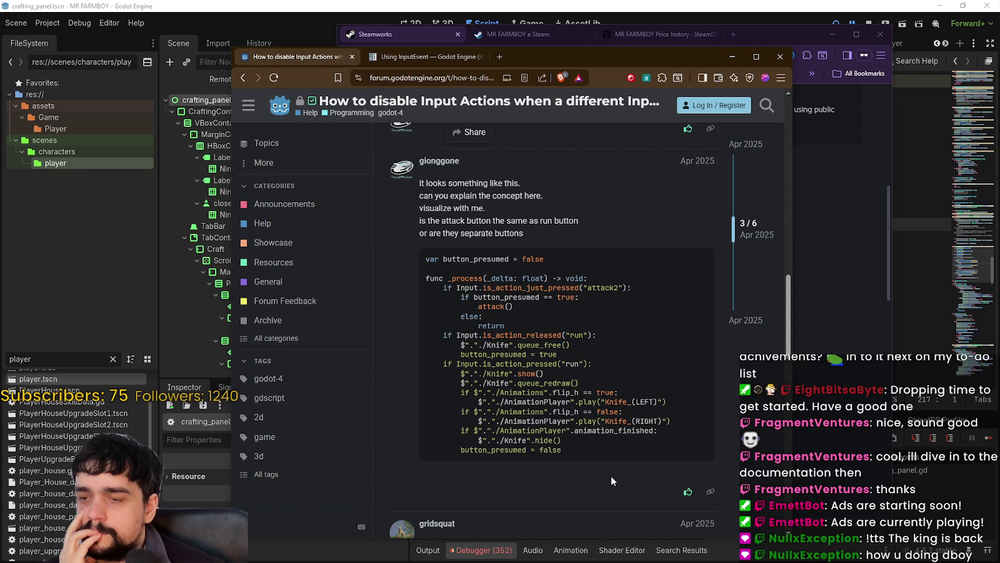
pyautogui.scroll(-7, 569, 404)
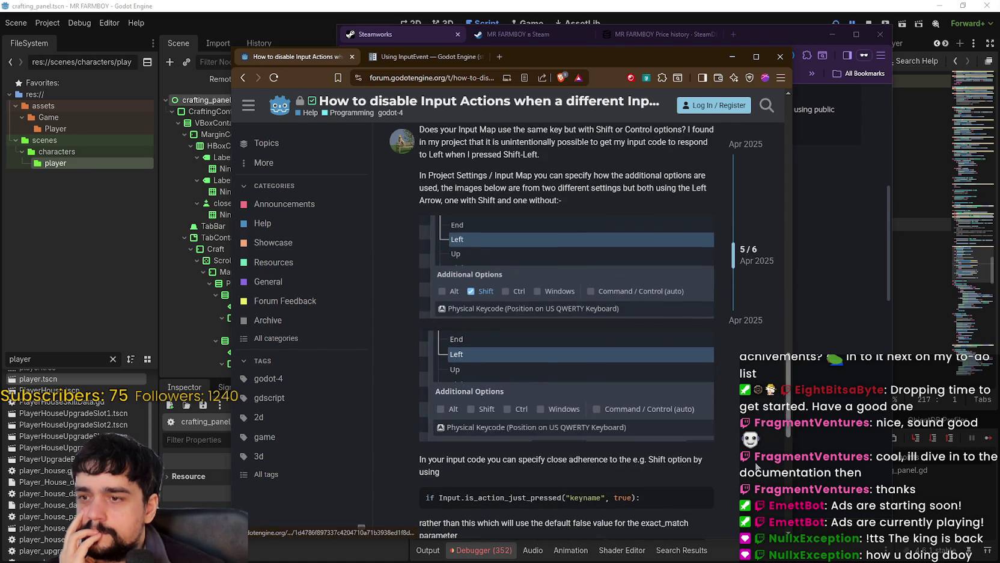
pyautogui.scroll(-3, 741, 448)
pyautogui.scroll(-3, 737, 441)
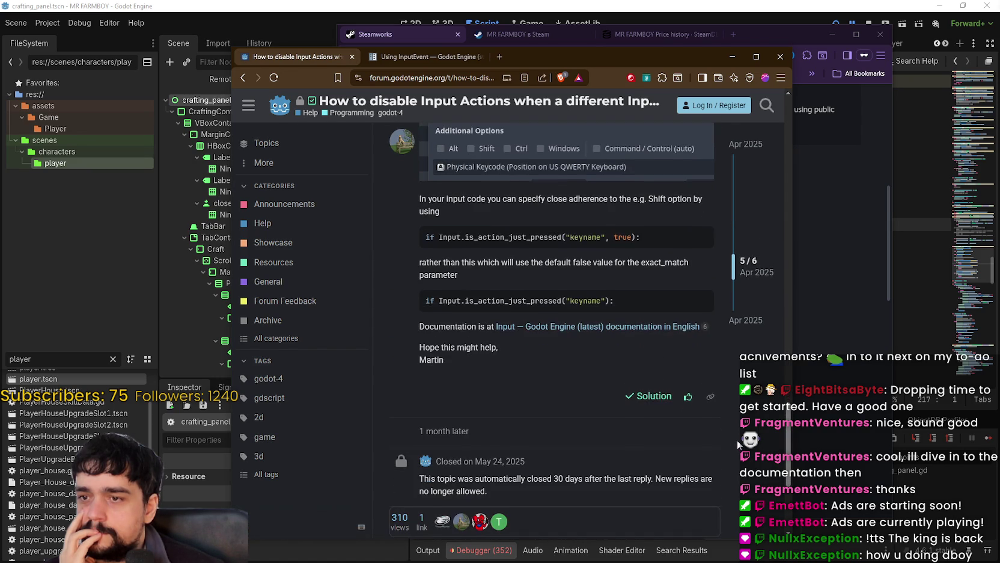
# Open and read the GitHub issue 'is_action_just_pressed() is sometimes triggered twice'
pyautogui.click(250, 76)
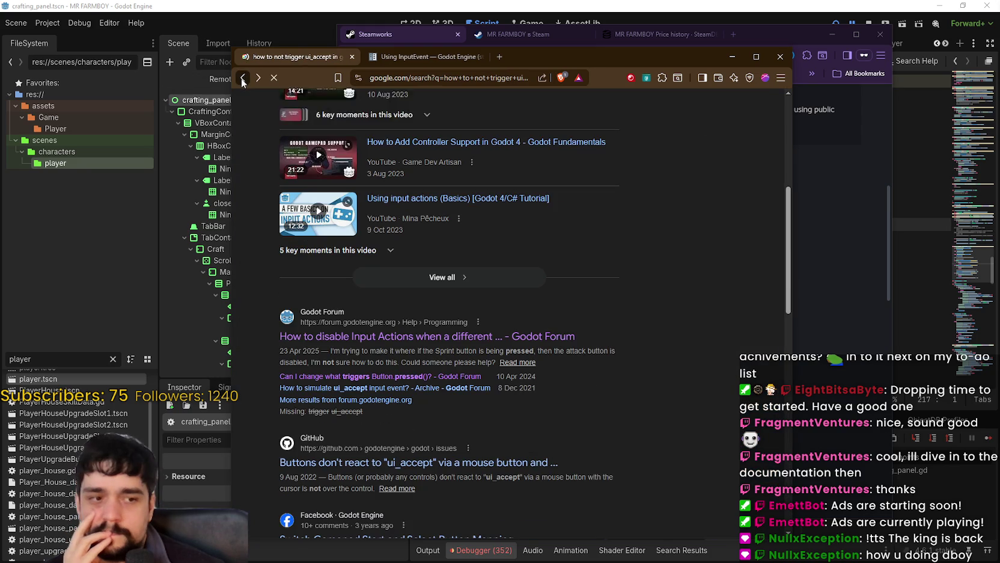
pyautogui.scroll(-1, 459, 298)
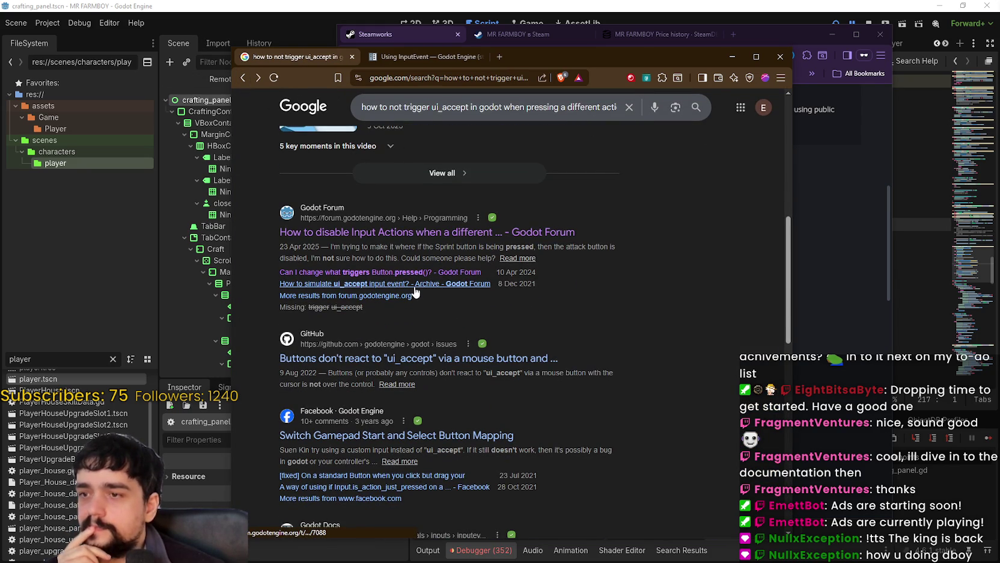
pyautogui.scroll(-3, 446, 319)
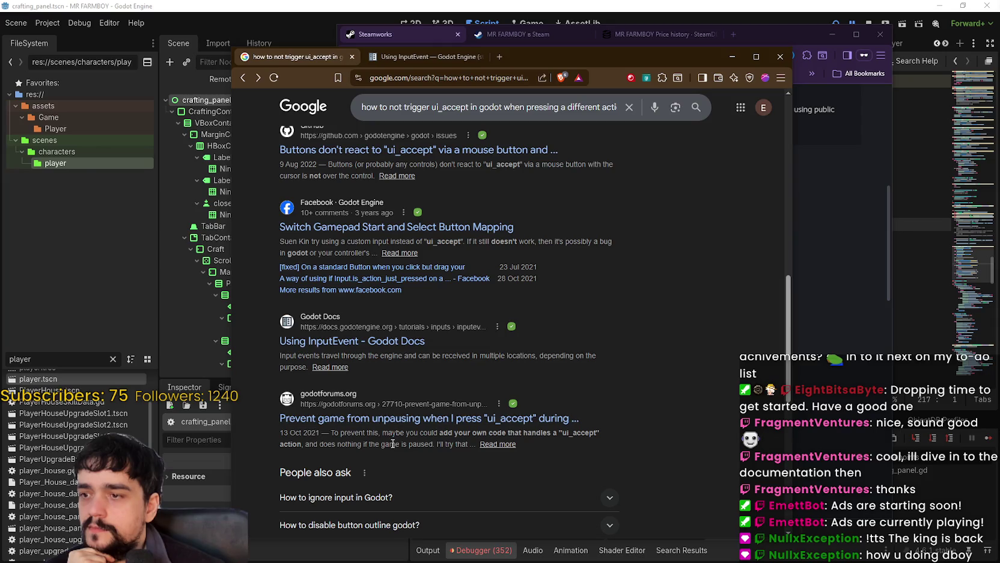
pyautogui.scroll(-2, 395, 438)
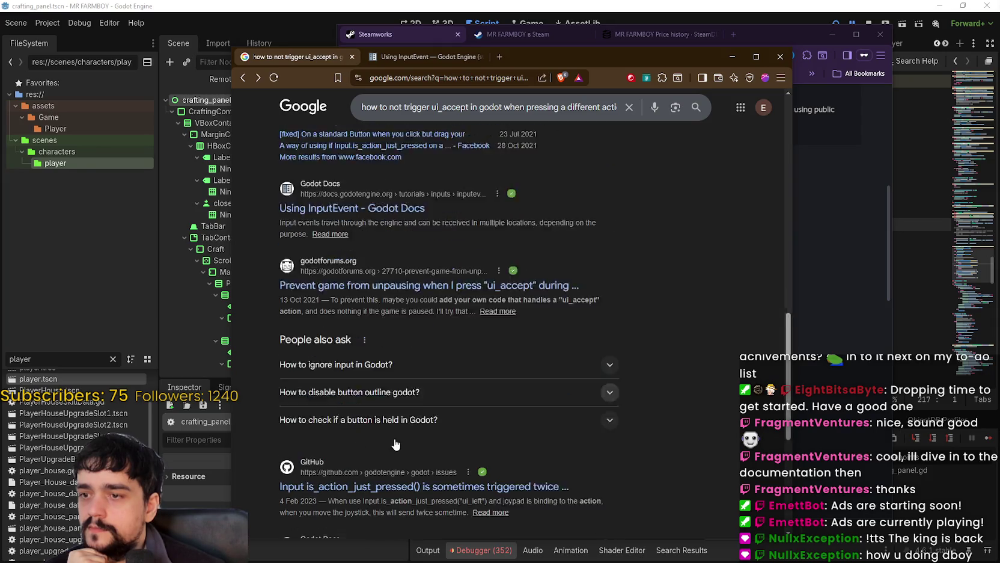
pyautogui.scroll(-2, 627, 404)
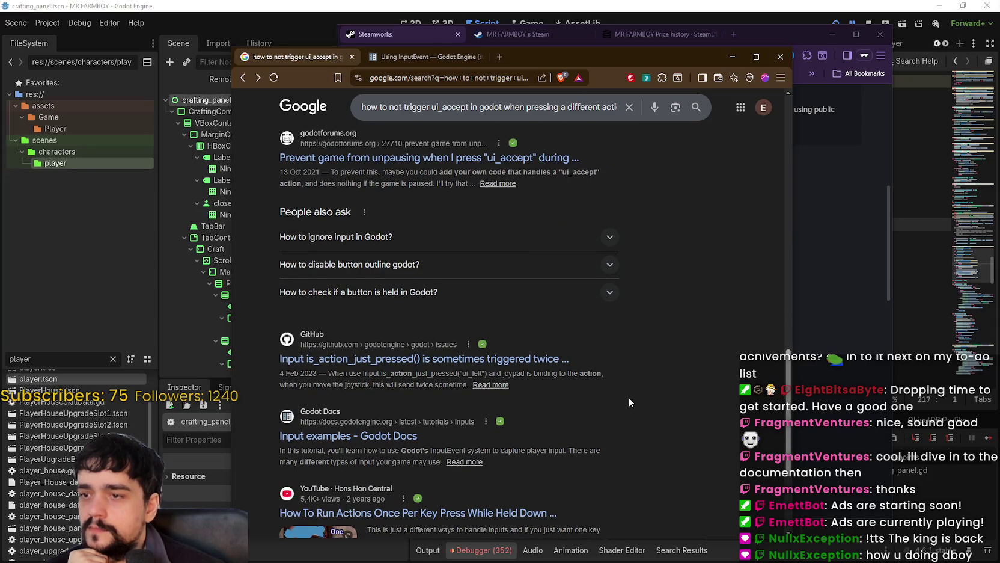
pyautogui.click(322, 359)
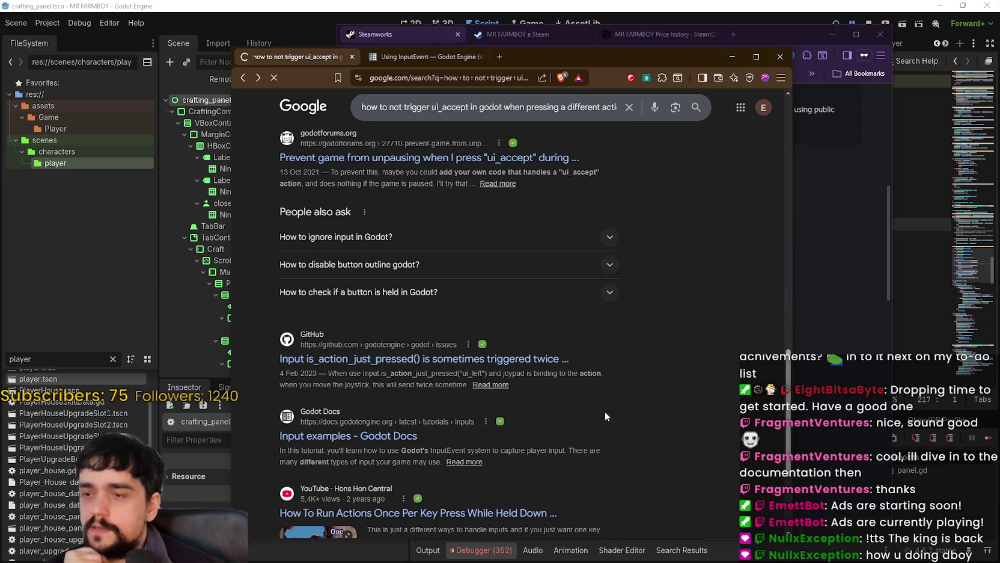
pyautogui.scroll(-4, 434, 351)
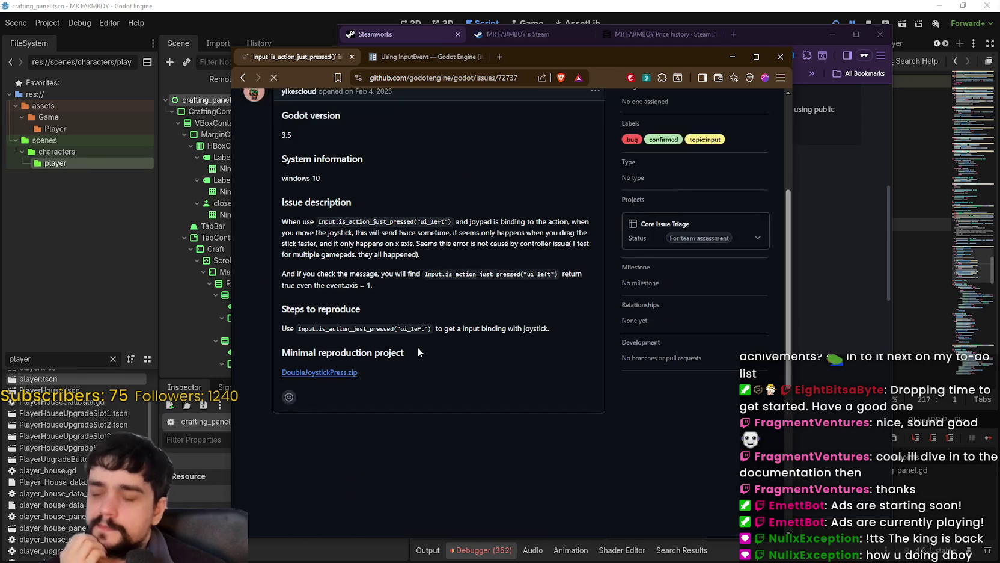
pyautogui.scroll(-4, 419, 346)
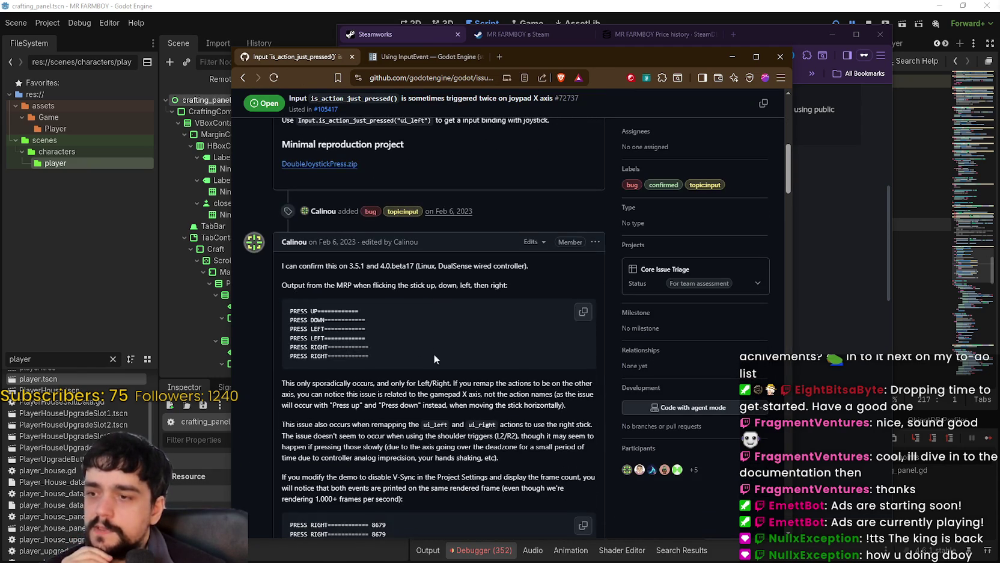
pyautogui.scroll(-10, 418, 346)
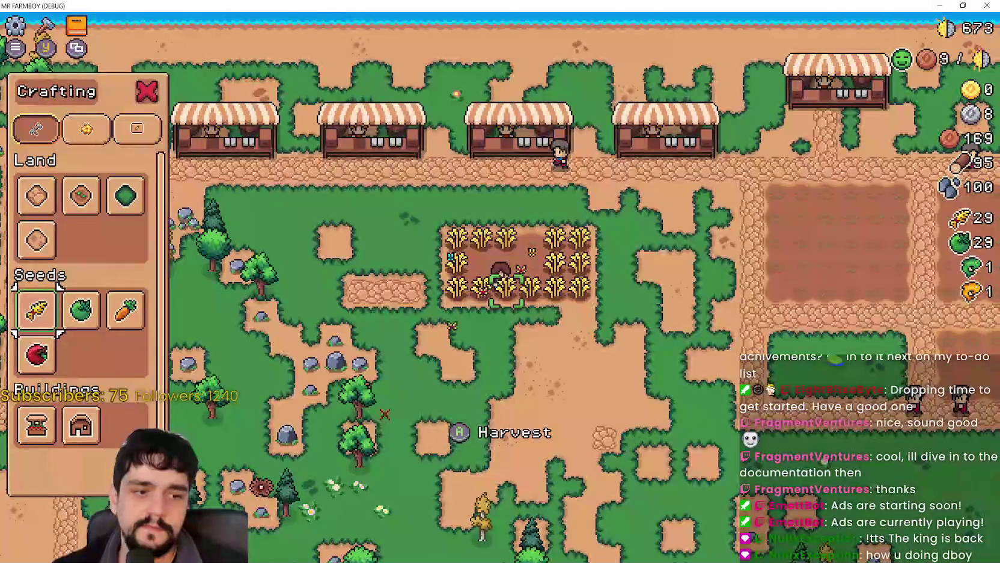
# Hit and resume from the line 217 breakpoint, then plant and water a wheat seed
pyautogui.press('space')
pyautogui.click(988, 438)
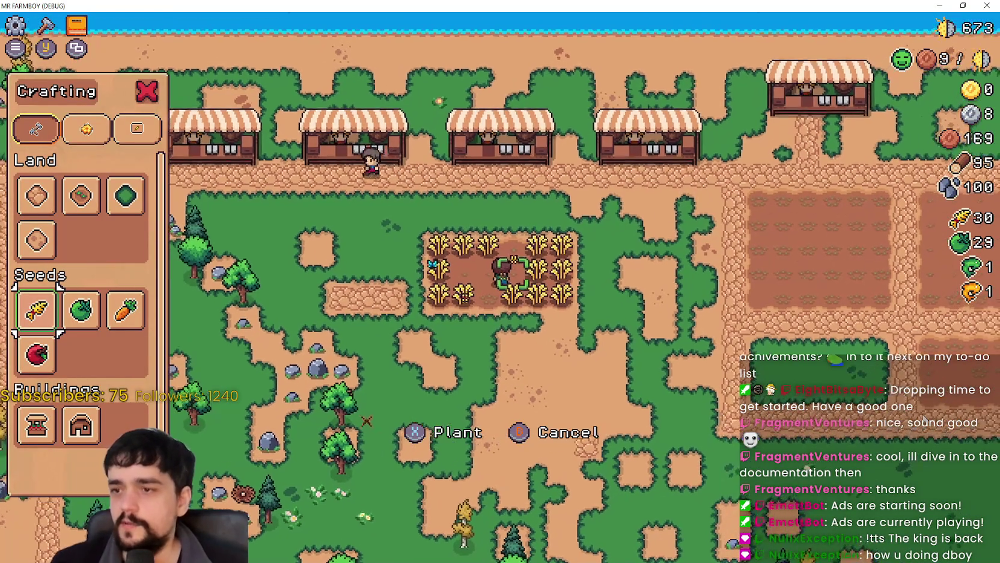
pyautogui.press('x')
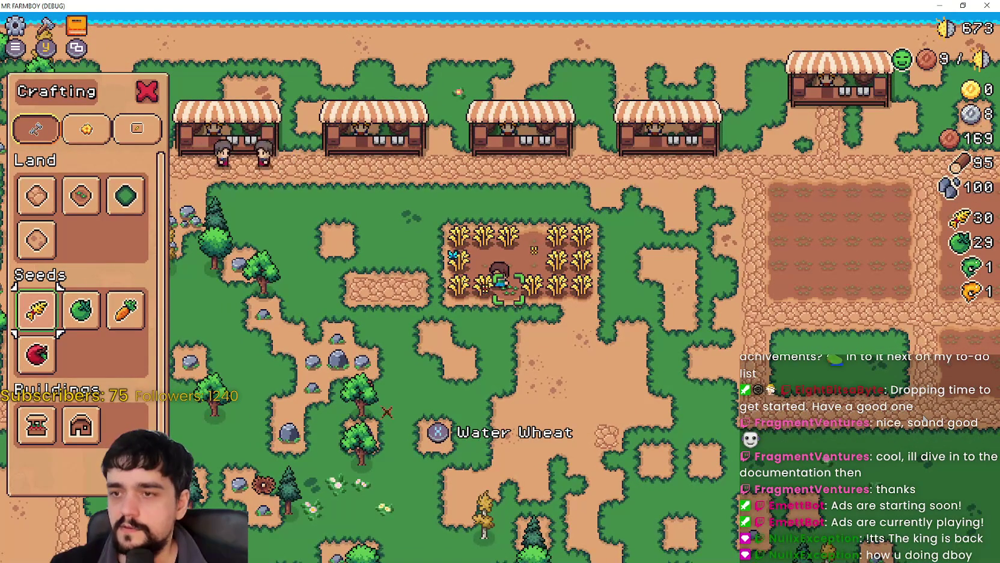
pyautogui.press('x')
pyautogui.press('d')
pyautogui.press('d')
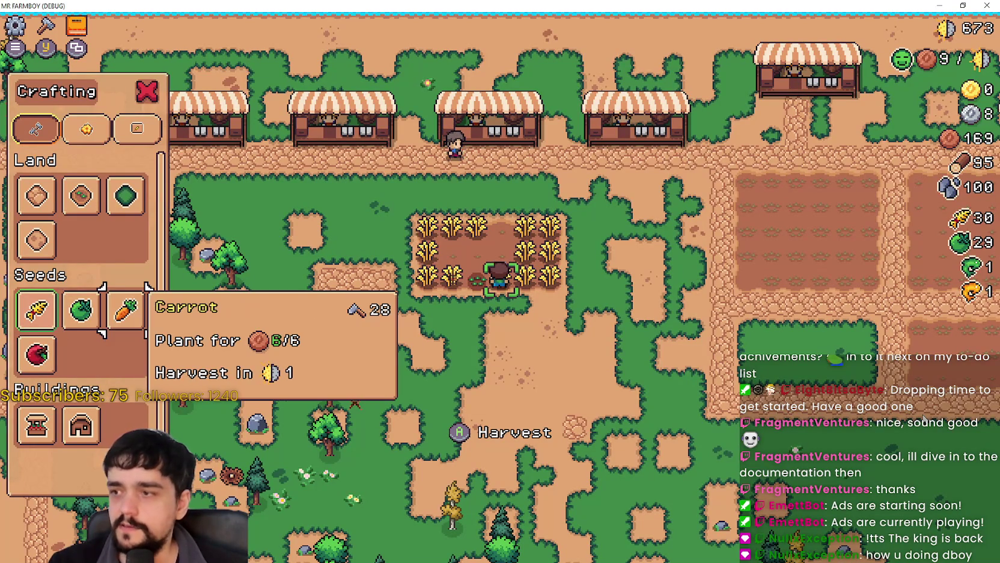
# Move the crafting choice to Green Tomato and press accept to hit the line 217 breakpoint again
pyautogui.press('w')
pyautogui.press('s')
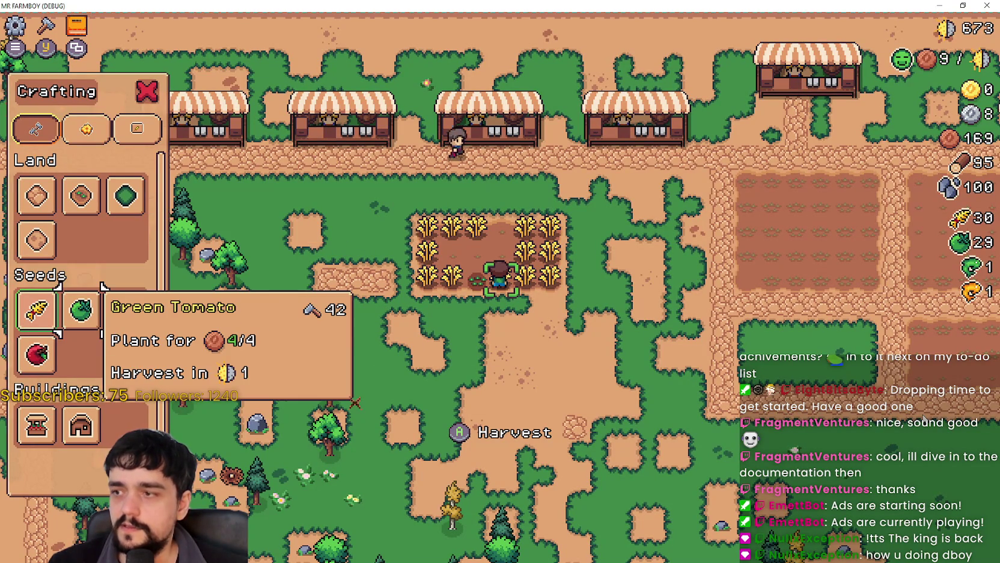
pyautogui.press('d')
pyautogui.press('a')
pyautogui.press('a')
pyautogui.press('d')
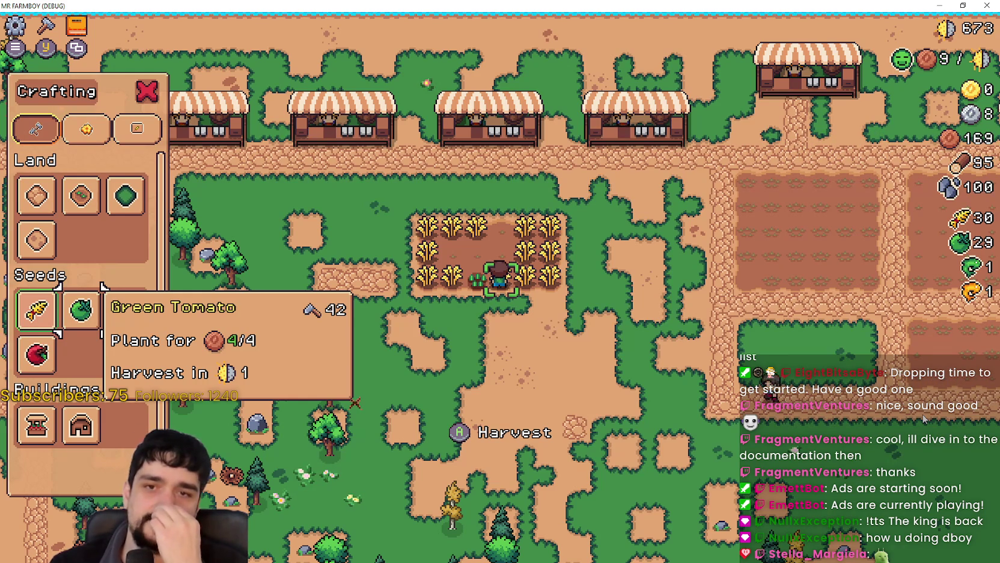
pyautogui.press('space')
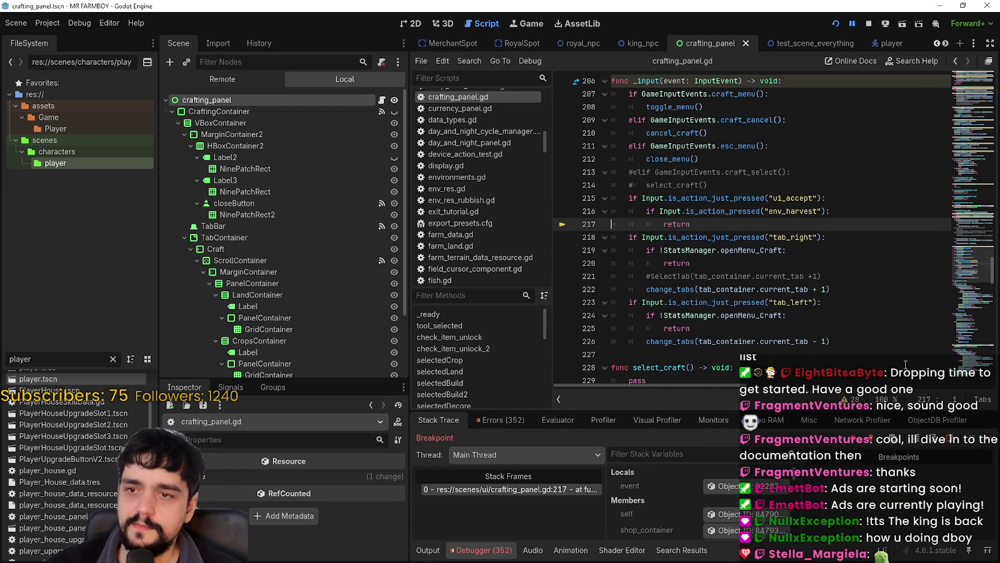
# Resume the game from the breakpoint and set the seed choice to Green Tomato
pyautogui.click(980, 440)
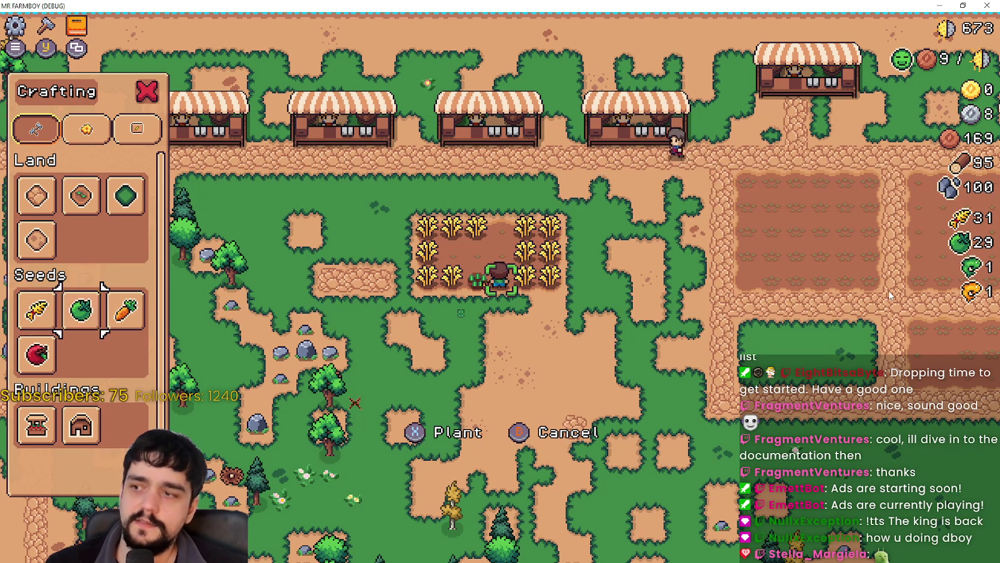
pyautogui.press('Right')
pyautogui.press('Left')
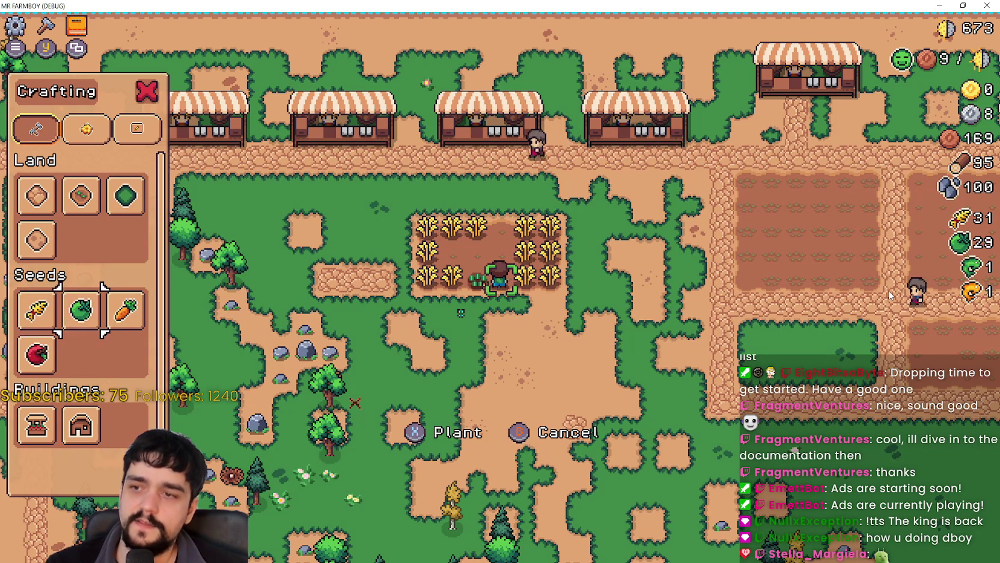
# Walk through the wheat field harvesting every plant, raising wheat from 31 to 43
pyautogui.press('d')
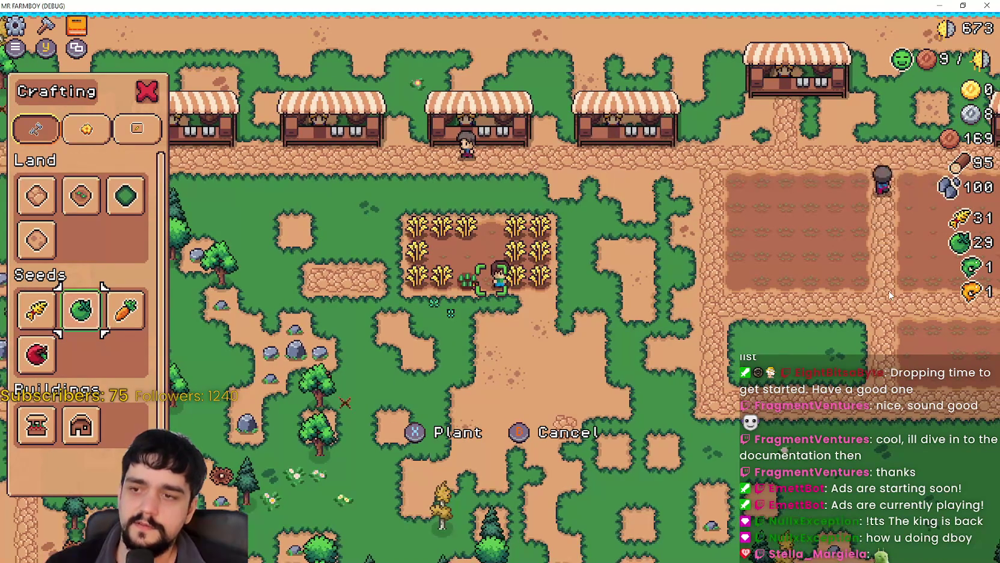
pyautogui.press('d')
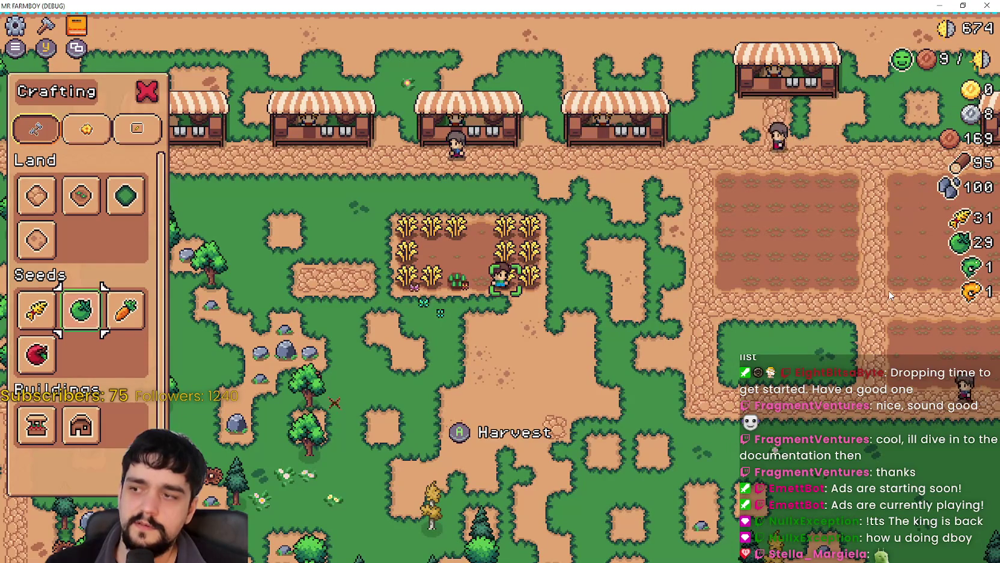
pyautogui.press('d')
pyautogui.press('w')
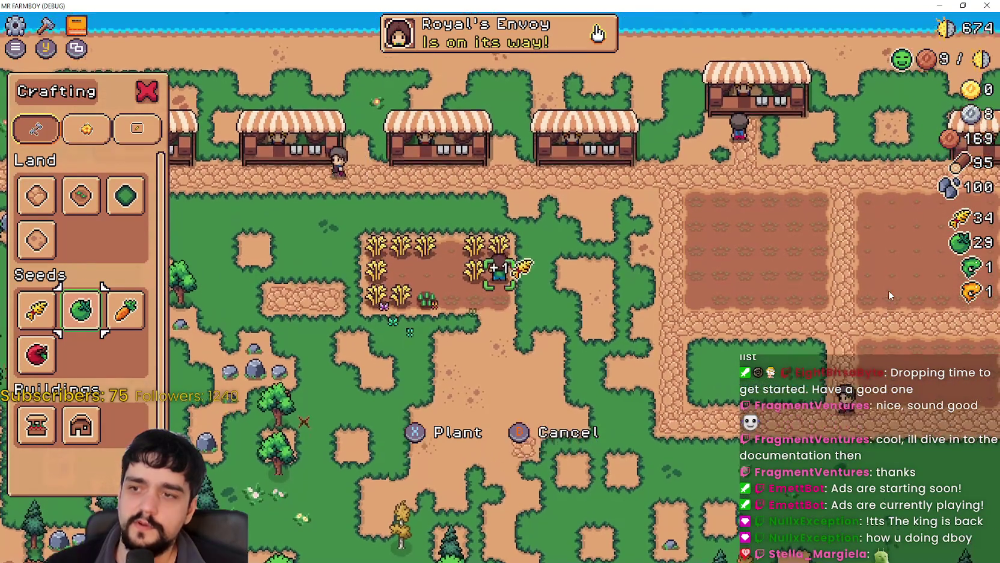
pyautogui.press('w')
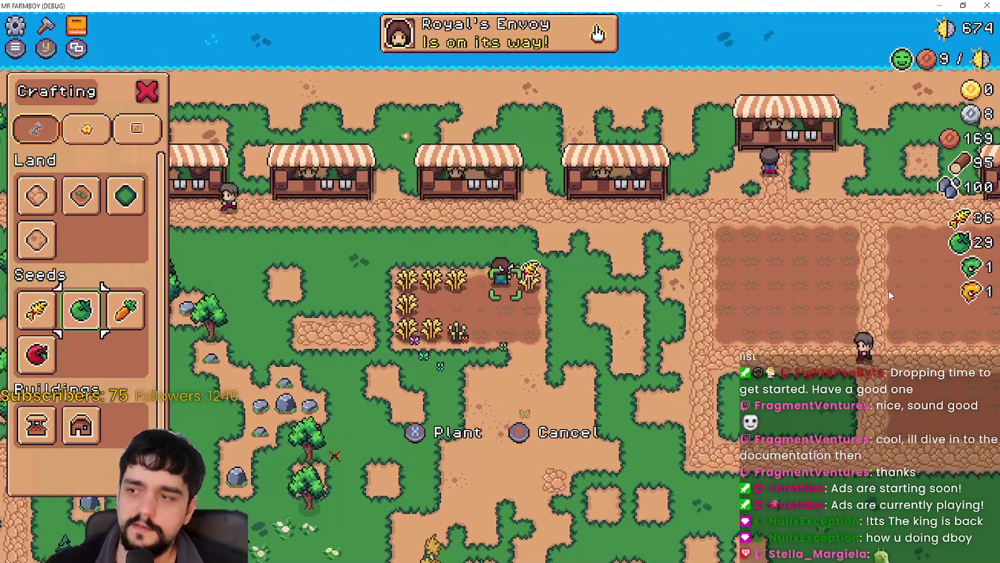
pyautogui.press('a')
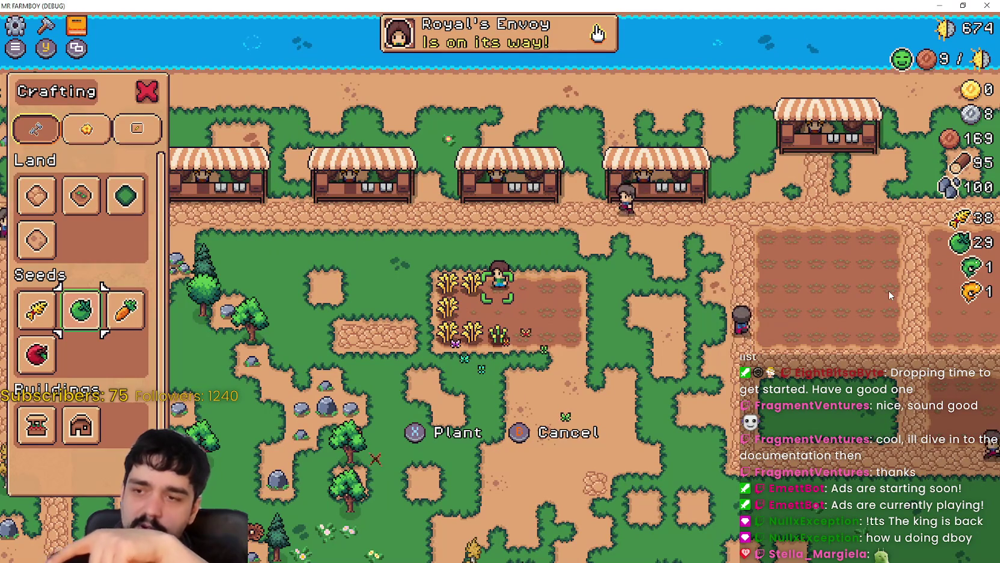
pyautogui.press('a')
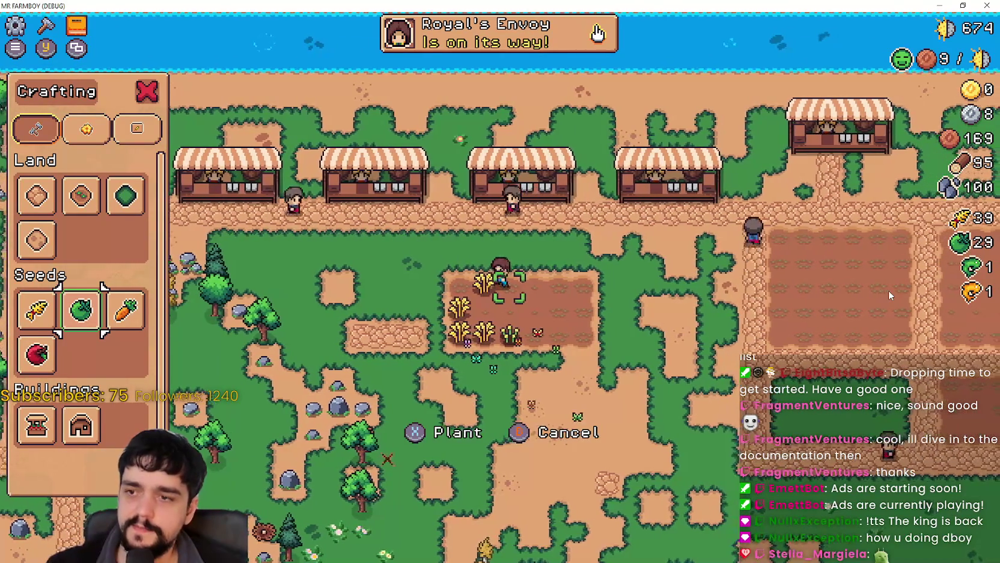
pyautogui.press('s')
pyautogui.press('a')
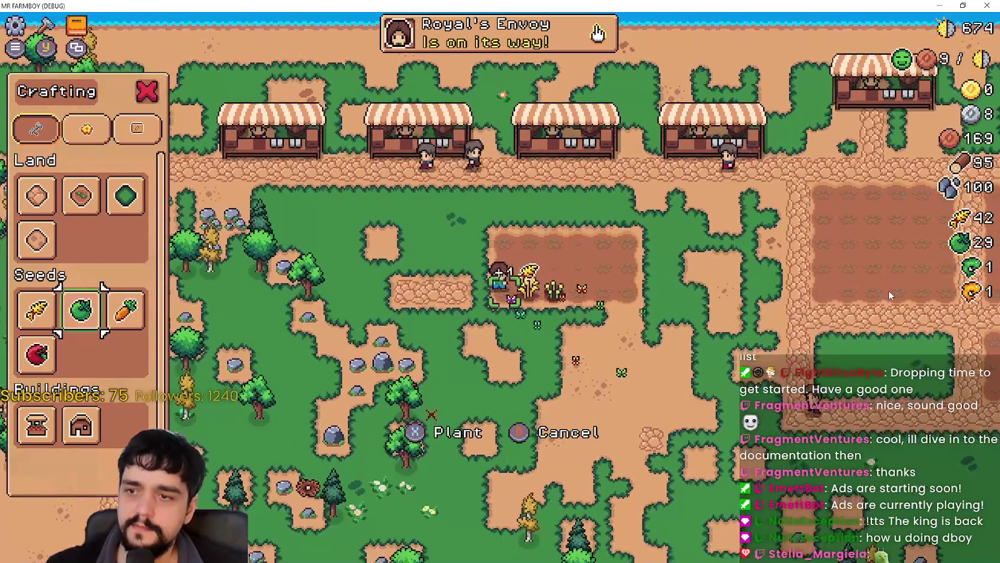
pyautogui.press('d')
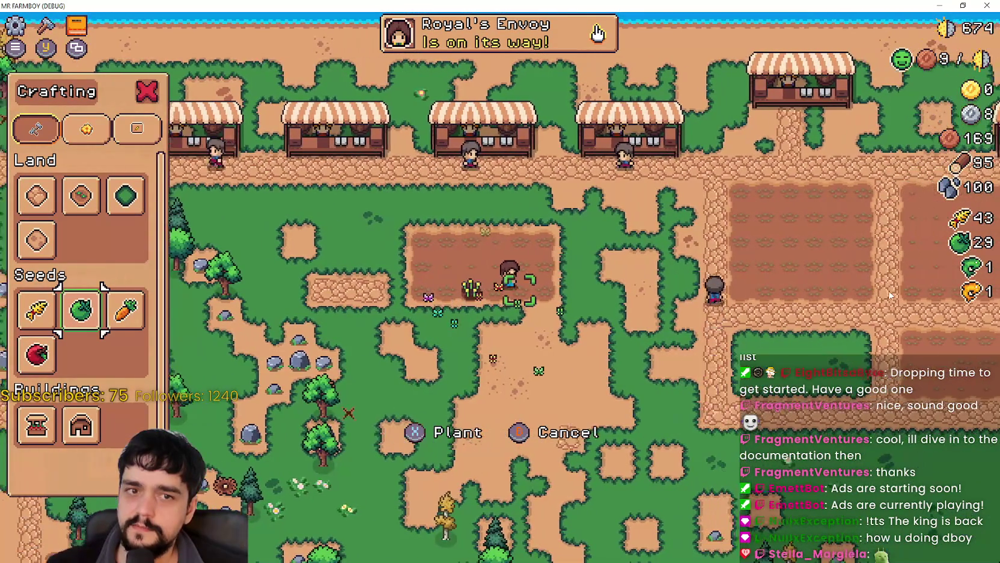
pyautogui.press('a')
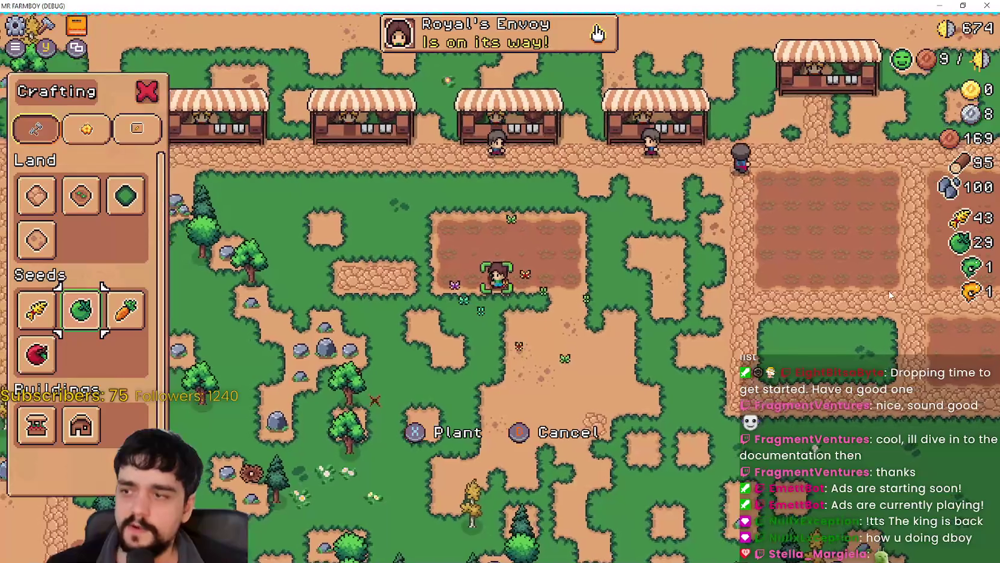
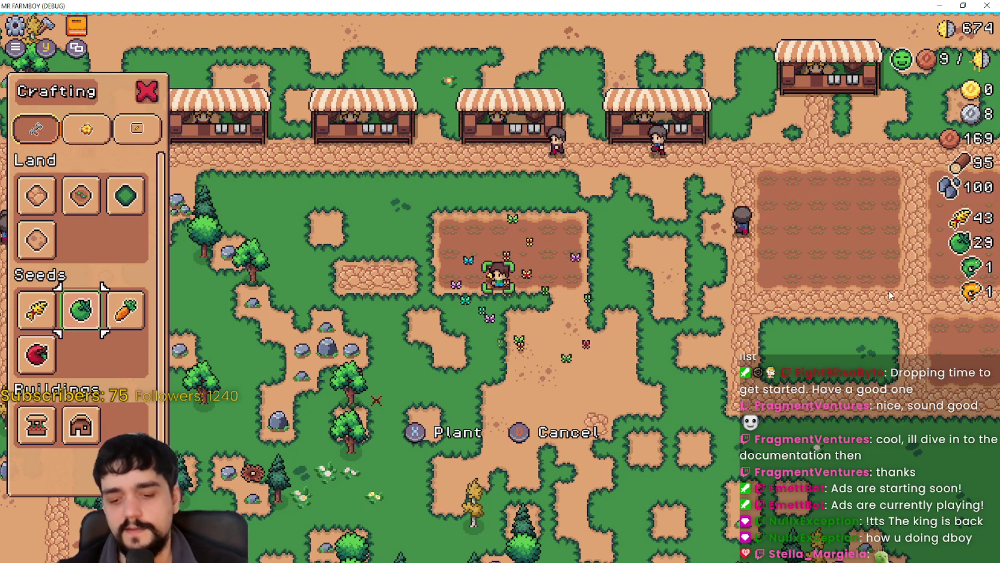
# Return to crafting_panel.gd and select the ui_accept/env_harvest block on lines 215–217 of _input
pyautogui.hotkey('alt', 'Tab')
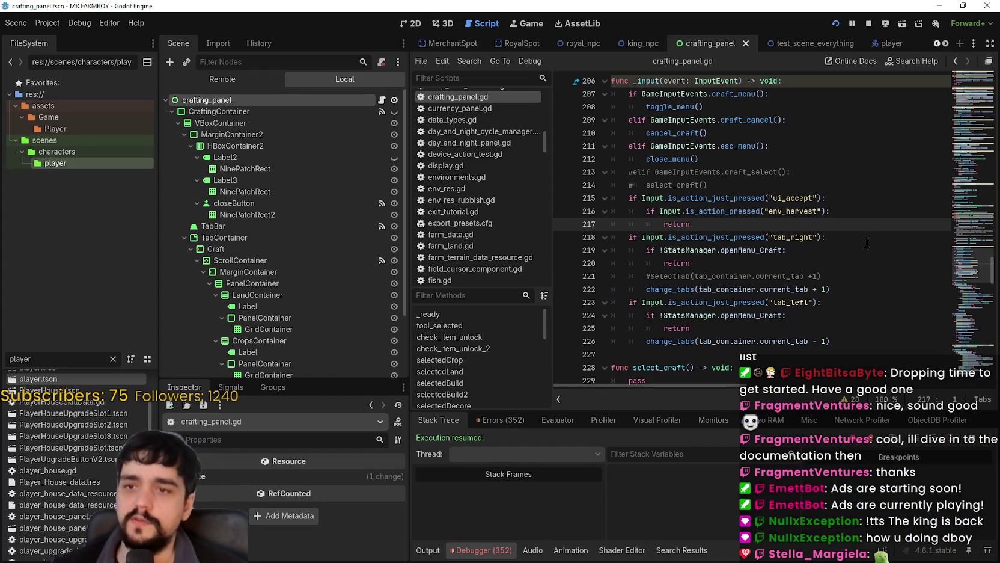
pyautogui.click(821, 243)
pyautogui.click(740, 229)
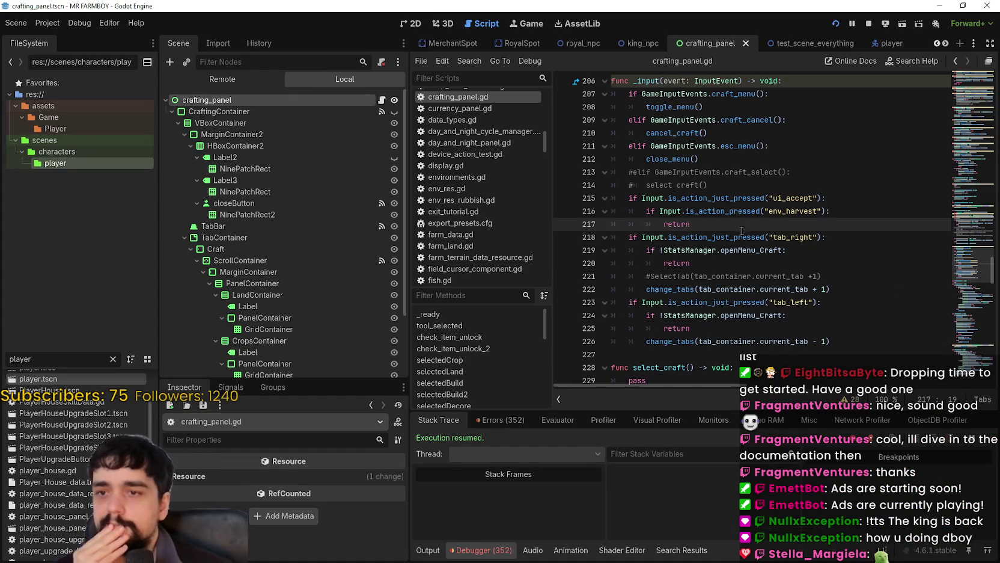
pyautogui.scroll(1, 748, 241)
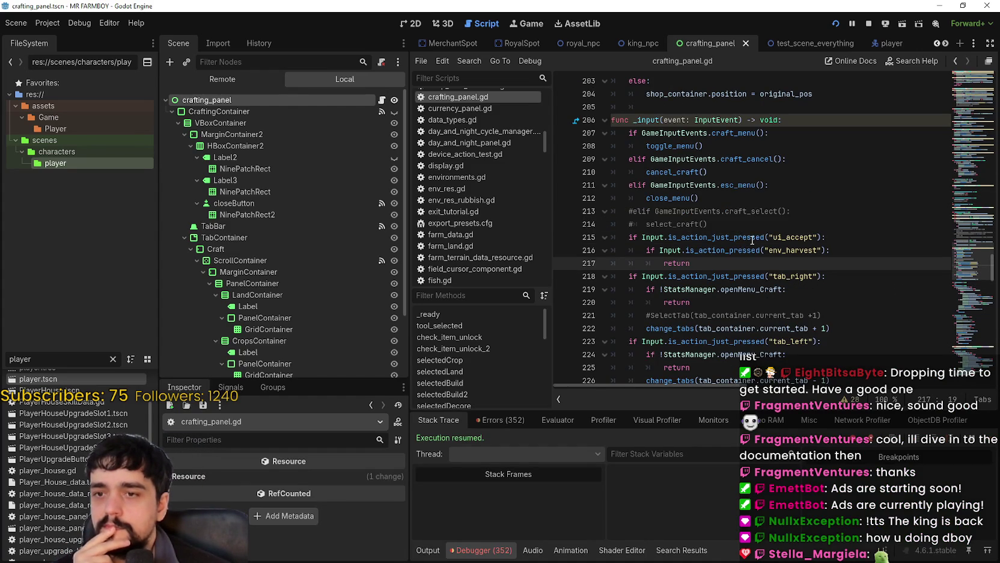
pyautogui.doubleClick(752, 238)
pyautogui.moveTo(827, 238)
pyautogui.mouseDown()
pyautogui.moveTo(595, 238)
pyautogui.moveTo(621, 239)
pyautogui.mouseUp()
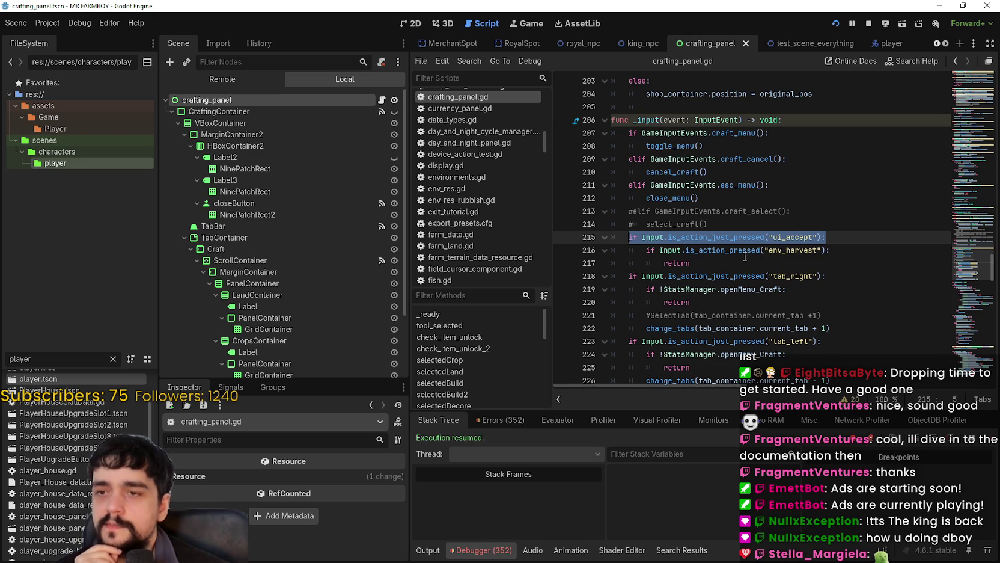
pyautogui.moveTo(743, 254)
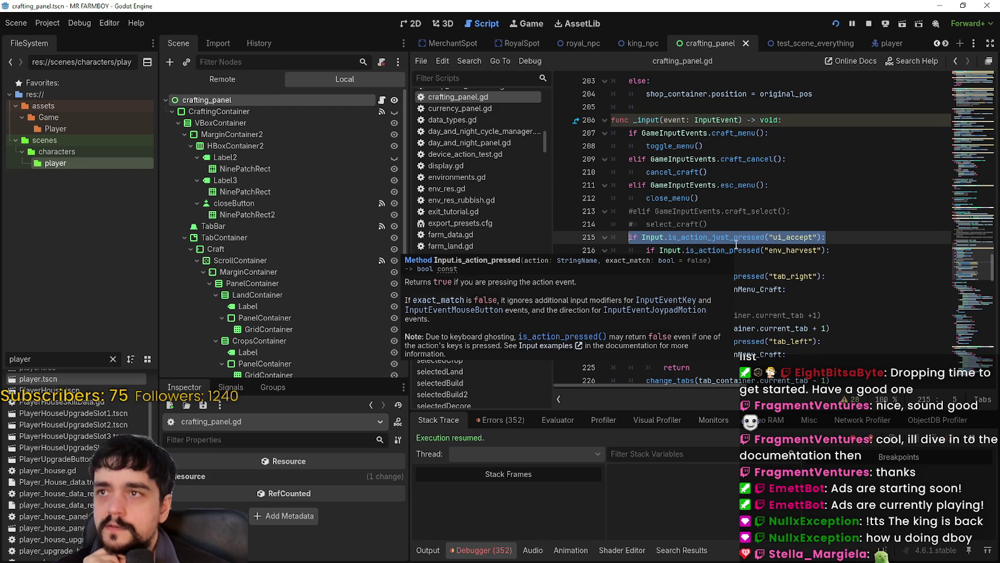
pyautogui.click(827, 233)
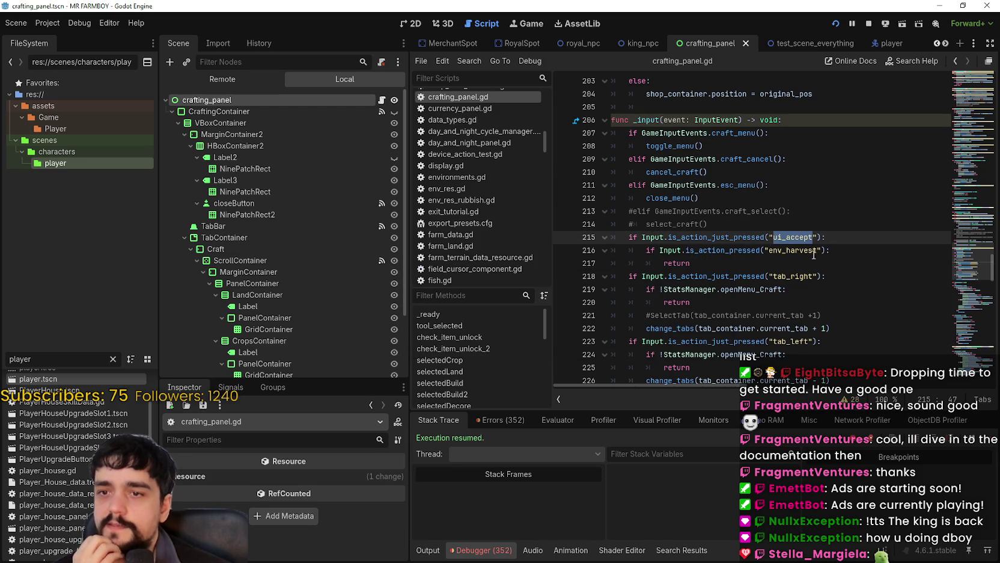
pyautogui.doubleClick(804, 251)
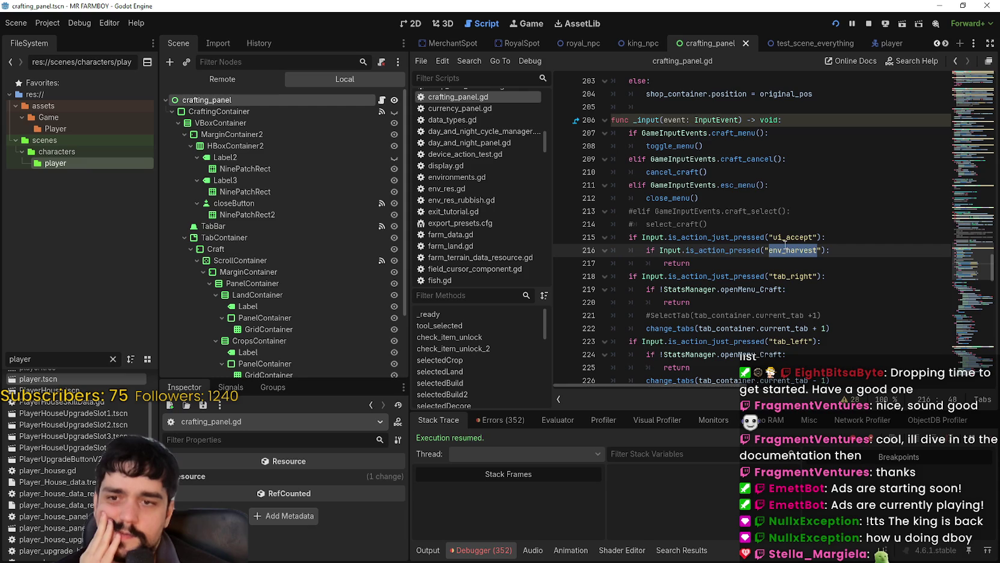
pyautogui.moveTo(701, 263)
pyautogui.mouseDown()
pyautogui.moveTo(592, 236)
pyautogui.moveTo(591, 249)
pyautogui.moveTo(598, 239)
pyautogui.mouseUp()
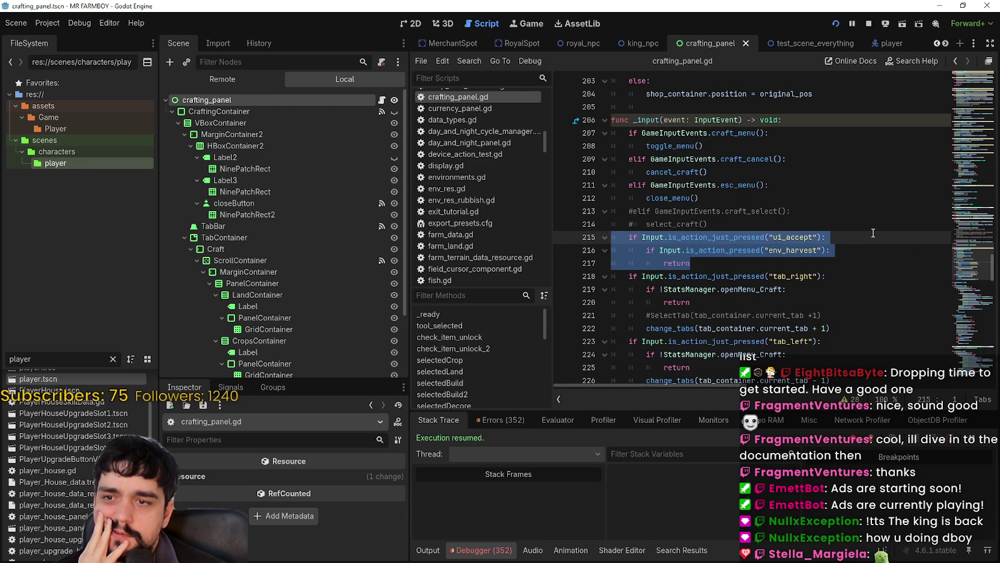
# Move the ui_accept block to below the tab_left check, with a blank line before it
pyautogui.scroll(-4, 873, 233)
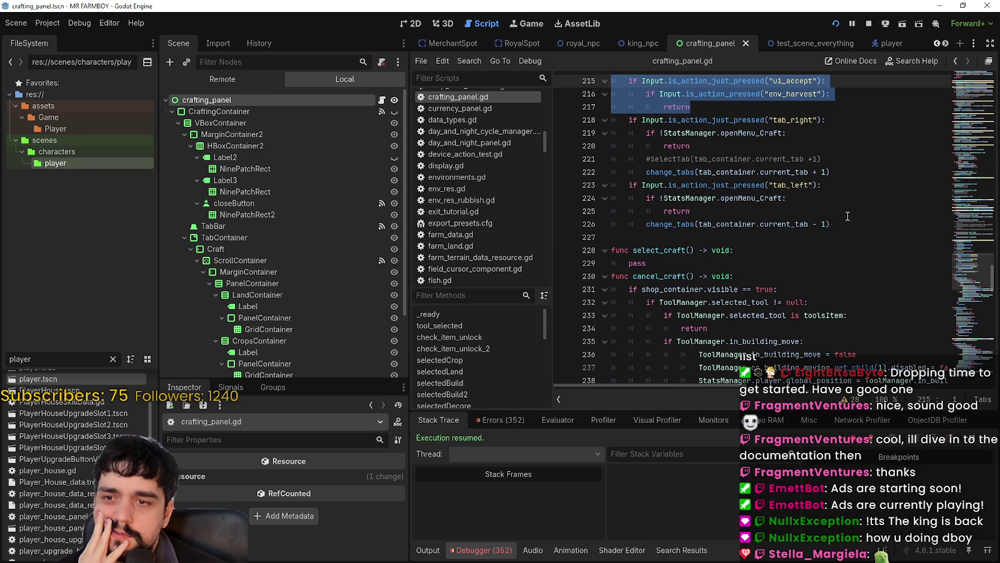
pyautogui.scroll(3, 846, 216)
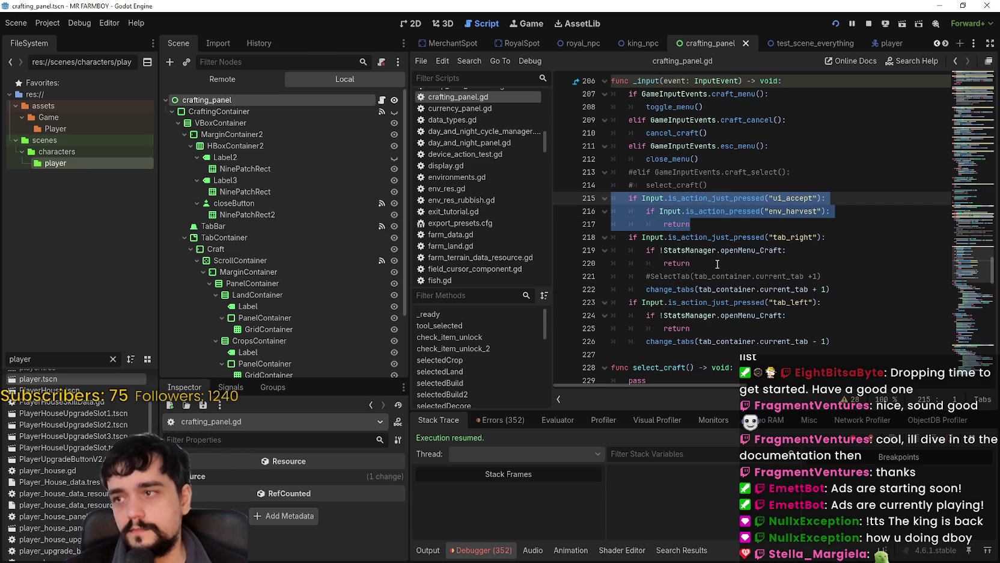
pyautogui.press('Delete')
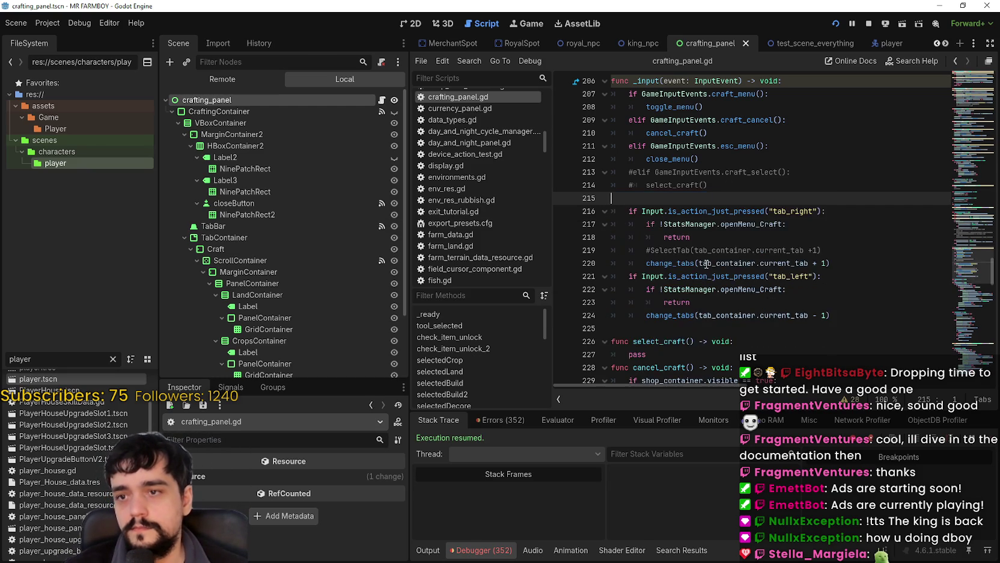
pyautogui.press('Delete')
pyautogui.click(698, 314)
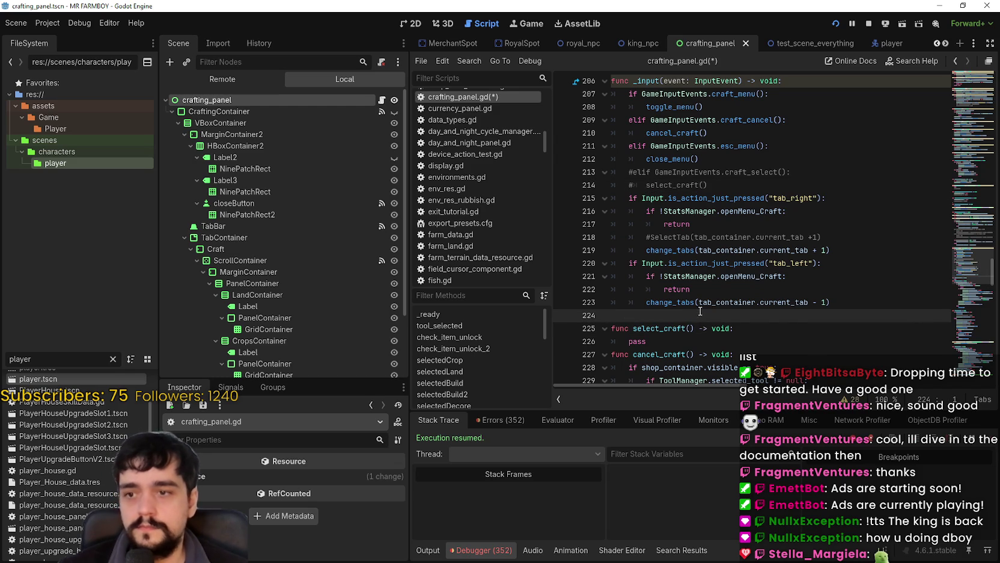
pyautogui.hotkey('ctrl', 'z')
pyautogui.click(877, 307)
pyautogui.press('Return')
pyautogui.click(746, 355)
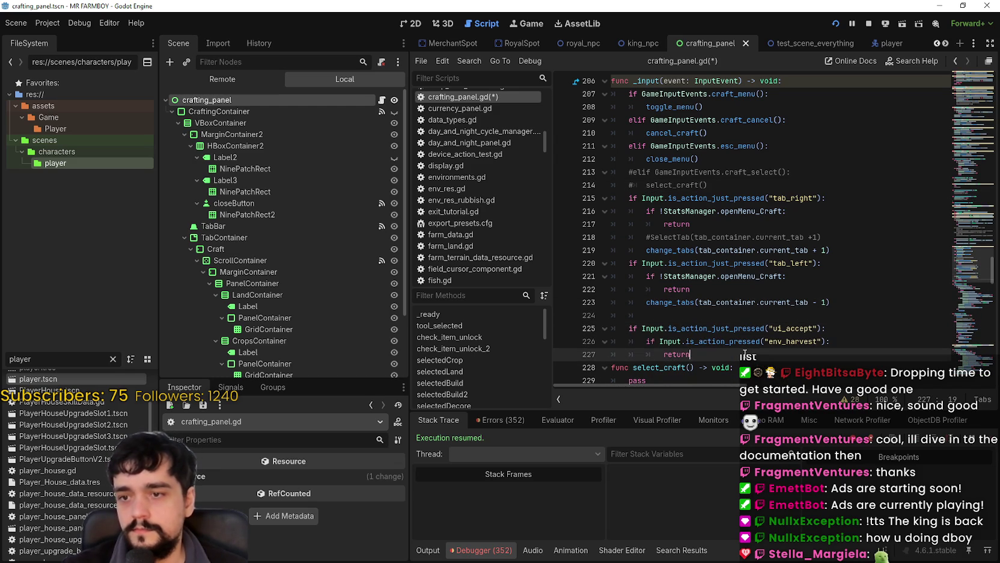
# Swap the action names so env_harvest is tested first, then ui_accept, both with is_action_just_pressed
pyautogui.click(810, 329)
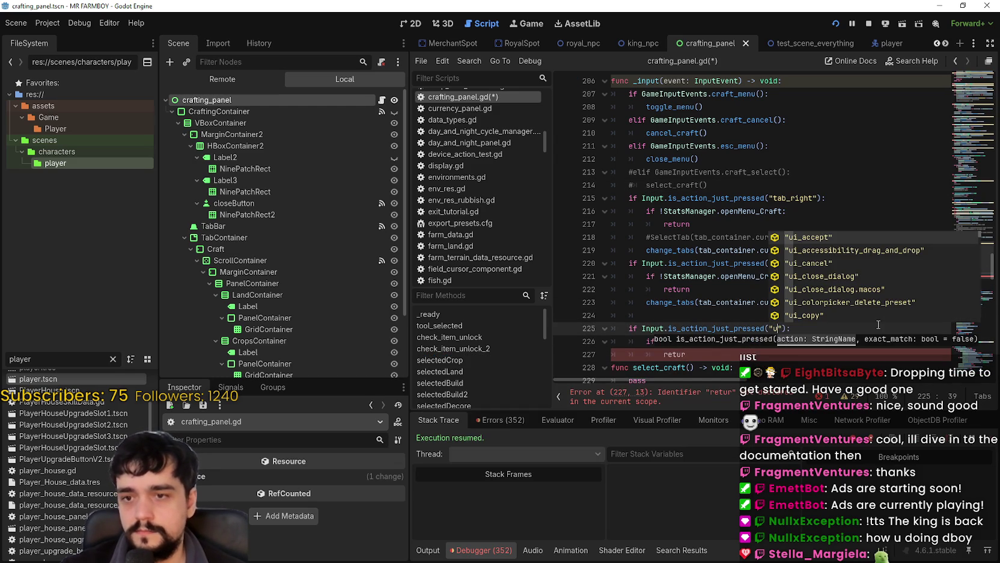
pyautogui.press('BackSpace')
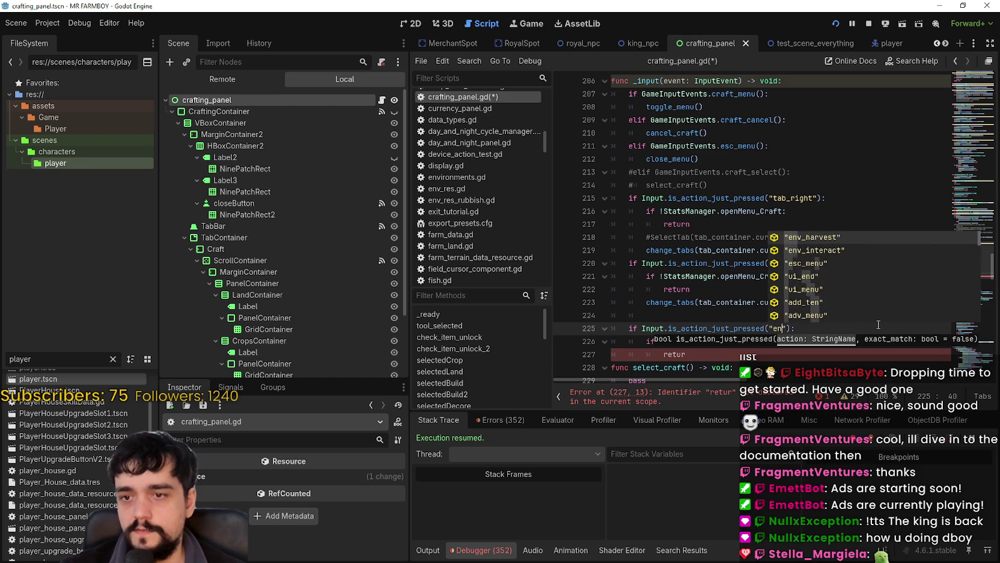
pyautogui.write('env_h')
pyautogui.press('Return')
pyautogui.scroll(-2, 842, 262)
pyautogui.click(802, 260)
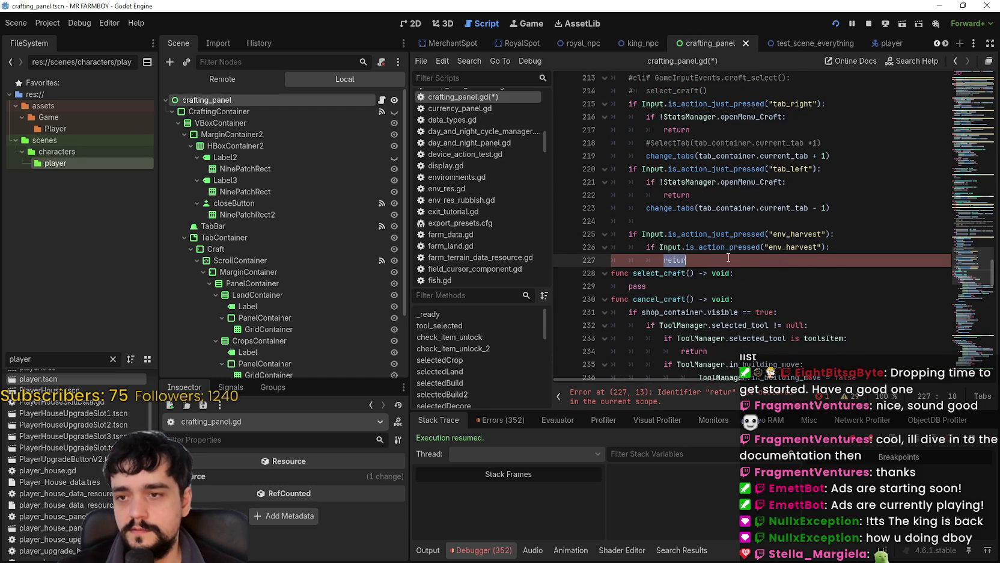
pyautogui.click(802, 249)
pyautogui.write('ui')
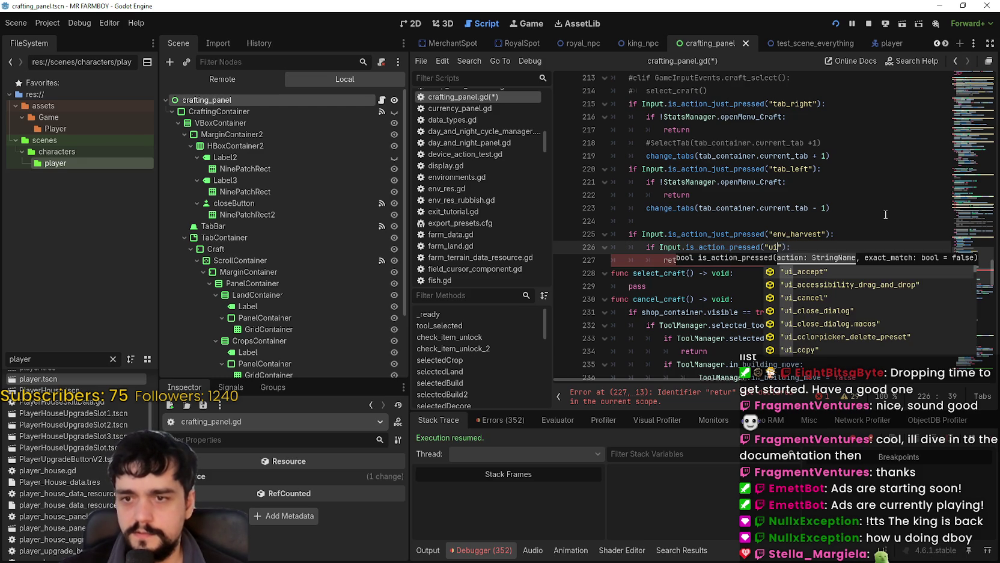
pyautogui.press('Return')
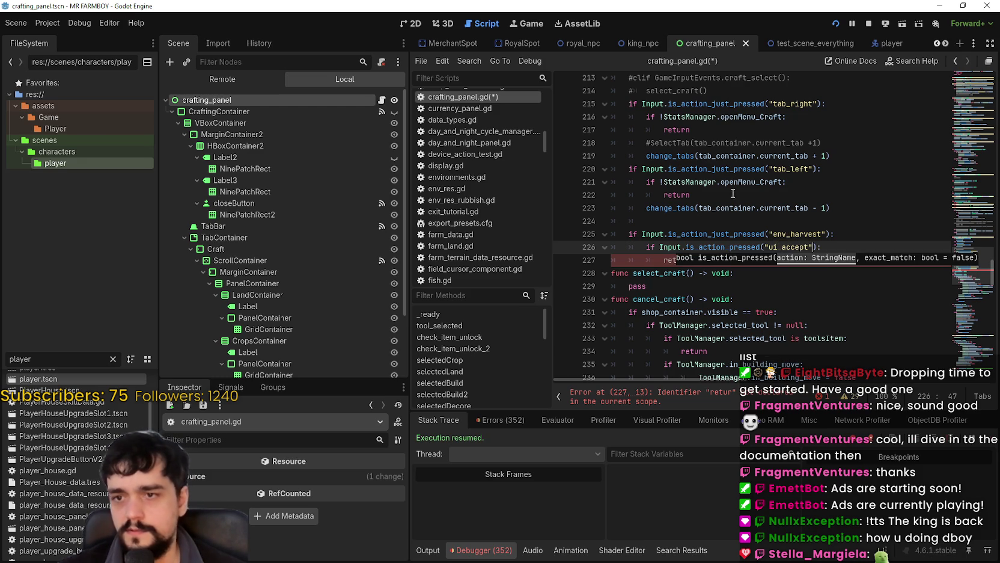
pyautogui.doubleClick(727, 246)
pyautogui.write('_just')
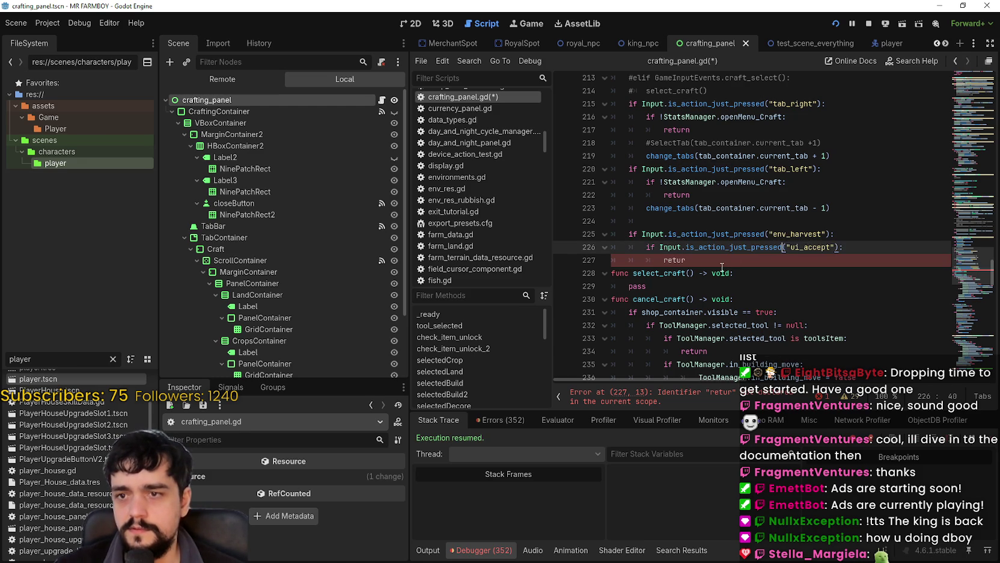
pyautogui.click(721, 263)
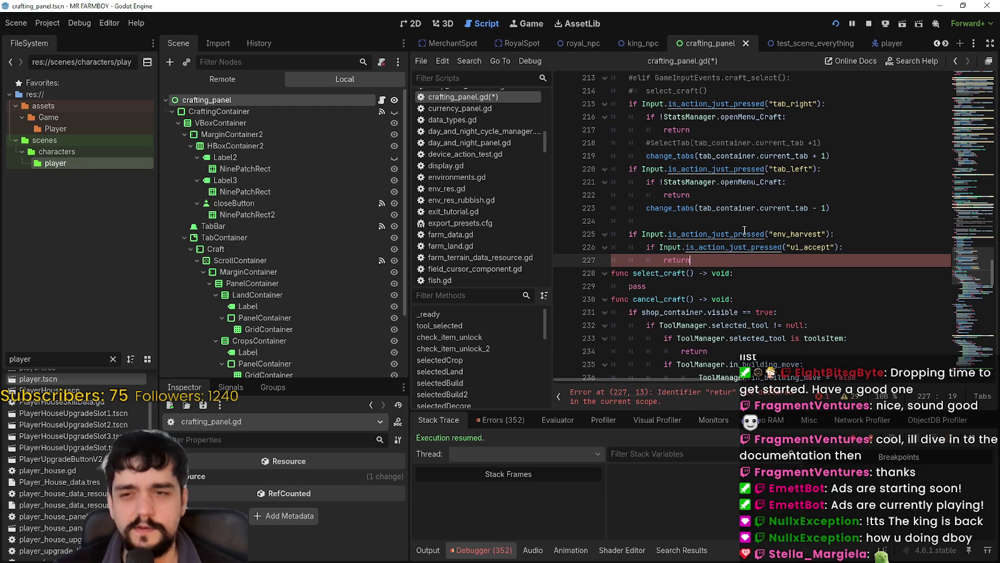
# Save the script and switch to the running game
pyautogui.hotkey('ctrl', 's')
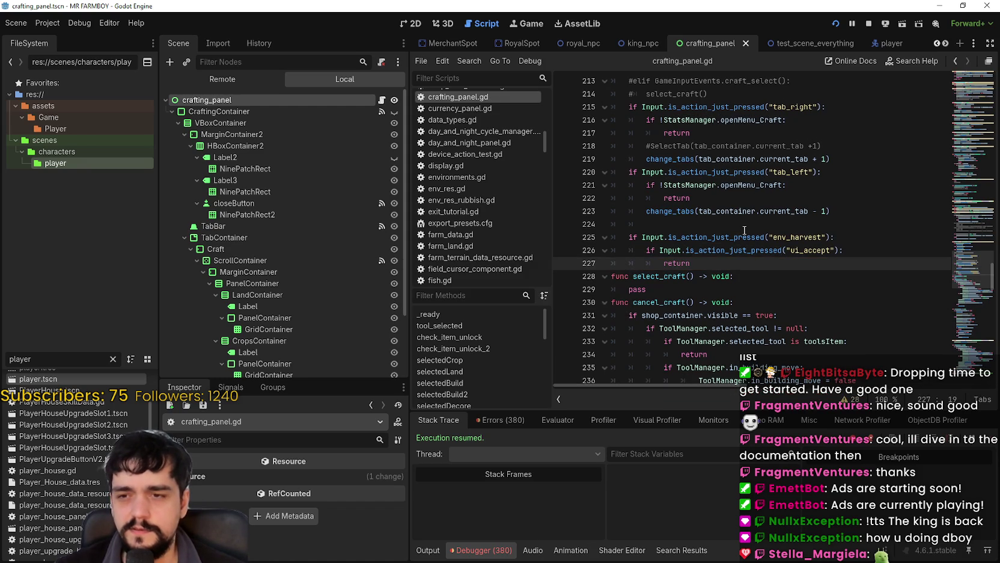
pyautogui.press('Return')
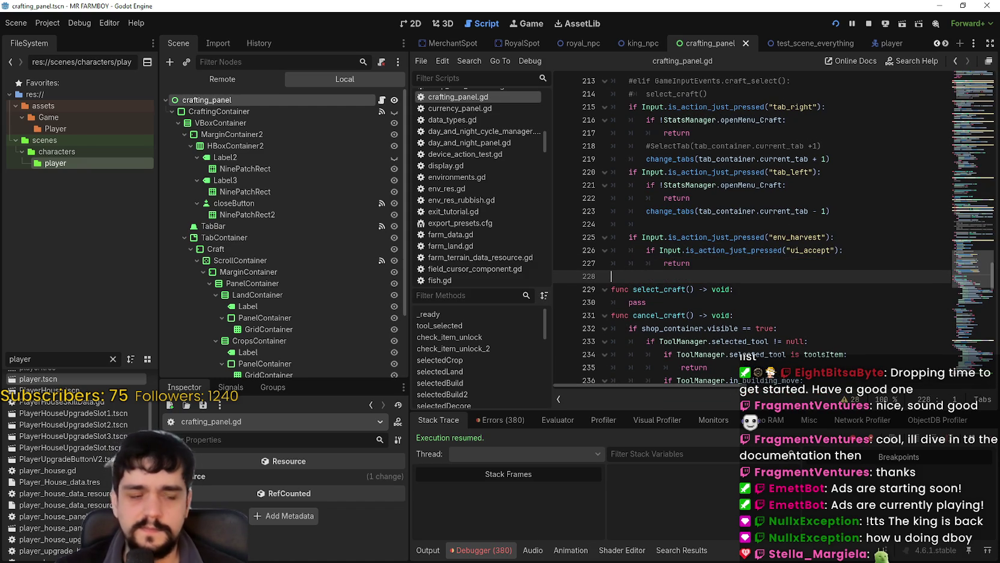
pyautogui.hotkey('alt', 'Tab')
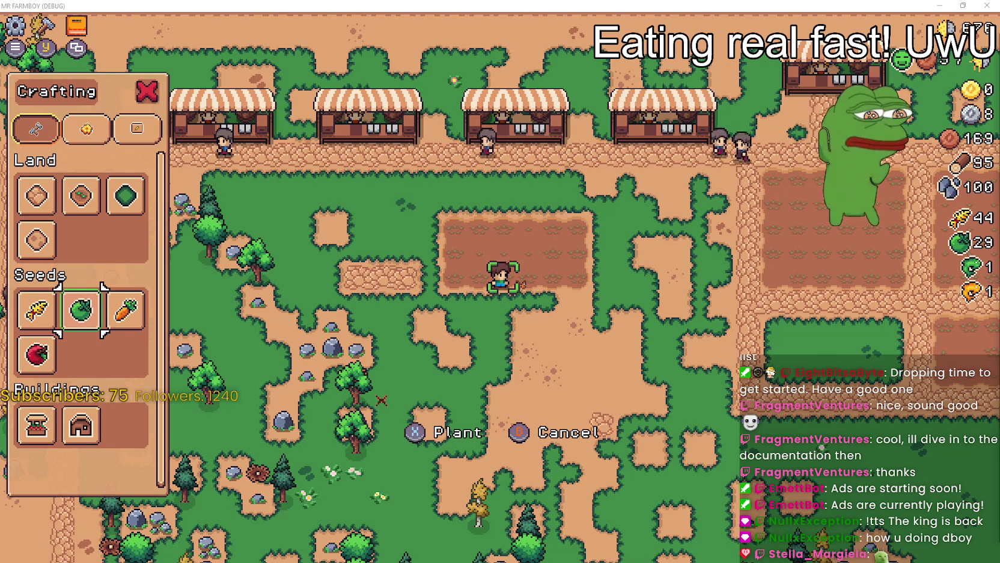
# Playtest choosing seeds in the Crafting panel of the running Mr Farmboy game
pyautogui.moveTo(993, 71)
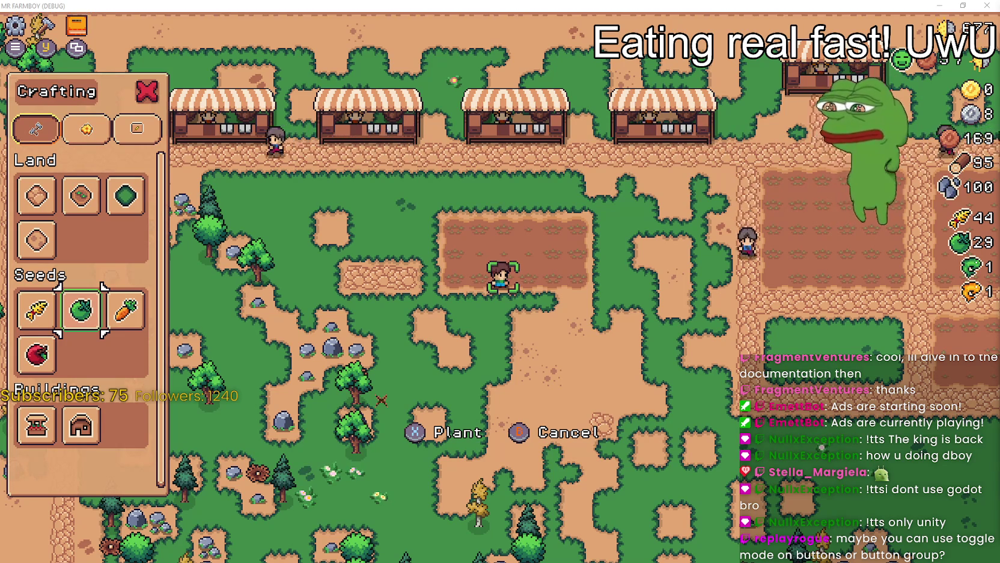
# Select the env_harvest check block in crafting_panel.gd and filter the project files for 'shopI'
pyautogui.hotkey('alt', 'Tab')
pyautogui.click(661, 237)
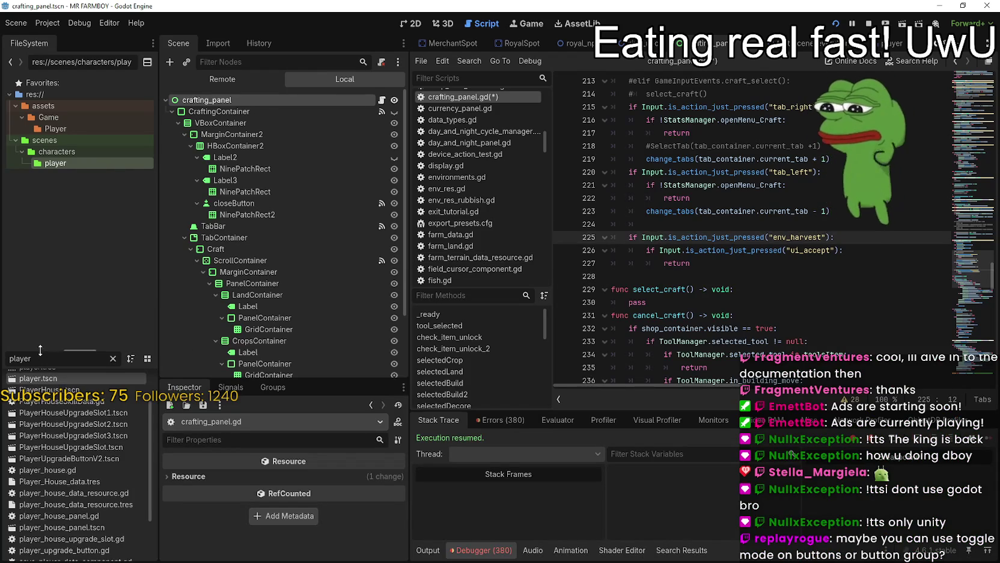
pyautogui.moveTo(42, 350); pyautogui.dragTo(42, 339)
pyautogui.write('sho')
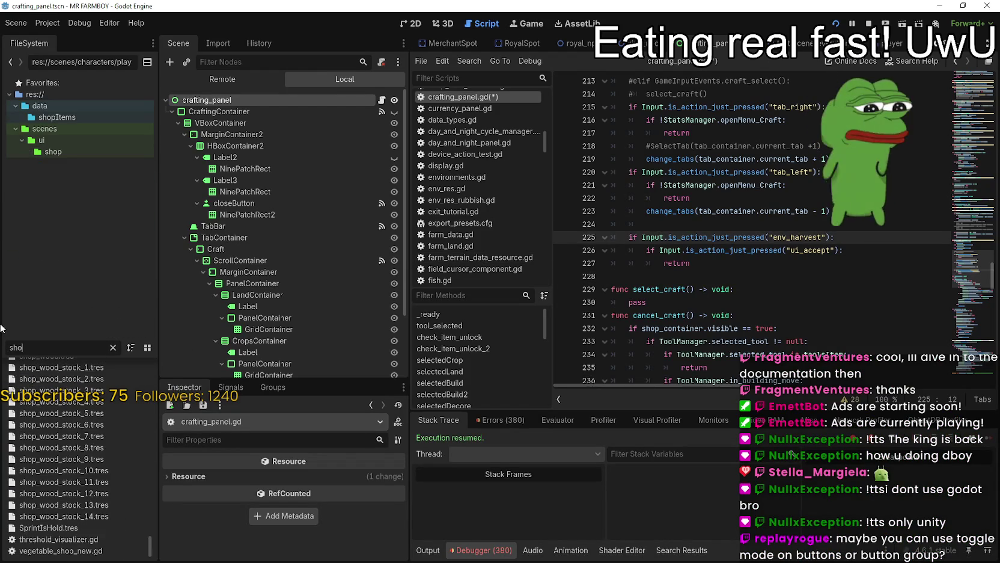
pyautogui.write('pI')
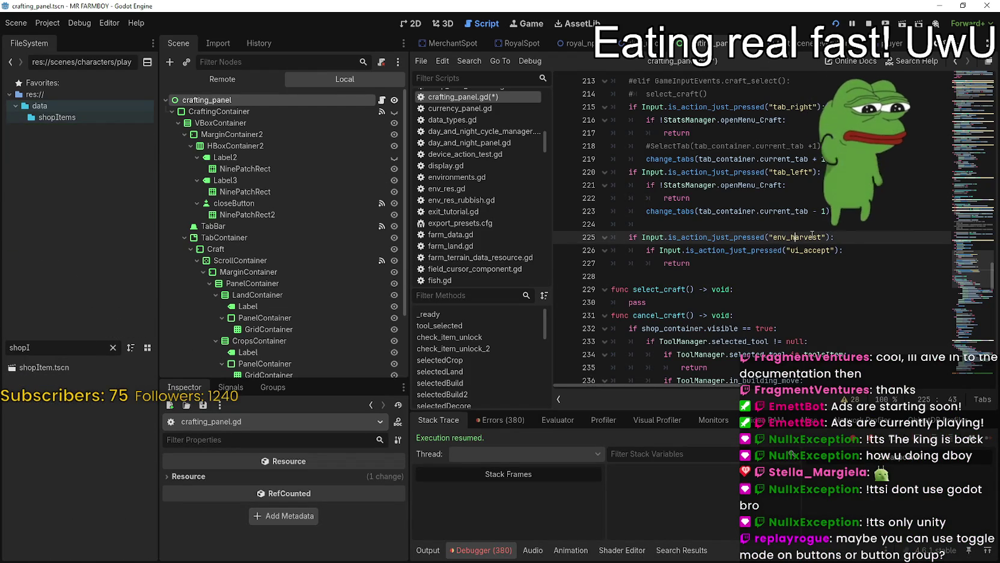
pyautogui.moveTo(710, 264); pyautogui.dragTo(578, 241)
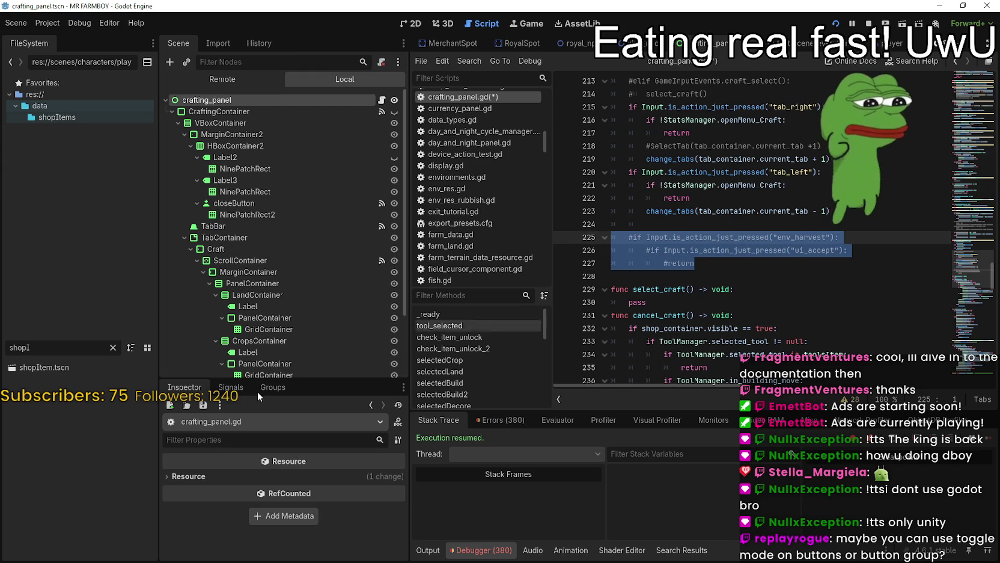
# Open shopItem.tscn, jump to the Button's pressed handler, and set a breakpoint on its emit line
pyautogui.doubleClick(84, 366)
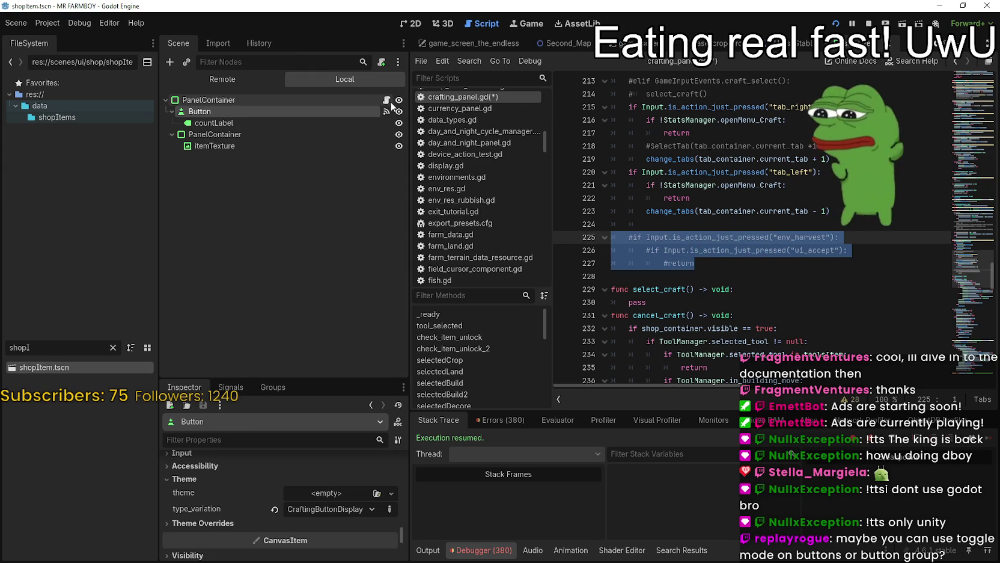
pyautogui.click(231, 386)
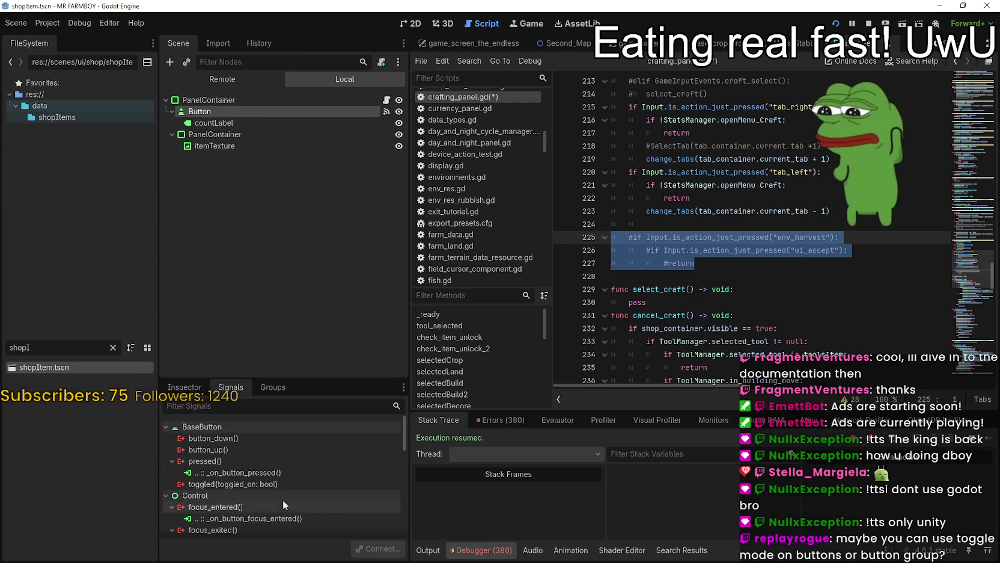
pyautogui.click(280, 473)
pyautogui.scroll(-2, 235, 490)
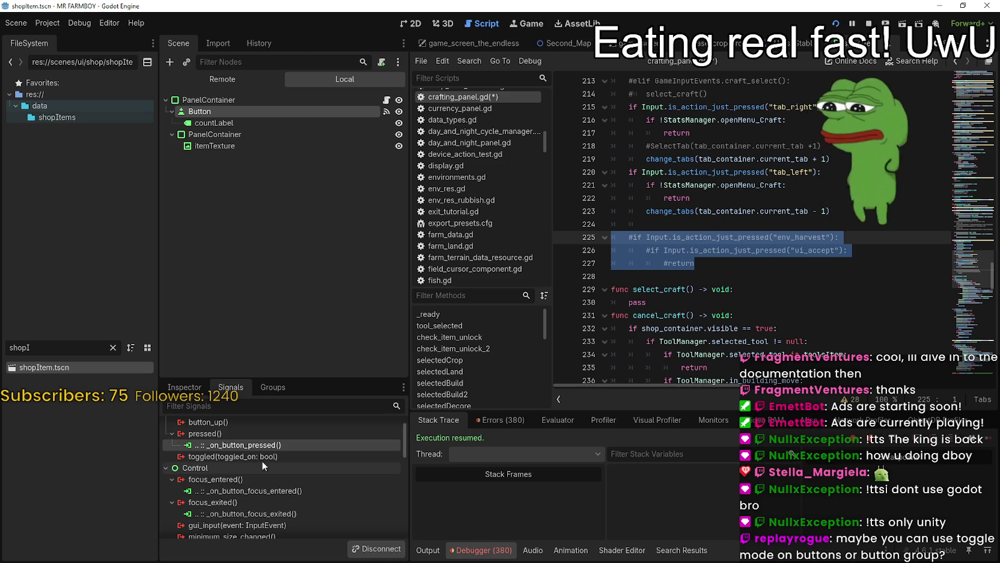
pyautogui.doubleClick(260, 446)
pyautogui.click(795, 237)
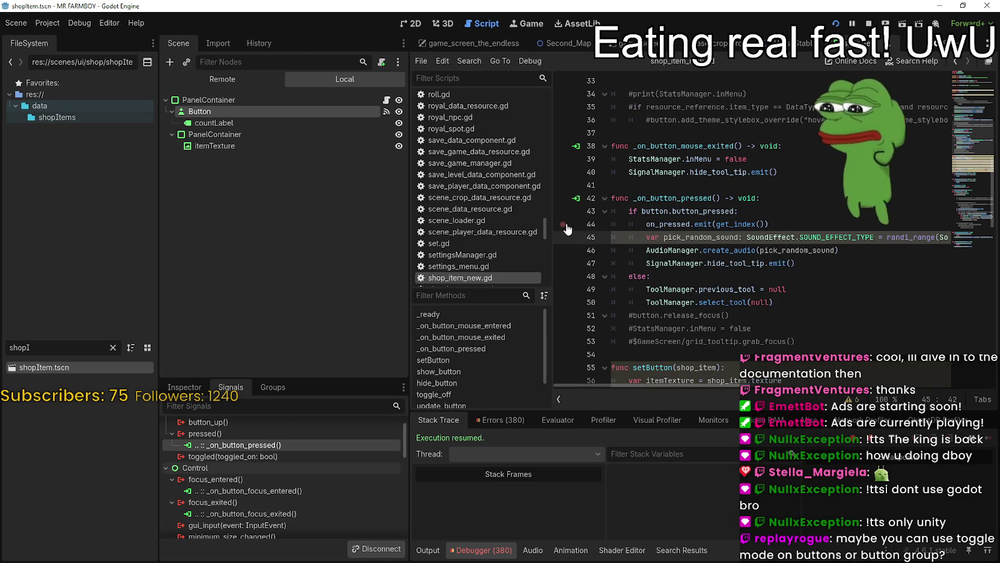
# In the game, press the Green Tomato seed button to hit the breakpoint, then resume with F12
pyautogui.press('Up')
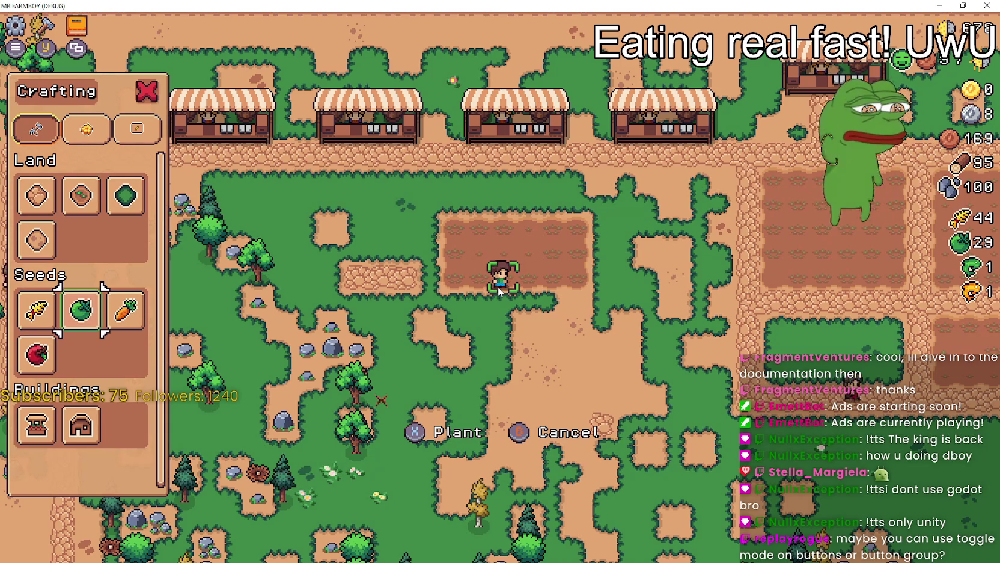
pyautogui.press('Left')
pyautogui.press('Right')
pyautogui.press('Right')
pyautogui.press('Left')
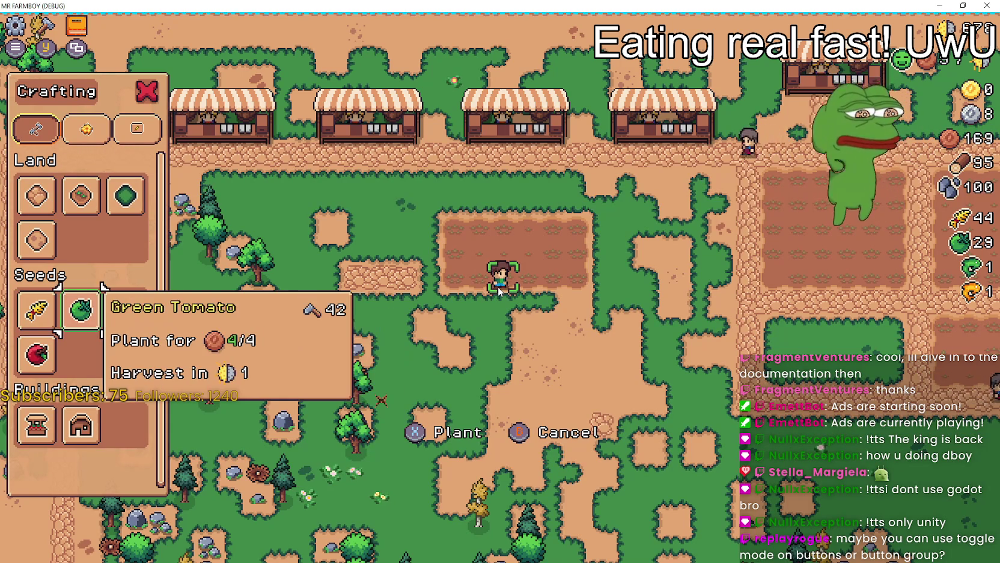
pyautogui.press('Return')
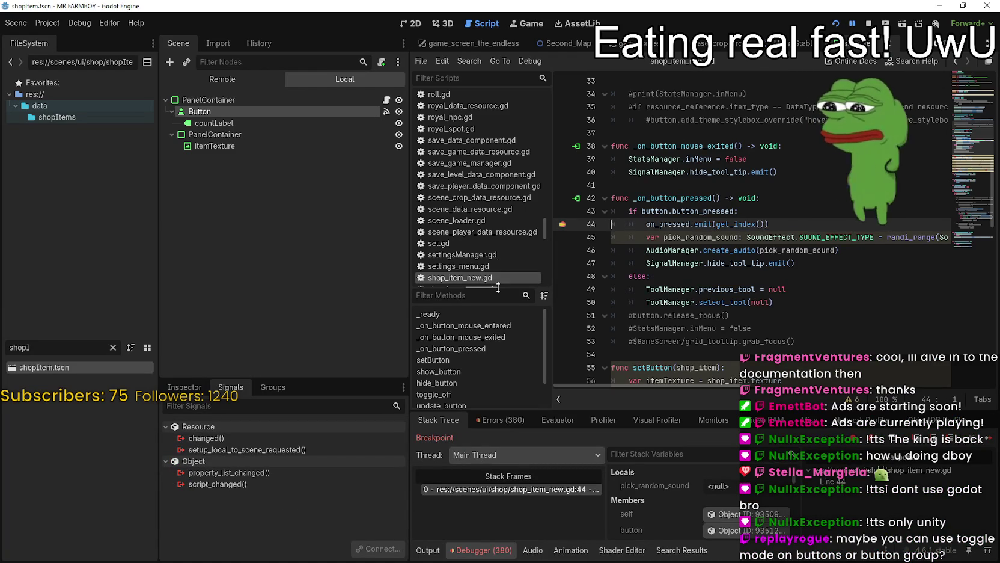
pyautogui.press('F12')
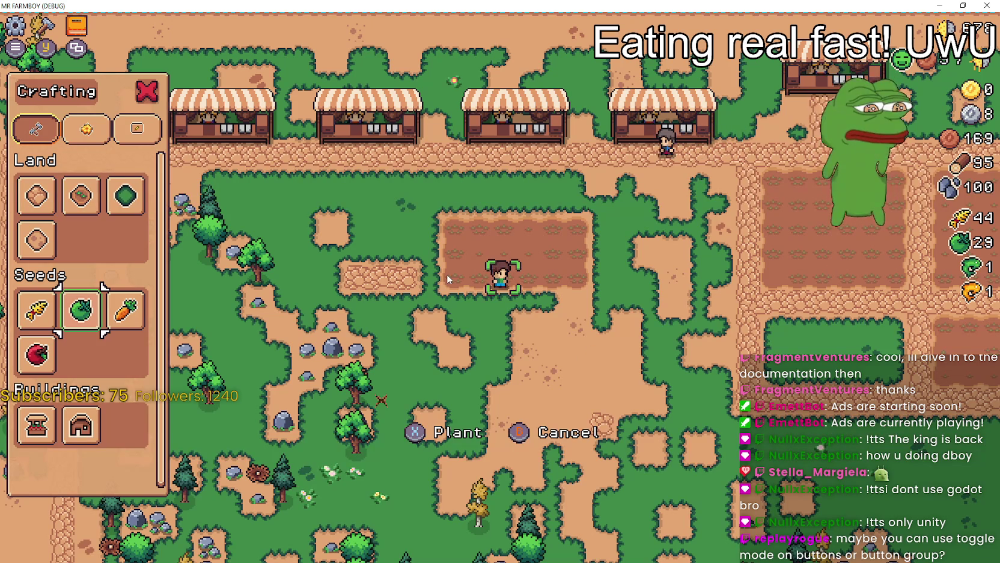
# Back in the script, start a new line at the top of _on_button_pressed
pyautogui.hotkey('alt', 'Tab')
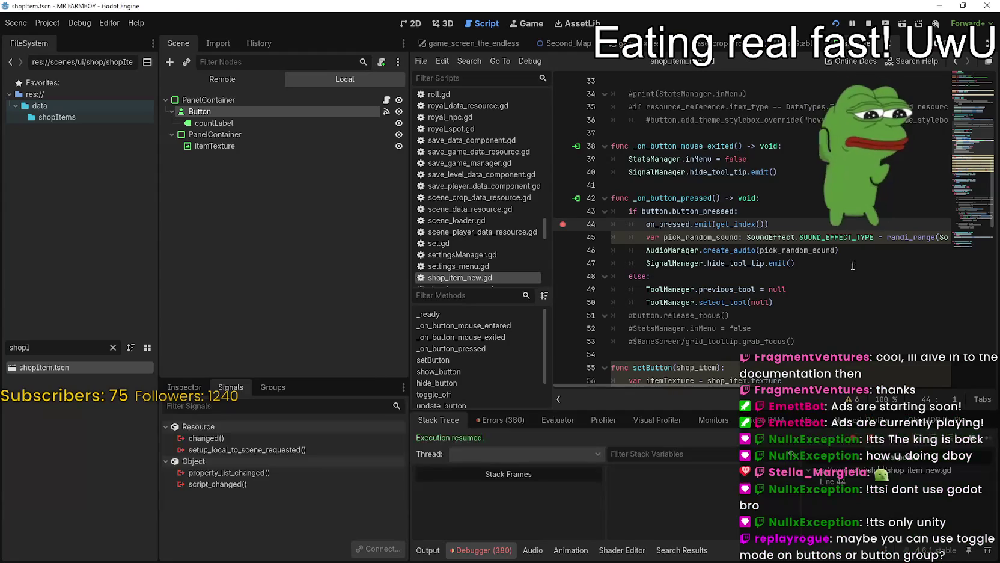
pyautogui.click(798, 207)
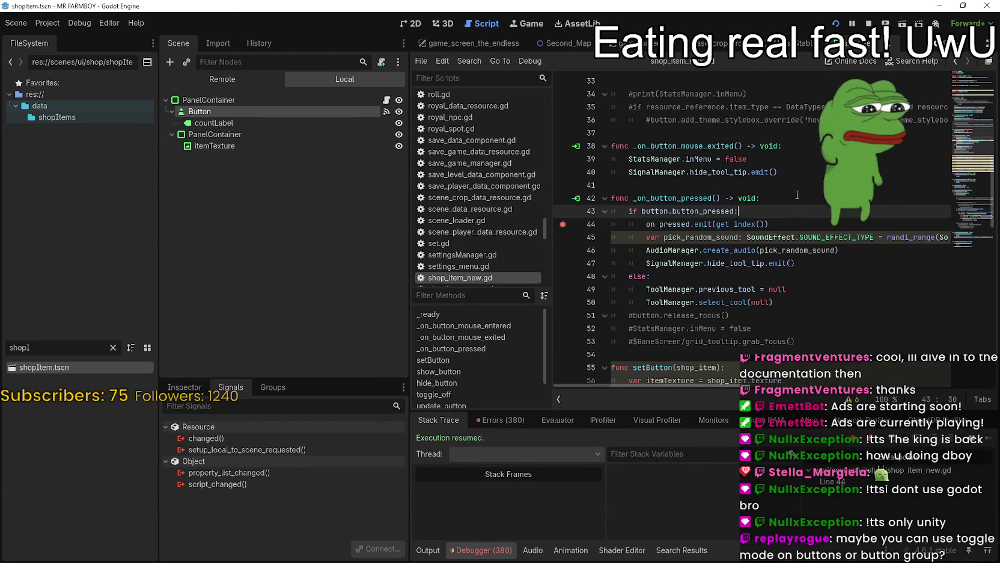
pyautogui.click(797, 196)
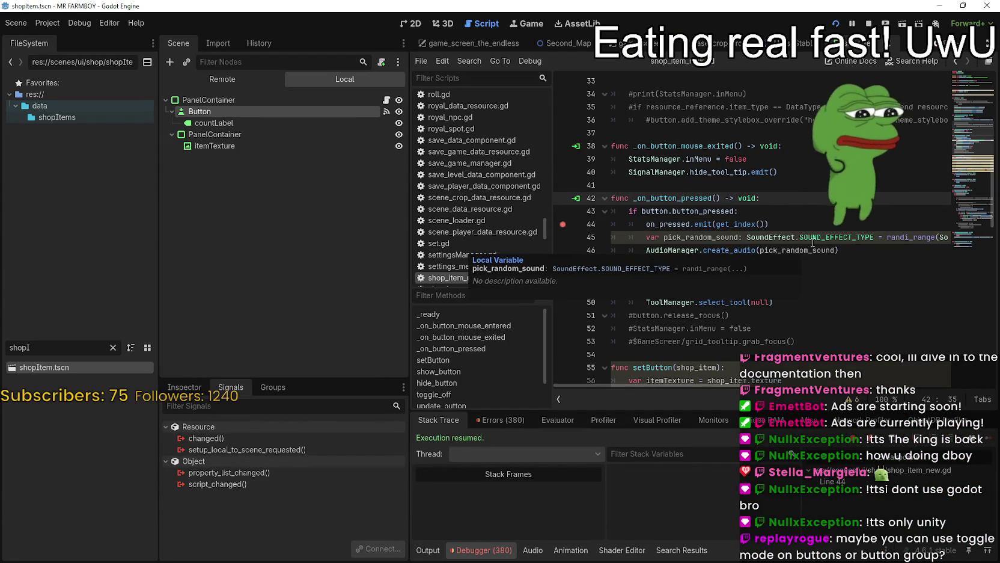
pyautogui.press('Return')
pyautogui.write('if Input.is_action_just_pressed("env_harvest"):')
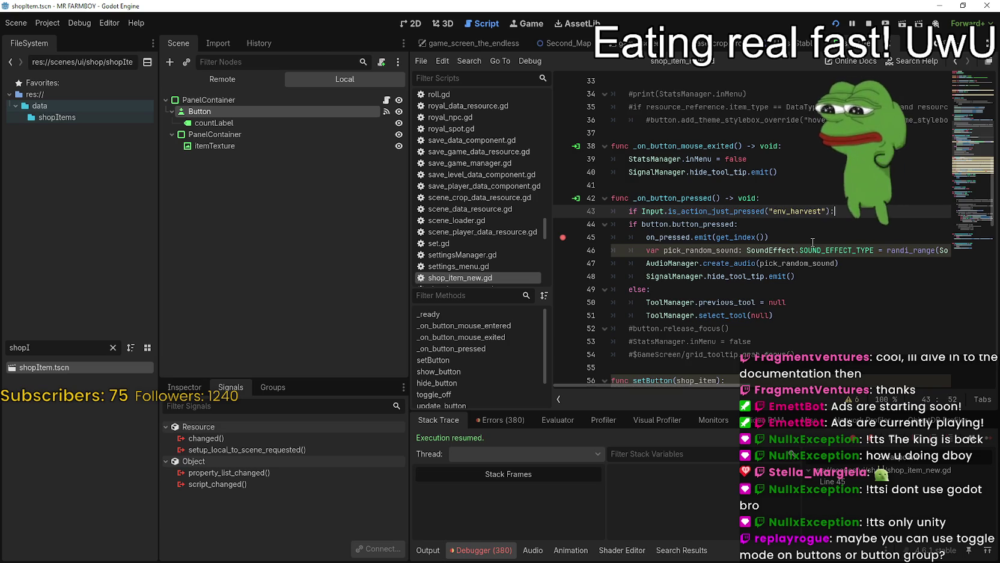
# Complete the env_harvest early return at the top of _on_button_pressed and save
pyautogui.press('Return')
pyautogui.write('return')
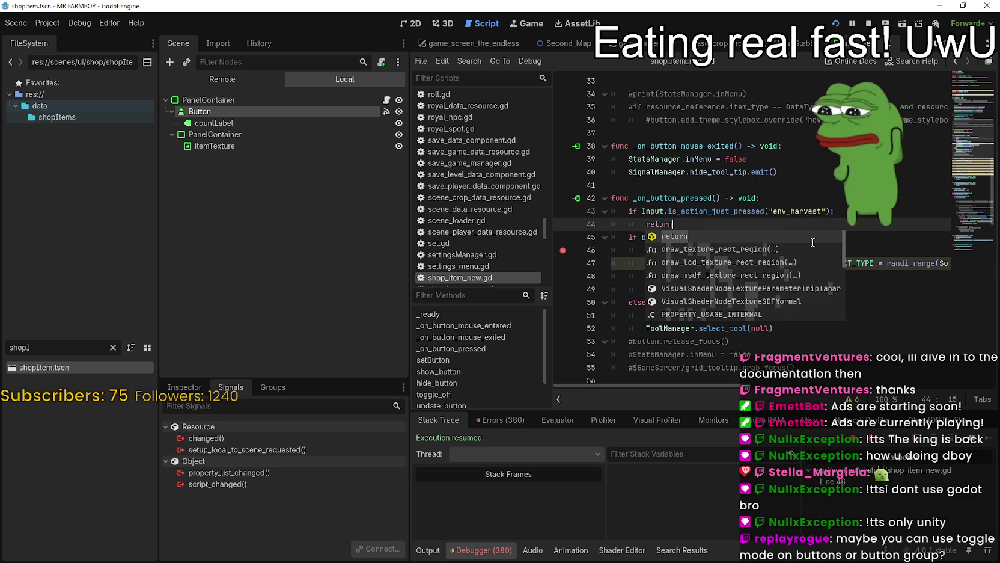
pyautogui.hotkey('ctrl', 's')
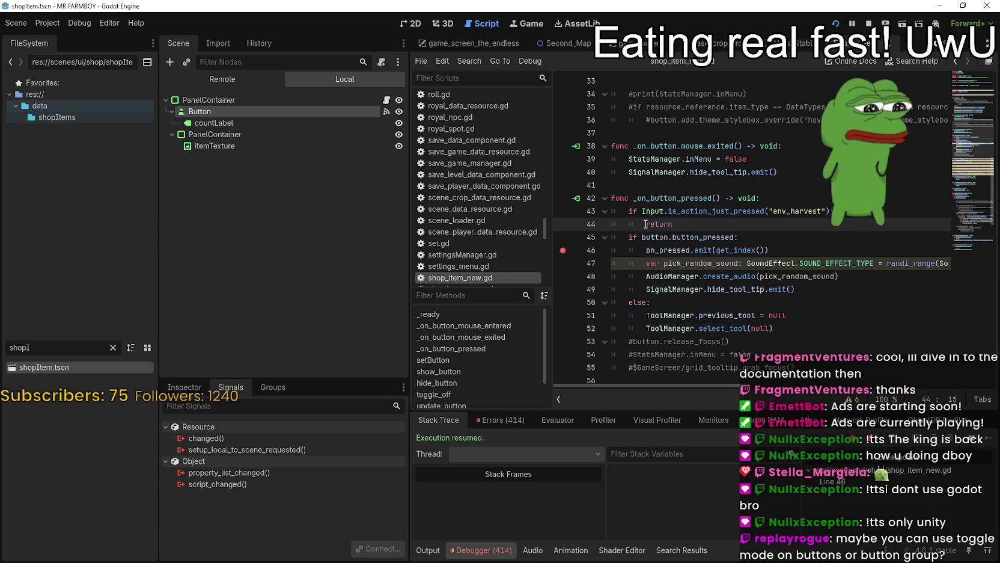
pyautogui.click(807, 247)
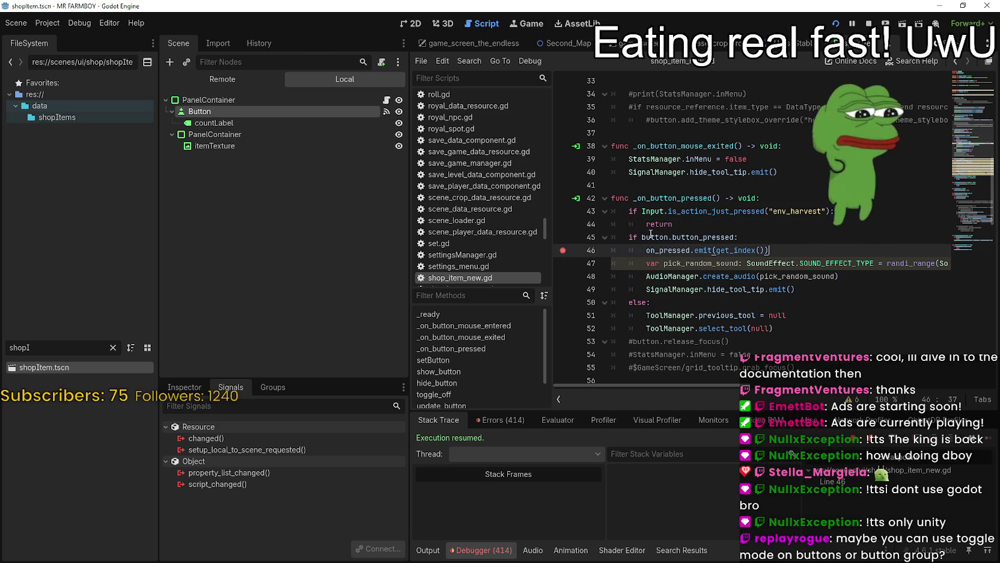
pyautogui.click(707, 225)
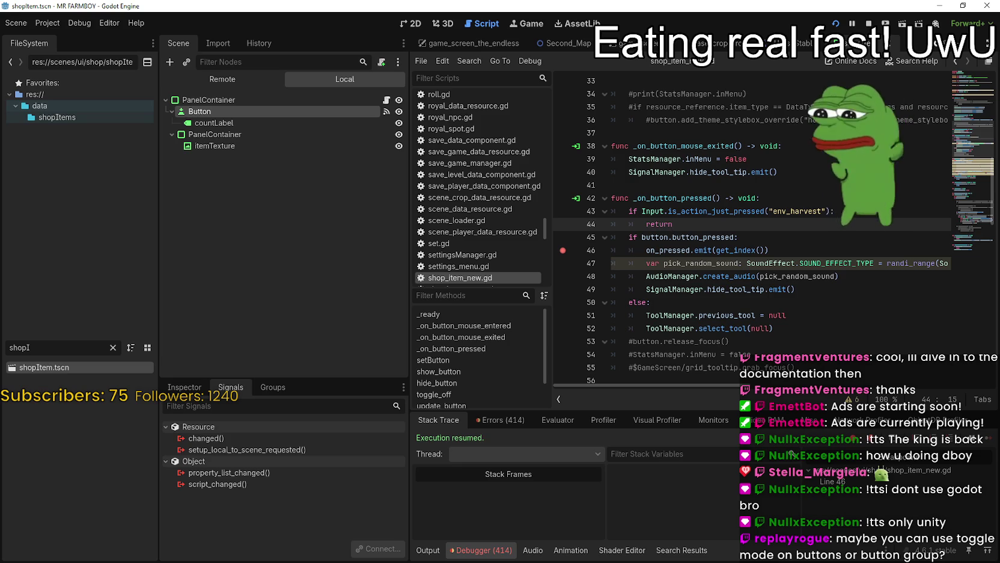
# Retest seed selection in the game, resuming and then hitting the line-46 breakpoint again
pyautogui.hotkey('alt', 'Tab')
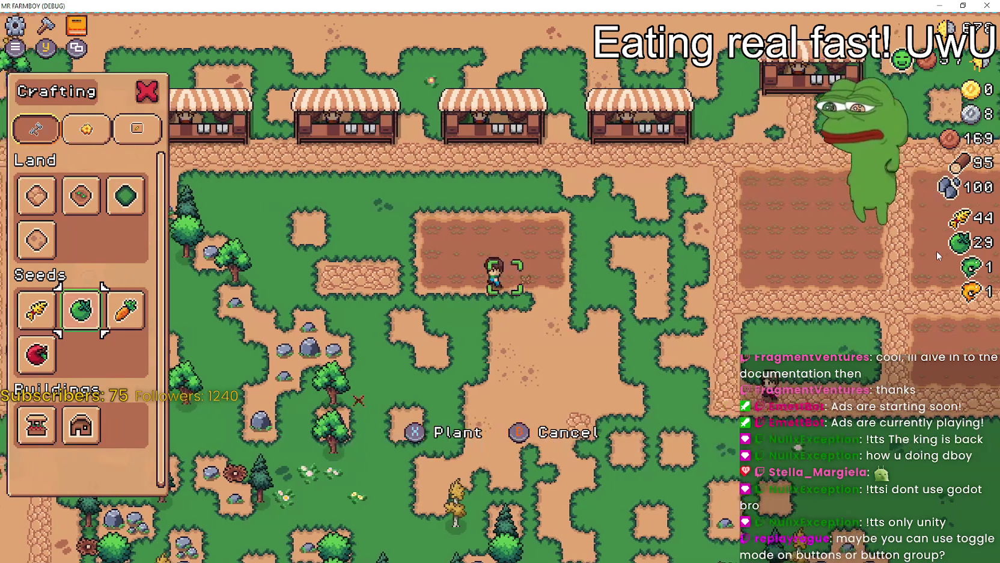
pyautogui.hotkey('alt', 'Tab')
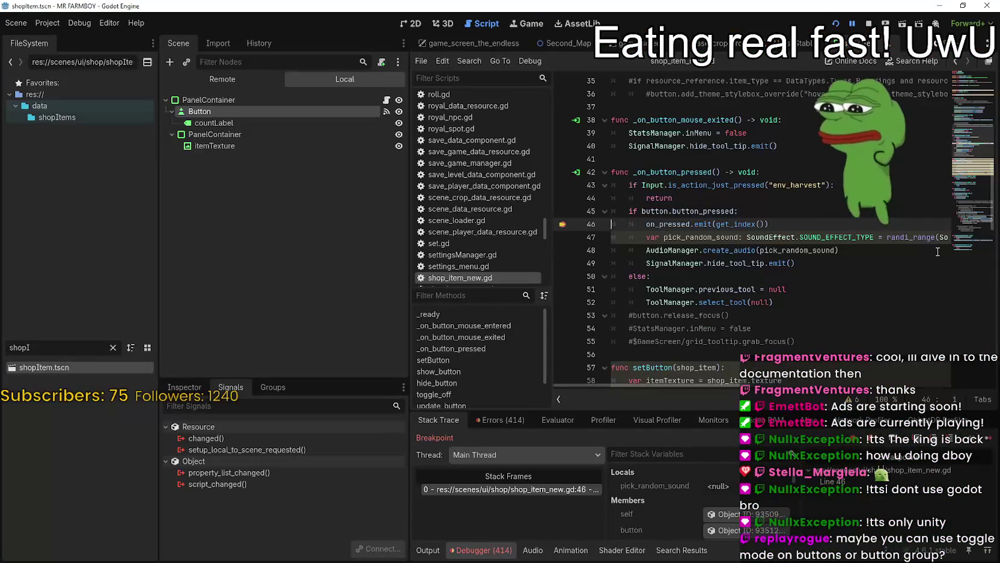
pyautogui.press('F12')
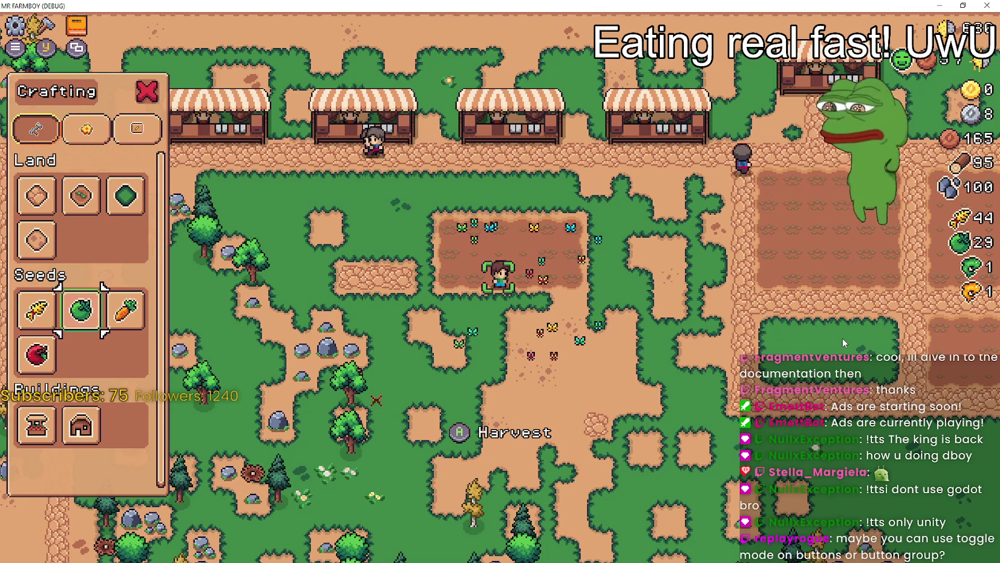
pyautogui.press('space')
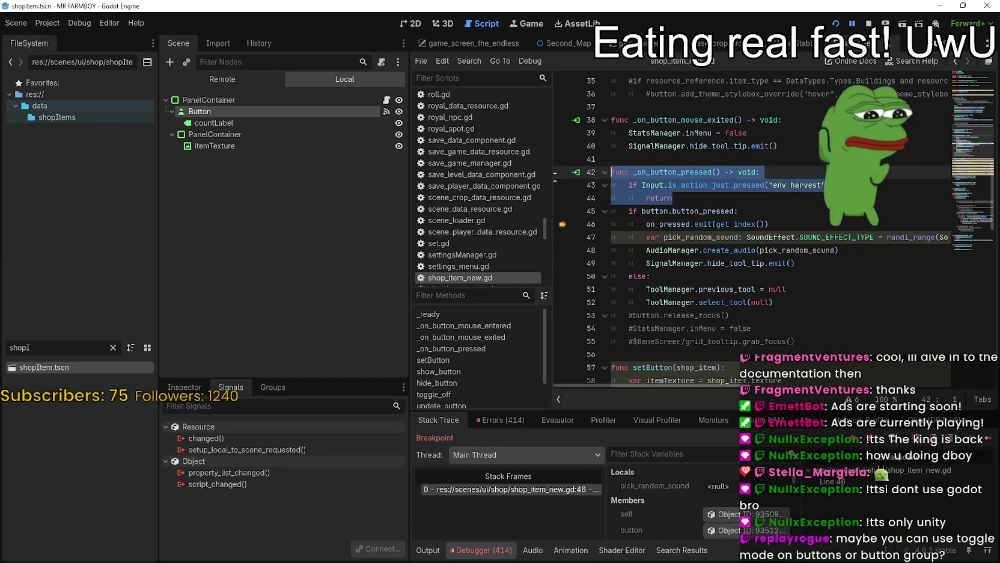
# Delete the two env_harvest guard lines from _on_button_pressed and save the script
pyautogui.moveTo(672, 198); pyautogui.dragTo(611, 184)
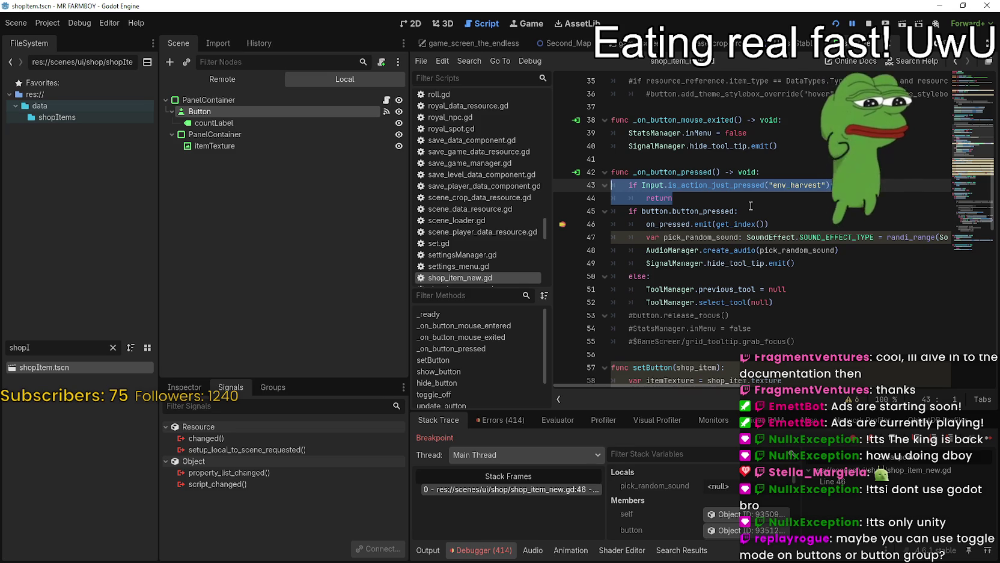
pyautogui.press('BackSpace')
pyautogui.press('BackSpace')
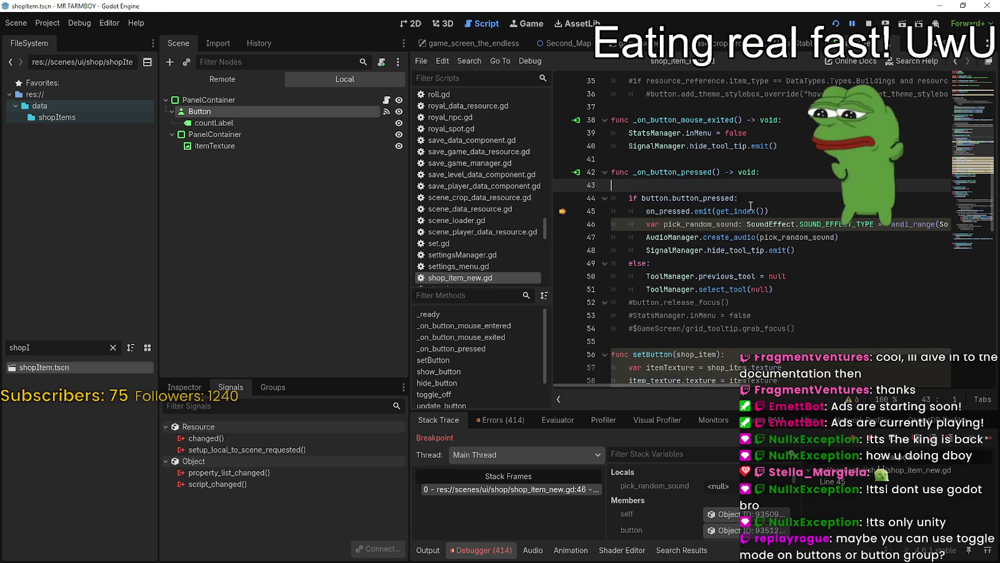
pyautogui.hotkey('ctrl', 's')
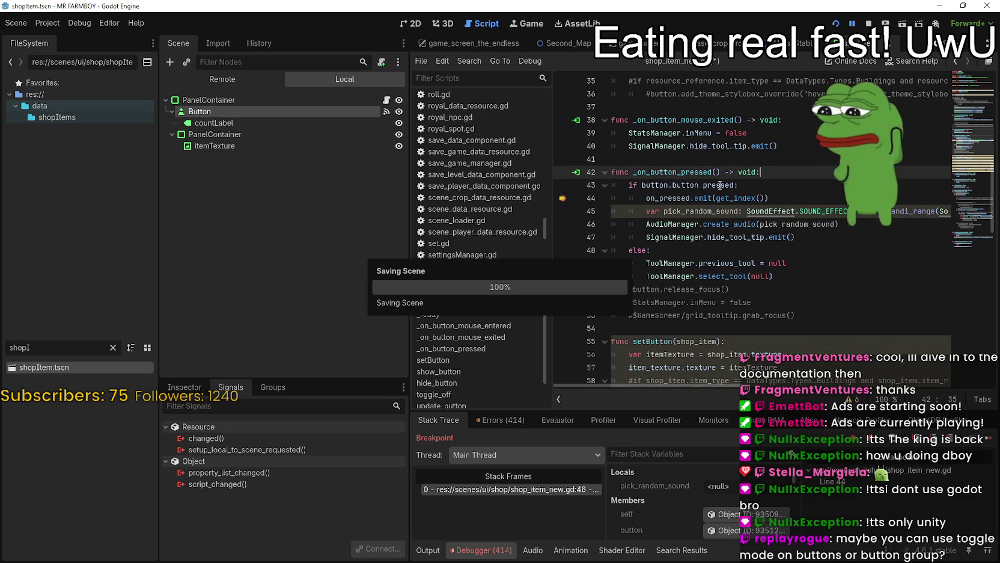
pyautogui.click(771, 185)
# Stop the game, select the shopItem Button, and check its action mode in the Inspector
pyautogui.click(869, 23)
pyautogui.click(222, 94)
pyautogui.click(208, 385)
pyautogui.moveTo(207, 380); pyautogui.dragTo(211, 176)
pyautogui.scroll(5, 236, 484)
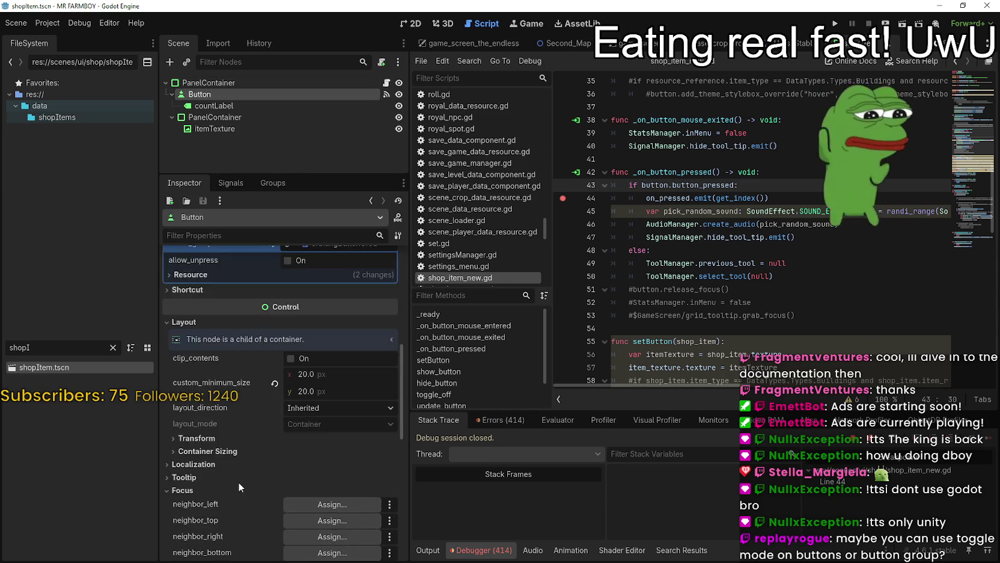
pyautogui.scroll(5, 238, 481)
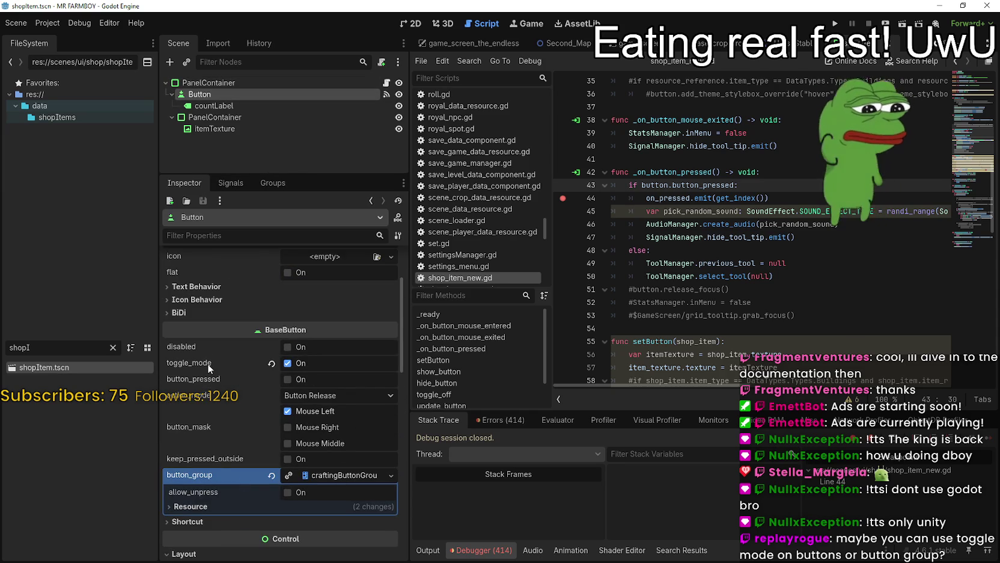
pyautogui.moveTo(207, 363)
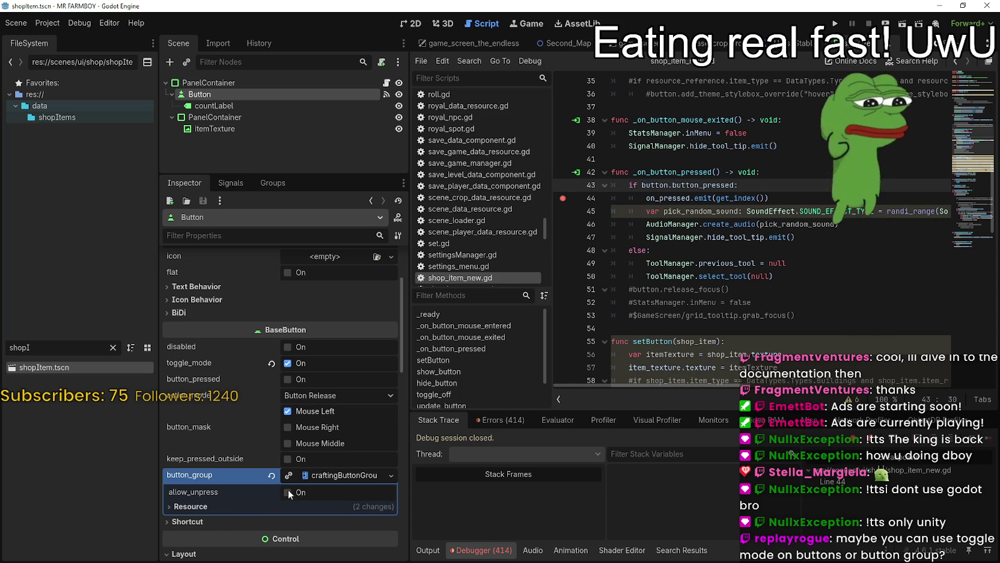
pyautogui.click(379, 394)
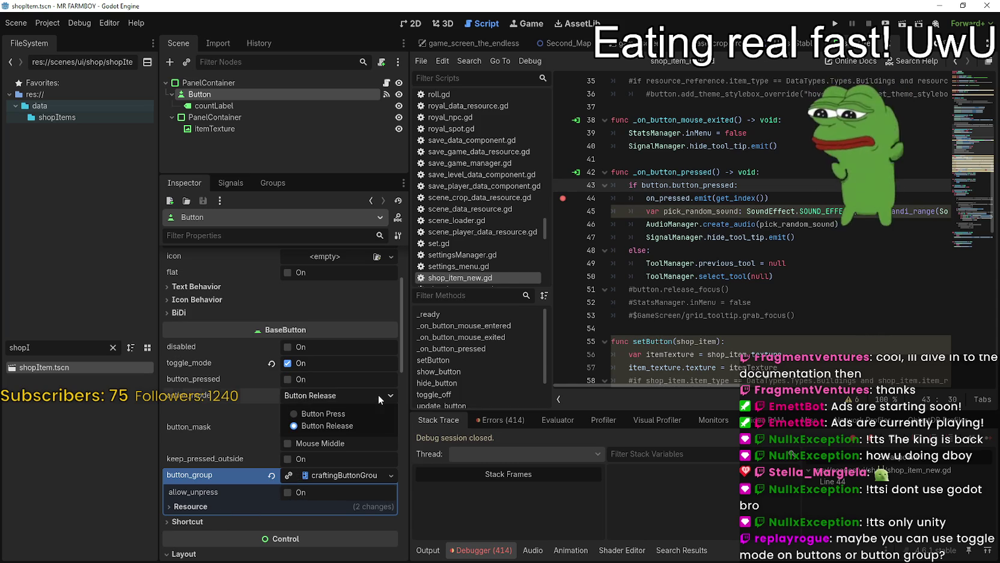
pyautogui.click(378, 394)
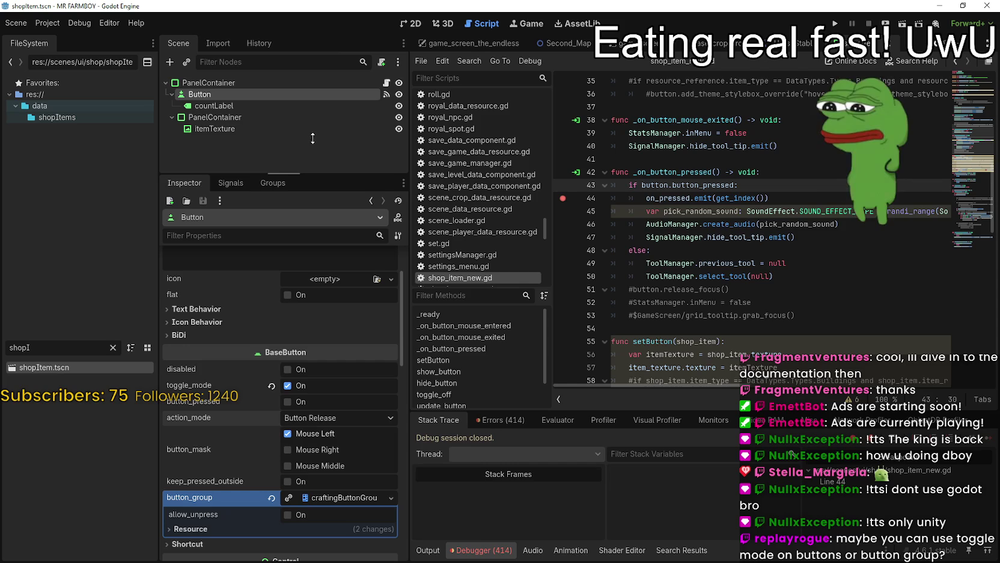
# Review toggle_mode and the craftingButtonGroup button group, then show the Button's signals
pyautogui.scroll(-2, 352, 486)
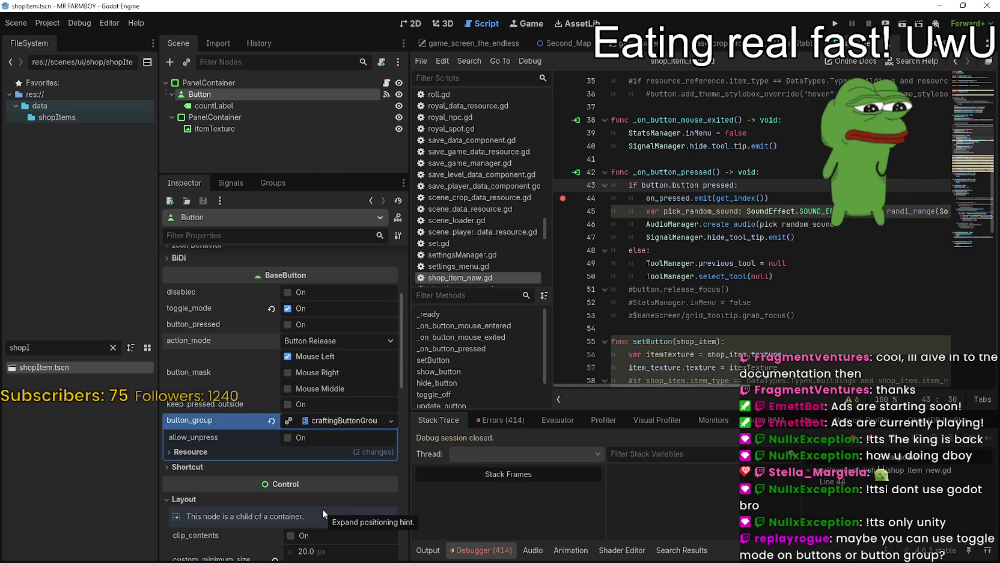
pyautogui.moveTo(212, 402)
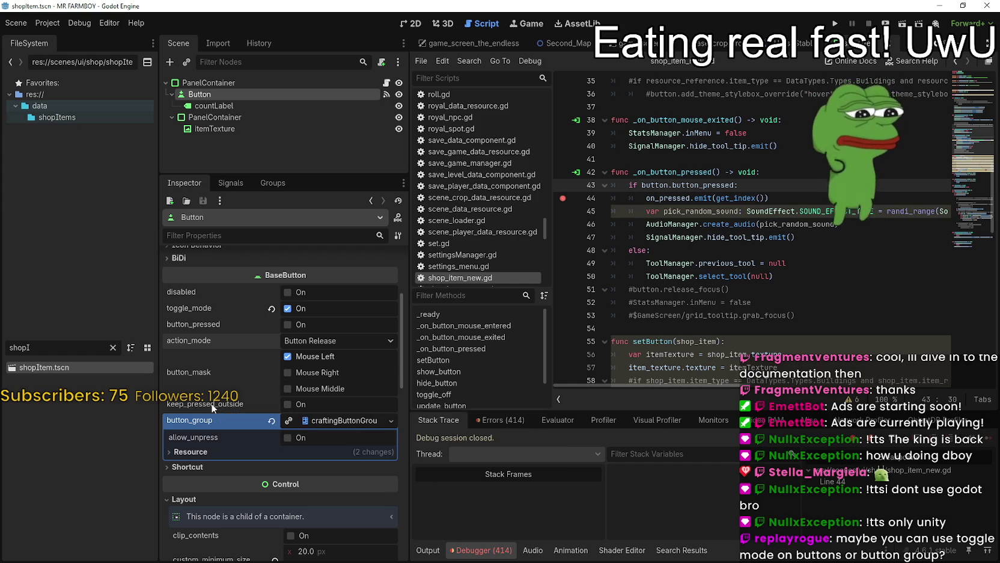
pyautogui.scroll(-2, 294, 484)
pyautogui.scroll(5, 295, 484)
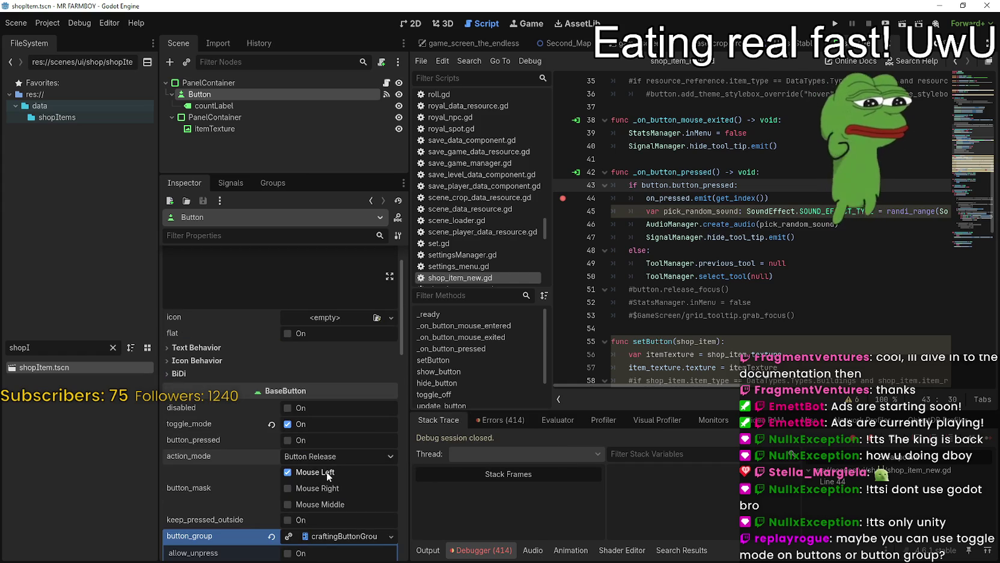
pyautogui.scroll(-2, 325, 471)
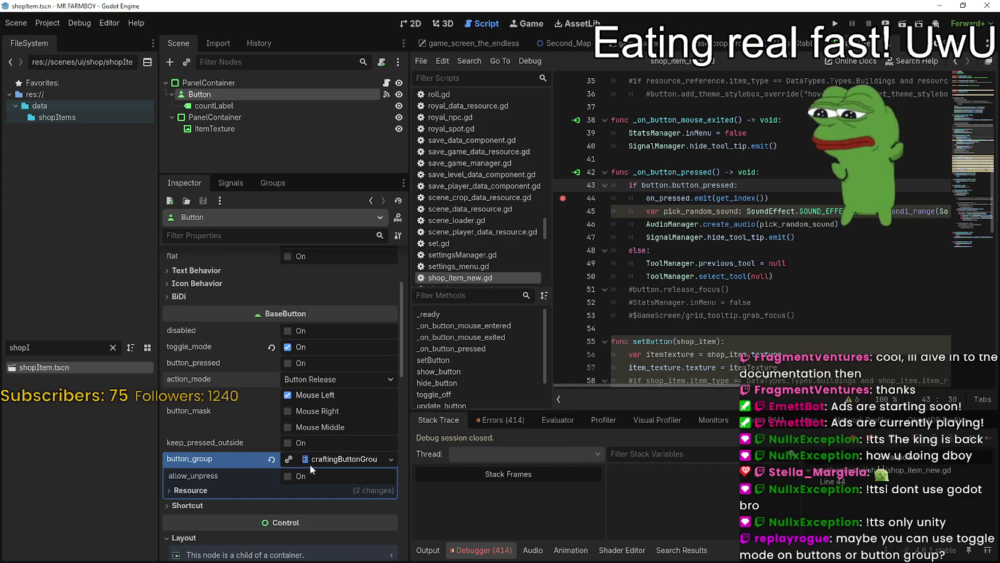
pyautogui.moveTo(194, 348)
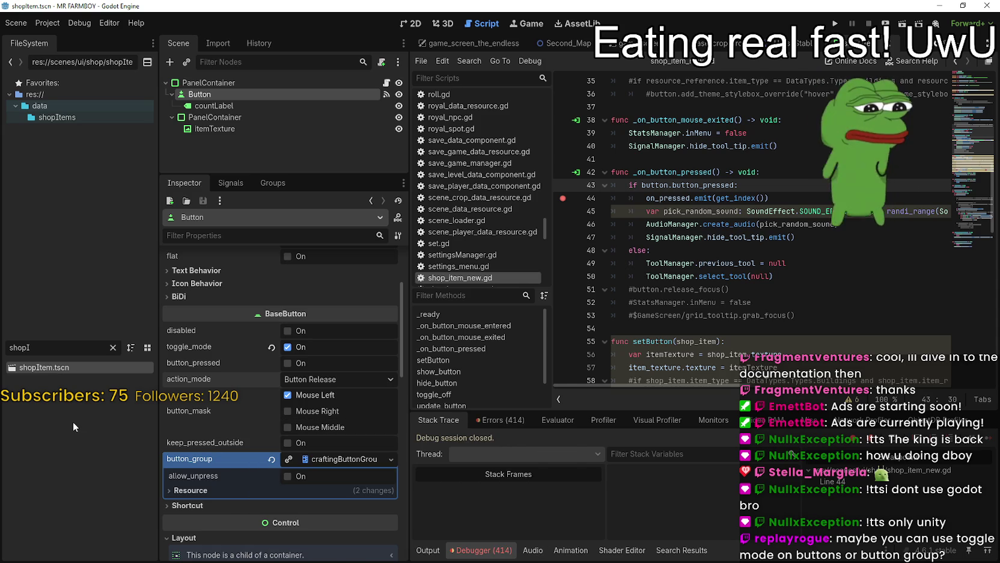
pyautogui.scroll(2, 307, 419)
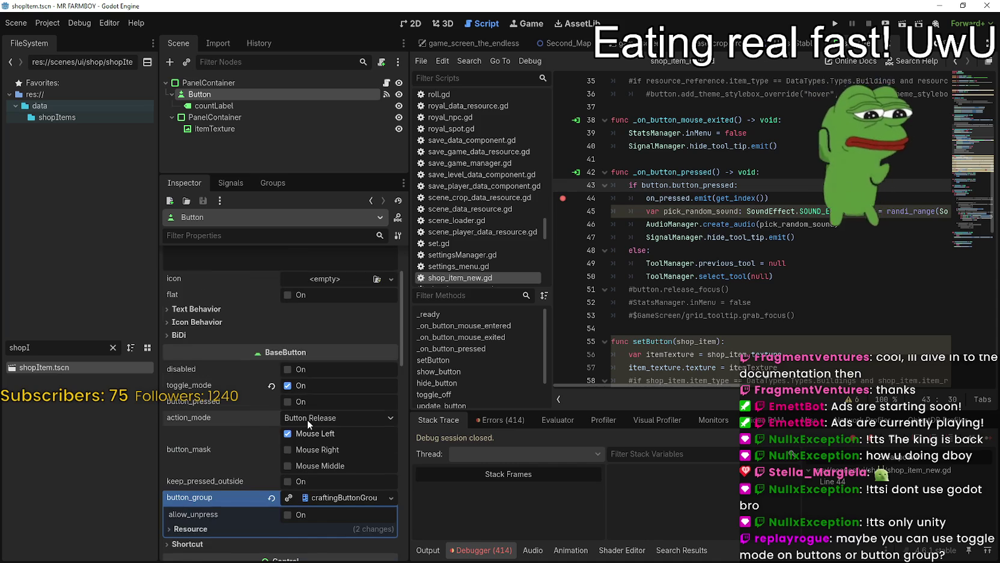
pyautogui.click(234, 183)
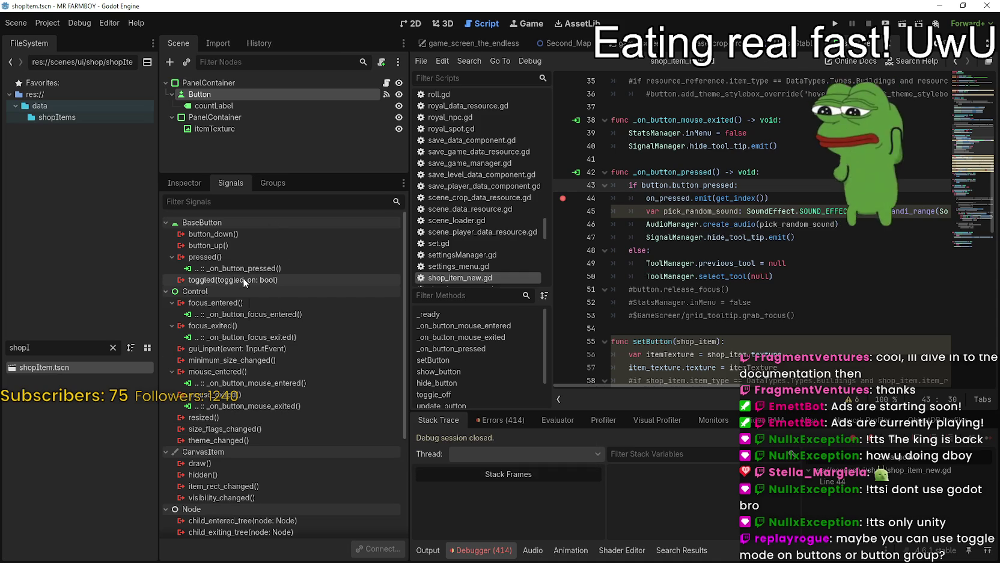
# Disconnect _on_button_pressed from pressed and connect toggled to a new _on_button_toggled method
pyautogui.moveTo(244, 282)
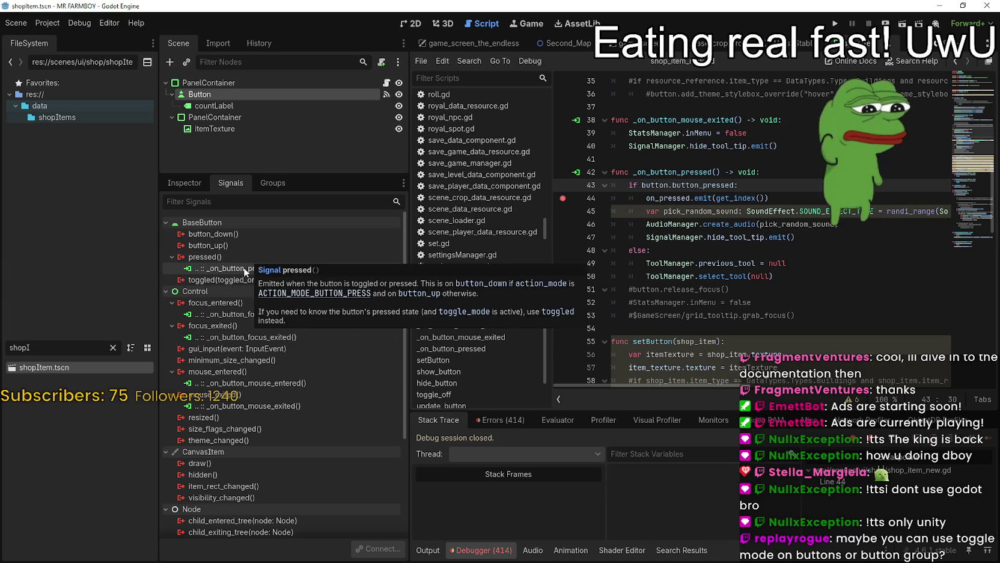
pyautogui.rightClick(246, 269)
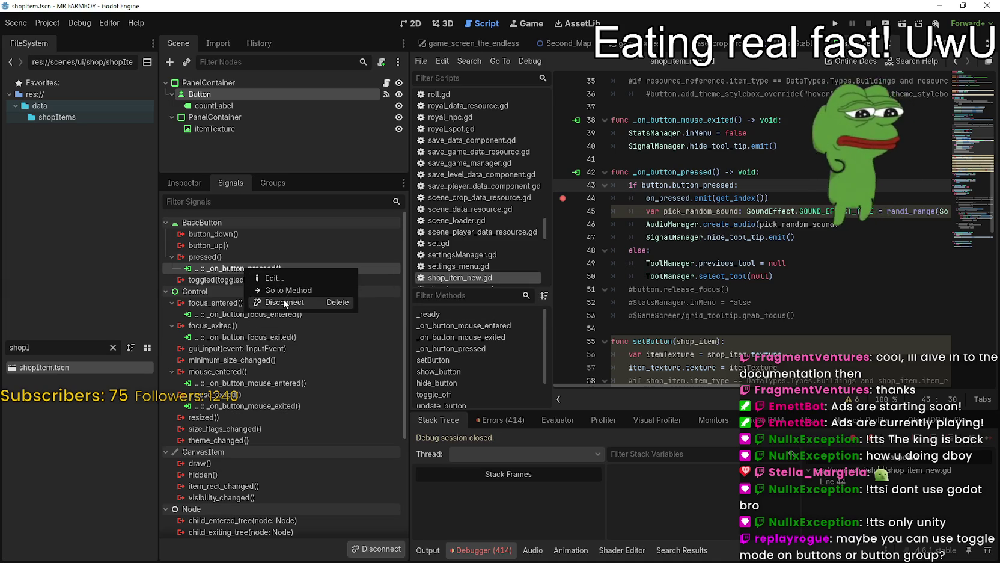
pyautogui.click(284, 300)
pyautogui.scroll(-8, 807, 166)
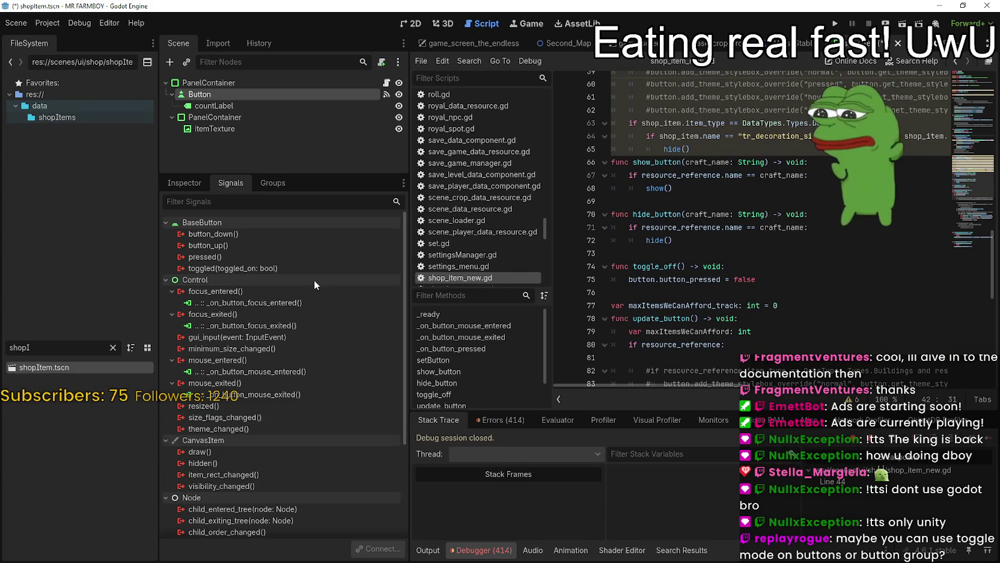
pyautogui.doubleClick(236, 268)
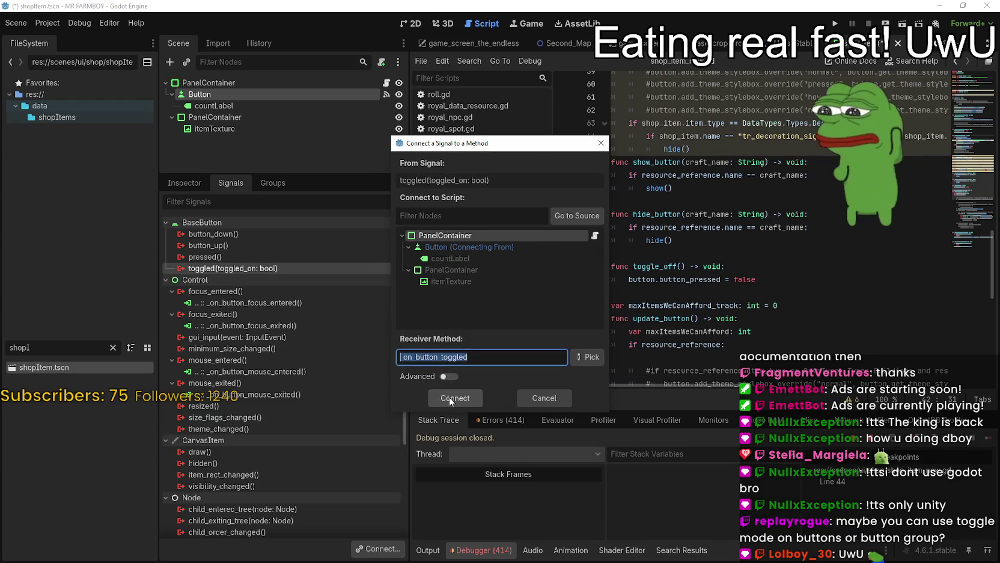
pyautogui.click(452, 398)
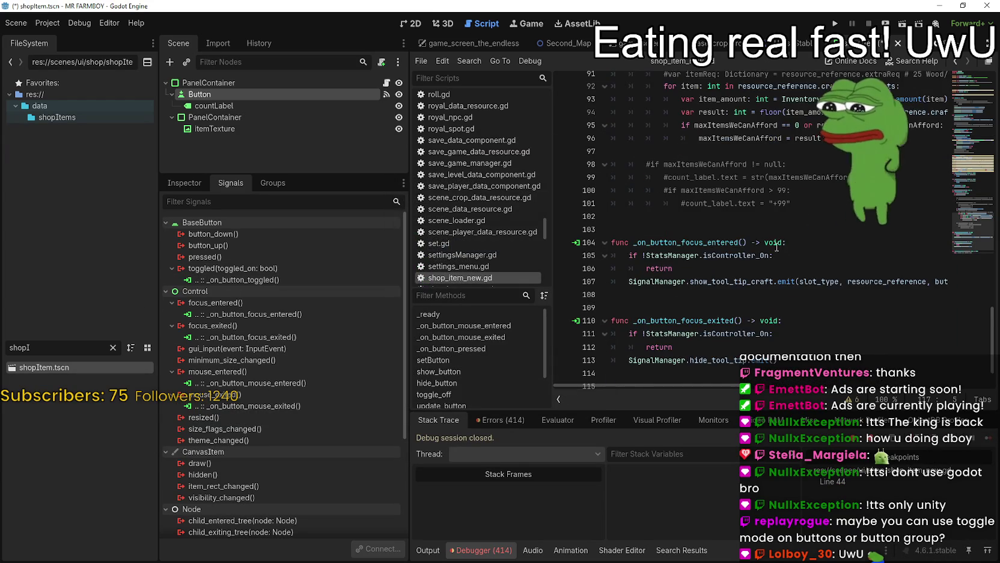
# Copy the _on_button_pressed body into _on_button_toggled, replacing its pass line
pyautogui.scroll(10, 761, 244)
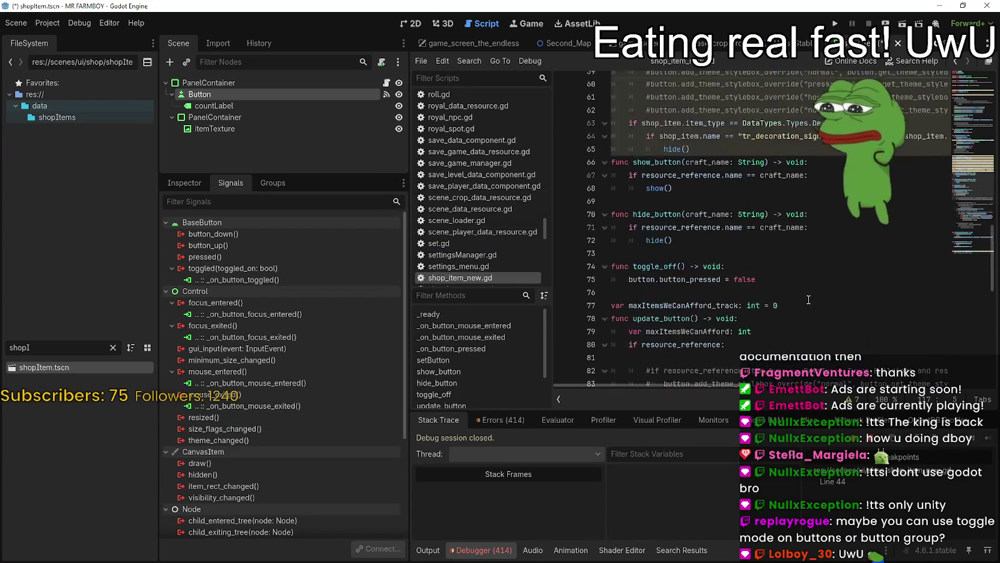
pyautogui.scroll(7, 809, 299)
pyautogui.click(803, 312)
pyautogui.moveTo(803, 313)
pyautogui.mouseDown()
pyautogui.moveTo(709, 259)
pyautogui.moveTo(581, 222)
pyautogui.mouseUp()
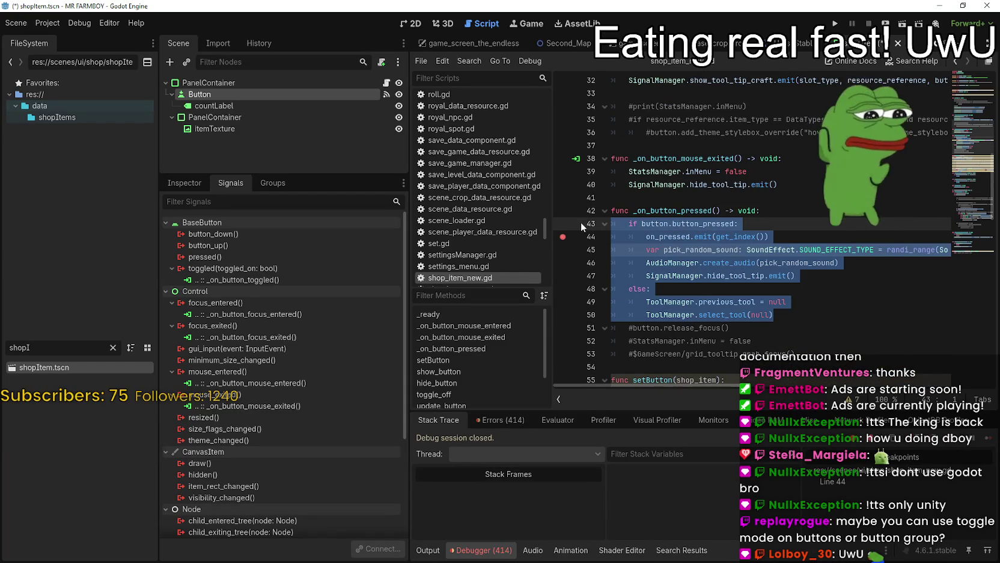
pyautogui.scroll(-15, 700, 287)
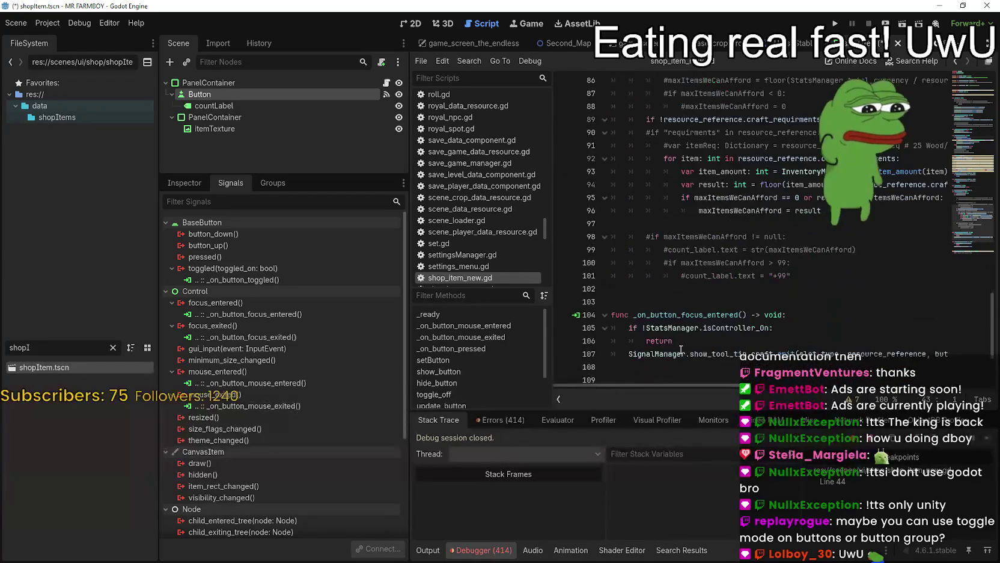
pyautogui.click(674, 345)
pyautogui.scroll(-1, 675, 346)
pyautogui.click(808, 360)
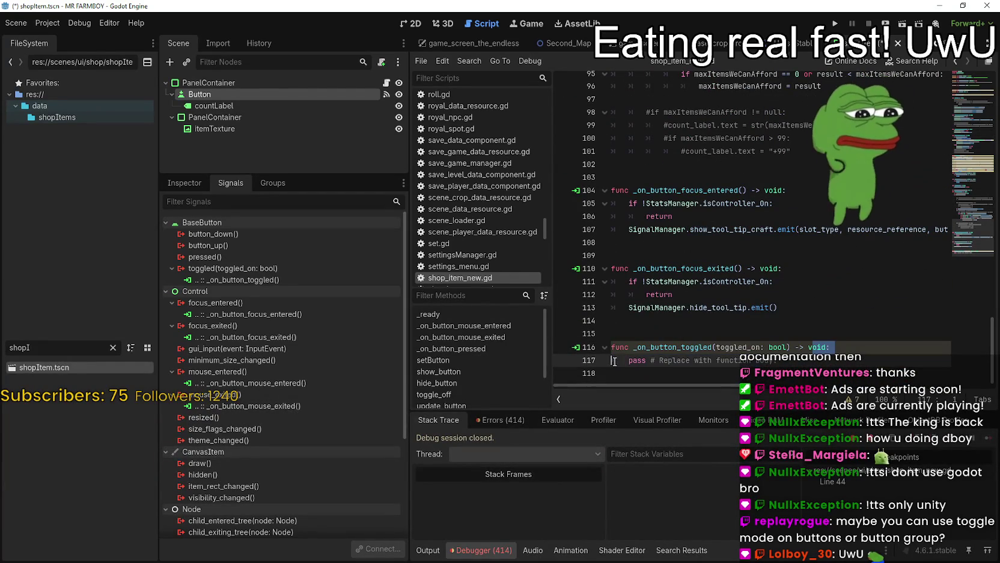
pyautogui.moveTo(777, 360); pyautogui.dragTo(611, 361)
pyautogui.hotkey('ctrl', 'v')
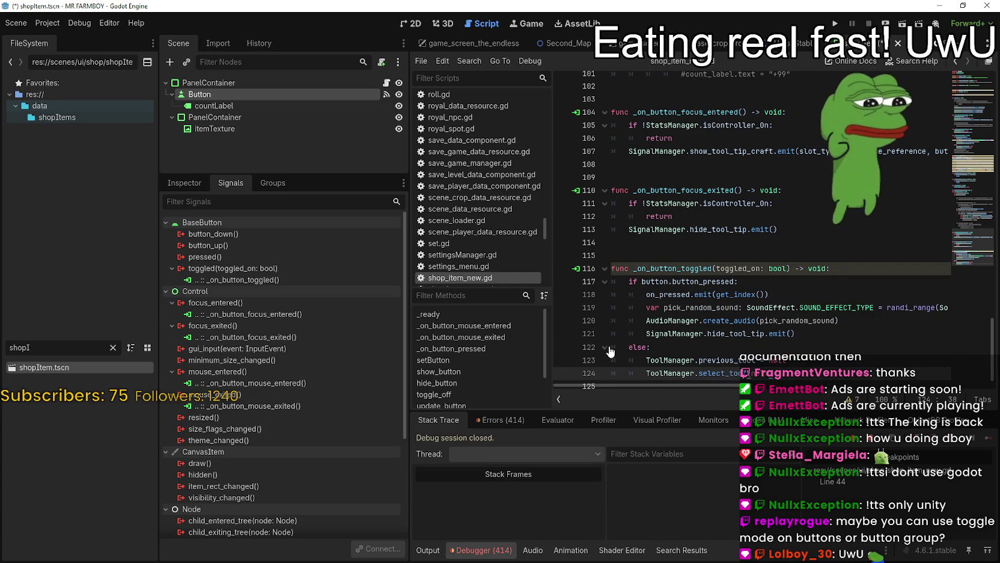
# Comment out the old _on_button_pressed function on lines 42–53
pyautogui.click(667, 254)
pyautogui.scroll(9, 695, 268)
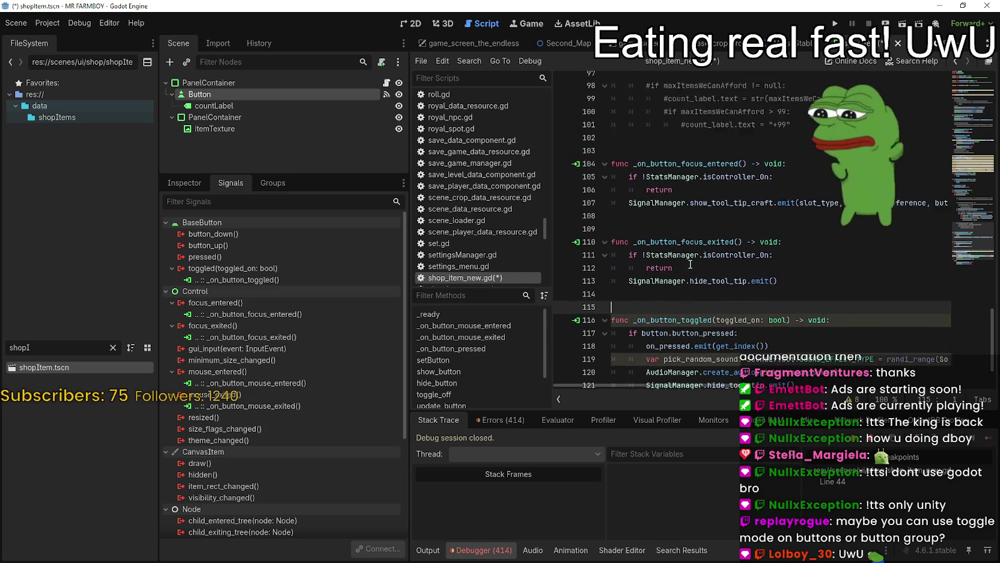
pyautogui.scroll(13, 689, 260)
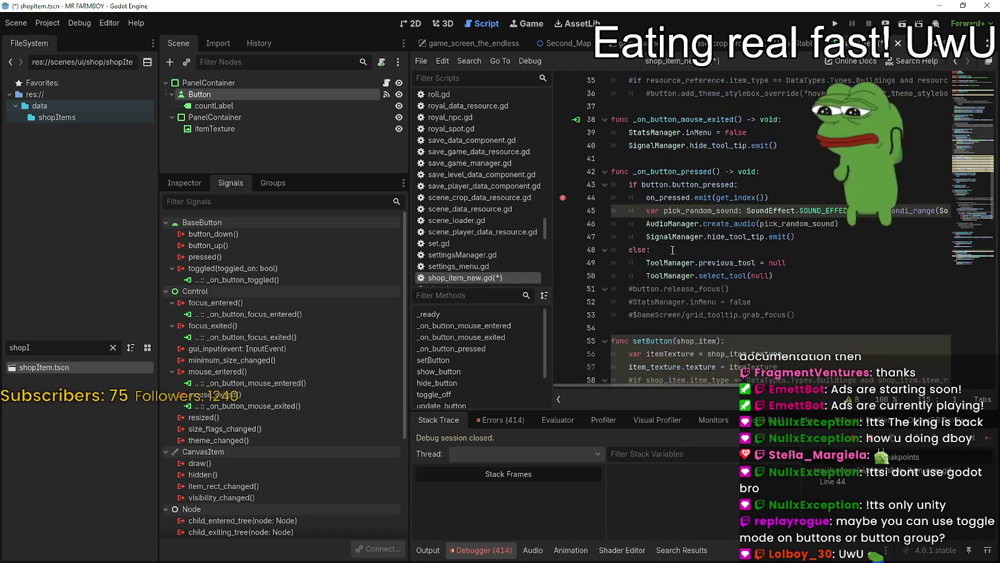
pyautogui.moveTo(776, 275)
pyautogui.mouseDown()
pyautogui.moveTo(611, 277)
pyautogui.moveTo(599, 176)
pyautogui.mouseUp()
pyautogui.hotkey('ctrl', 'k')
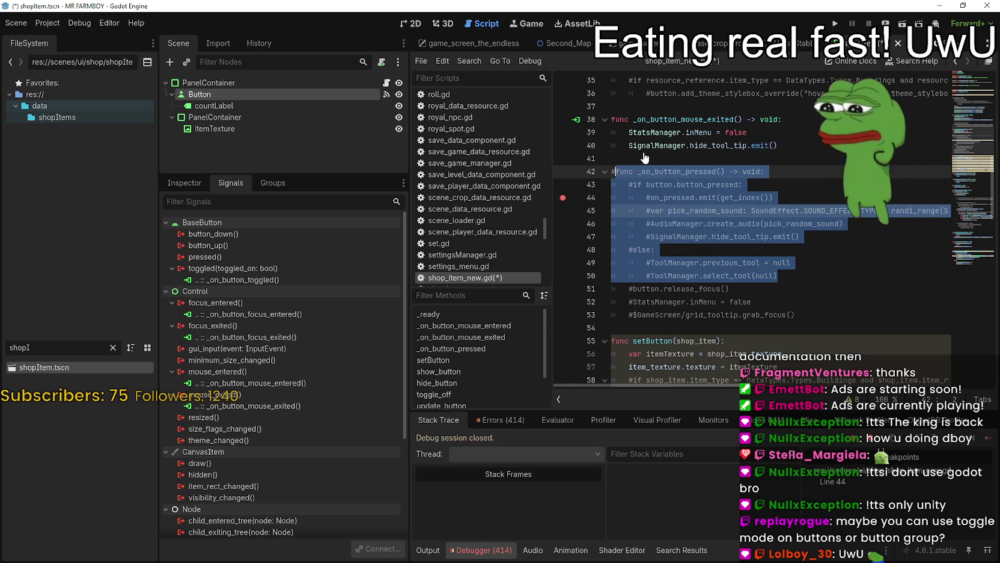
pyautogui.hotkey('ctrl', 'z')
pyautogui.hotkey('ctrl', 'z')
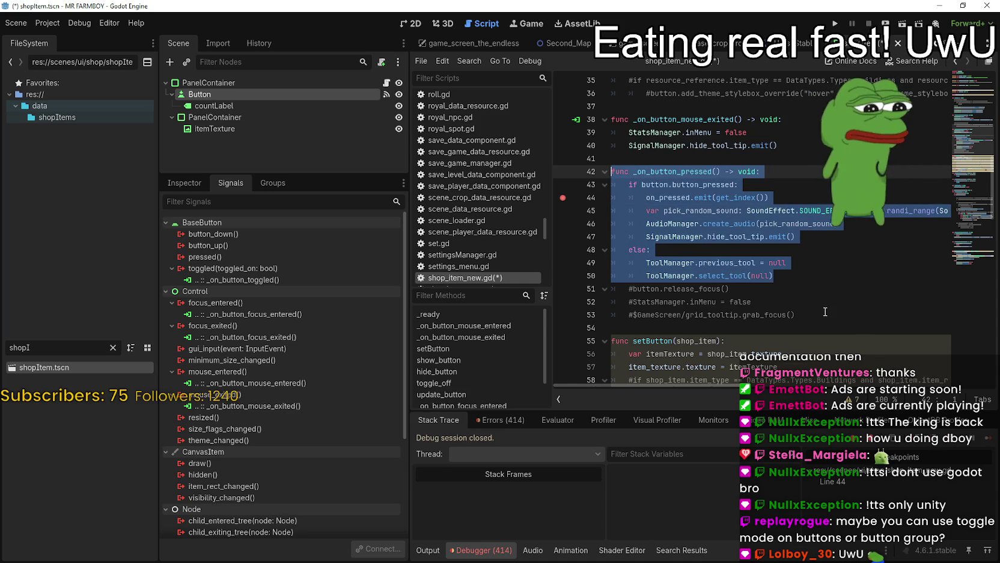
pyautogui.moveTo(672, 217)
pyautogui.mouseDown()
pyautogui.moveTo(608, 183)
pyautogui.moveTo(608, 171)
pyautogui.mouseUp()
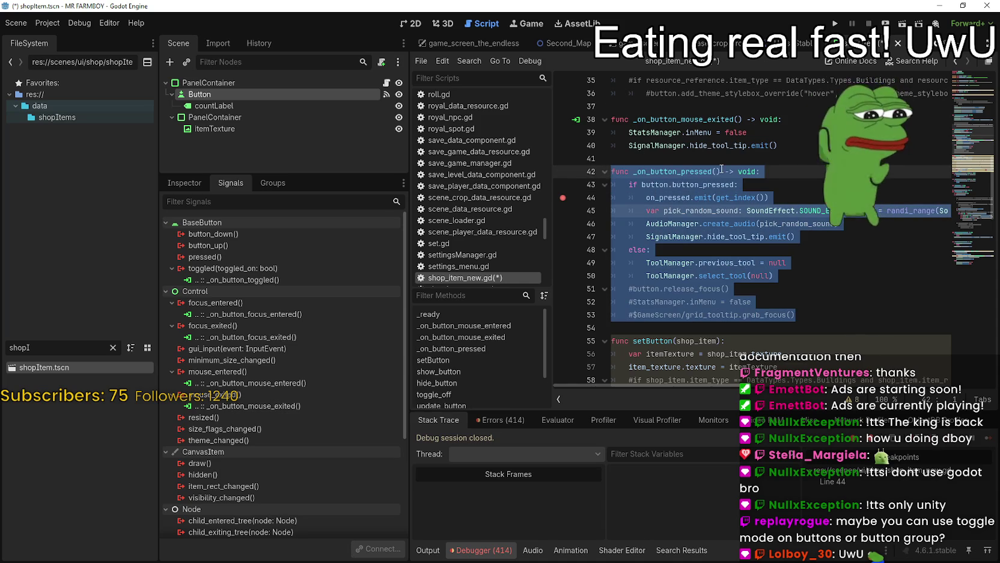
pyautogui.hotkey('ctrl', 'k')
# Replace the button.button_pressed condition on line 117 with toggled_on
pyautogui.scroll(-20, 774, 224)
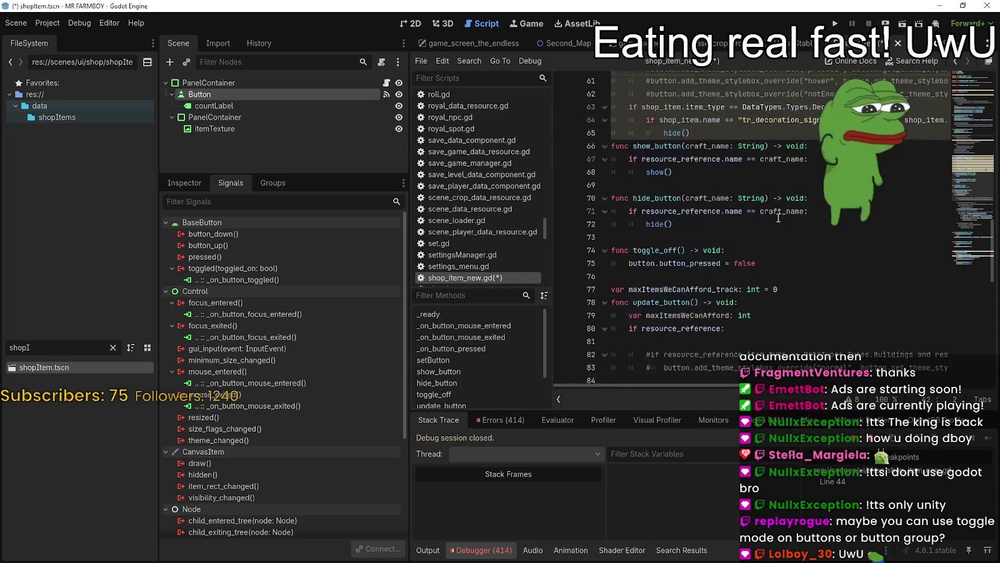
pyautogui.scroll(-2, 774, 224)
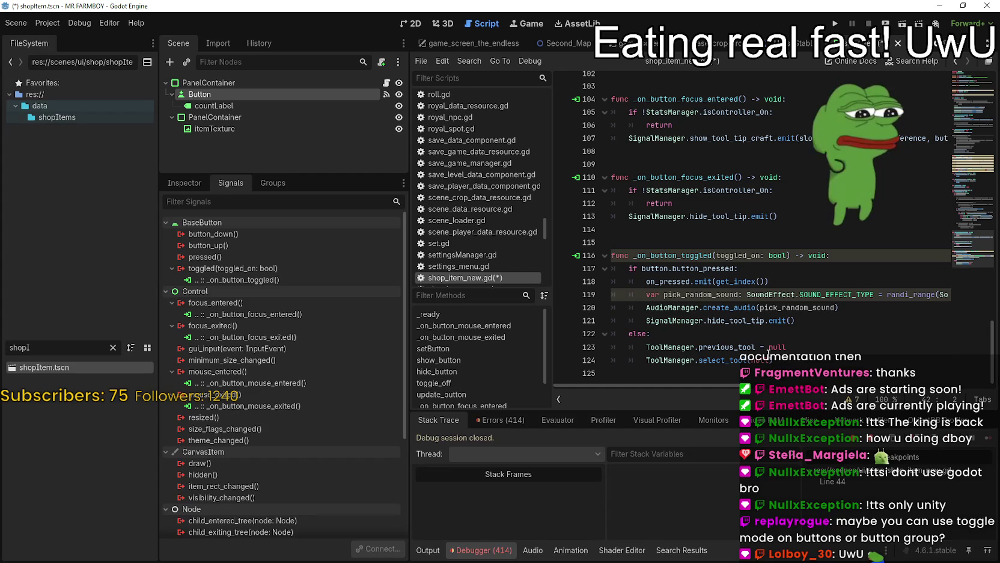
pyautogui.click(772, 360)
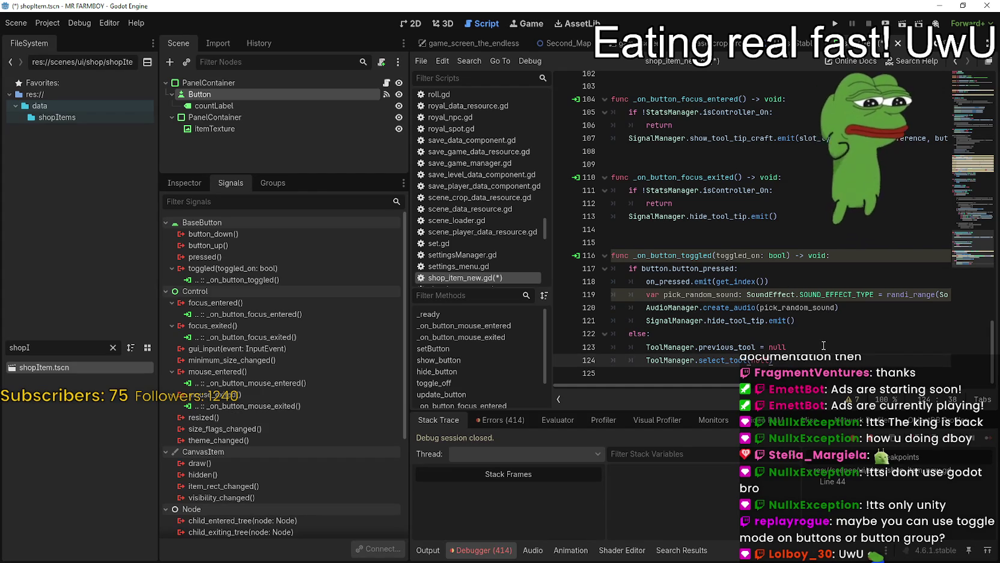
pyautogui.doubleClick(746, 254)
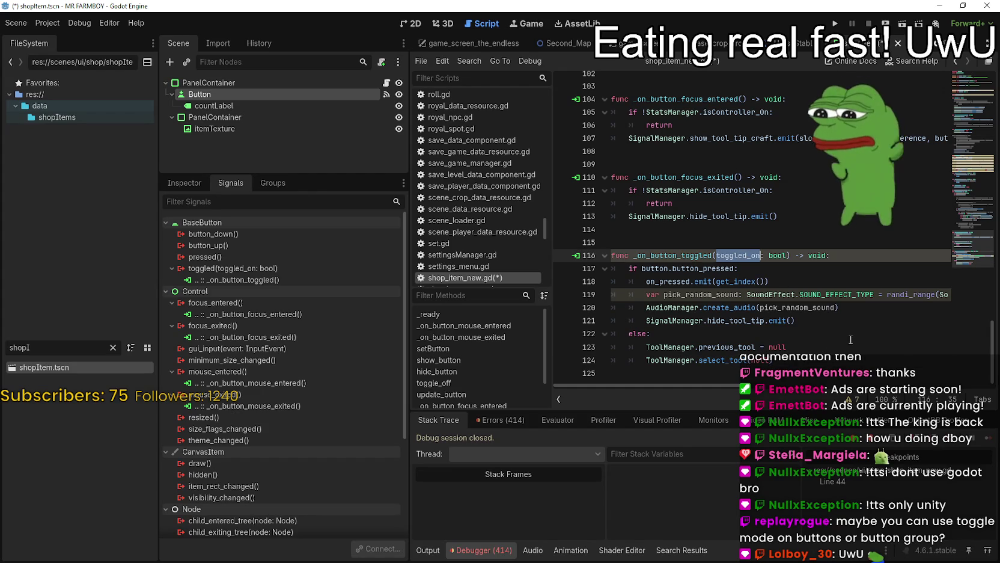
pyautogui.doubleClick(698, 269)
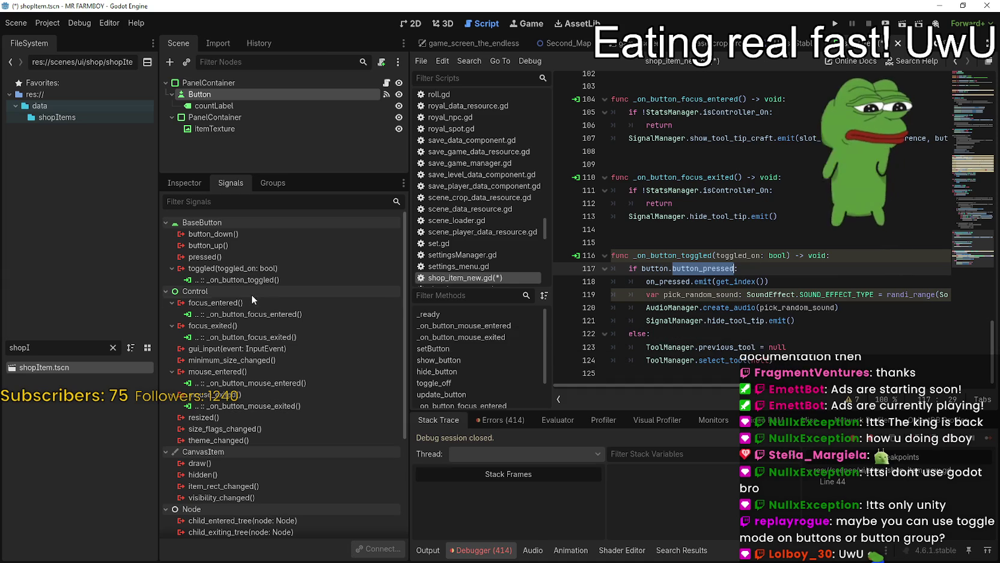
pyautogui.moveTo(262, 266)
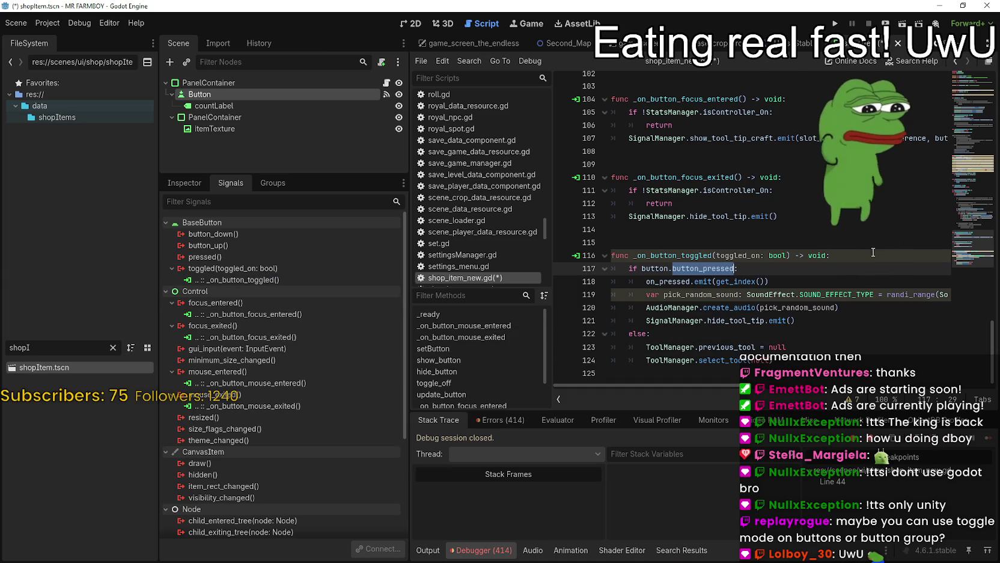
pyautogui.doubleClick(758, 255)
pyautogui.hotkey('ctrl', 'c')
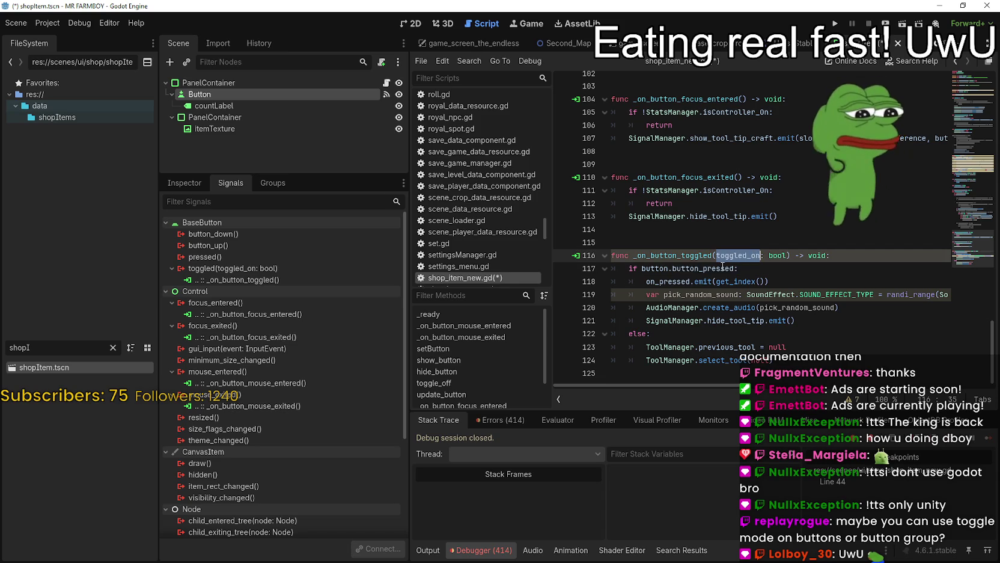
pyautogui.moveTo(735, 269); pyautogui.dragTo(642, 269)
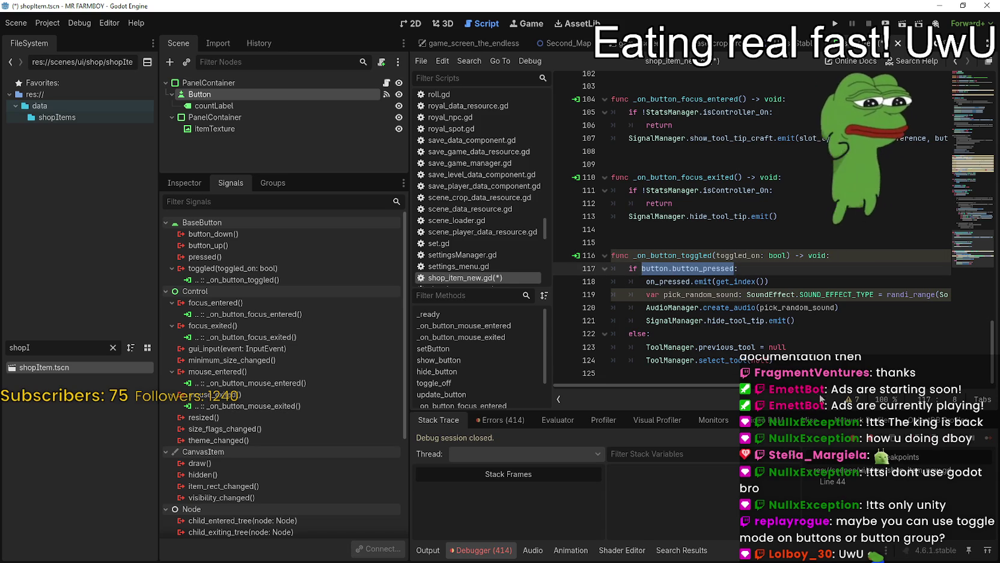
pyautogui.hotkey('ctrl', 'v')
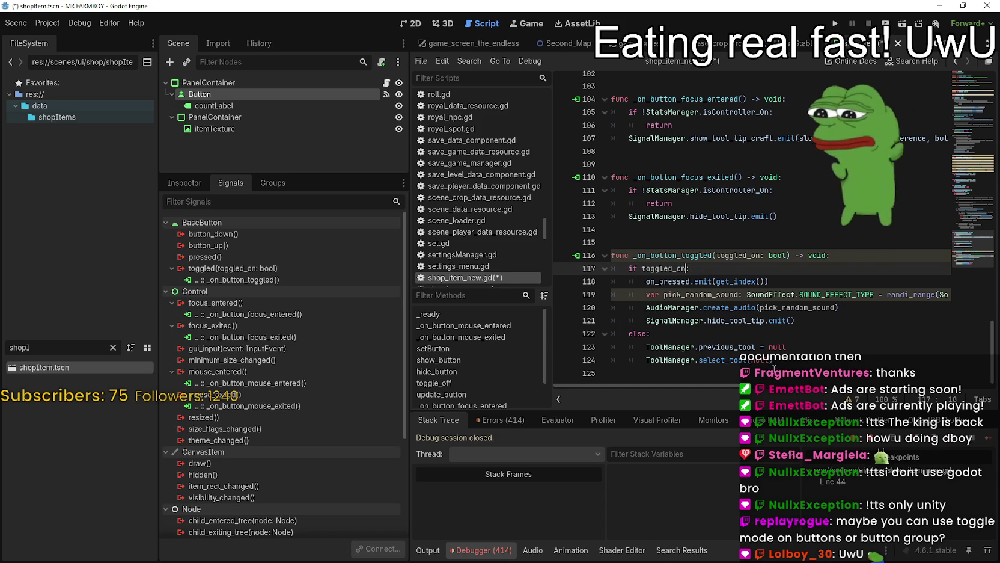
# Save the script and run the project with F5
pyautogui.click(793, 349)
pyautogui.press('Up')
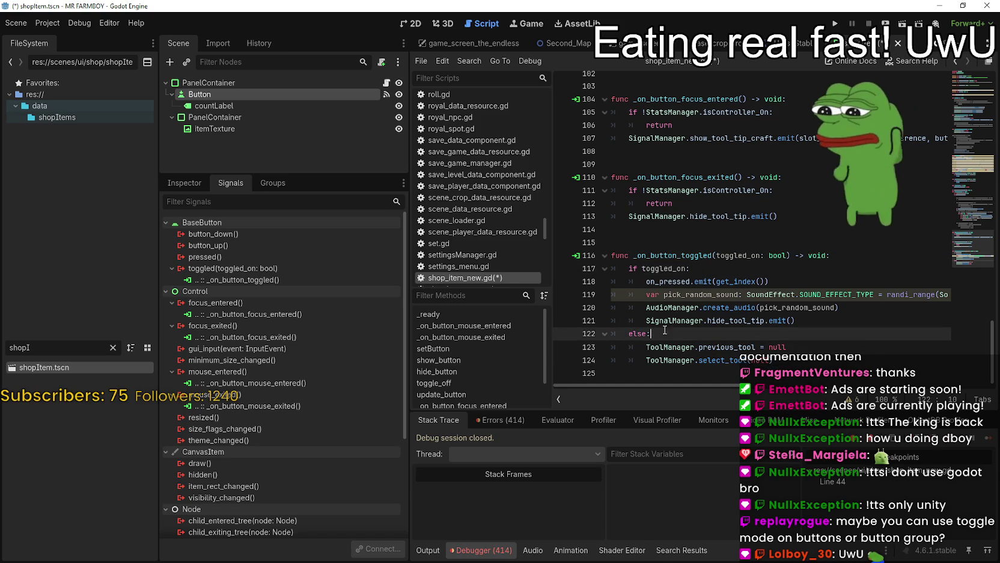
pyautogui.hotkey('ctrl', 's')
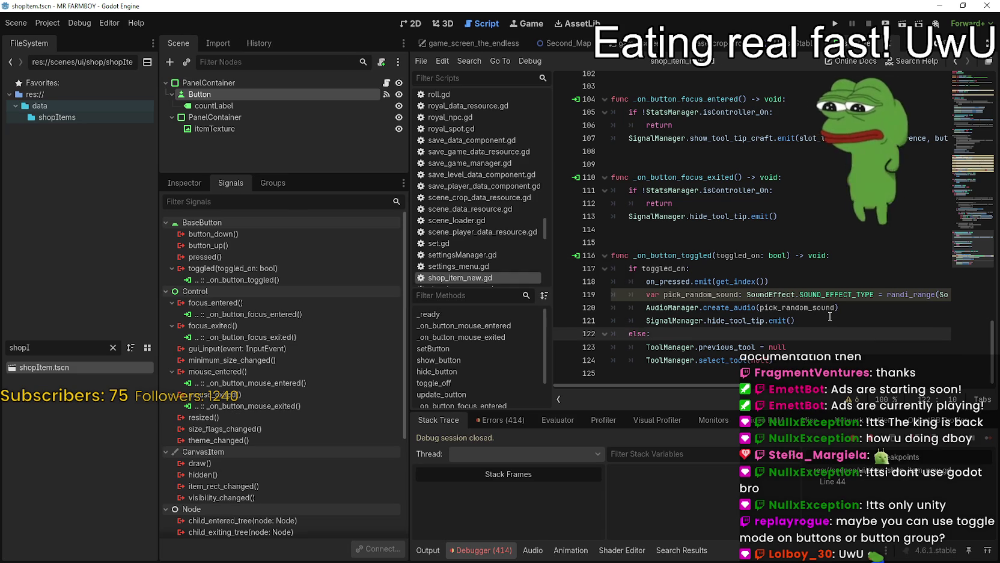
pyautogui.press('Down')
pyautogui.press('Down')
pyautogui.press('Down')
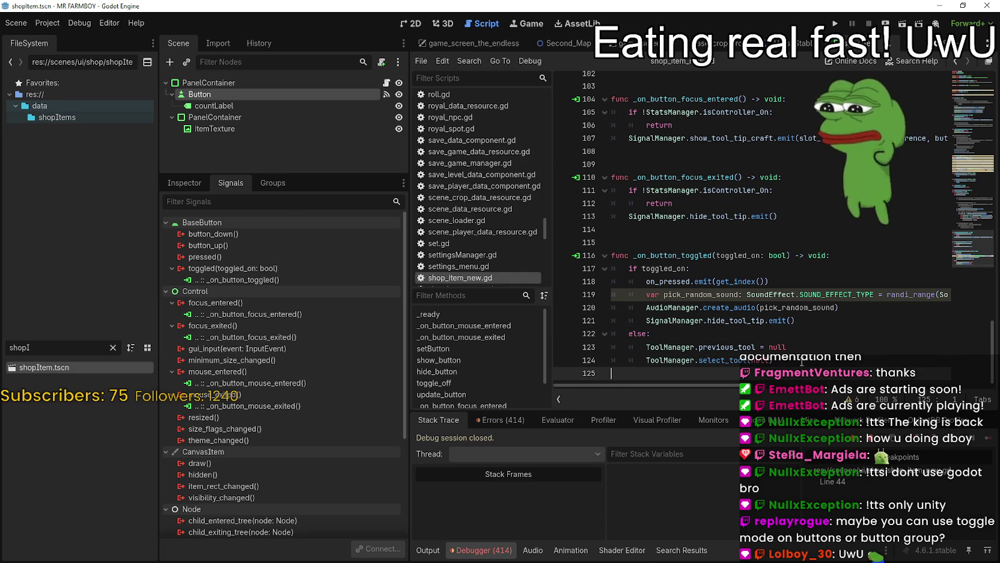
pyautogui.press('F5')
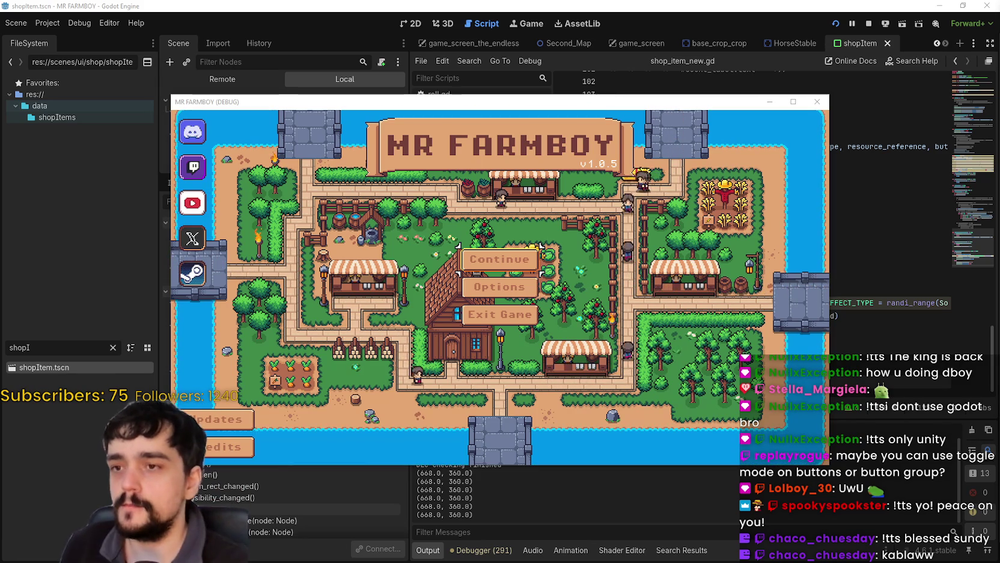
# Continue to load Save 4 and enlarge the game window to fill the screen
pyautogui.click(504, 276)
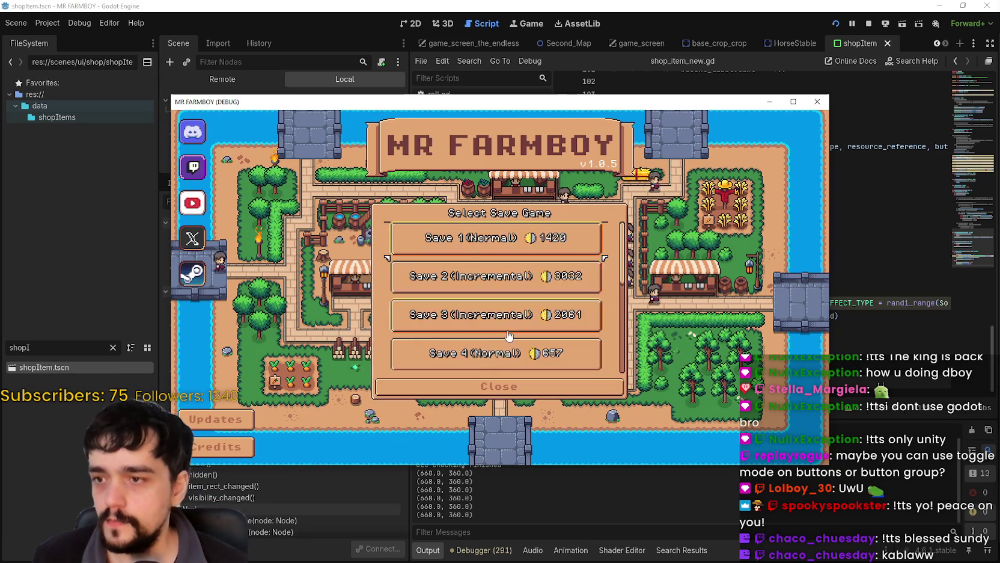
pyautogui.click(504, 276)
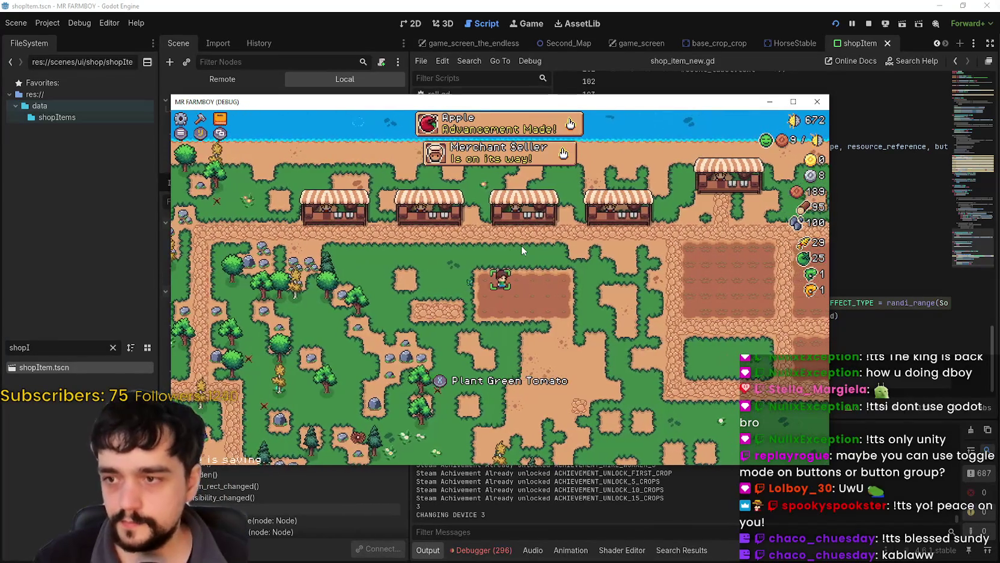
pyautogui.click(797, 105)
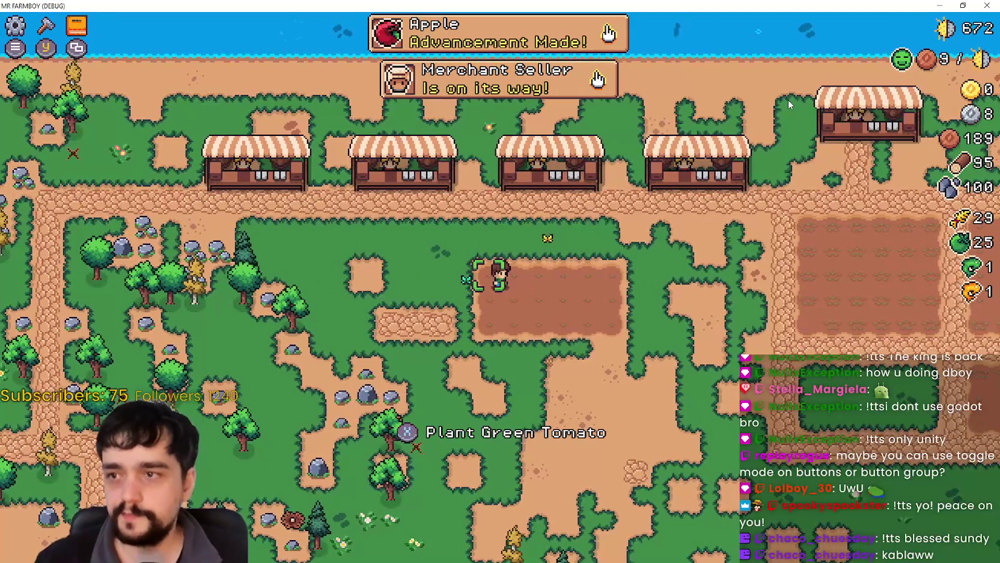
# Plant green tomato seeds across the rows of the soil field
pyautogui.press('e')
pyautogui.press('d')
pyautogui.press('e')
pyautogui.press('e')
pyautogui.press('d')
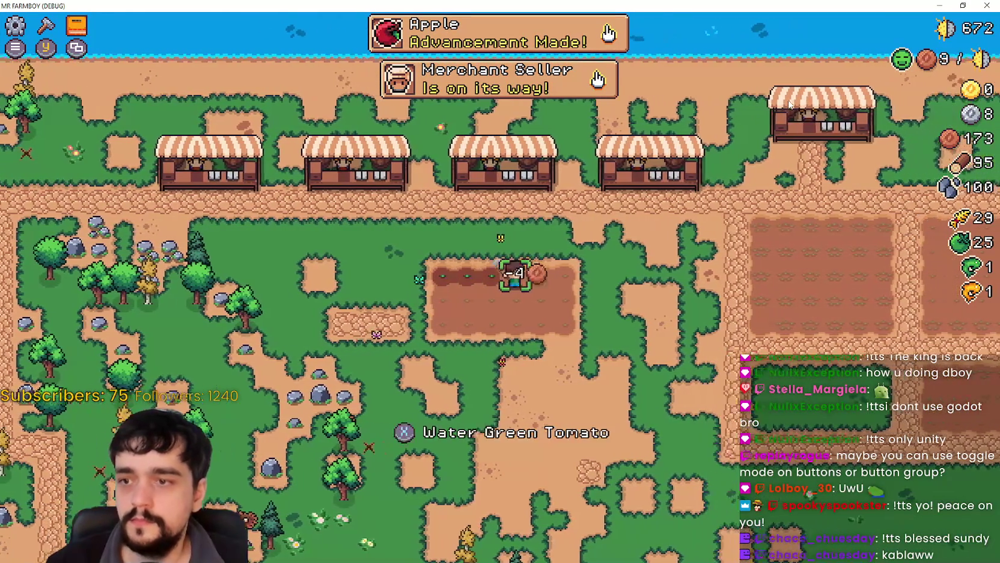
pyautogui.press('e')
pyautogui.press('e')
pyautogui.press('d')
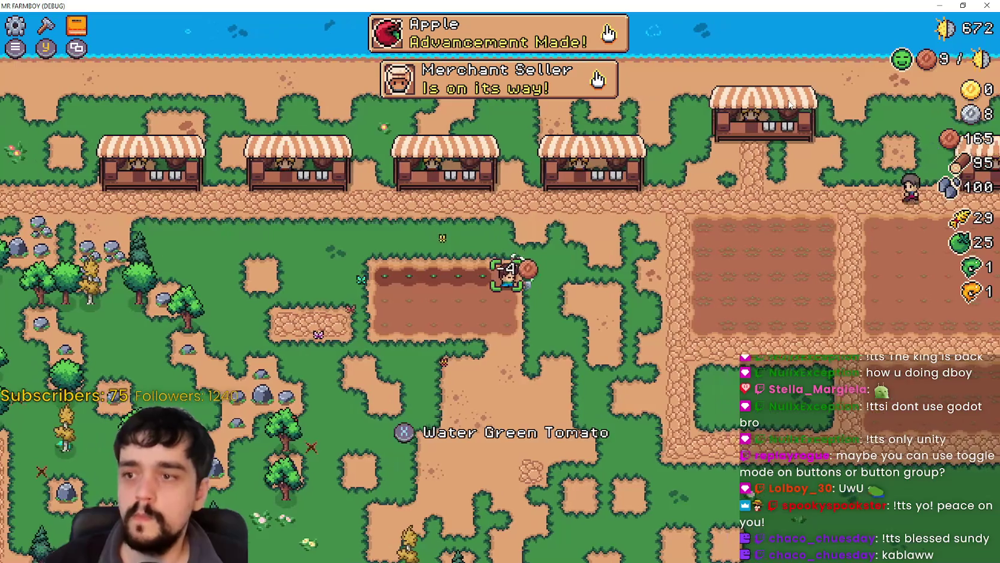
pyautogui.press('e')
pyautogui.press('e')
pyautogui.press('a')
pyautogui.press('e')
pyautogui.press('a')
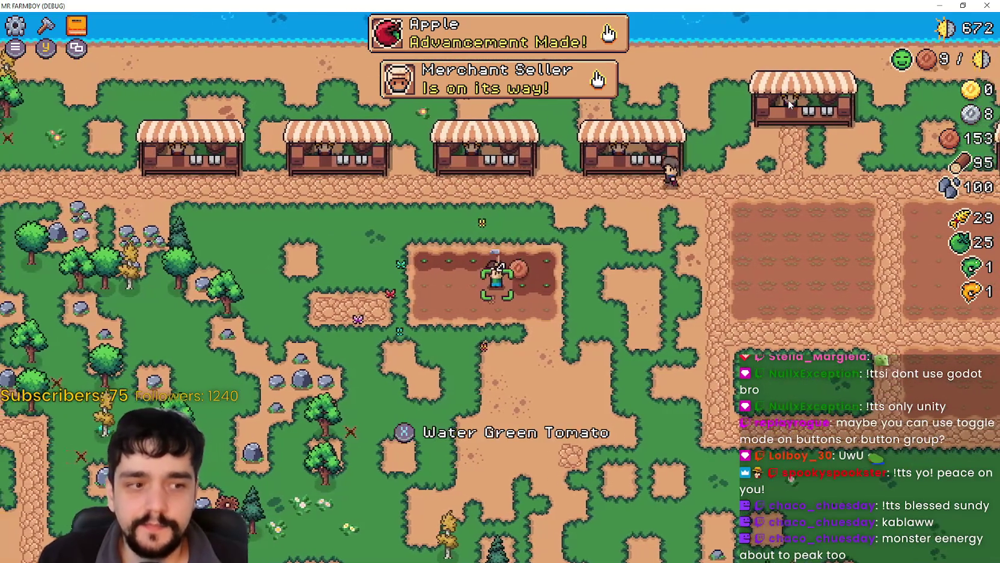
pyautogui.press('space')
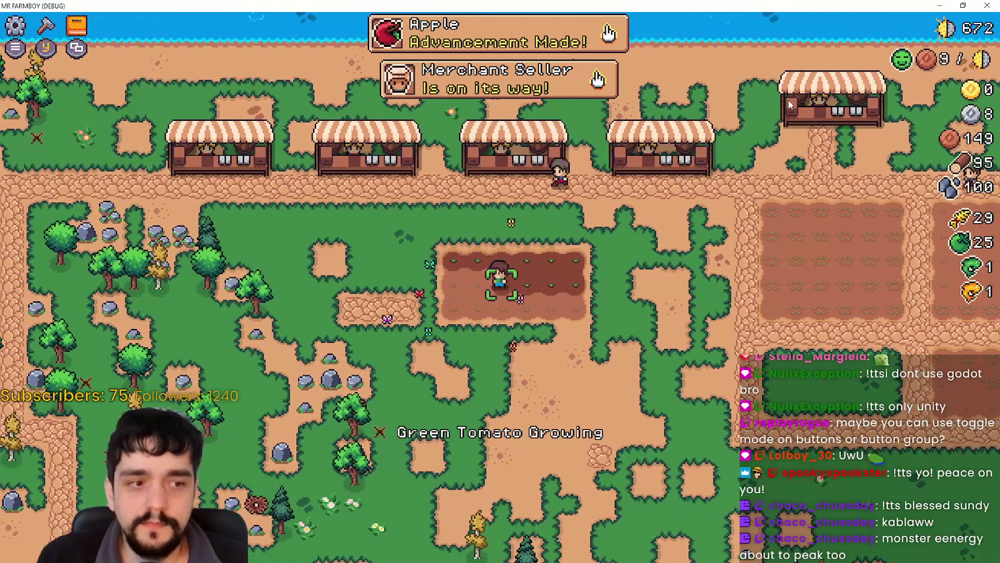
pyautogui.press('a')
pyautogui.press('s')
pyautogui.press('space')
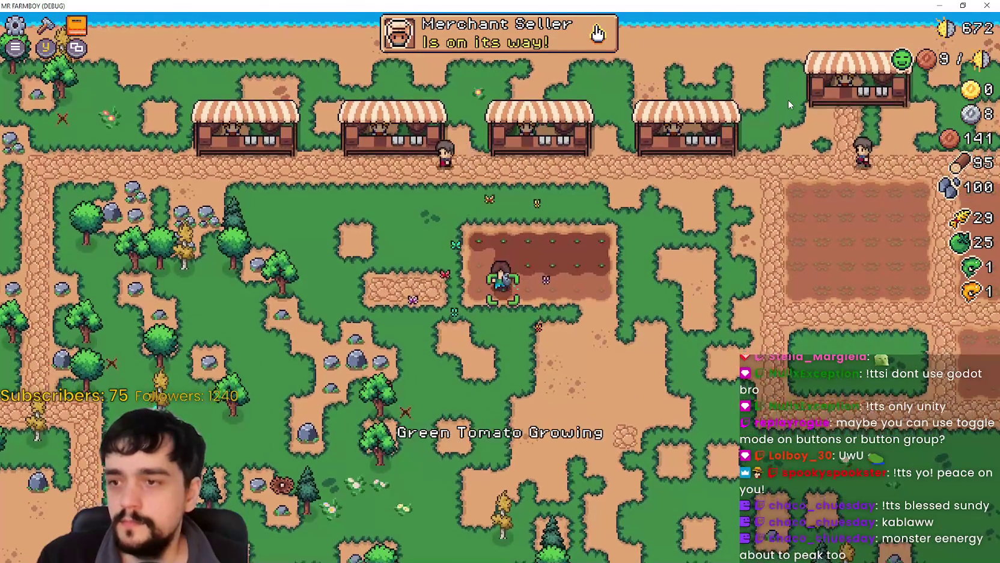
pyautogui.press('a')
pyautogui.press('w')
pyautogui.press('space')
pyautogui.press('d')
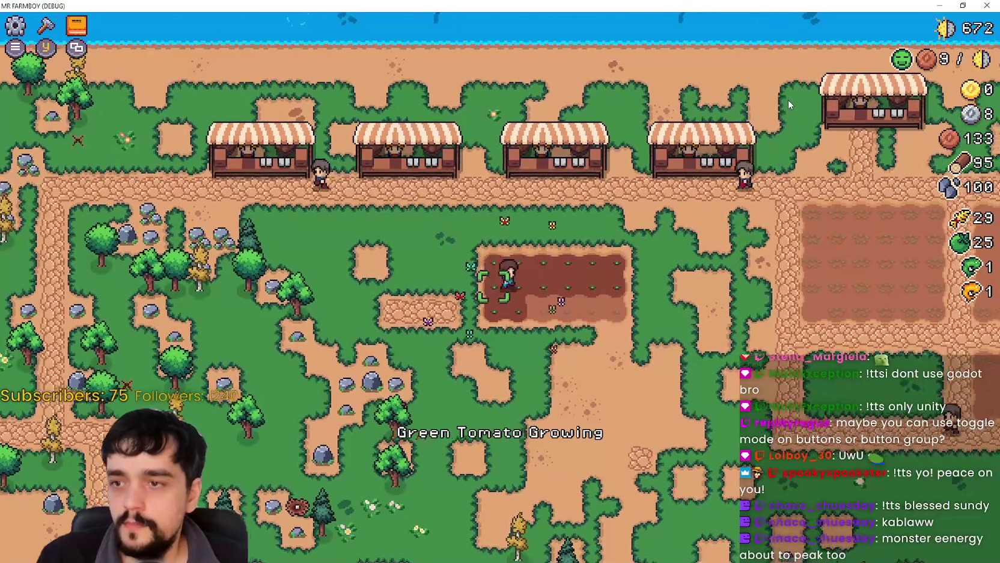
pyautogui.press('s')
pyautogui.press('space')
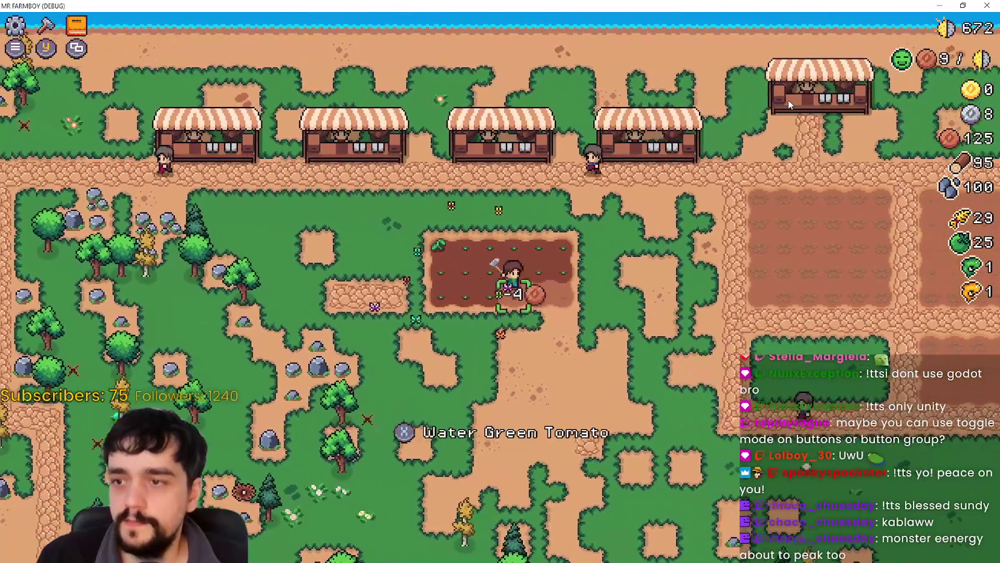
pyautogui.press('d')
pyautogui.press('space')
pyautogui.press('space')
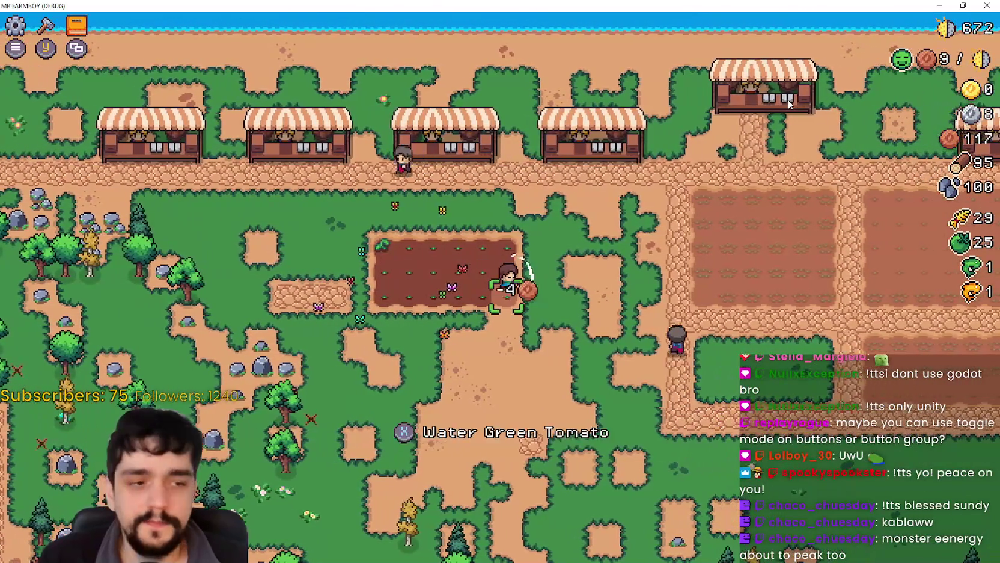
# Walk out of the tomato field to the rocks and mine stone
pyautogui.press('a')
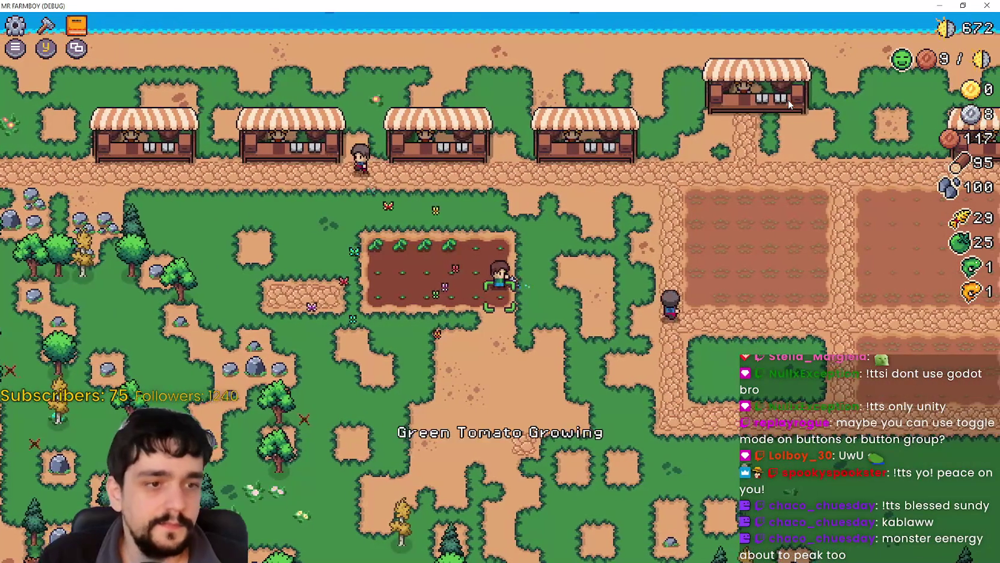
pyautogui.press('w')
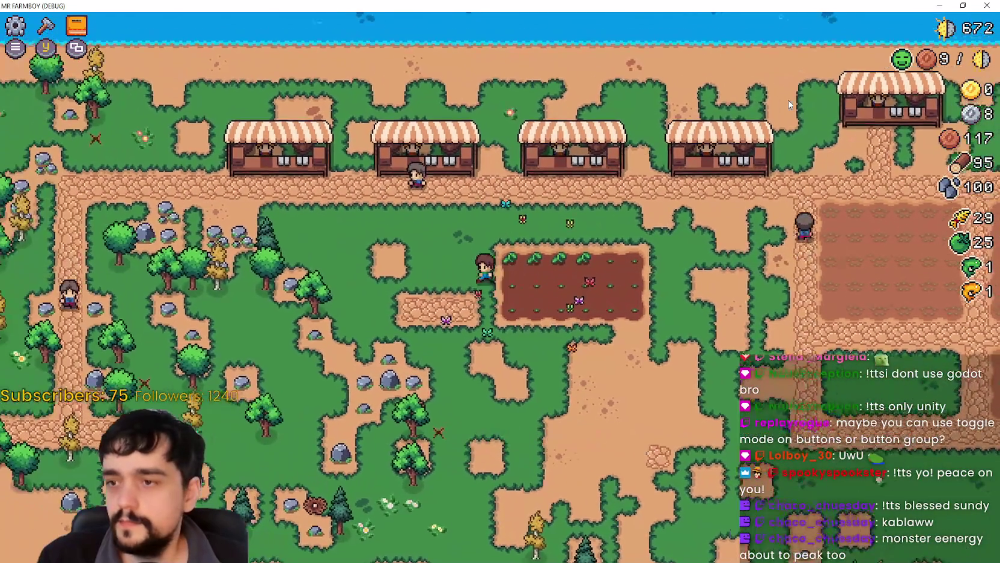
pyautogui.press('d')
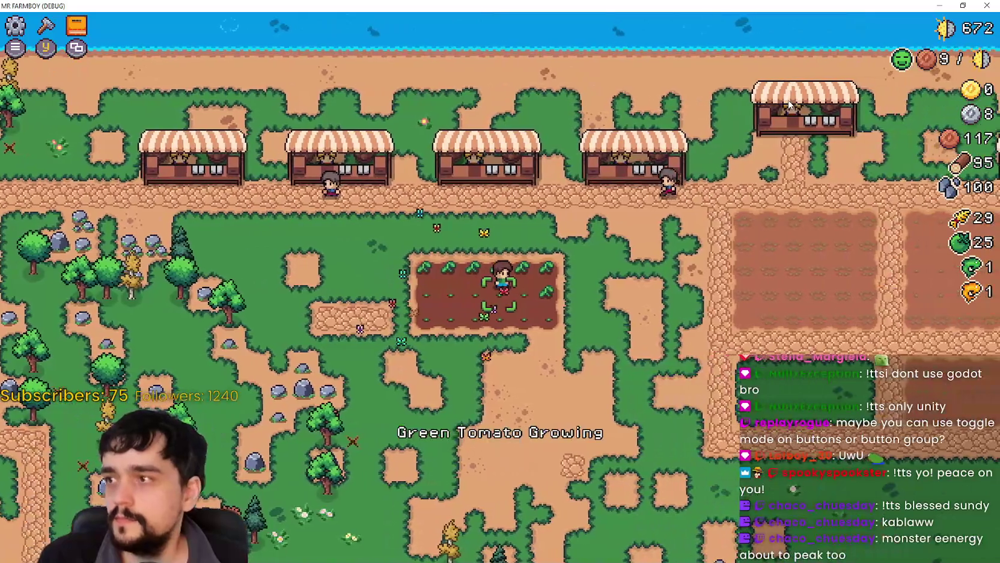
pyautogui.press('Tab')
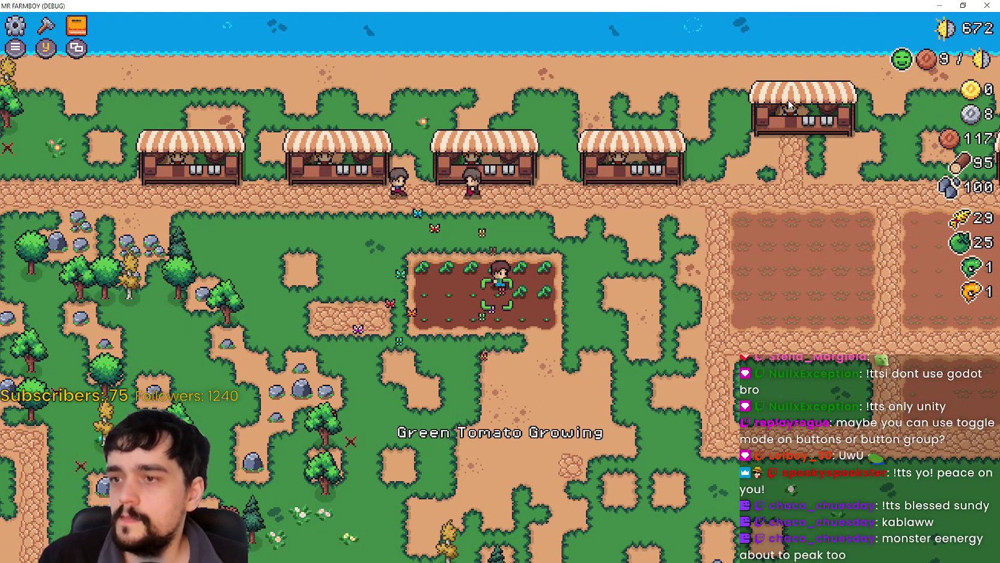
pyautogui.press('s')
pyautogui.press('a')
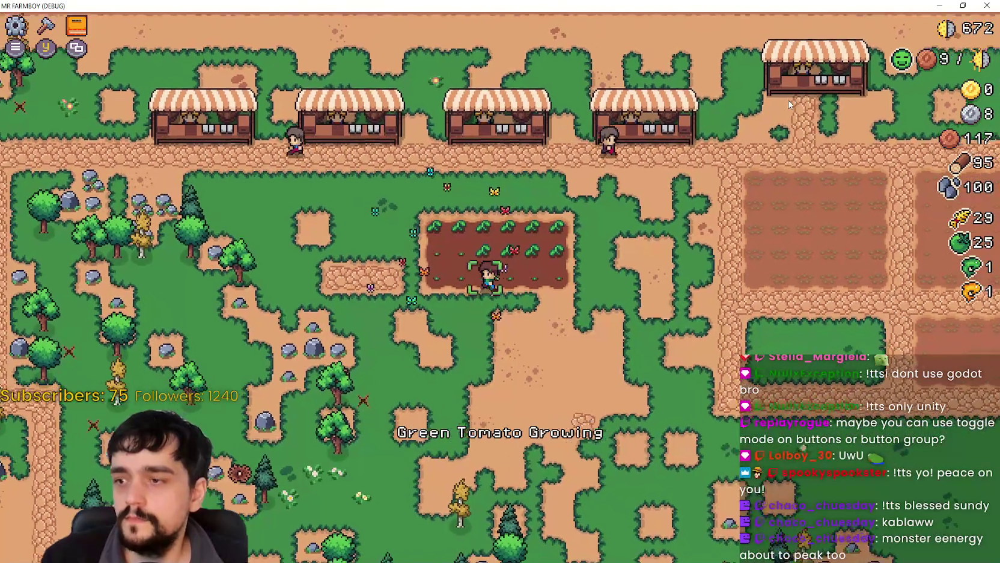
pyautogui.press('a')
pyautogui.press('s')
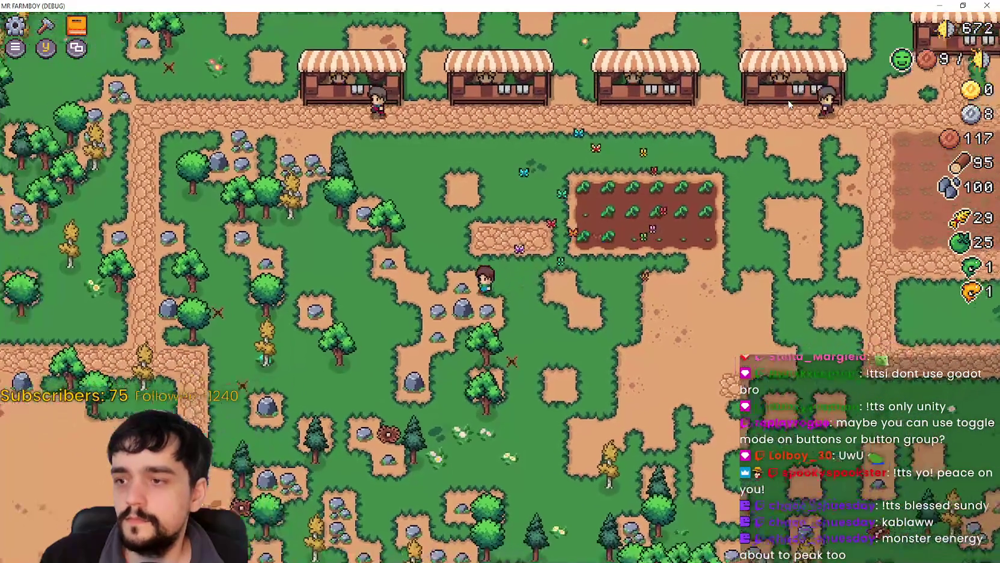
pyautogui.press('x')
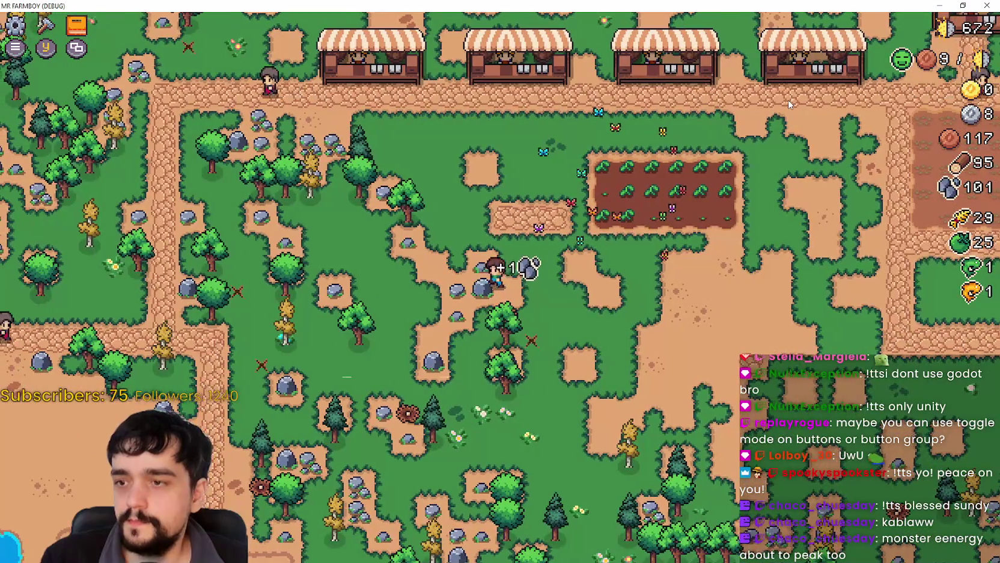
pyautogui.press('a')
pyautogui.press('w')
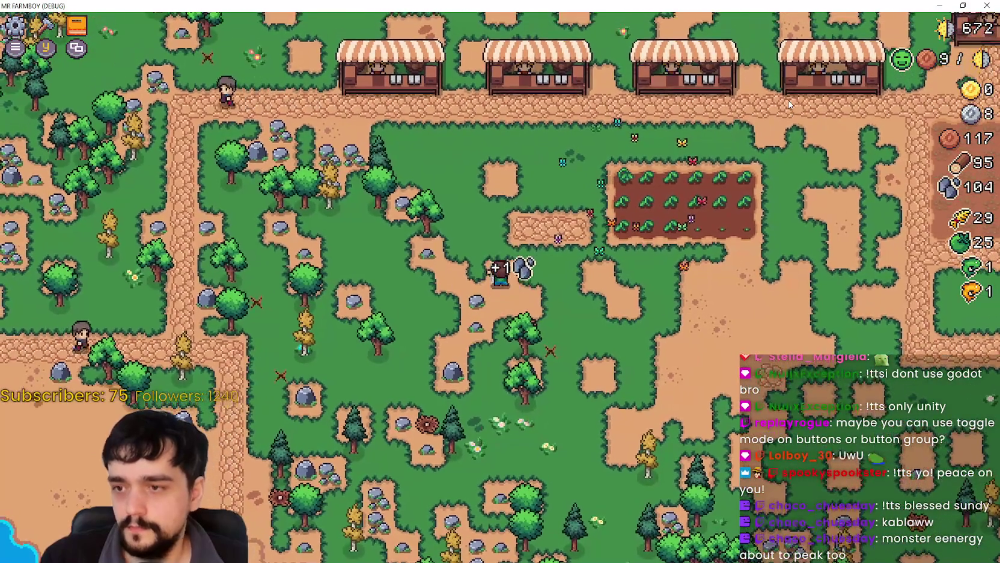
pyautogui.press('x')
pyautogui.press('s')
pyautogui.press('a')
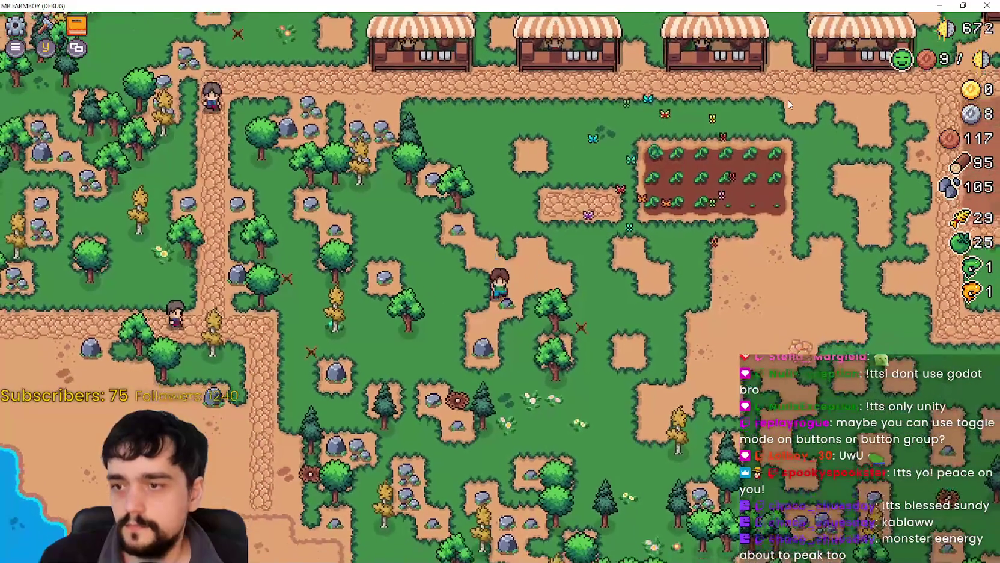
# Chop the nearby tree for wood and mine another rock for stone
pyautogui.press('x')
pyautogui.press('d')
pyautogui.press('x')
pyautogui.press('w')
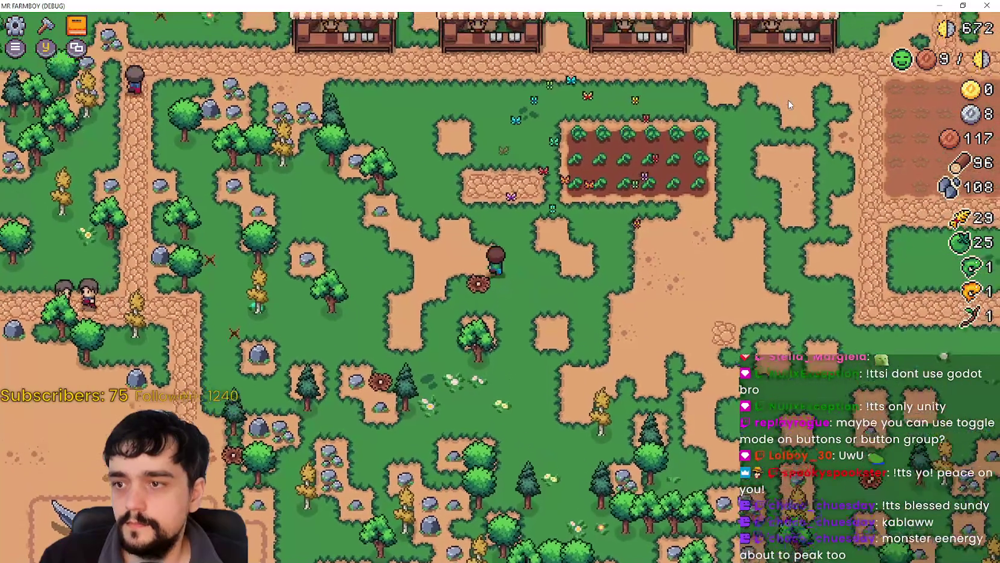
pyautogui.press('s')
pyautogui.press('x')
pyautogui.press('s')
pyautogui.press('a')
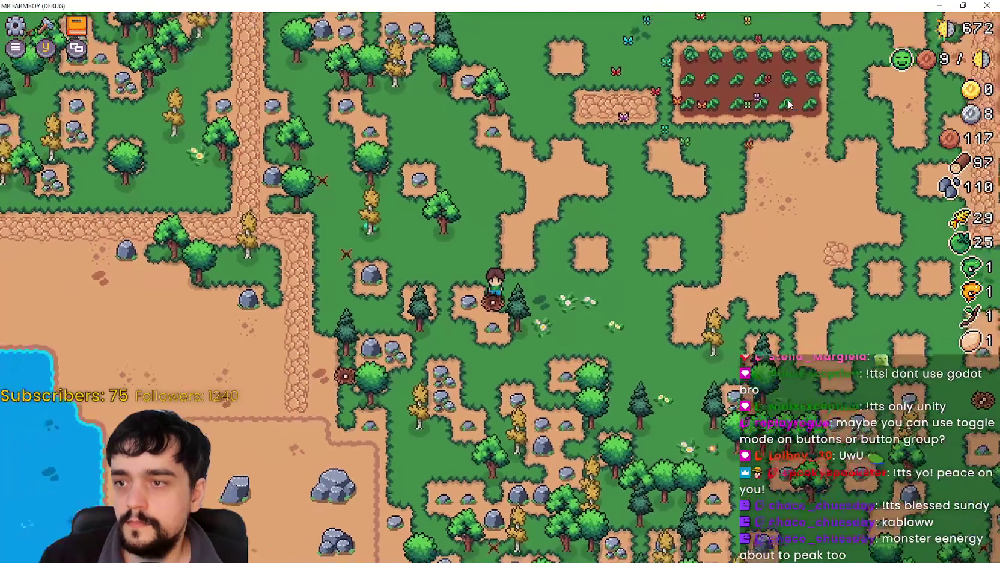
pyautogui.press('x')
pyautogui.press('a')
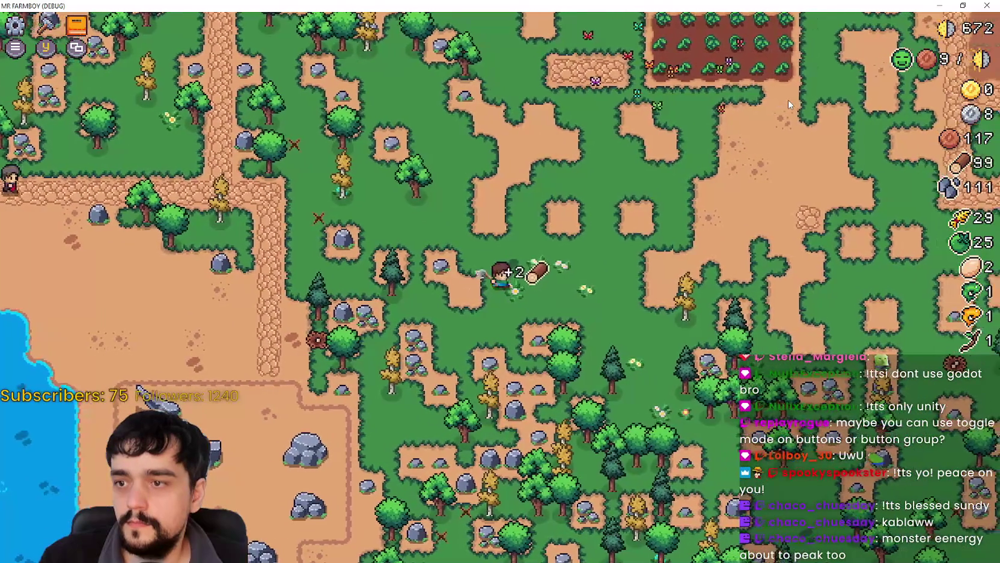
pyautogui.press('x')
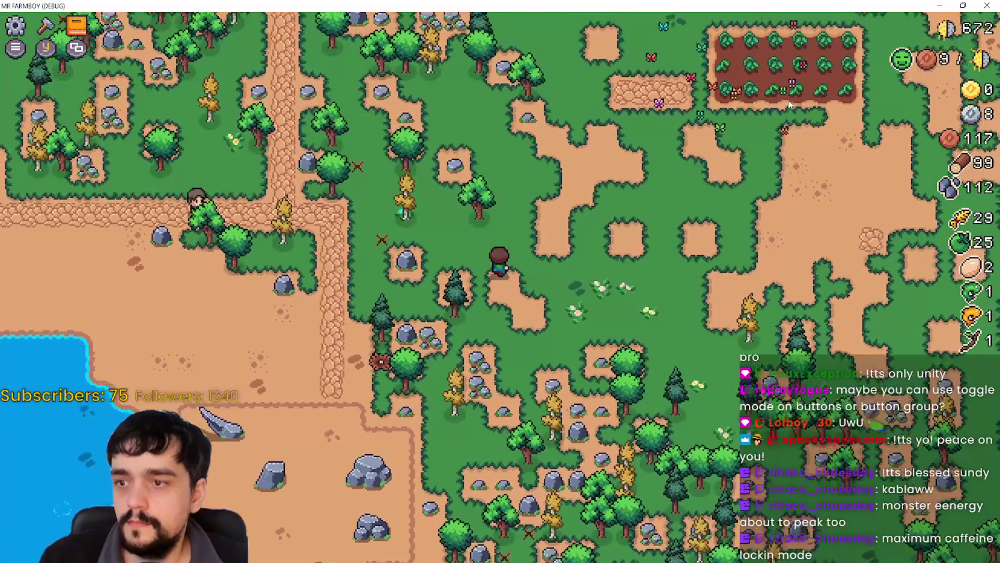
pyautogui.press('w')
# Mine one more rock, then walk back onto the tomato plot
pyautogui.press('w')
pyautogui.press('d')
pyautogui.press('x')
pyautogui.press('w')
pyautogui.press('d')
pyautogui.press('s')
pyautogui.press('d')
pyautogui.press('w')
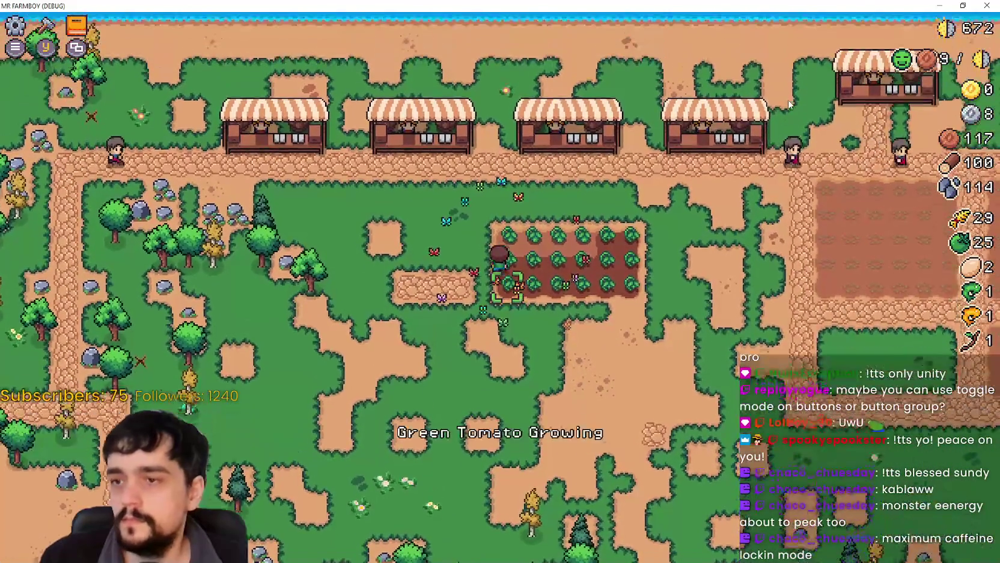
# Harvest a ripe tomato, open the crafting panel and select the Green Tomato seed
pyautogui.press('x')
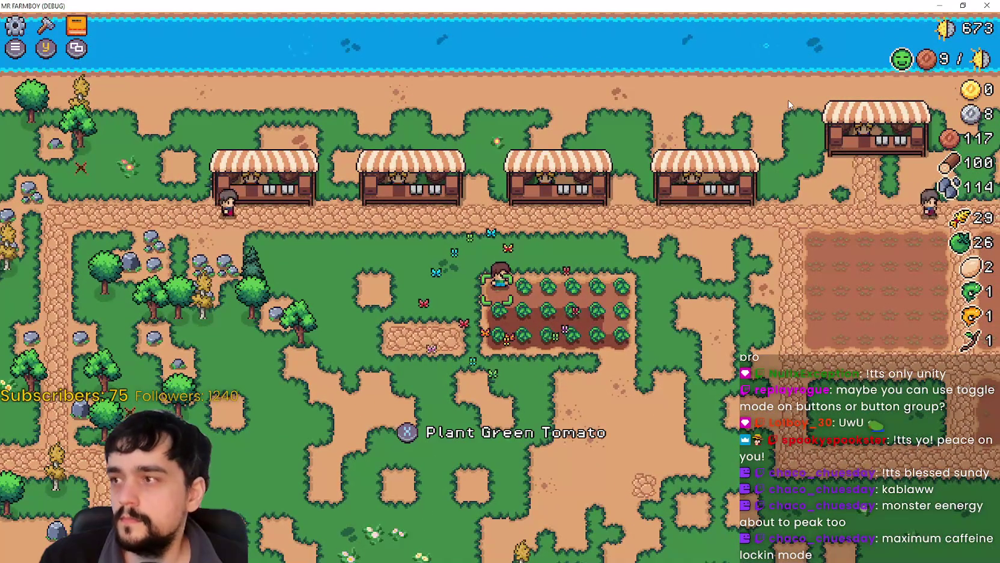
pyautogui.press('c')
pyautogui.press('s')
pyautogui.press('s')
pyautogui.press('s')
pyautogui.press('s')
pyautogui.press('w')
pyautogui.press('d')
pyautogui.press('x')
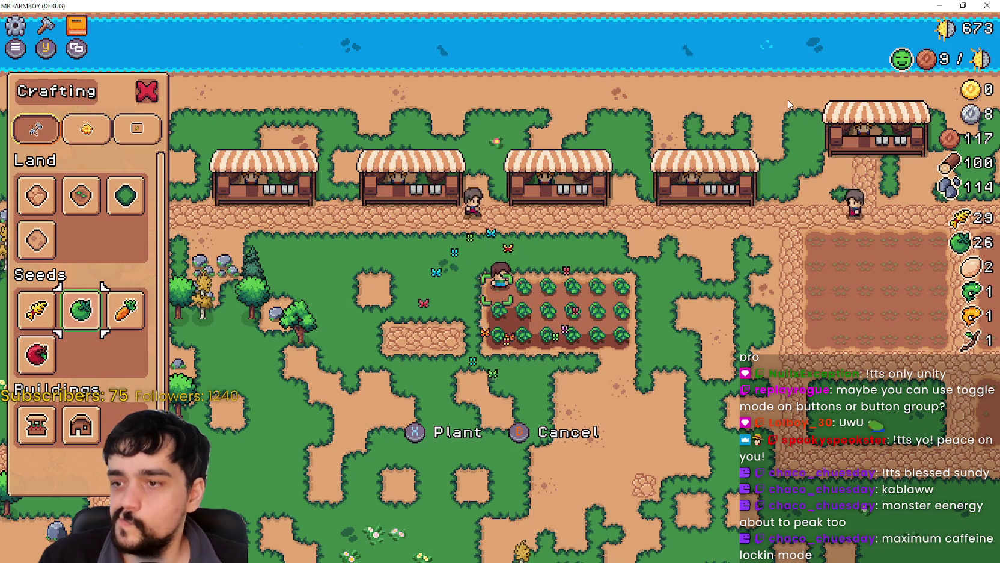
# Harvest the next tomatoes while toggling the seed choice between Carrot, Wheat and Green Tomato
pyautogui.press('d')
pyautogui.press('x')
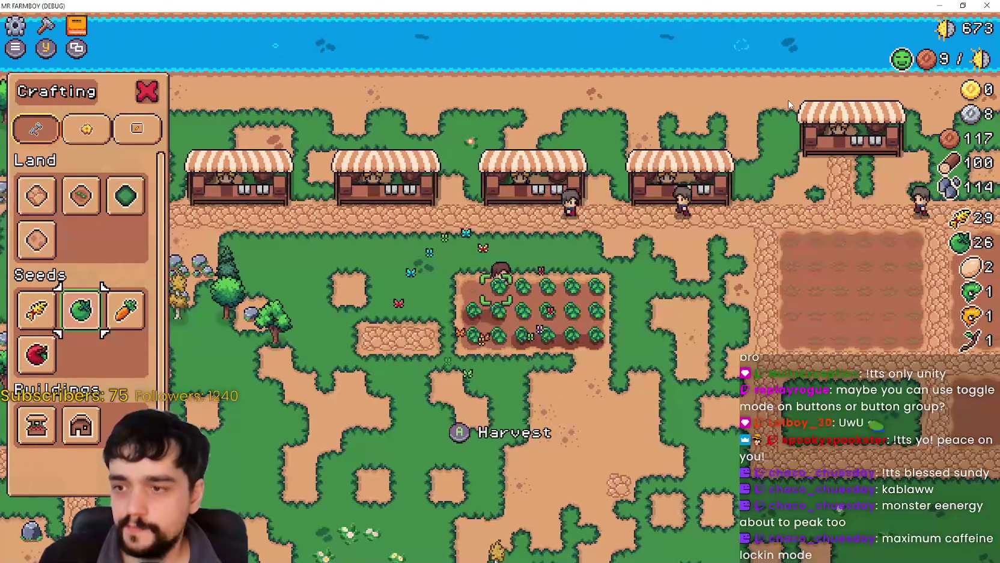
pyautogui.press('d')
pyautogui.press('x')
pyautogui.press('Right')
pyautogui.press('Left')
pyautogui.press('Left')
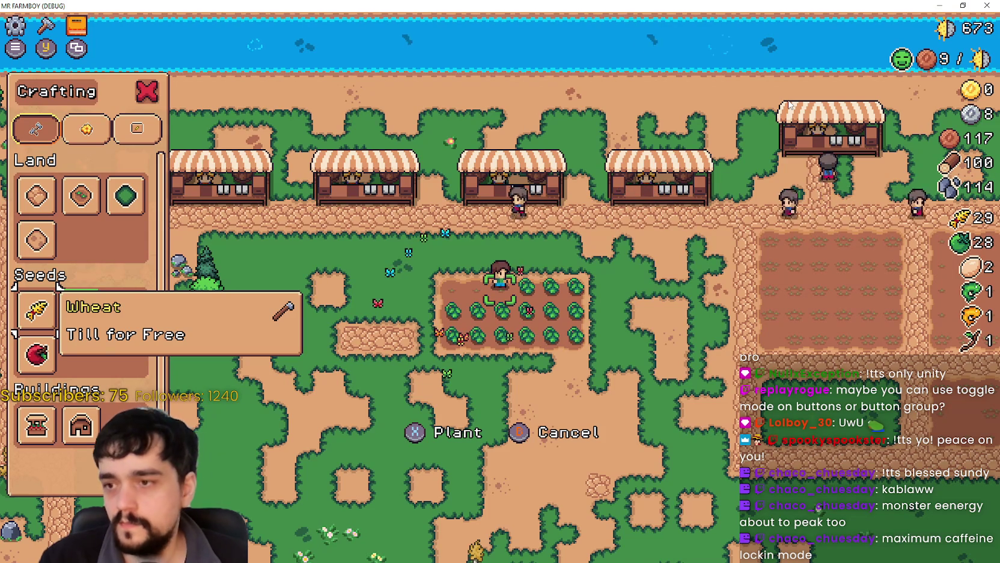
pyautogui.press('Right')
pyautogui.press('Right')
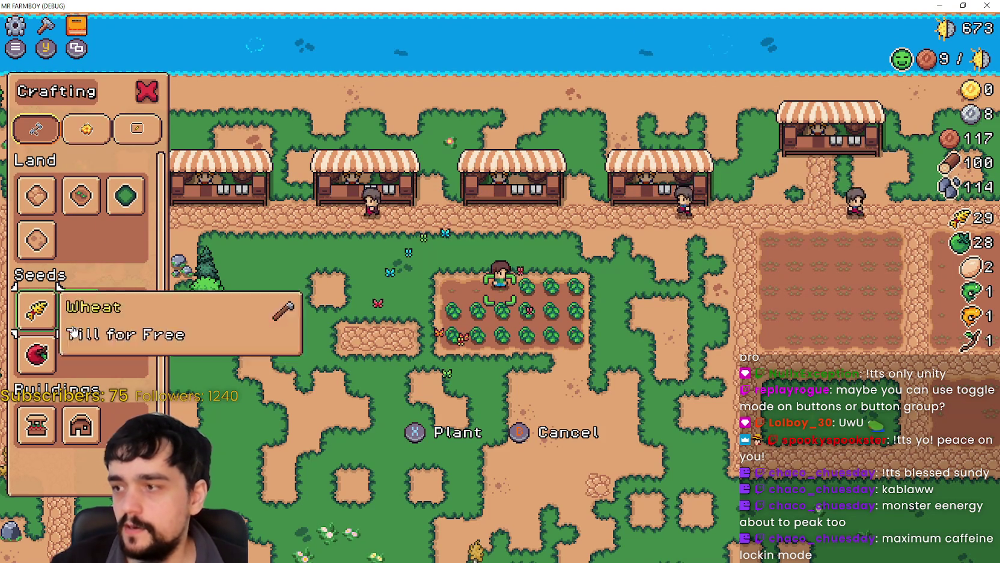
pyautogui.press('s')
pyautogui.click(82, 310)
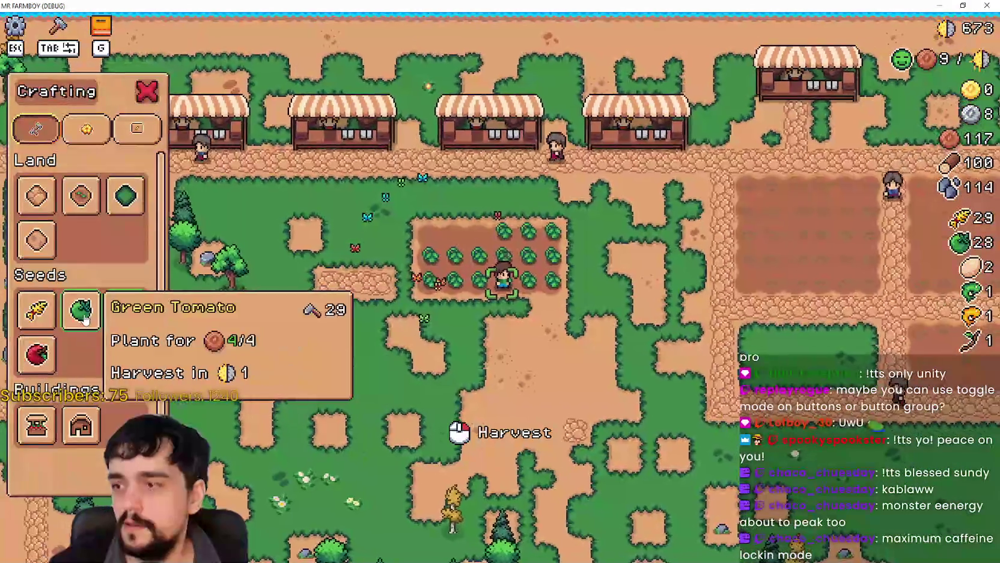
pyautogui.press('a')
pyautogui.press('a')
pyautogui.press('Right')
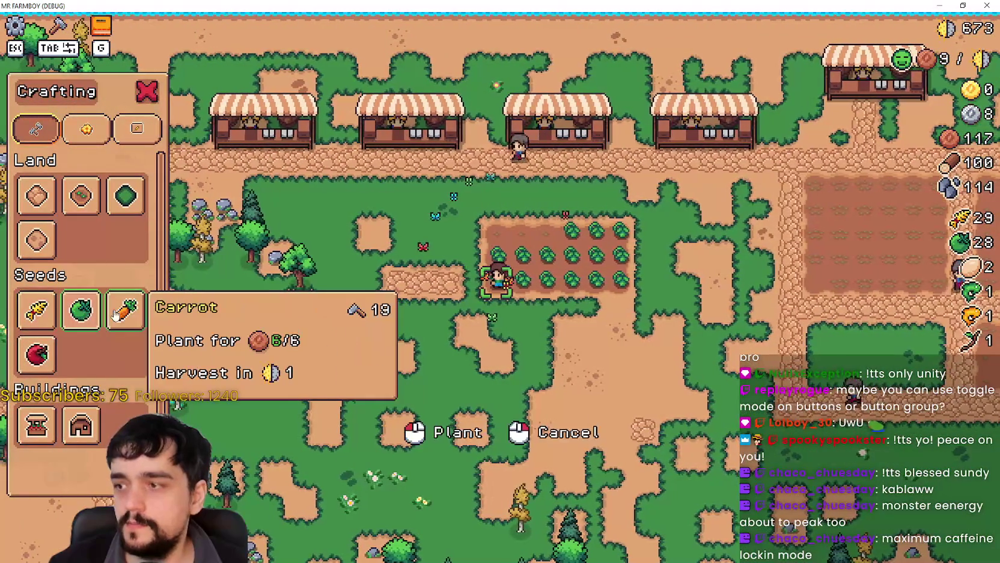
pyautogui.press('w')
pyautogui.press('d')
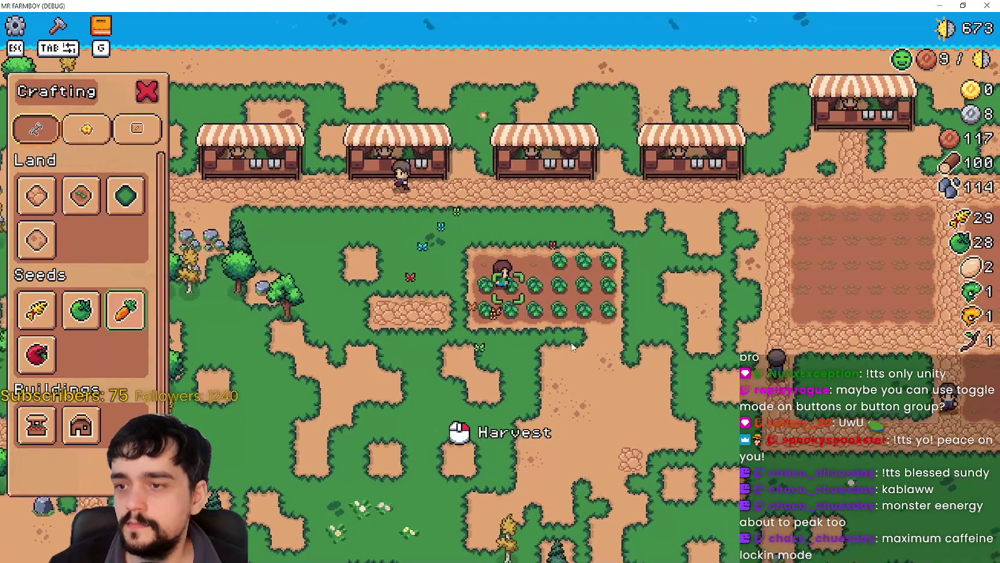
# Harvest the tomatoes along the row and top row, toggling on the Carrot seed
pyautogui.click(573, 343)
pyautogui.press('d')
pyautogui.press('d')
pyautogui.press('d')
pyautogui.click(563, 323)
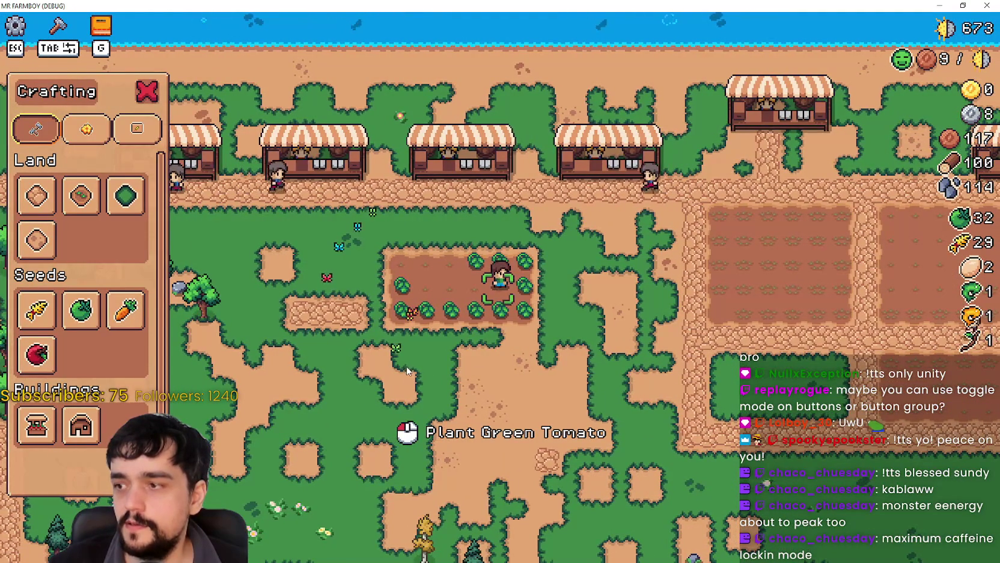
pyautogui.press('d')
pyautogui.click(589, 363)
pyautogui.press('a')
pyautogui.press('a')
pyautogui.press('a')
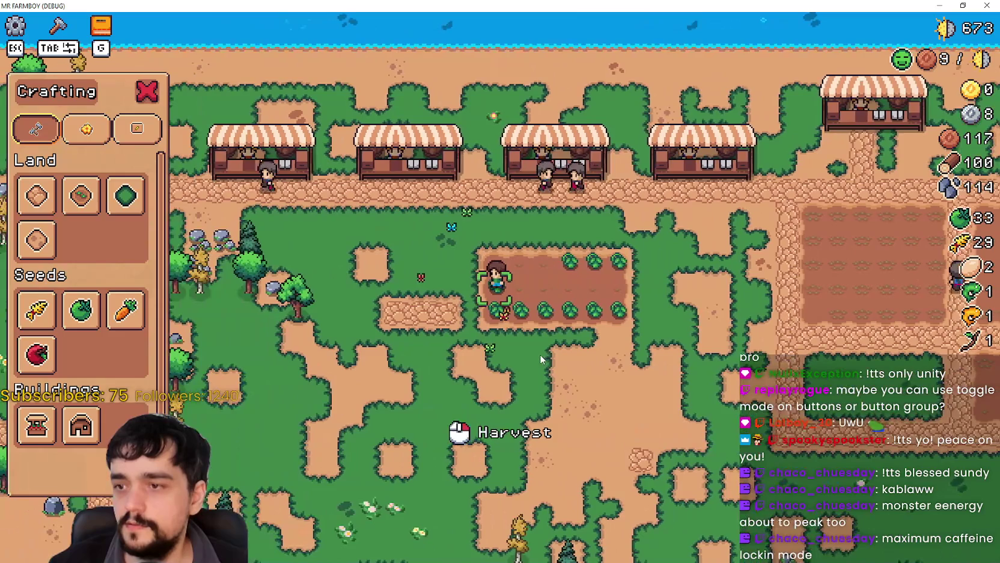
pyautogui.click(540, 354)
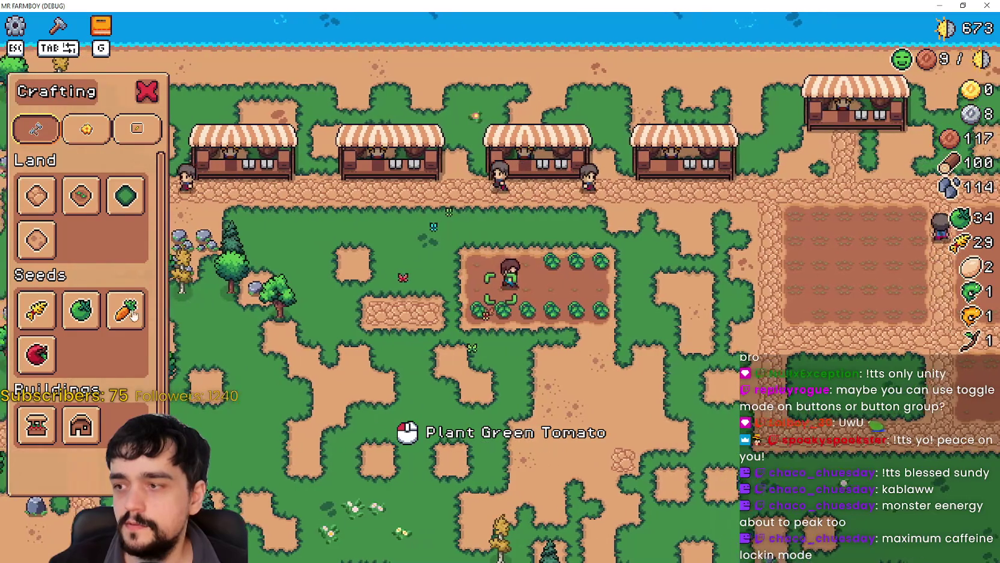
pyautogui.press('3')
pyautogui.press('d')
pyautogui.press('d')
pyautogui.press('w')
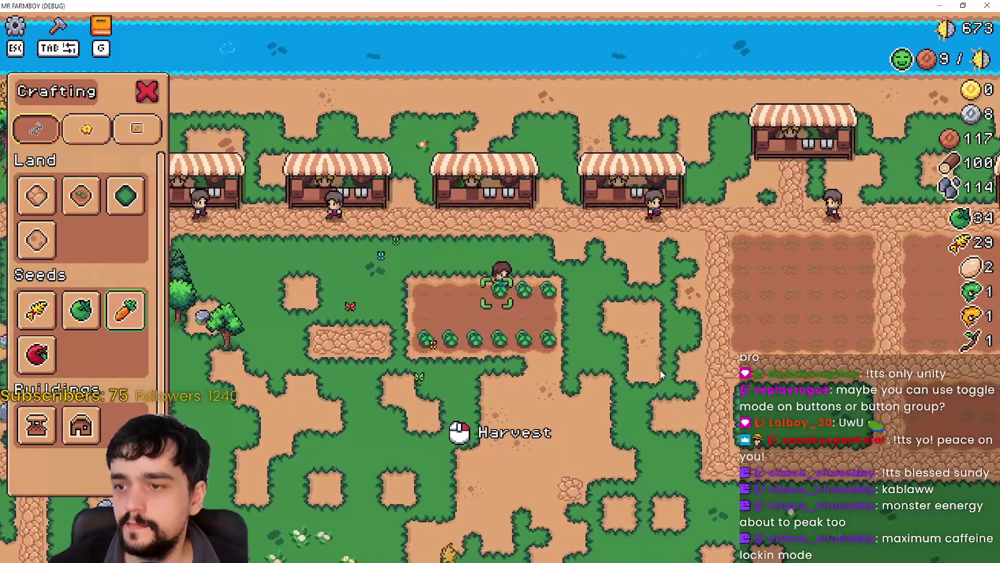
pyautogui.click(660, 373)
pyautogui.press('d')
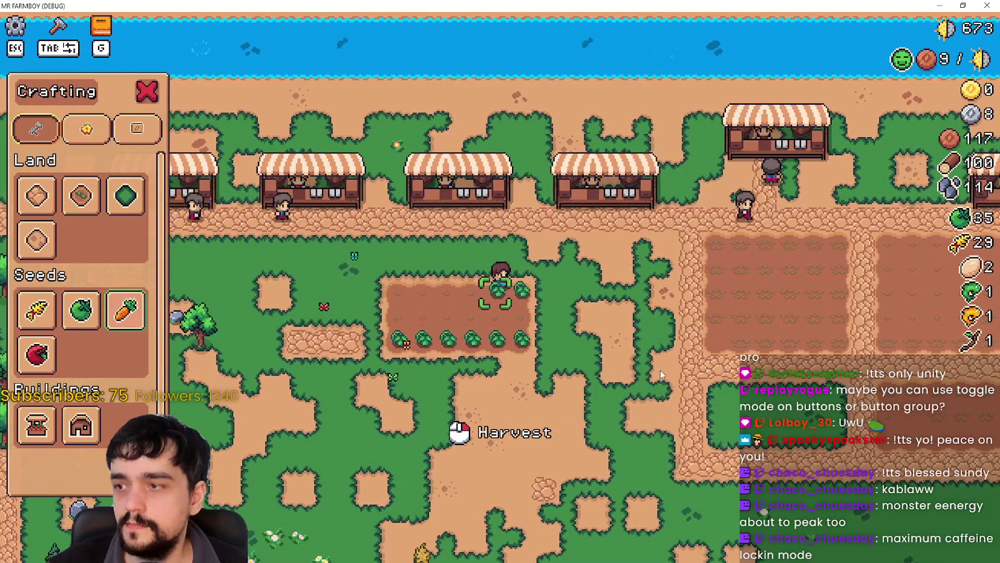
pyautogui.click(660, 370)
pyautogui.press('d')
pyautogui.click(655, 363)
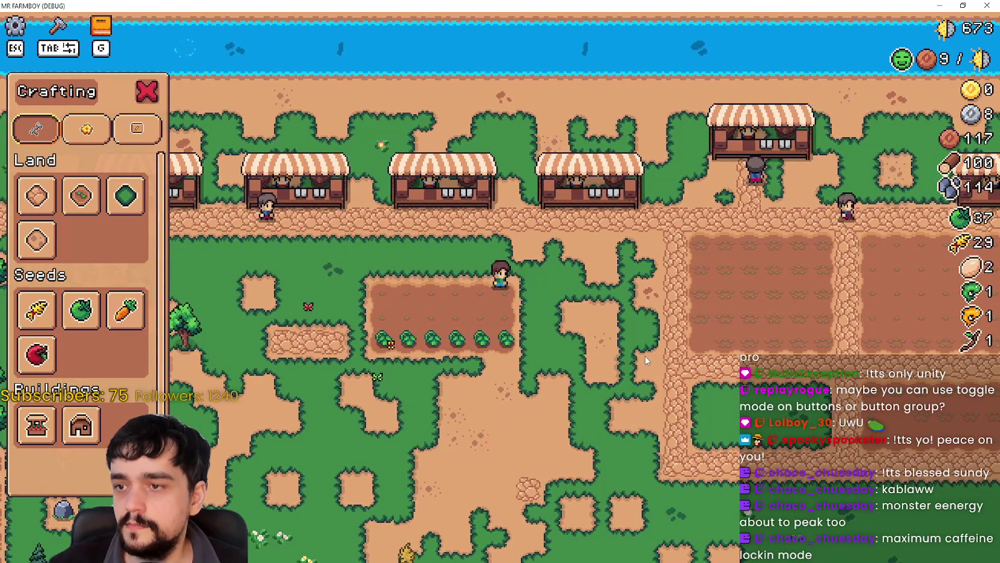
# Deselect Carrot, harvest the bottom-row and remaining tomatoes, then drop the held seed
pyautogui.rightClick(645, 356)
pyautogui.press('s')
pyautogui.press('a')
pyautogui.click(616, 363)
pyautogui.press('d')
pyautogui.click(622, 364)
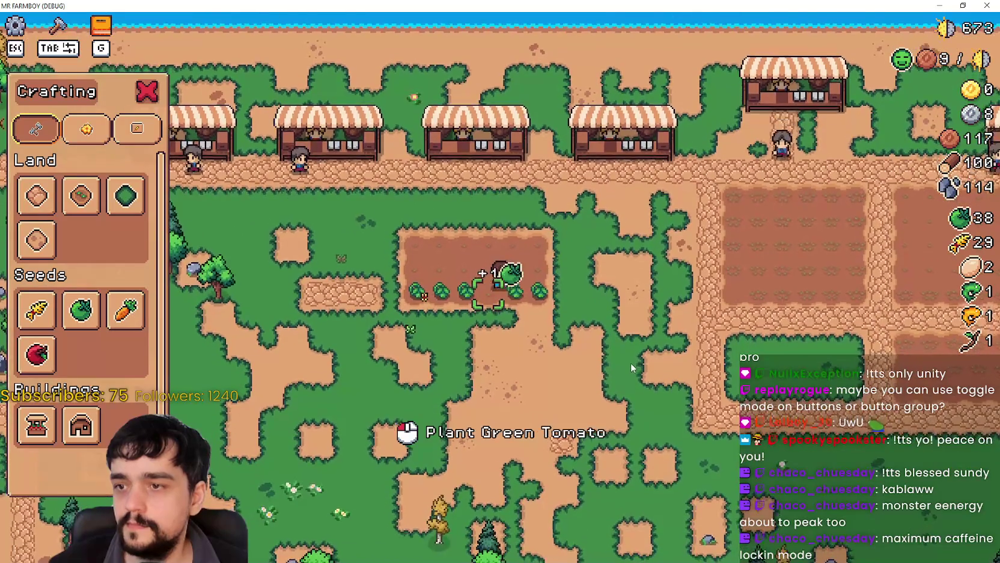
pyautogui.press('d')
pyautogui.click(628, 366)
pyautogui.press('a')
pyautogui.click(630, 366)
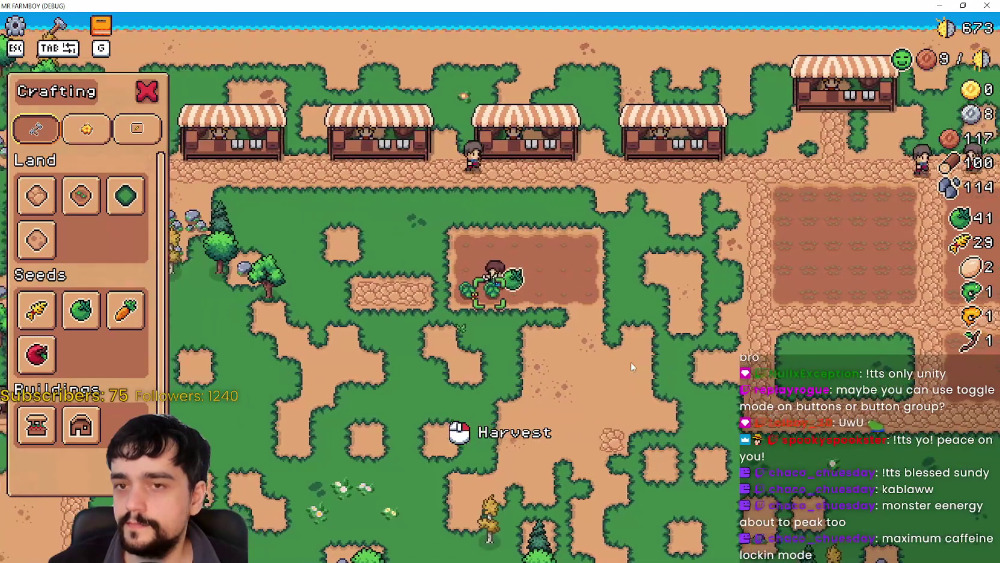
pyautogui.click(630, 366)
pyautogui.click(629, 367)
pyautogui.rightClick(529, 361)
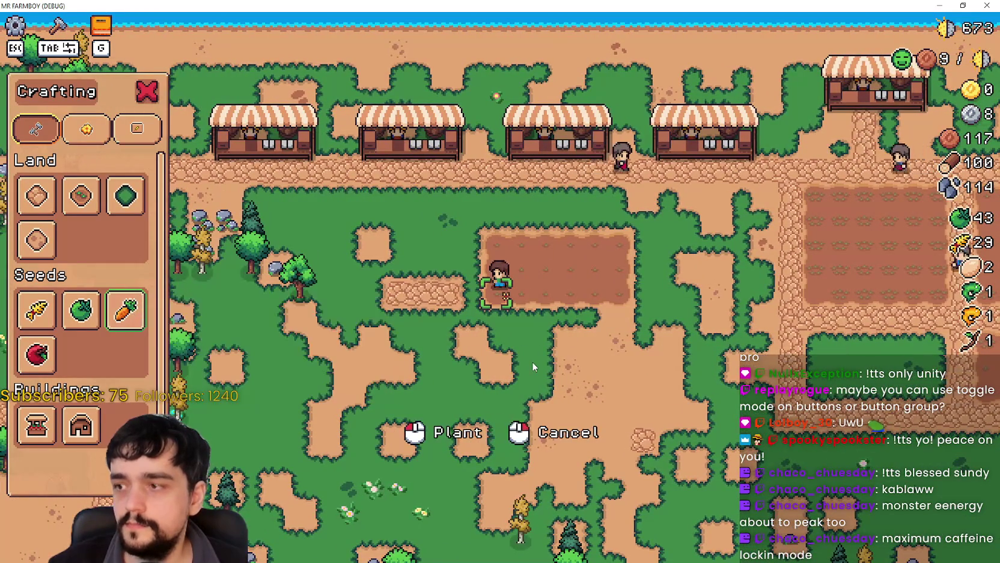
# Select the Green Tomato seed, then plant and water green tomatoes across the plot
pyautogui.press('d')
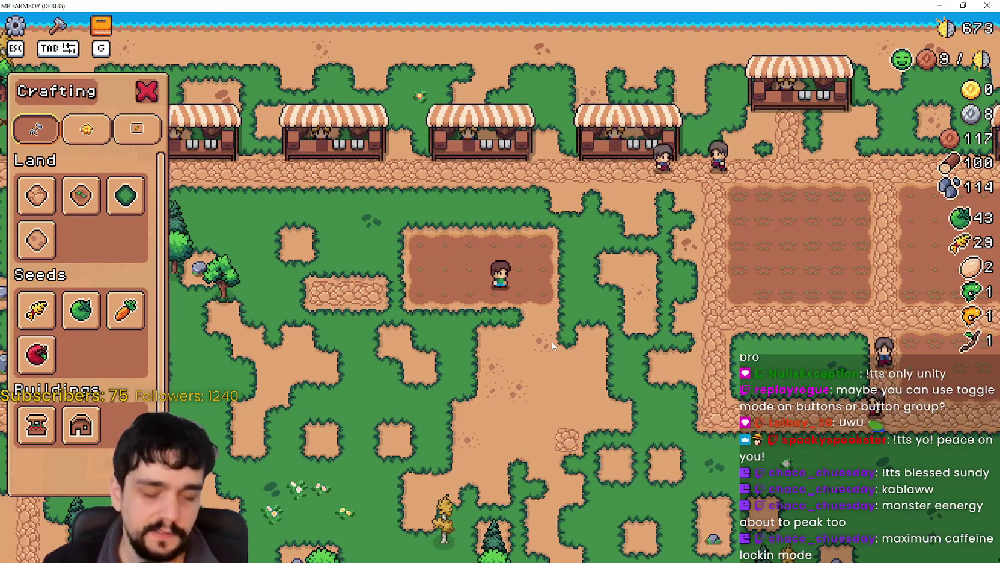
pyautogui.press('w')
pyautogui.press('Up')
pyautogui.press('Right')
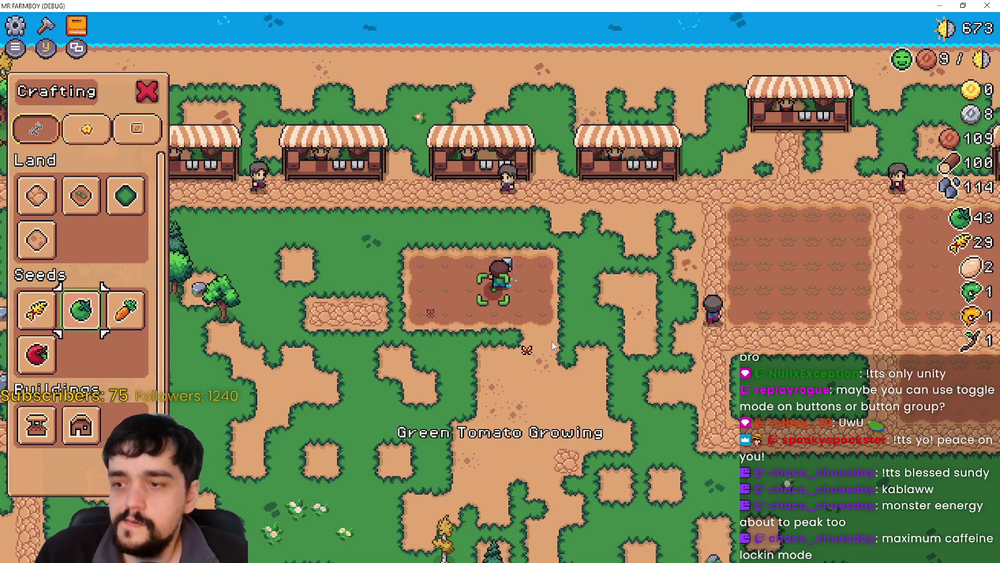
pyautogui.press('a')
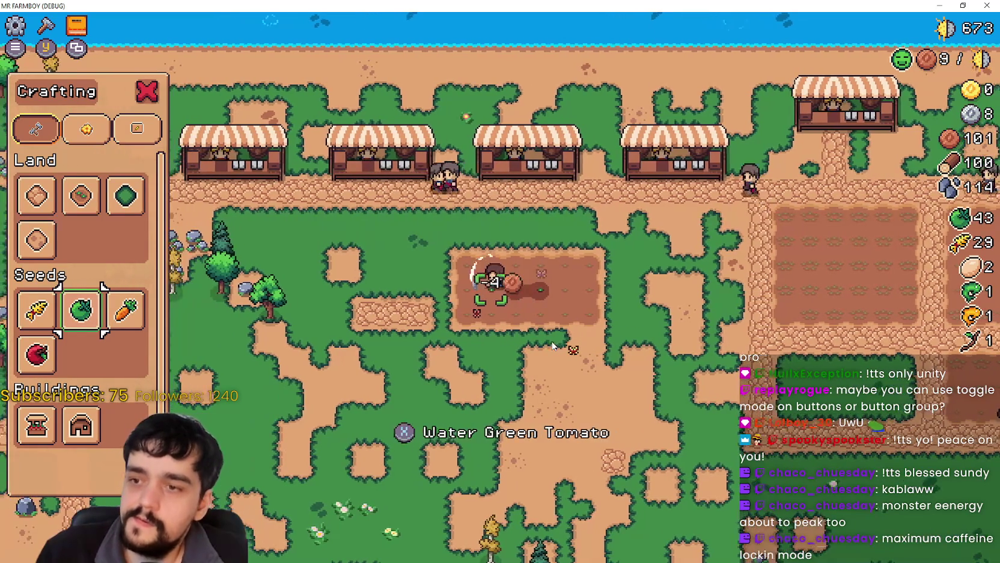
pyautogui.press('a')
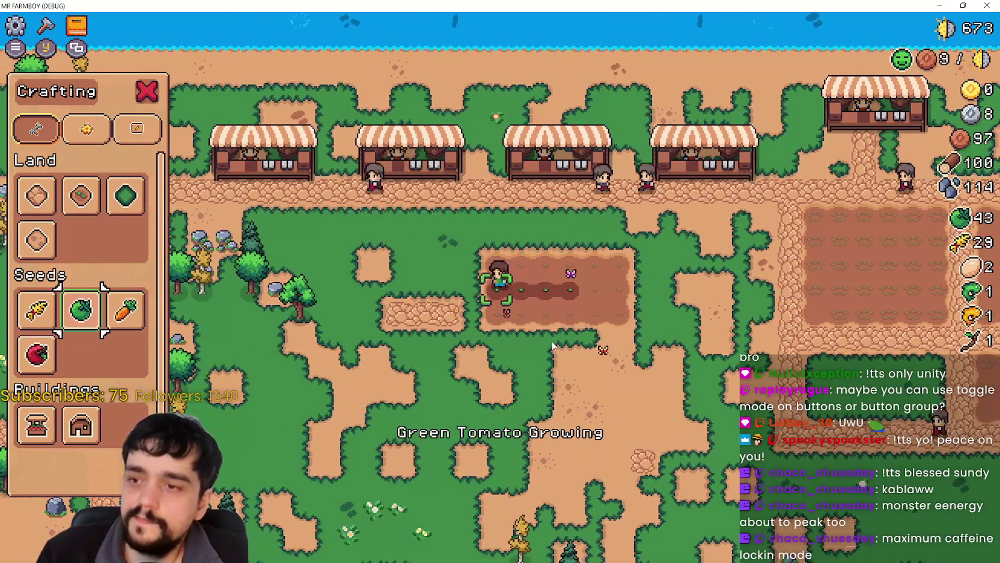
pyautogui.press('s')
pyautogui.press('d')
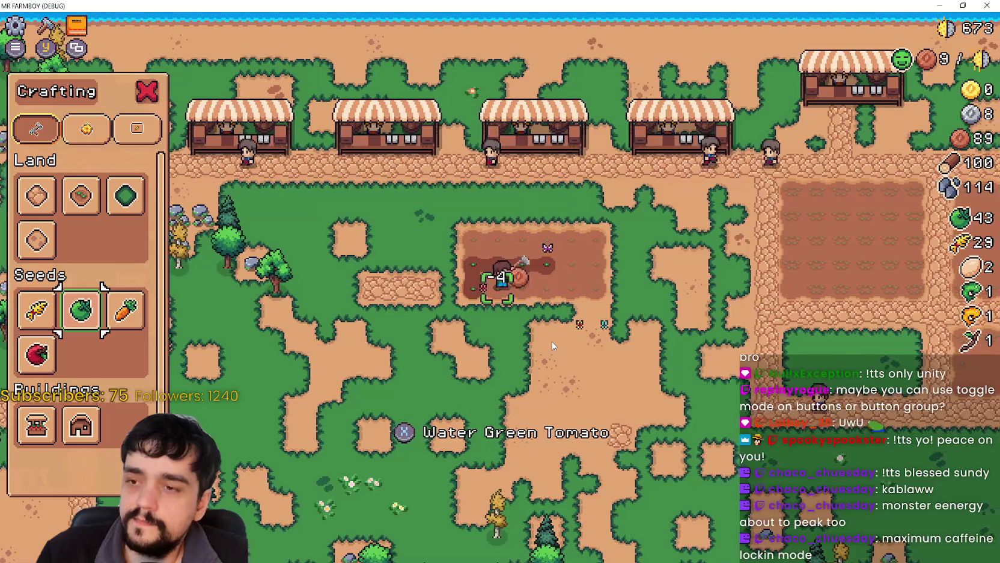
pyautogui.press('d')
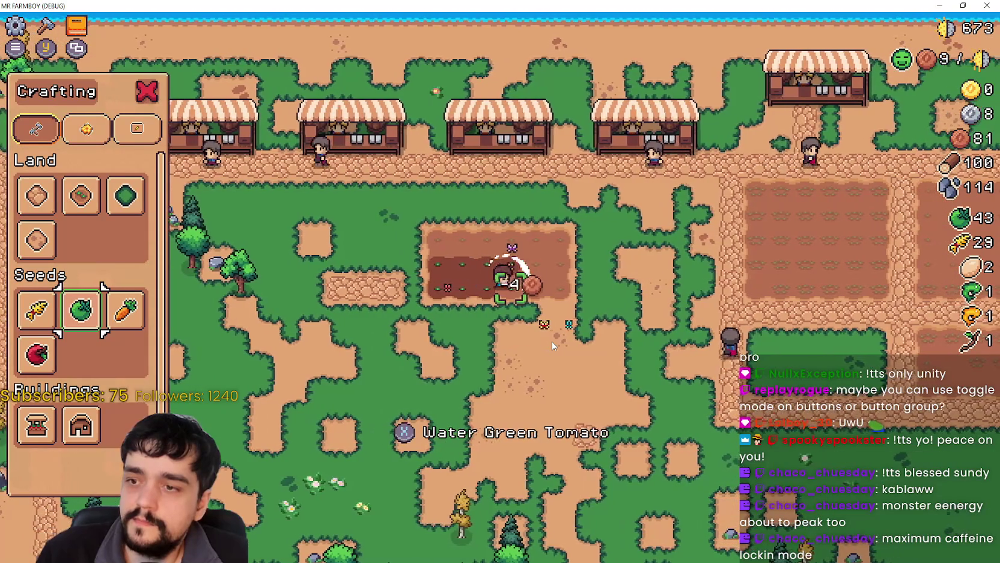